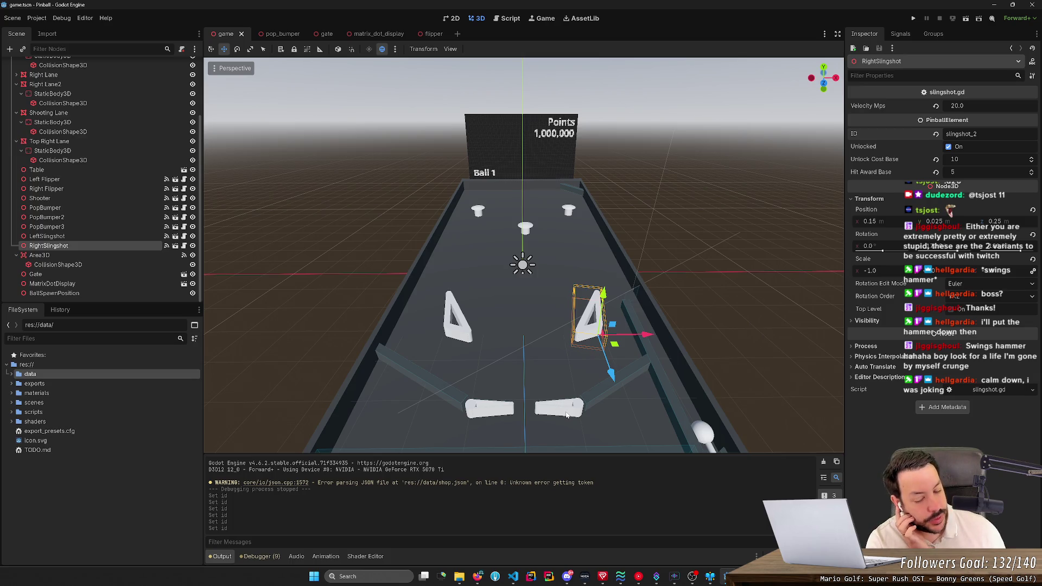
Step: Compare the flippers and change the right flipper's ID to right_flipper_1
left_click(505, 418)
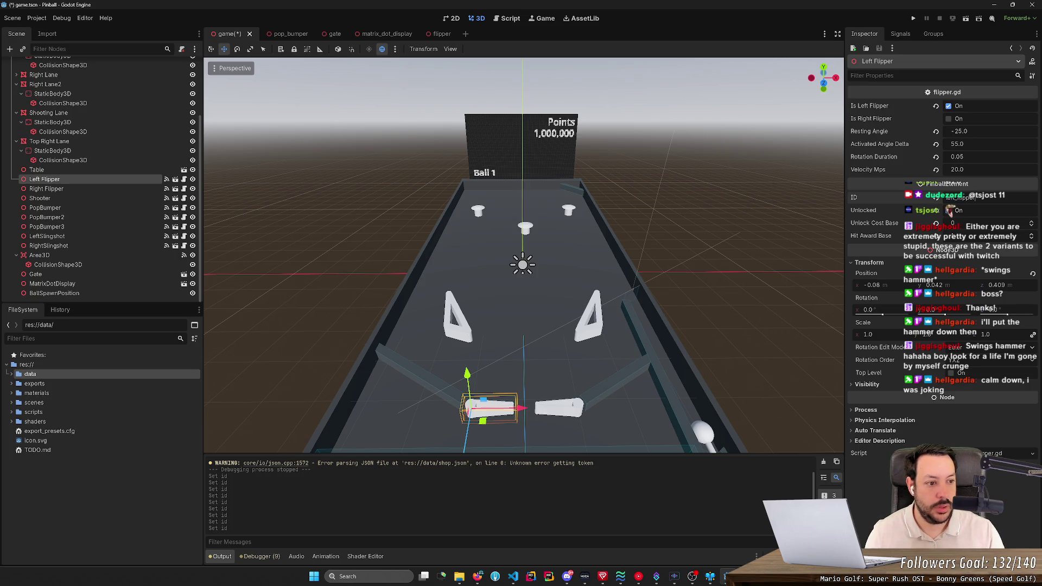
left_click(578, 416)
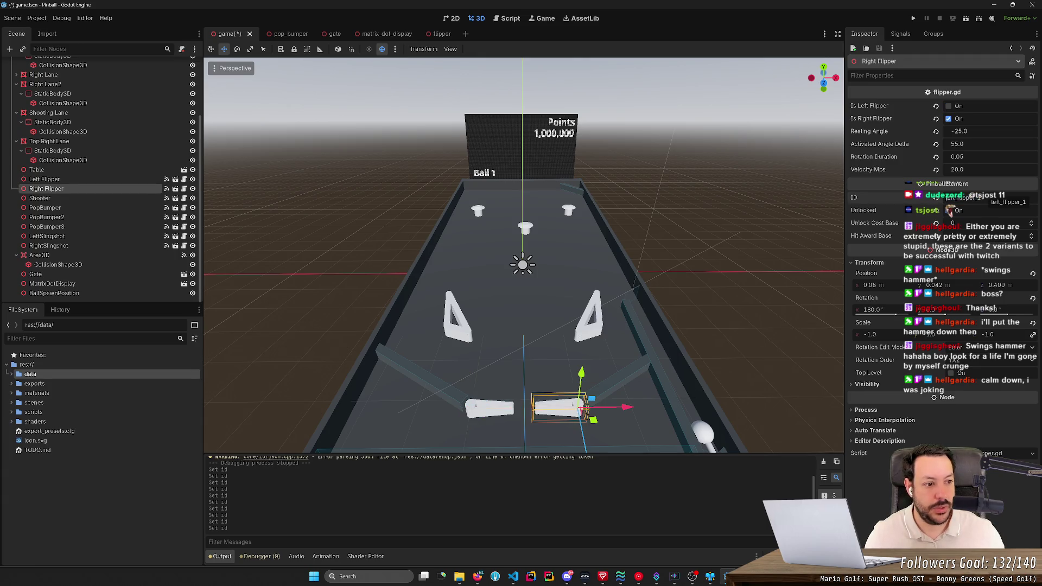
type("ight")
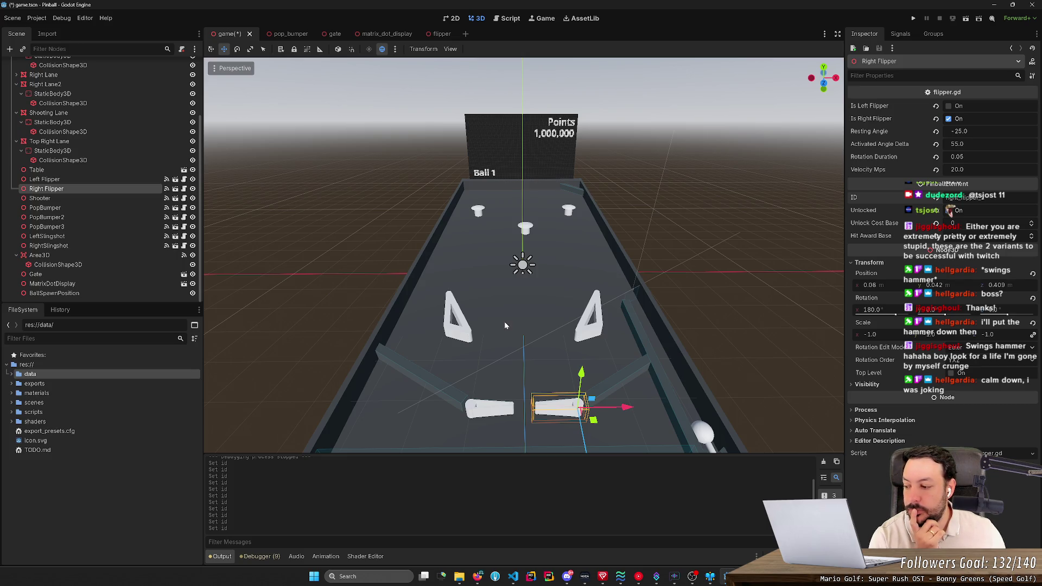
Step: Check the IDs of both slingshots and the first pop bumper
left_click(467, 319)
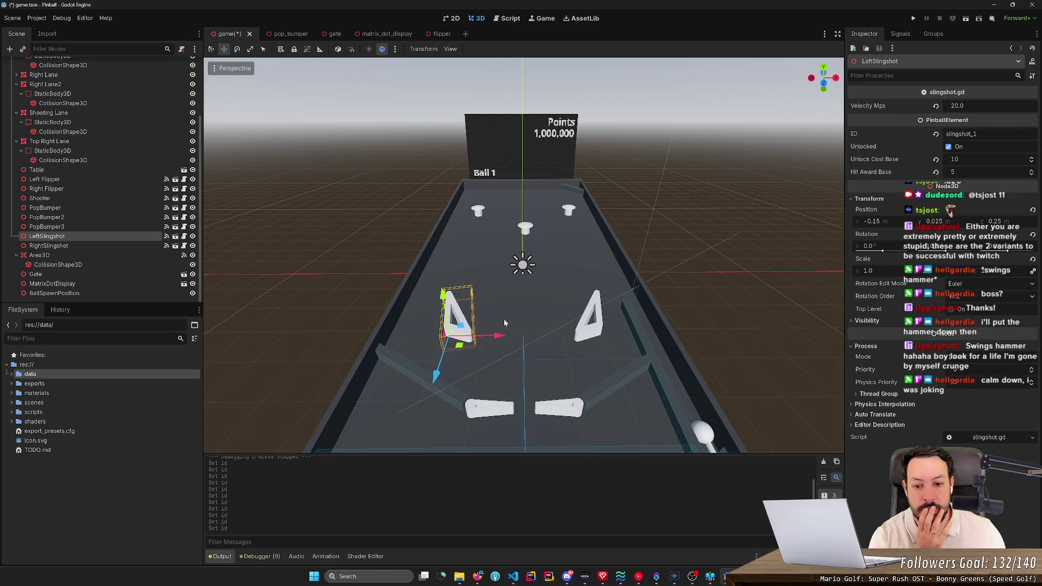
left_click(600, 318)
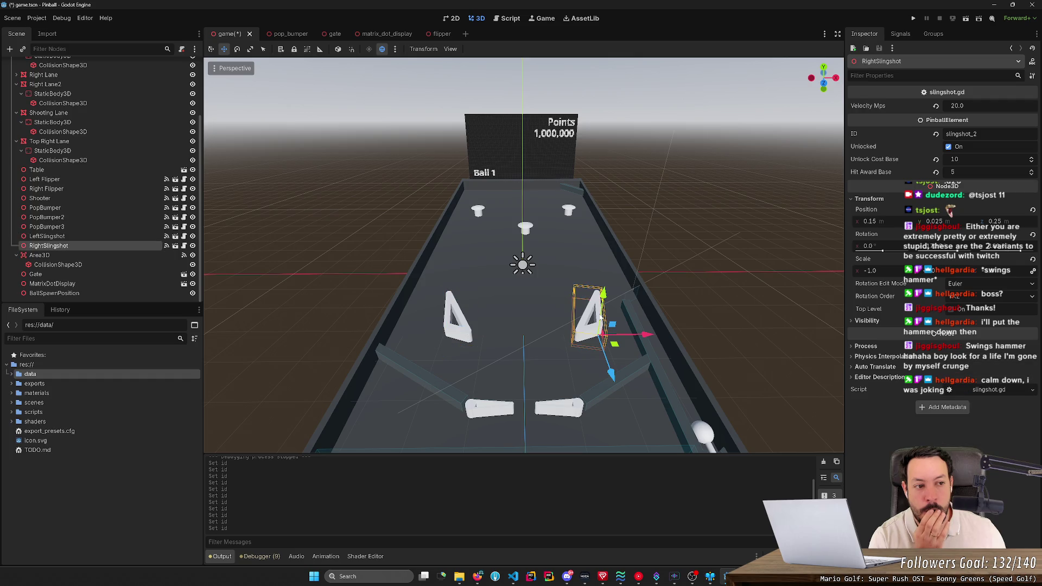
left_click(478, 213)
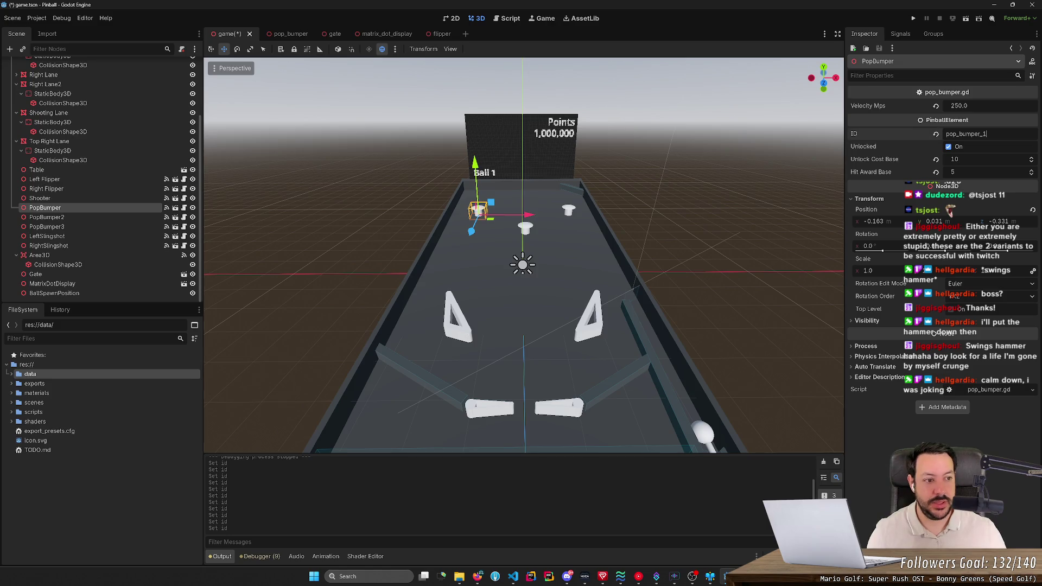
Step: Remove the stray '1_' prefix so the bumper's ID reads pop_bumper_1, then save the scene
type("1_")
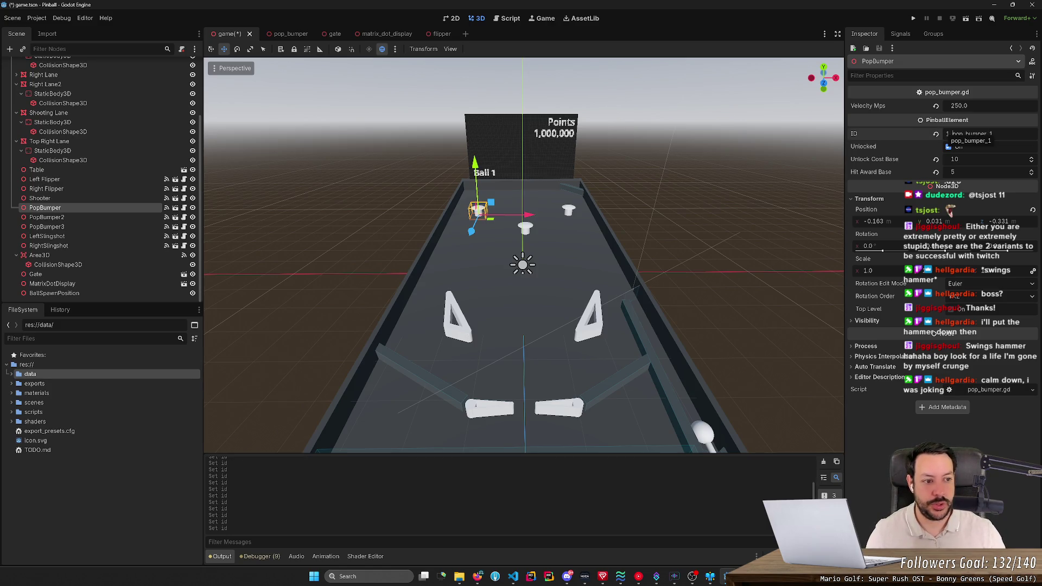
key("shift+Left")
key("Left")
key("Delete")
type("_")
key("Delete")
key("Delete")
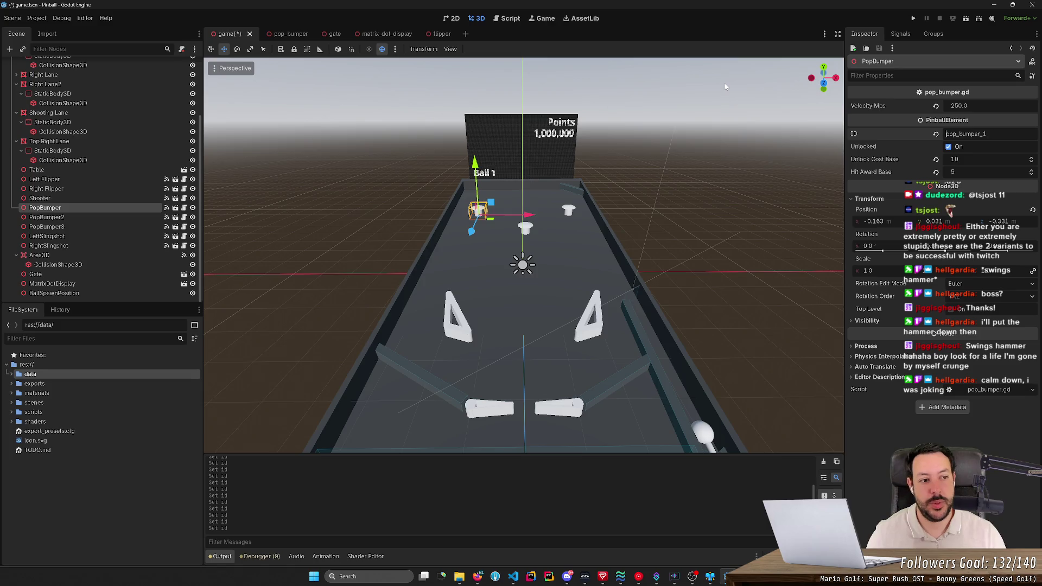
key("ctrl+s")
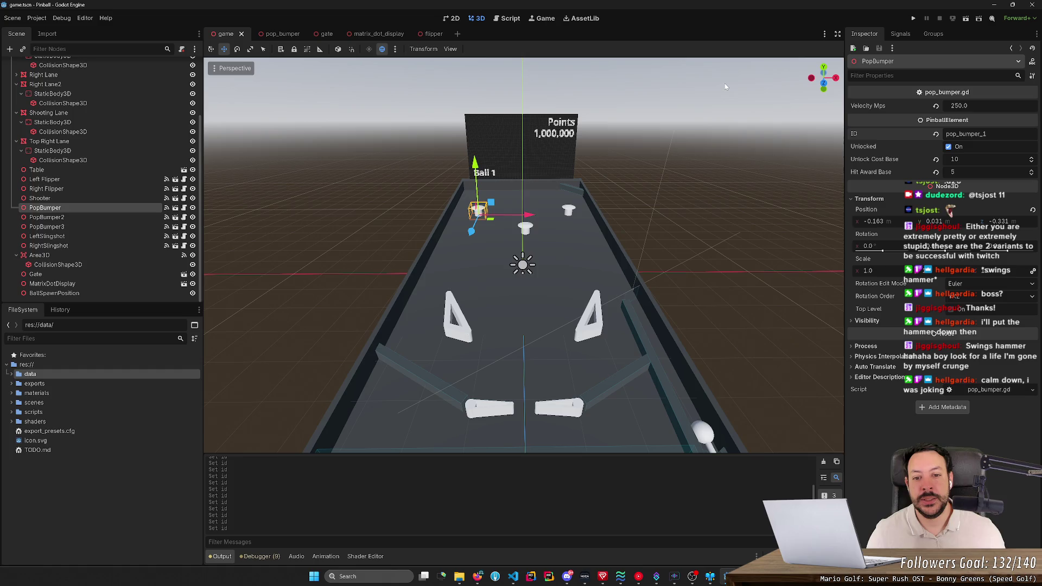
Step: Review the IDs of the middle and right pop bumpers, both slingshots and both flippers
left_click(525, 227)
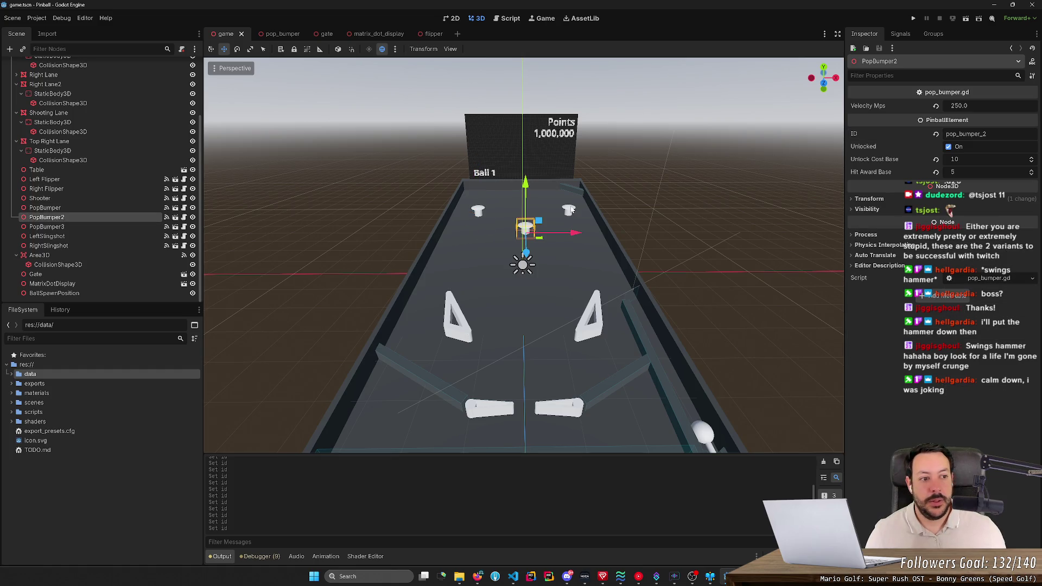
left_click(569, 210)
left_click(460, 321)
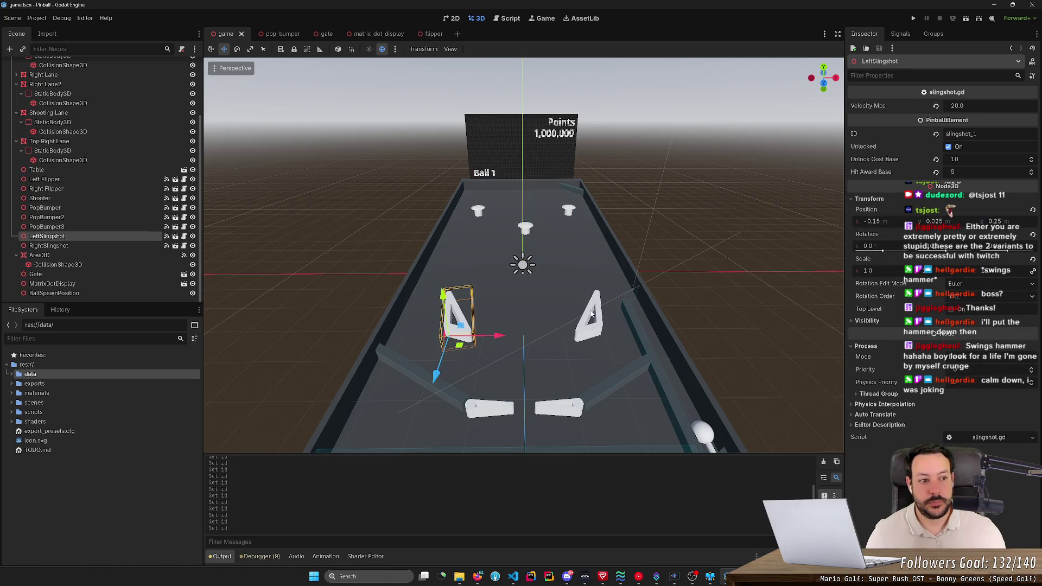
left_click(596, 328)
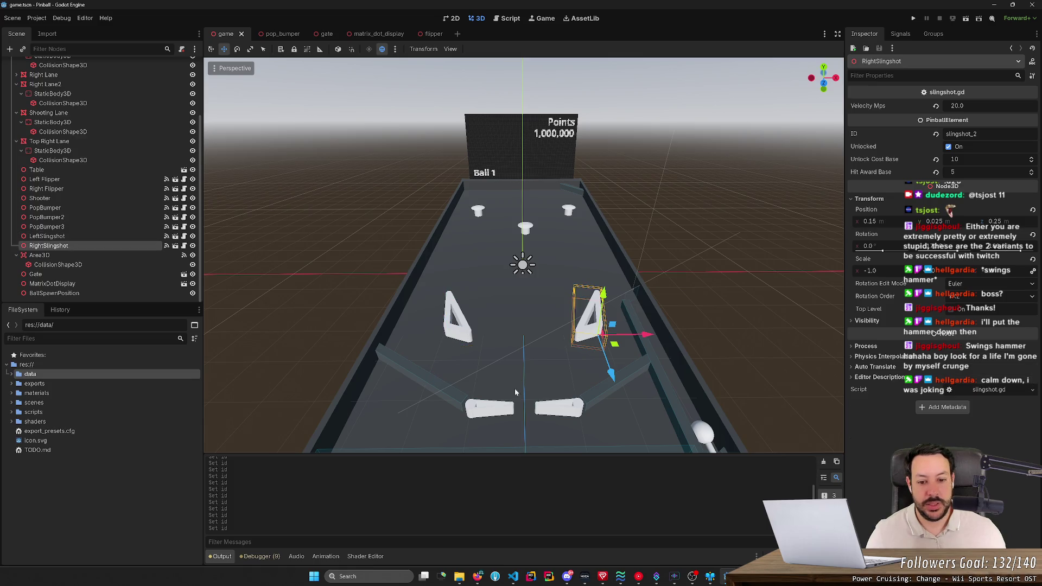
left_click(491, 408)
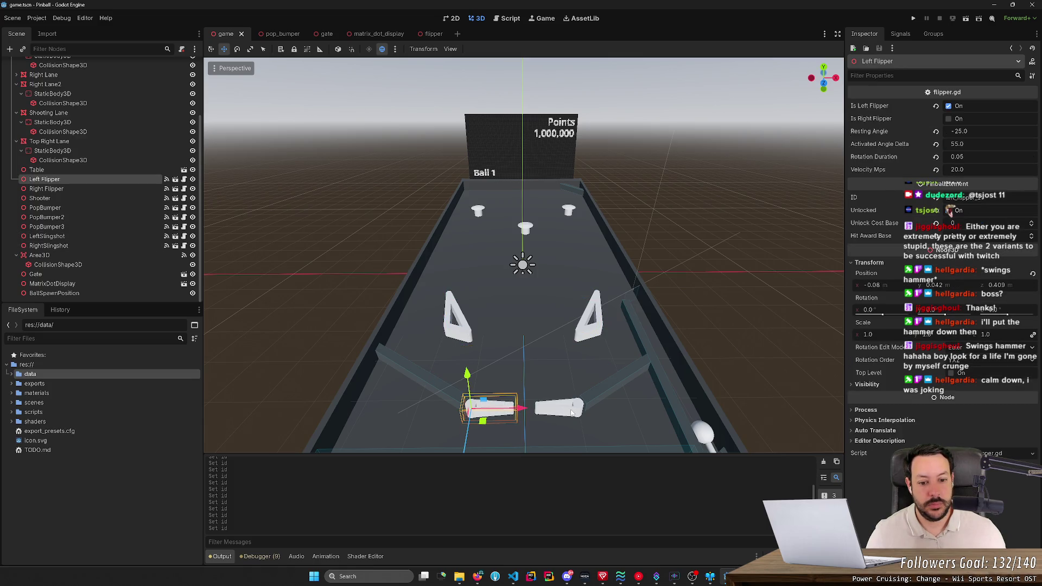
left_click(572, 412)
left_click(510, 413)
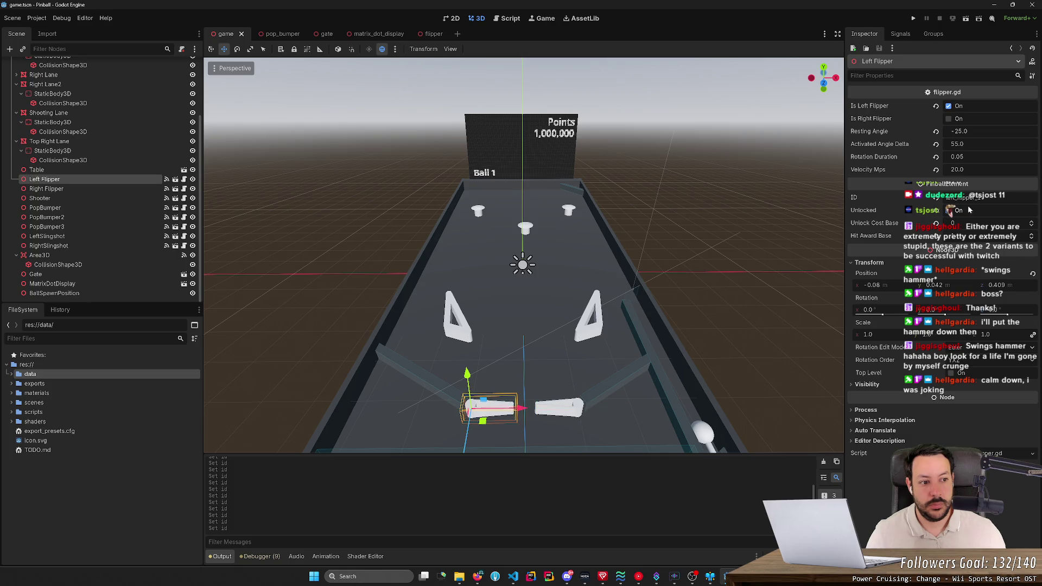
left_click(950, 211)
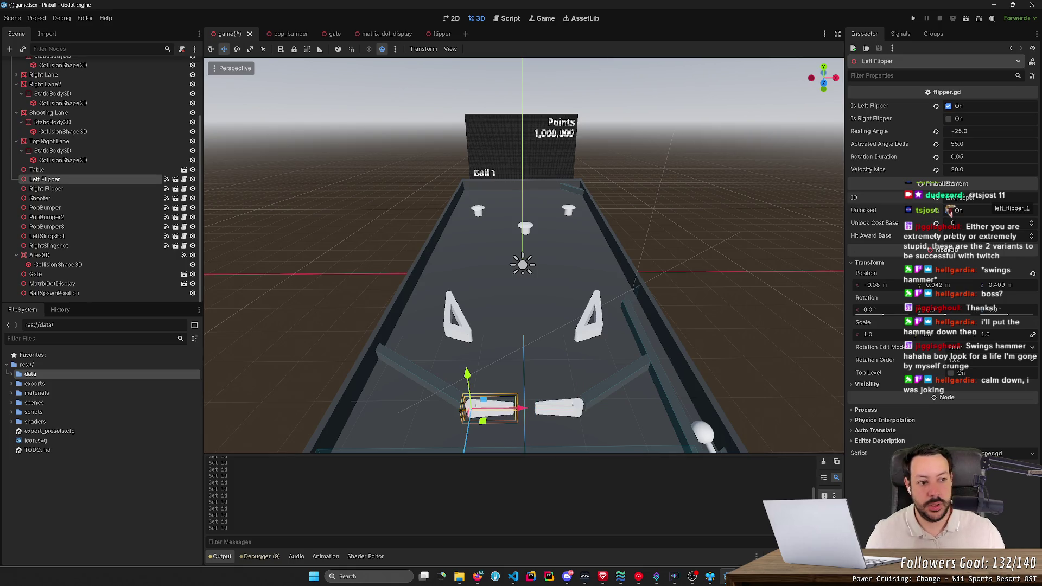
key("Down")
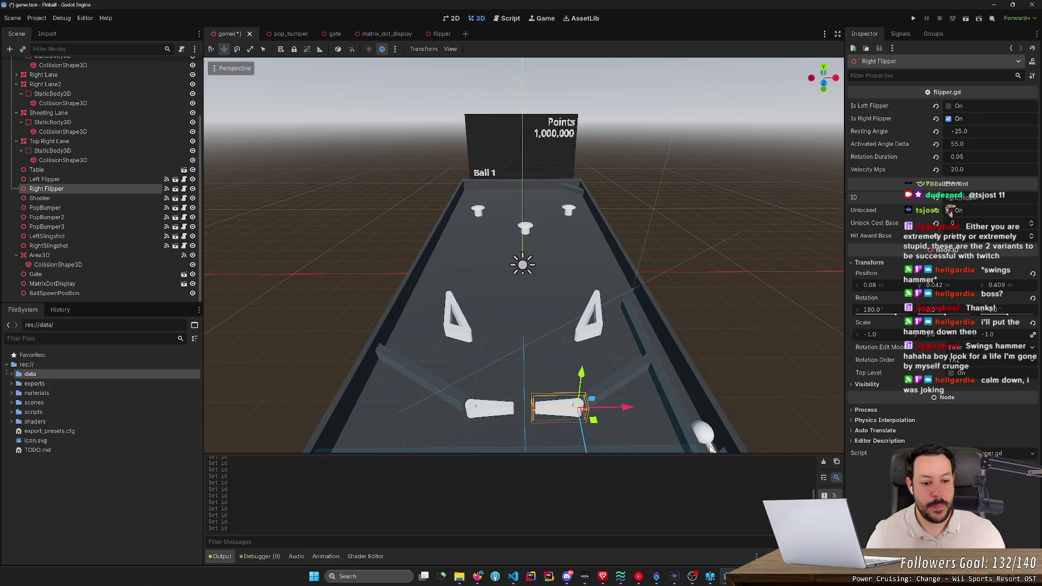
Step: Give the shooter the ID stopper_1 and save the game scene
left_click(711, 448)
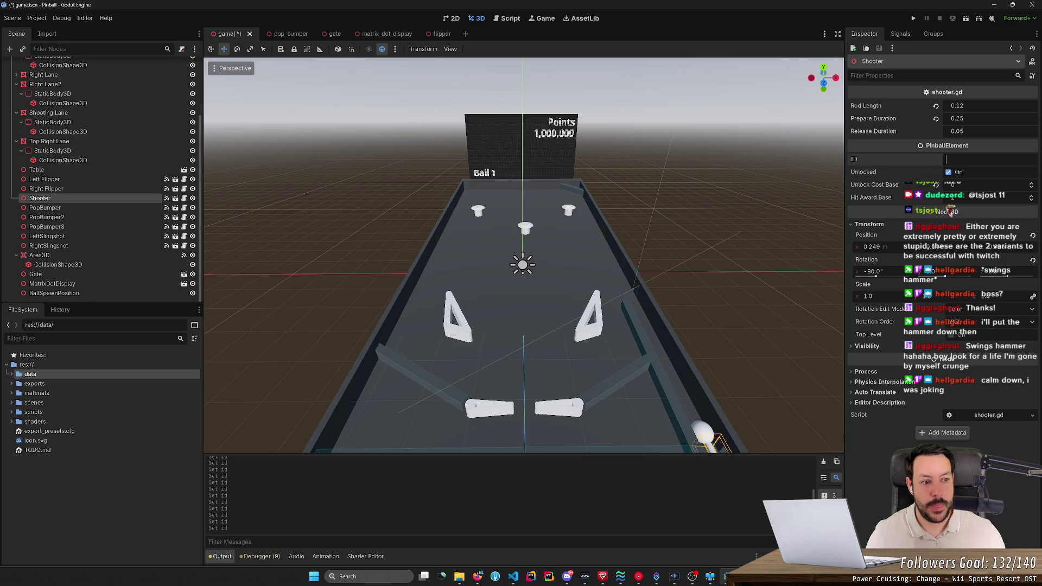
left_click(977, 159)
type("stopper_1")
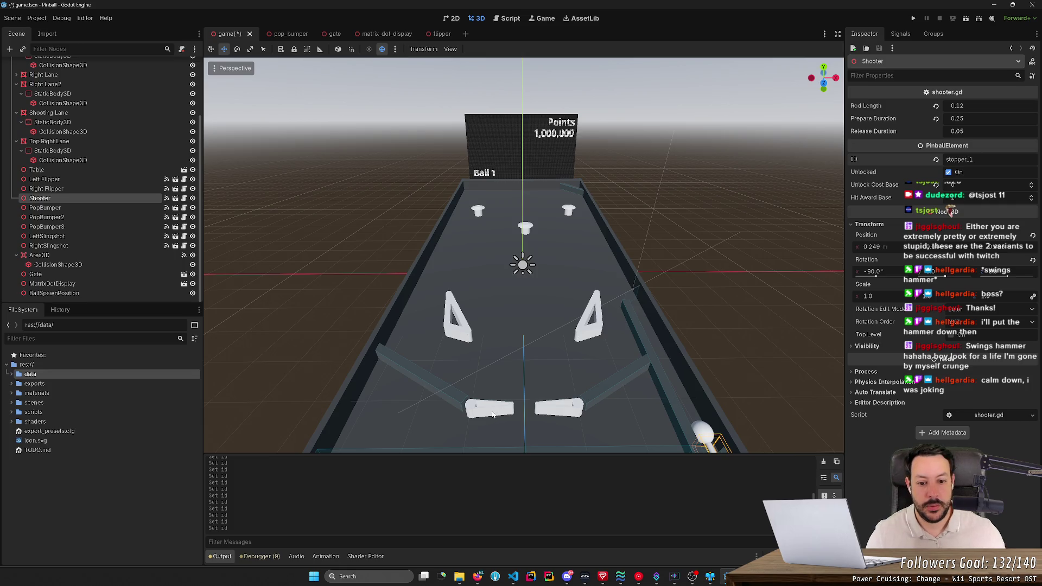
left_click(488, 408)
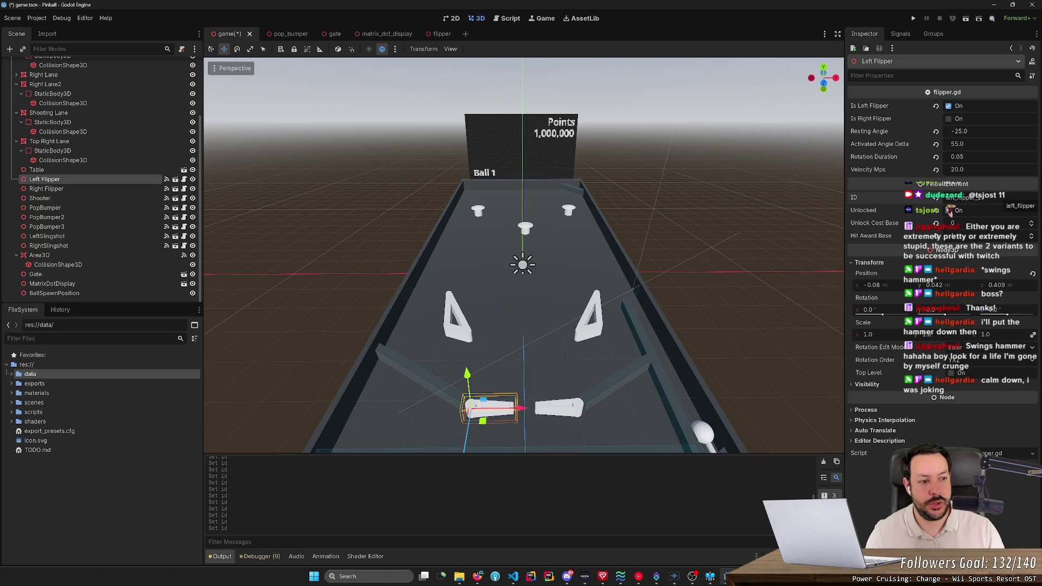
left_click(559, 408)
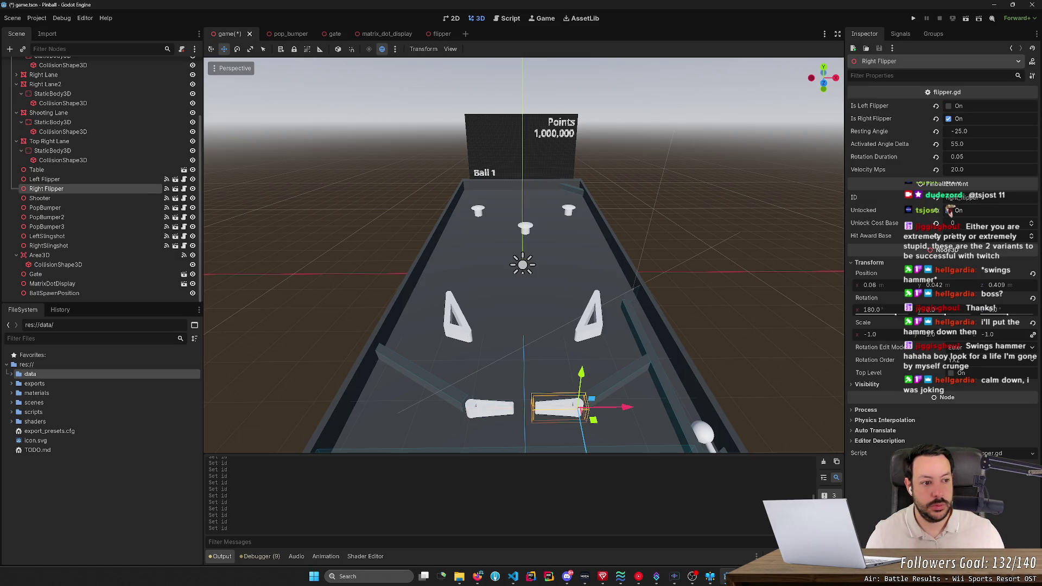
scroll(699, 442, "down", 3)
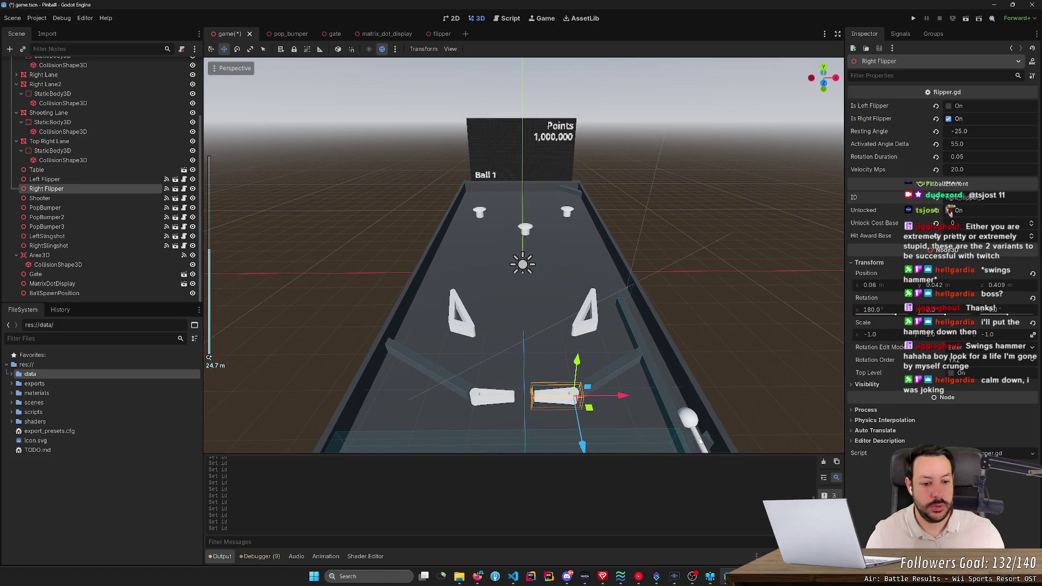
left_click(700, 441)
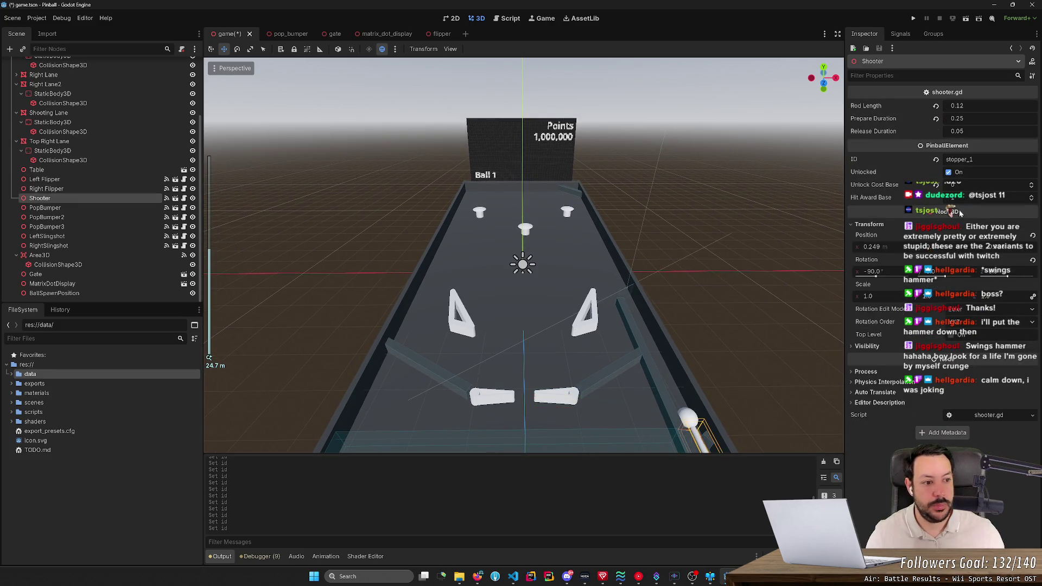
key("ctrl+s")
left_click(688, 419)
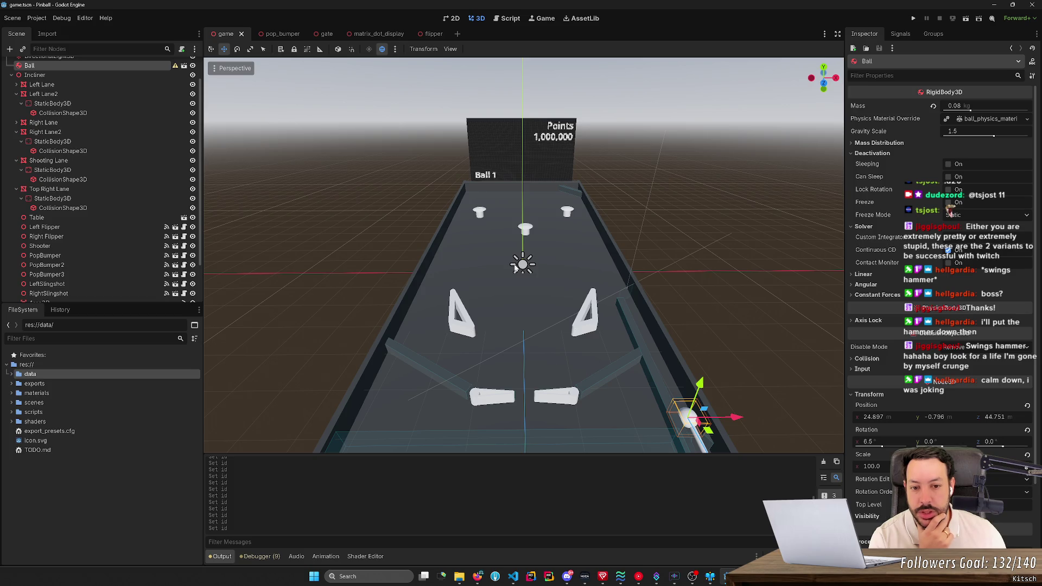
scroll(597, 298, "down", 5)
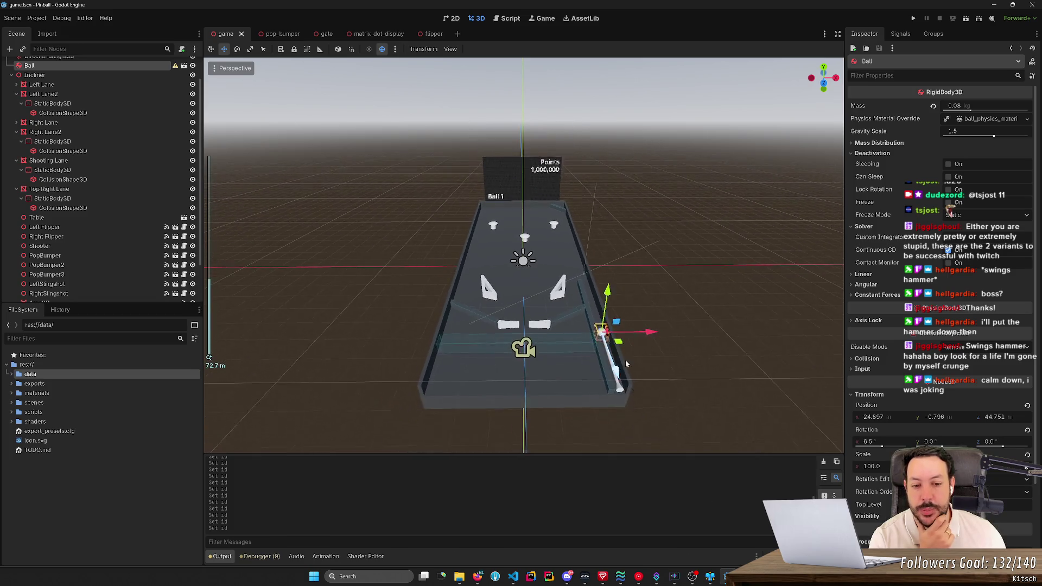
scroll(638, 382, "up", 4)
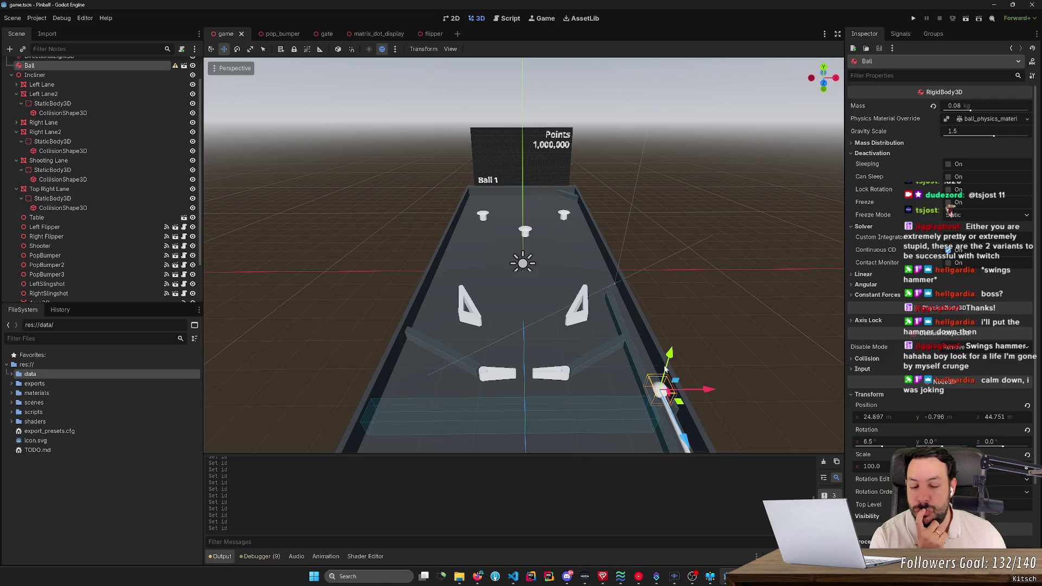
left_click(484, 219)
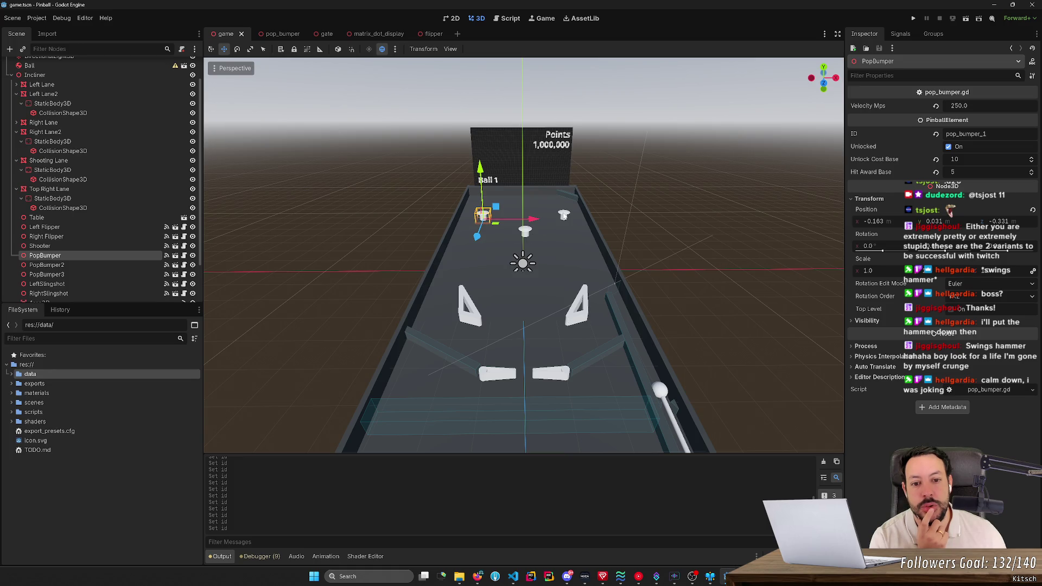
left_click(525, 230)
left_click(483, 215)
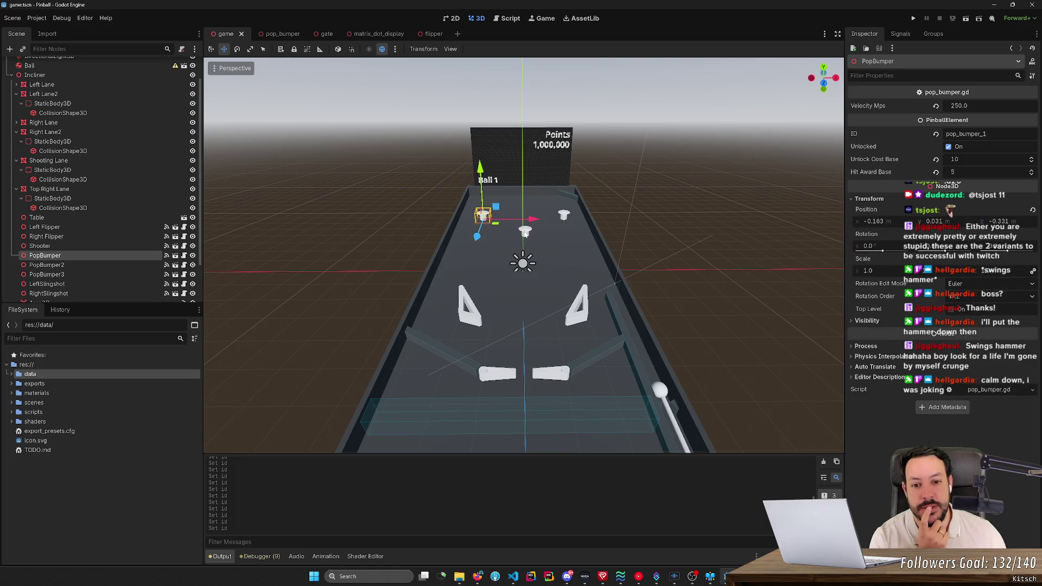
left_click(525, 229)
left_click(483, 216)
left_click(525, 230)
left_click(564, 215)
left_click(525, 236)
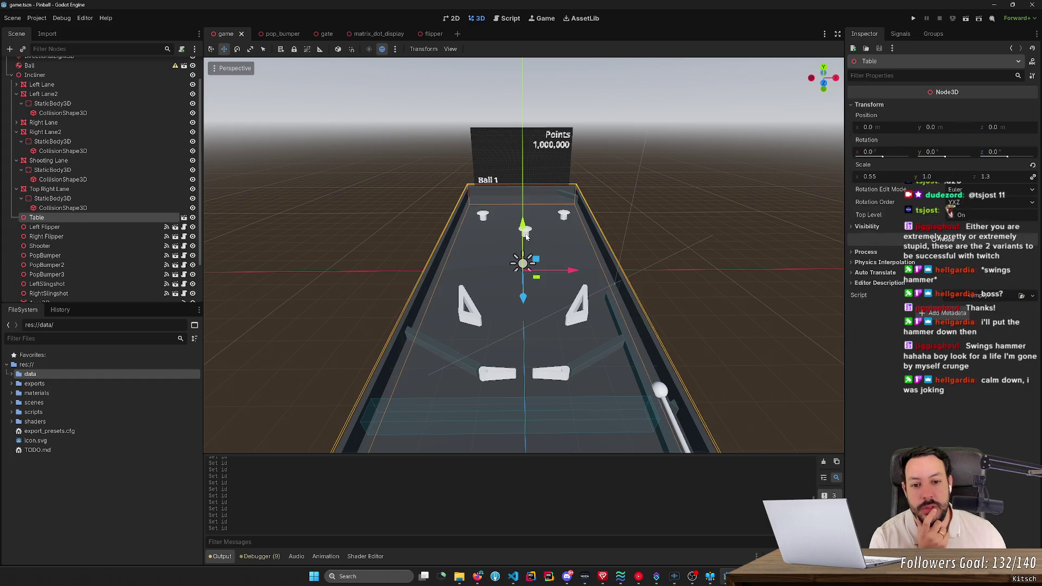
left_click(486, 219)
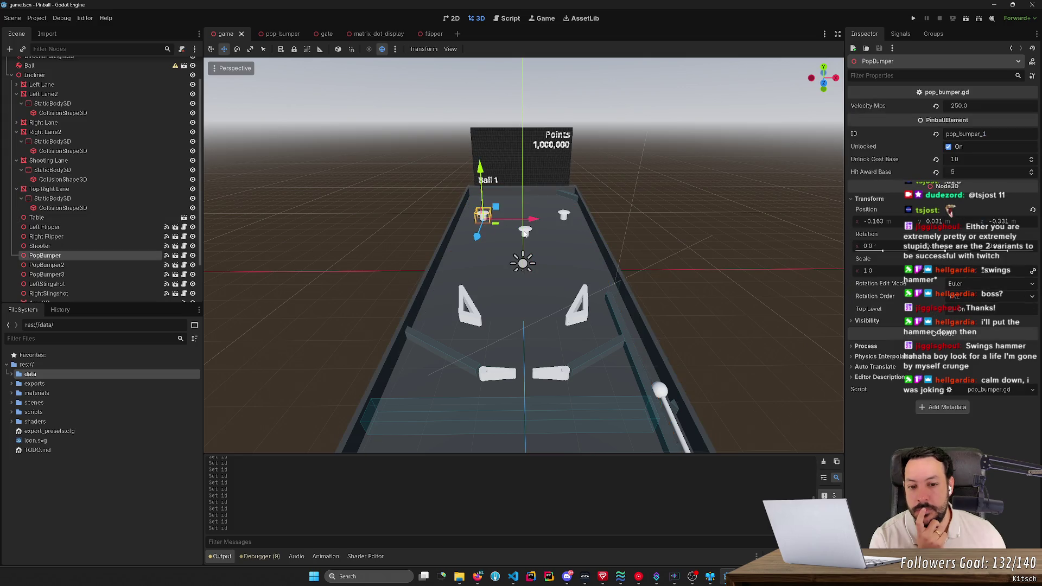
left_click(525, 232)
left_click(563, 218)
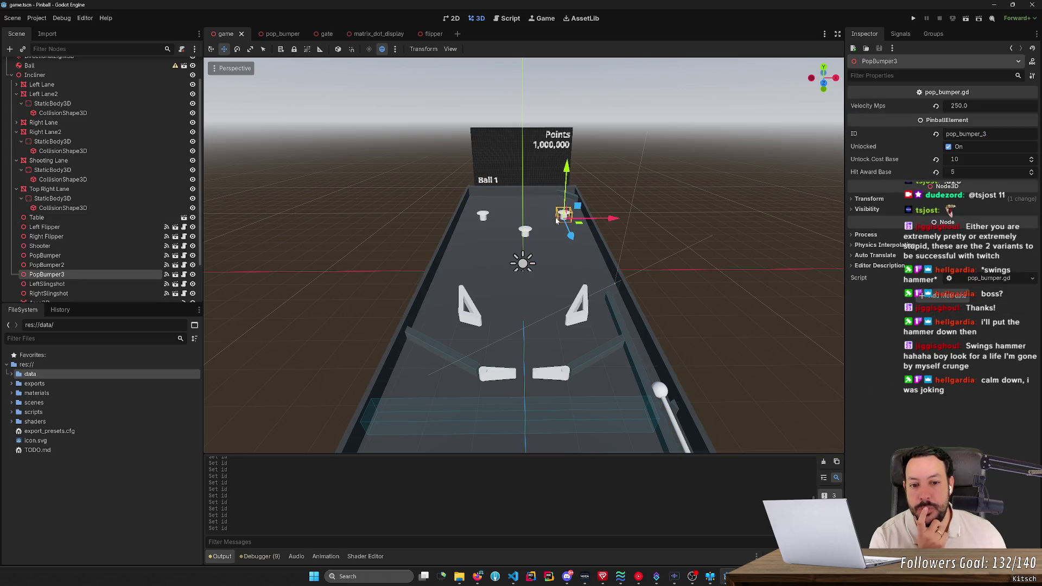
left_click(526, 236)
left_click(483, 216)
left_click(524, 233)
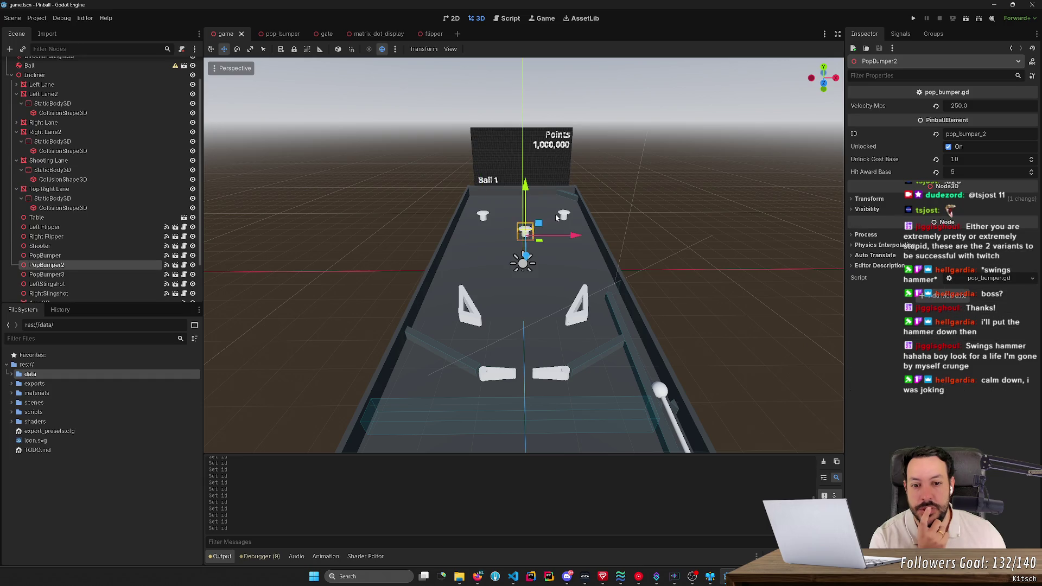
left_click(563, 217)
left_click(483, 218)
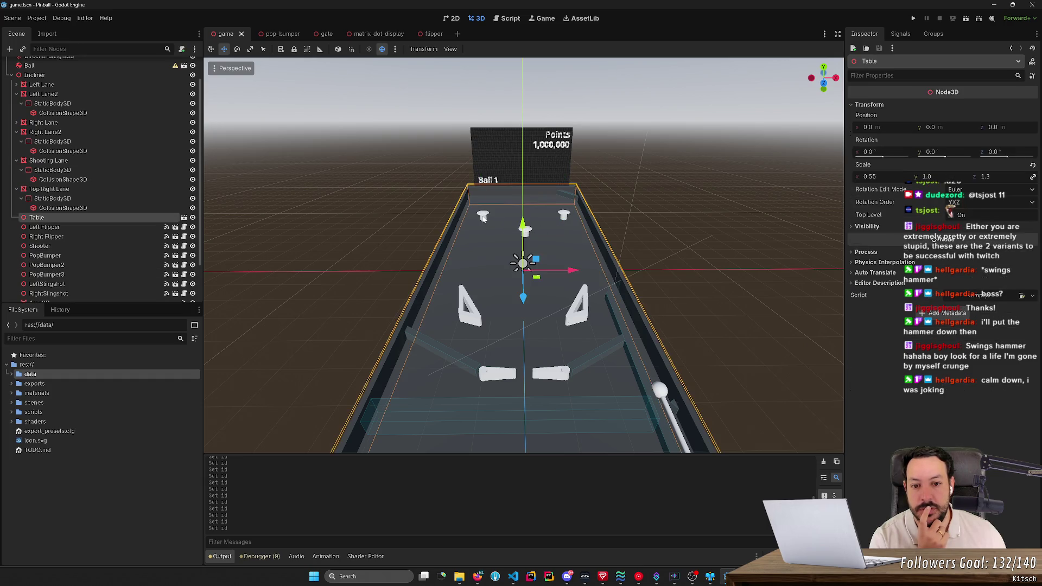
left_click(483, 218)
left_click(525, 234)
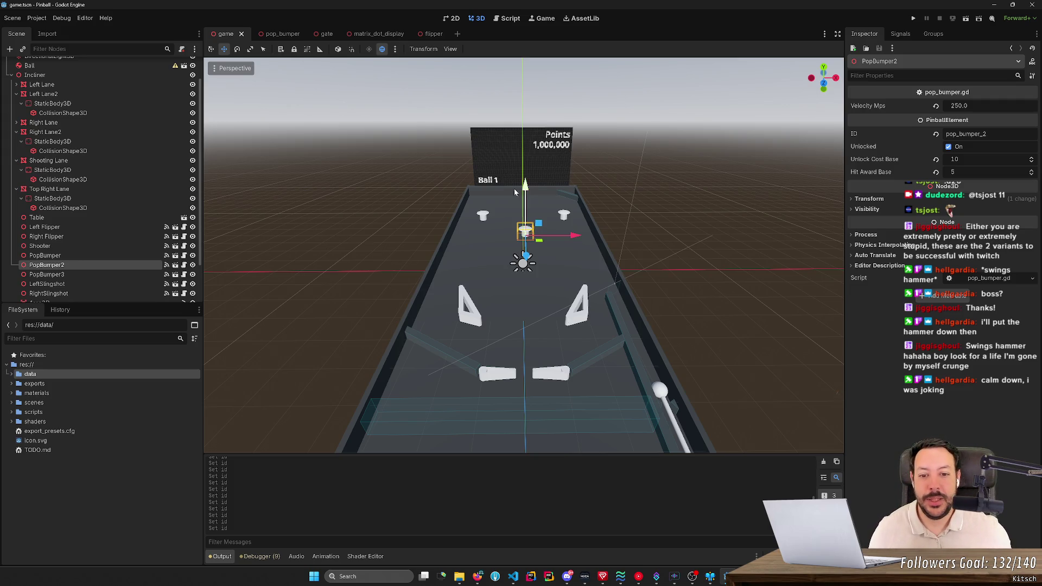
left_click(484, 217)
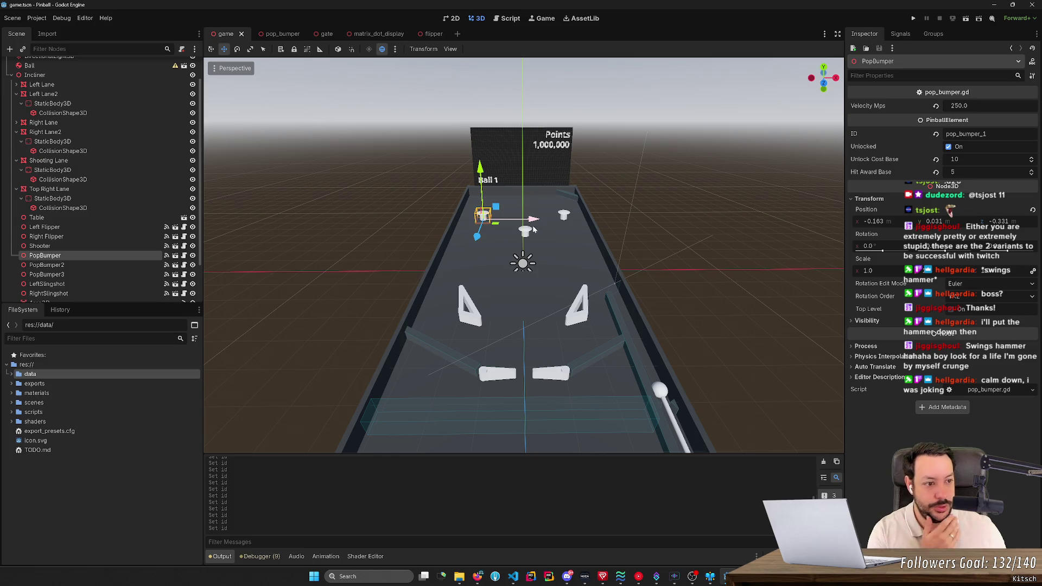
left_click(476, 317)
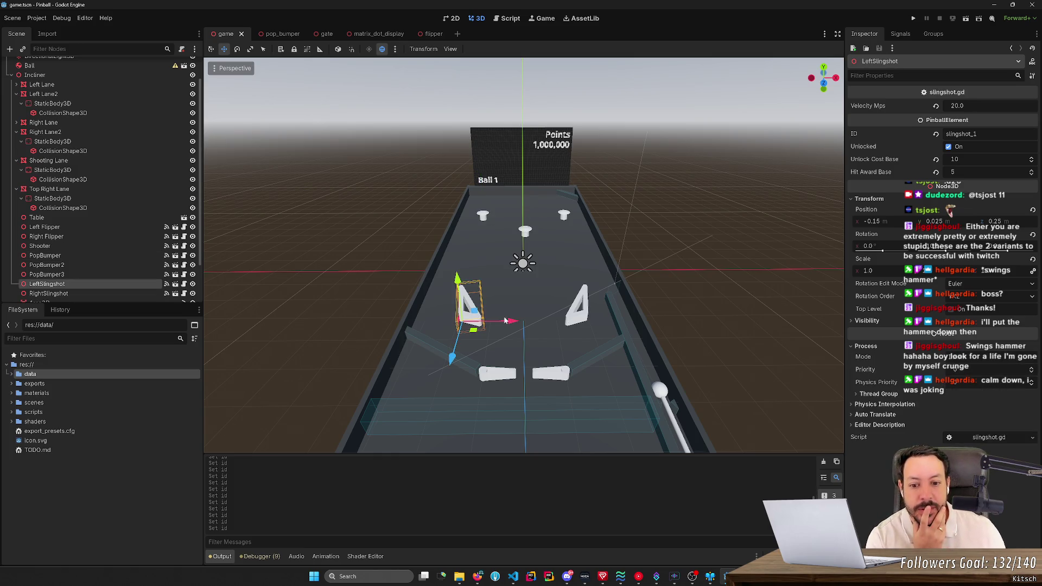
left_click(583, 314)
left_click(659, 391)
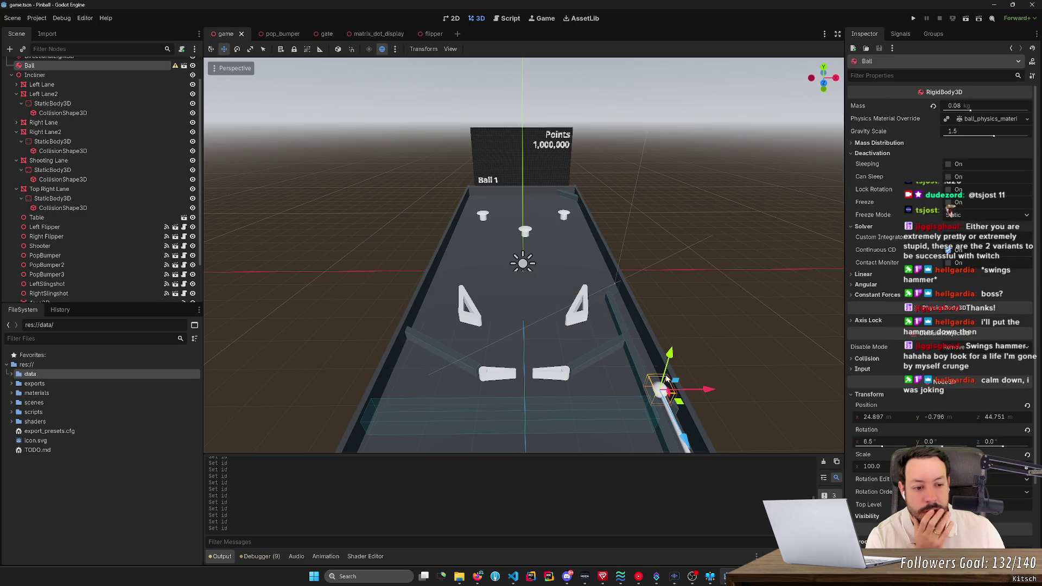
left_click(583, 322)
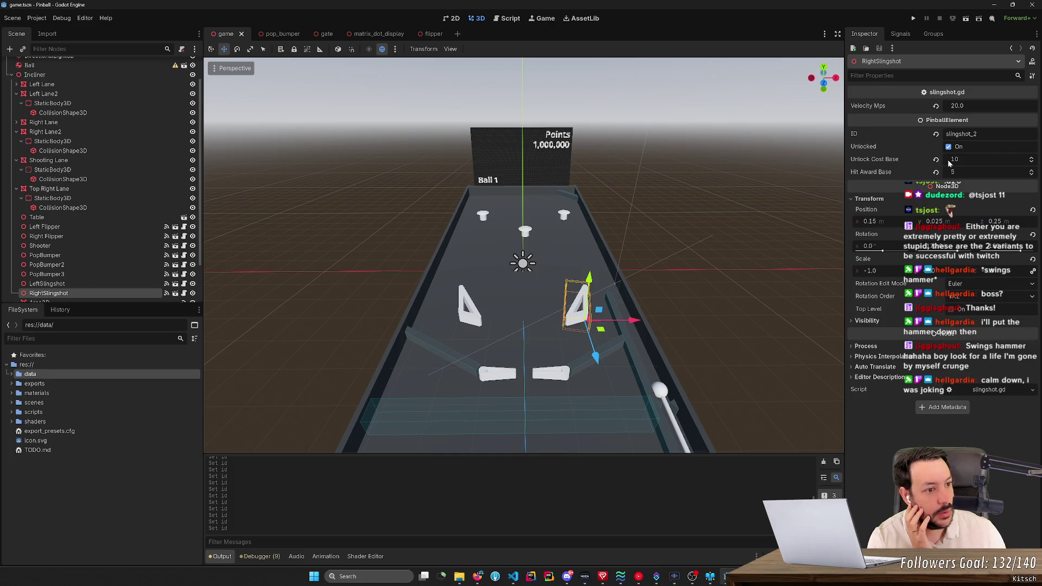
left_click(662, 393)
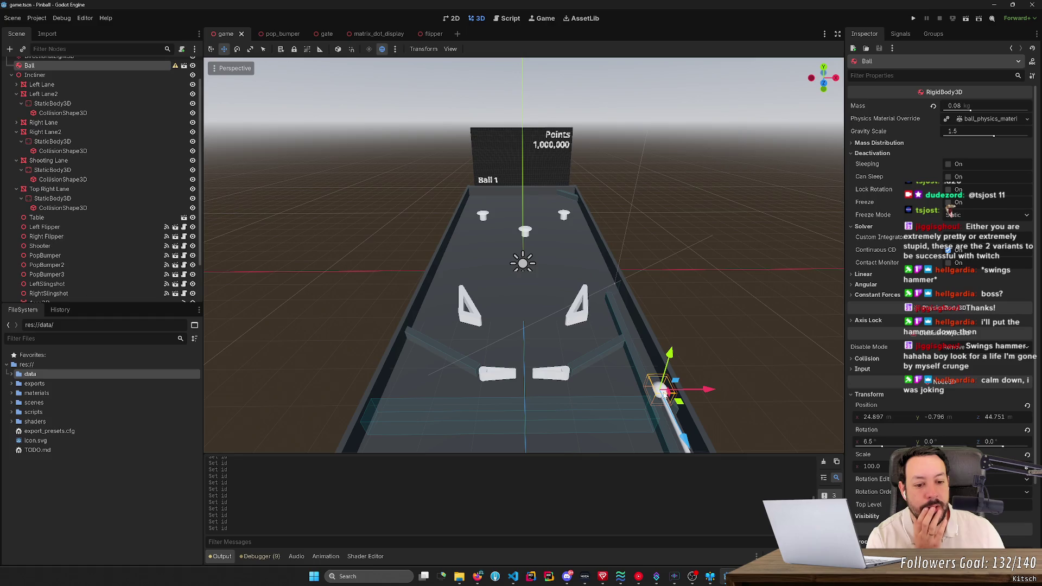
Step: Open the Ball node's scene, ball.tscn, in its own editor tab
scroll(135, 109, "up", 2)
right_click(135, 95)
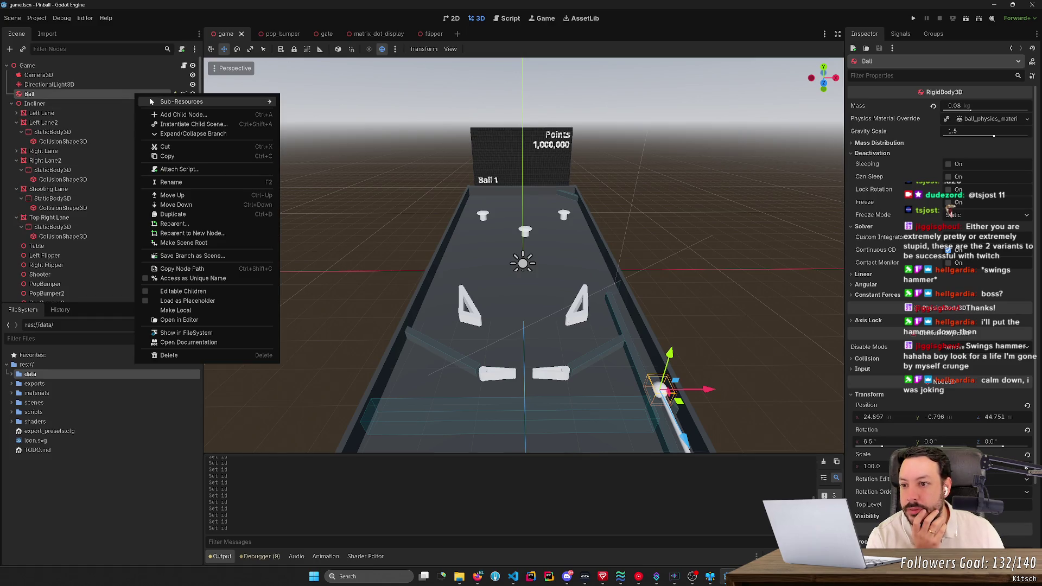
mouse_move(155, 102)
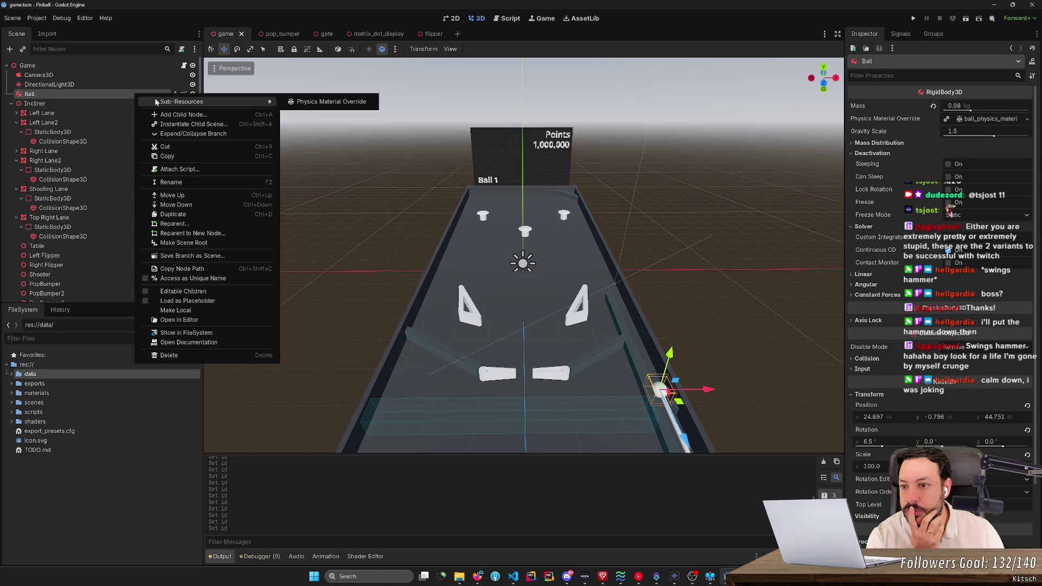
left_click(47, 97)
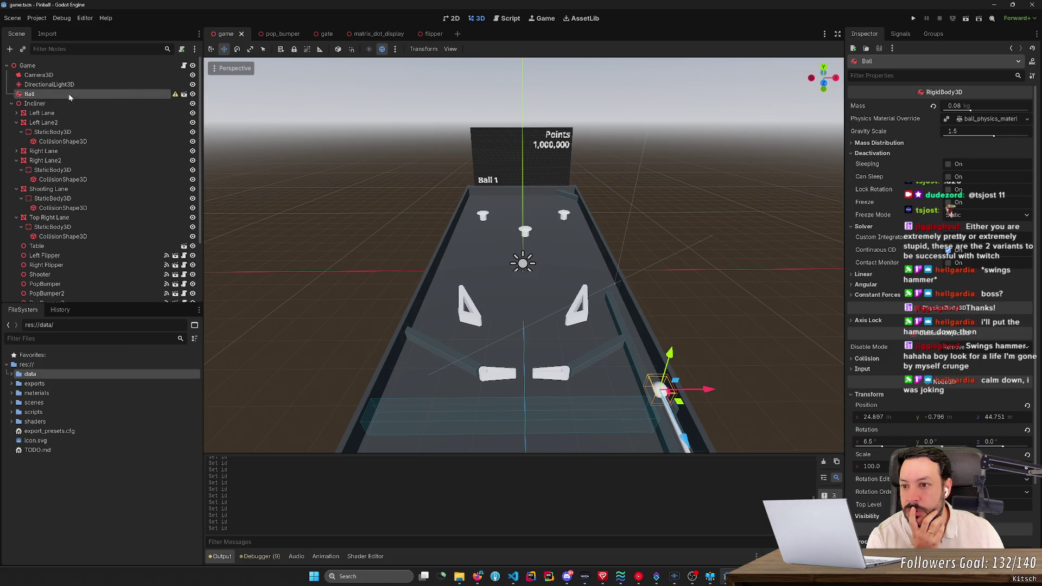
left_click(184, 93)
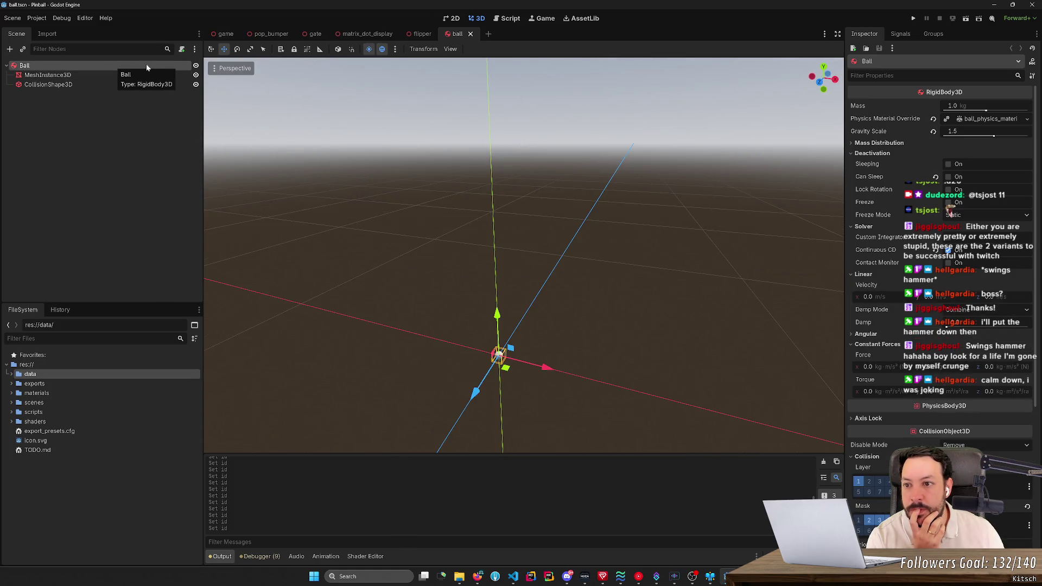
left_click(223, 34)
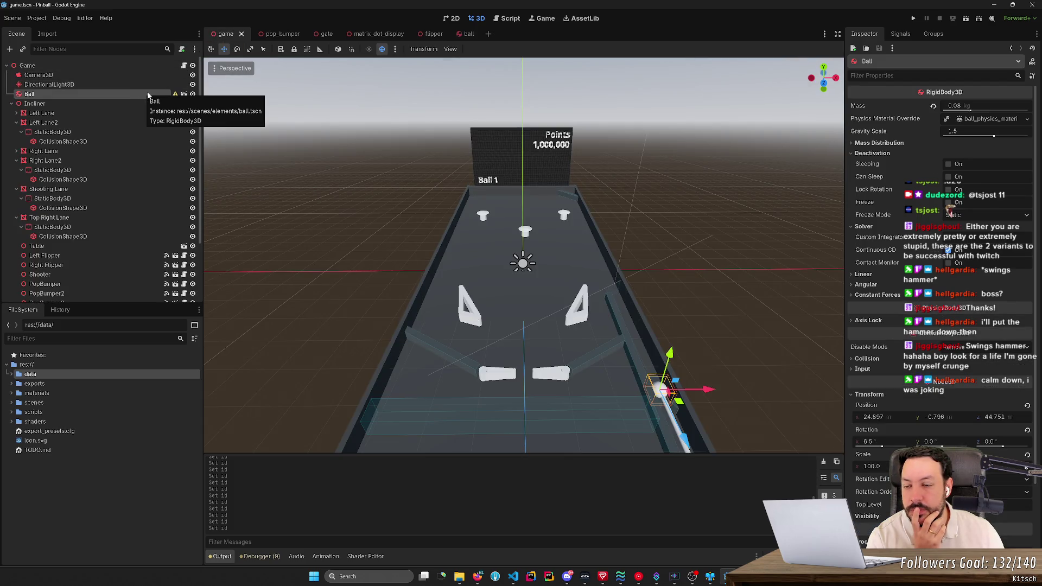
left_click(183, 94)
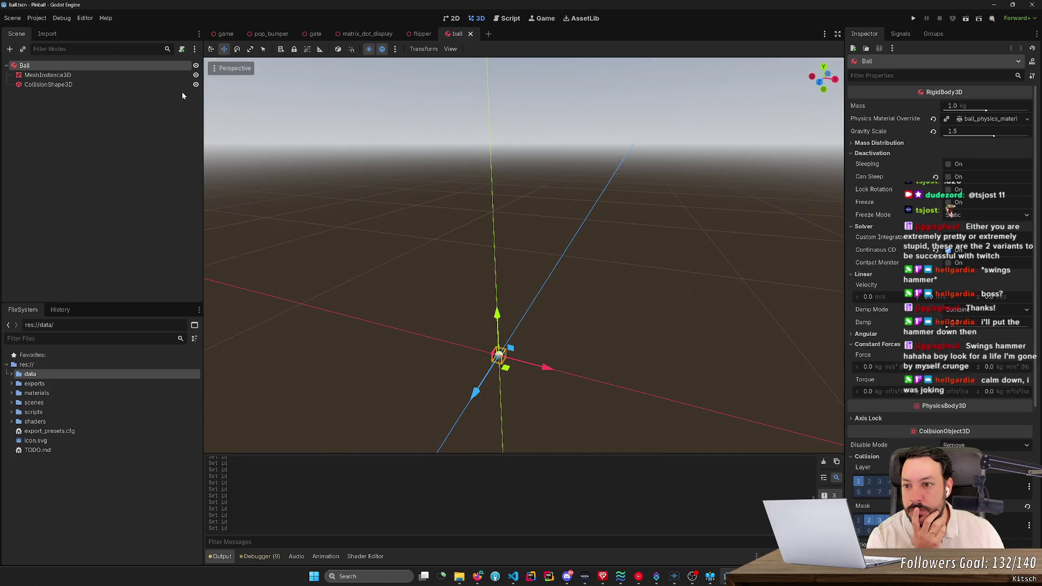
Step: Return to the pinball table scene and orbit the 3D view around the table
right_click(147, 65)
mouse_move(173, 72)
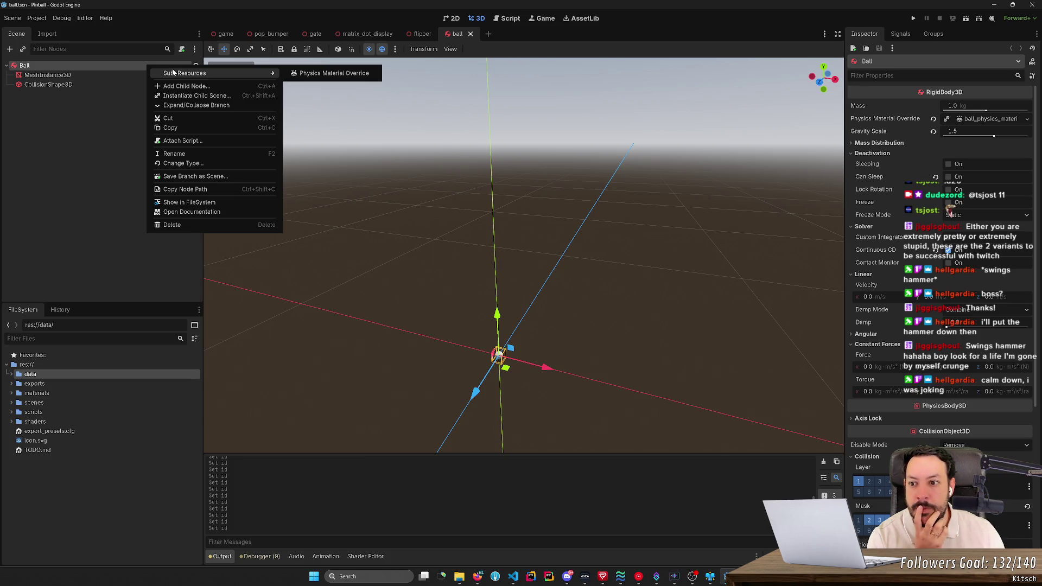
left_click(104, 128)
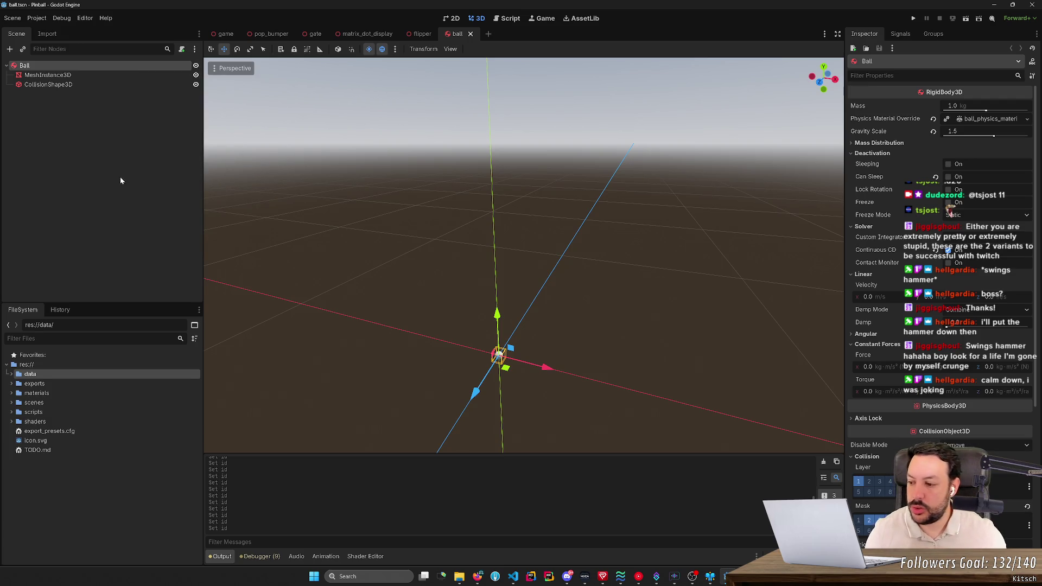
left_click(454, 18)
left_click(477, 20)
left_click(226, 33)
mouse_move(341, 91)
left_mouse_down()
mouse_move(531, 291)
mouse_move(575, 304)
mouse_move(531, 291)
mouse_move(534, 319)
left_mouse_up()
Step: Expand res://data and open shop.json in the script editor
left_click(12, 375)
double_click(42, 383)
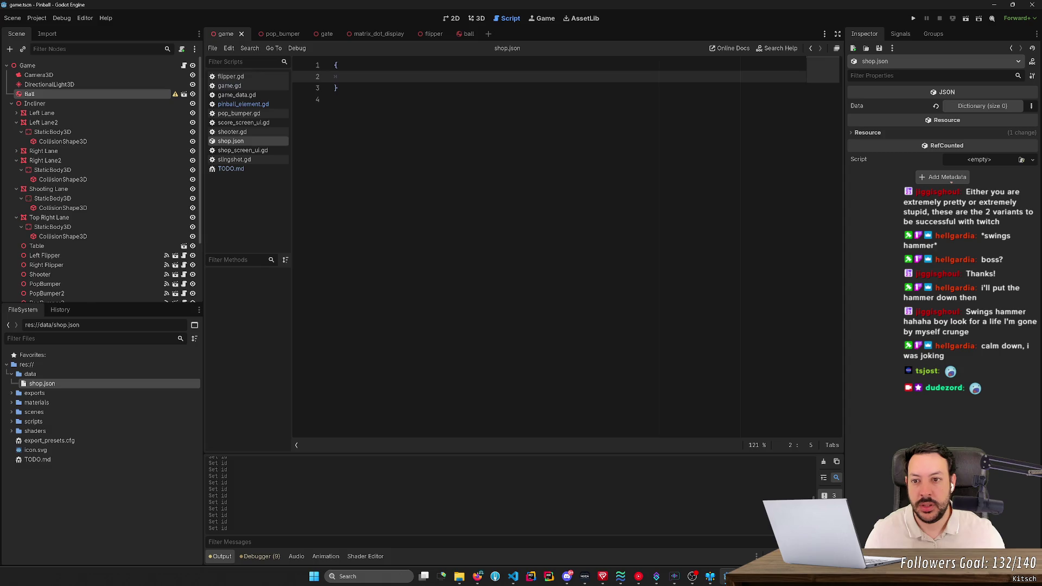
left_click(477, 19)
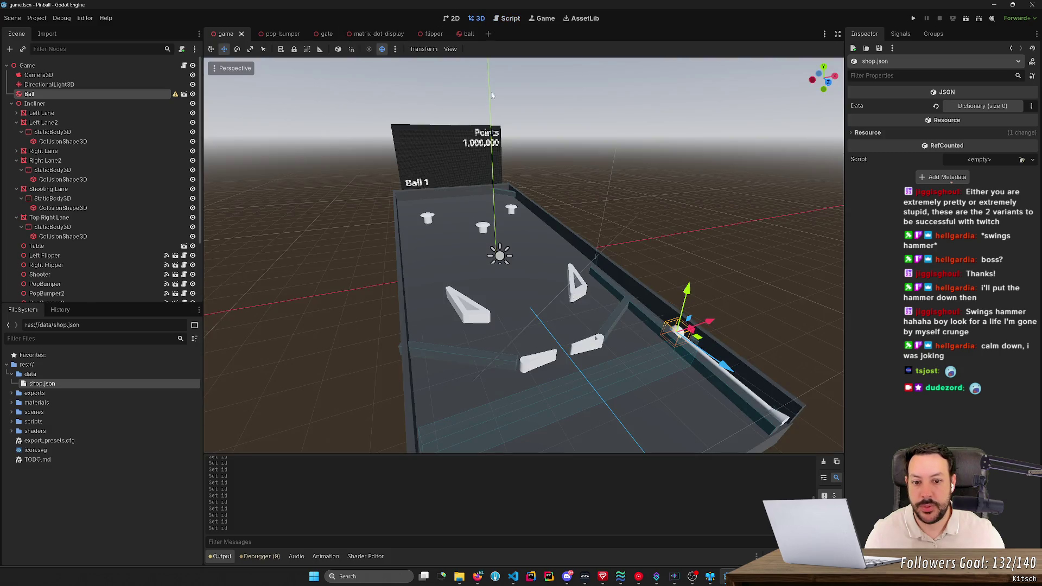
Step: Select PopBumper2, view the pop_bumper scene, then return to shop.json
left_click(484, 234)
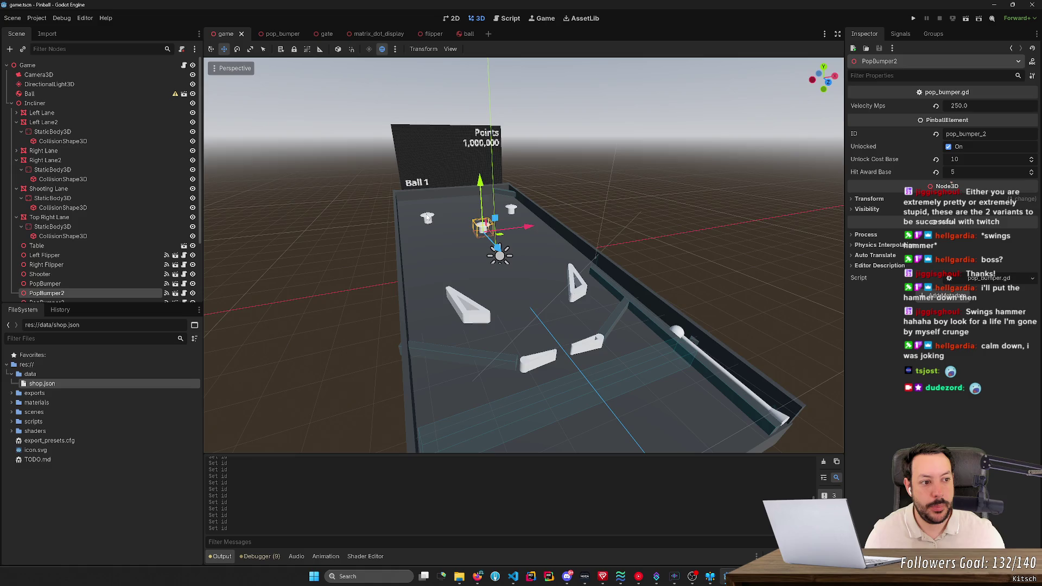
left_click(279, 34)
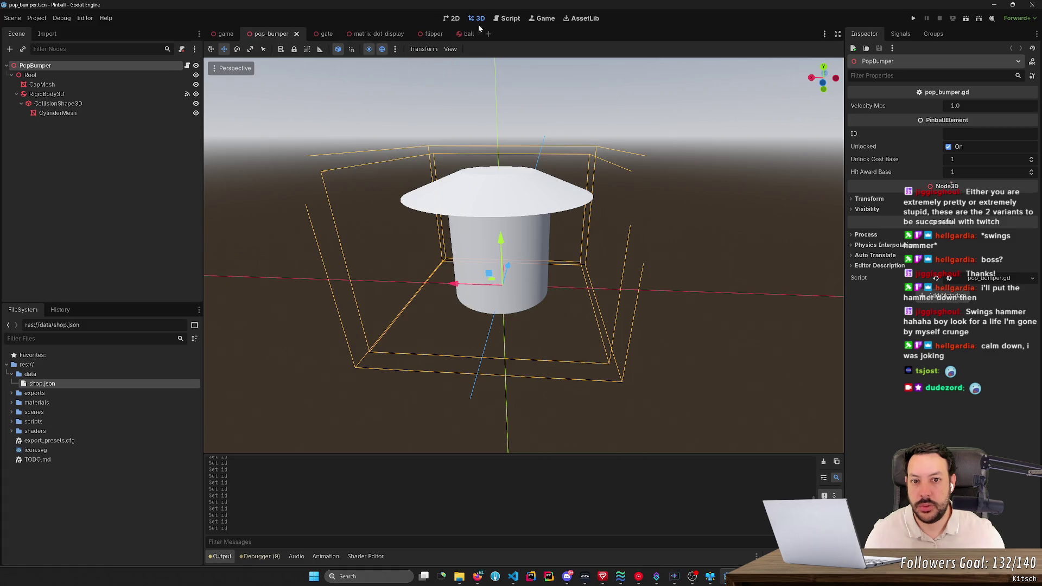
left_click(510, 19)
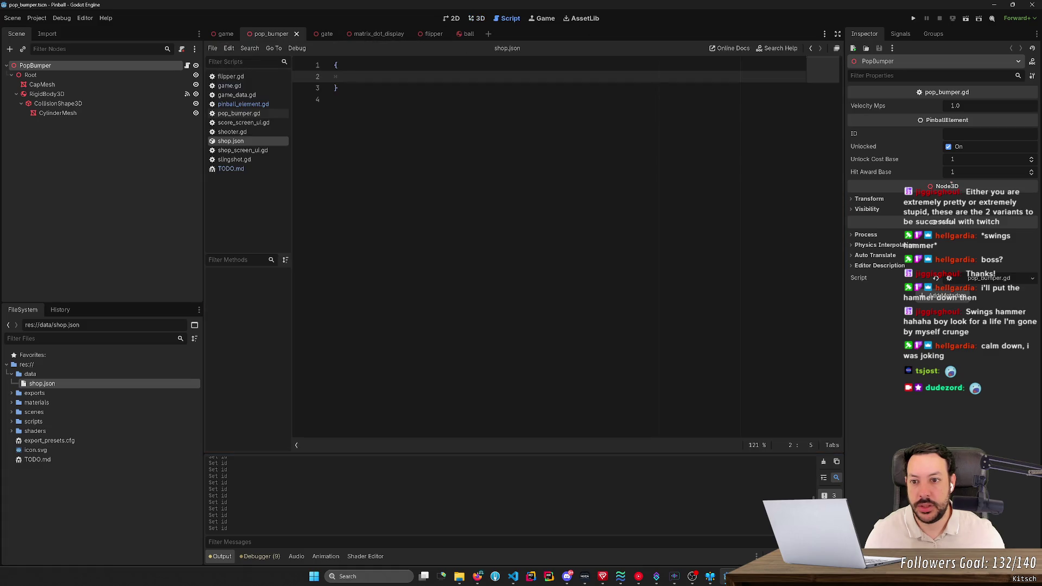
Step: Clear shop.json, start a [ list, and type the "table_1" entry on an indented line
type("\"")
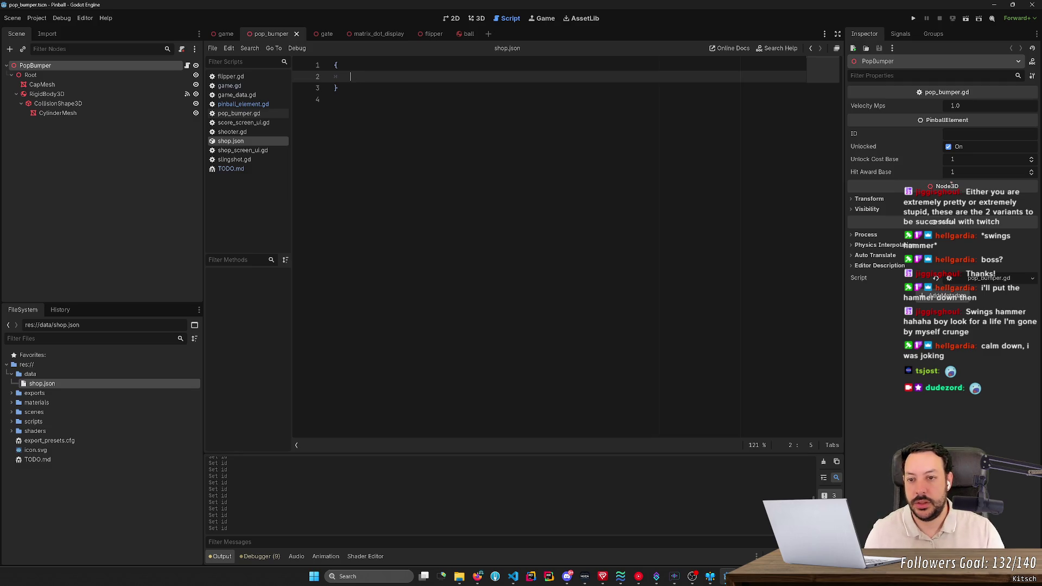
key("ctrl+z")
key("ctrl+z")
key("ctrl+z")
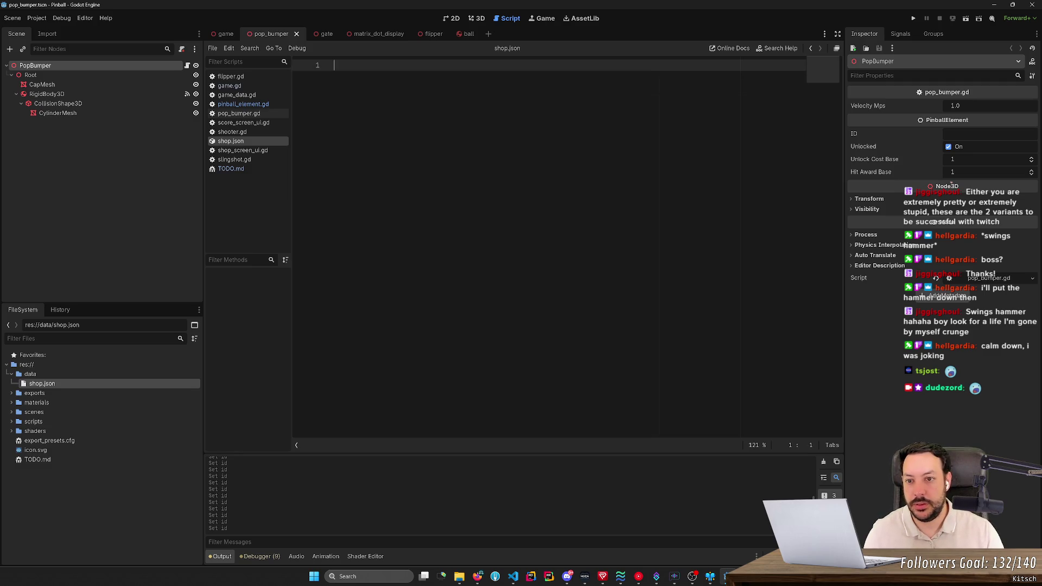
type("[")
key("Return")
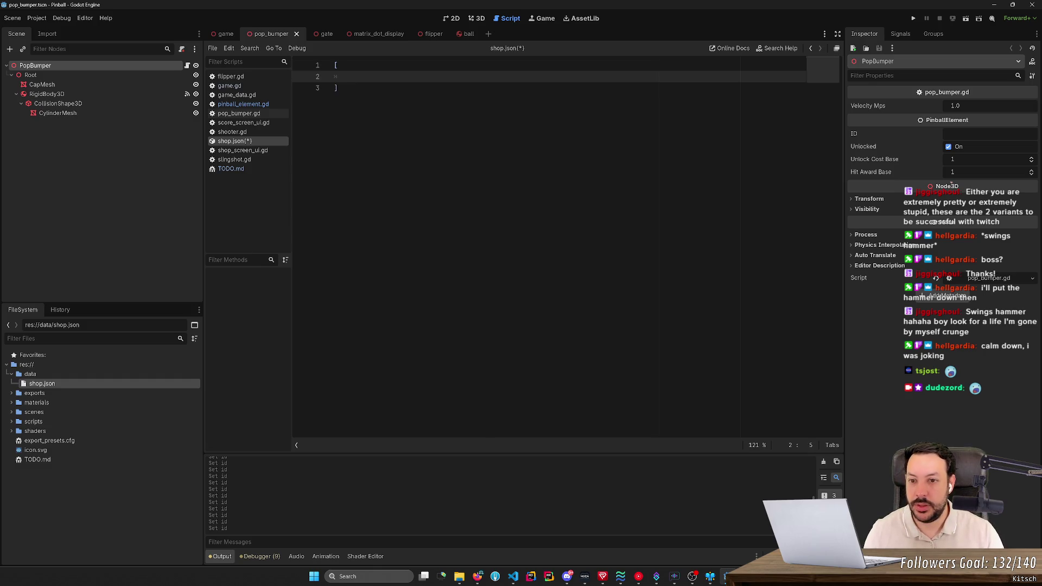
type("\"")
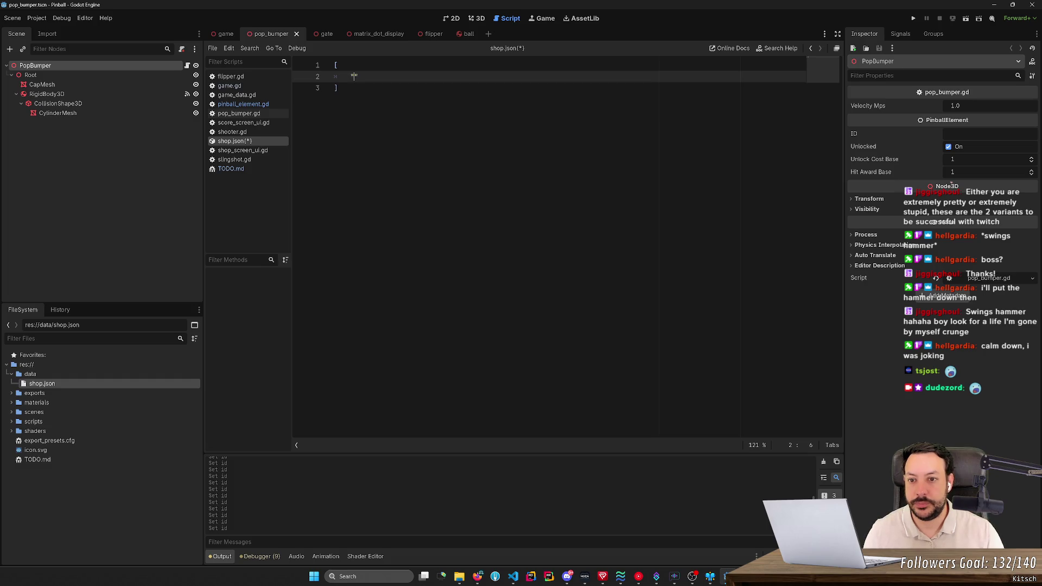
type("p")
key("BackSpace")
type("1_pop_bumper_1")
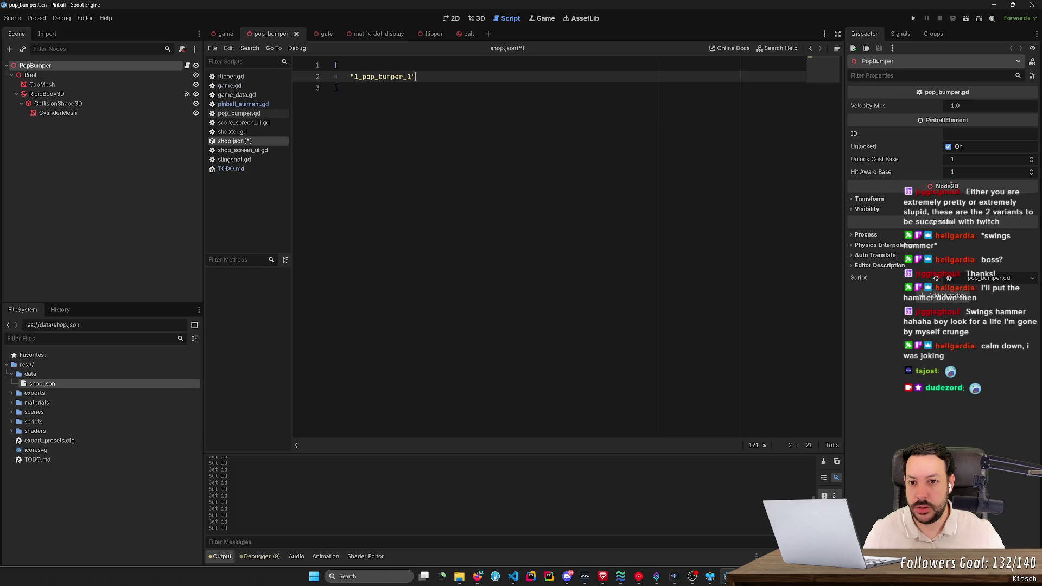
key("BackSpace")
key("BackSpace")
key("BackSpace")
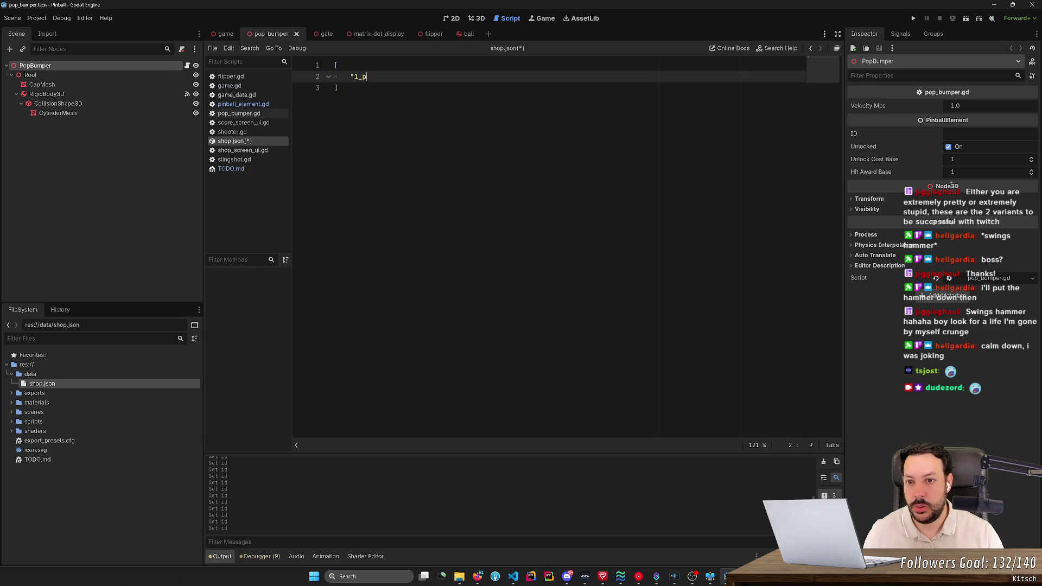
type("table")
key("BackSpace")
key("BackSpace")
type("_1\"")
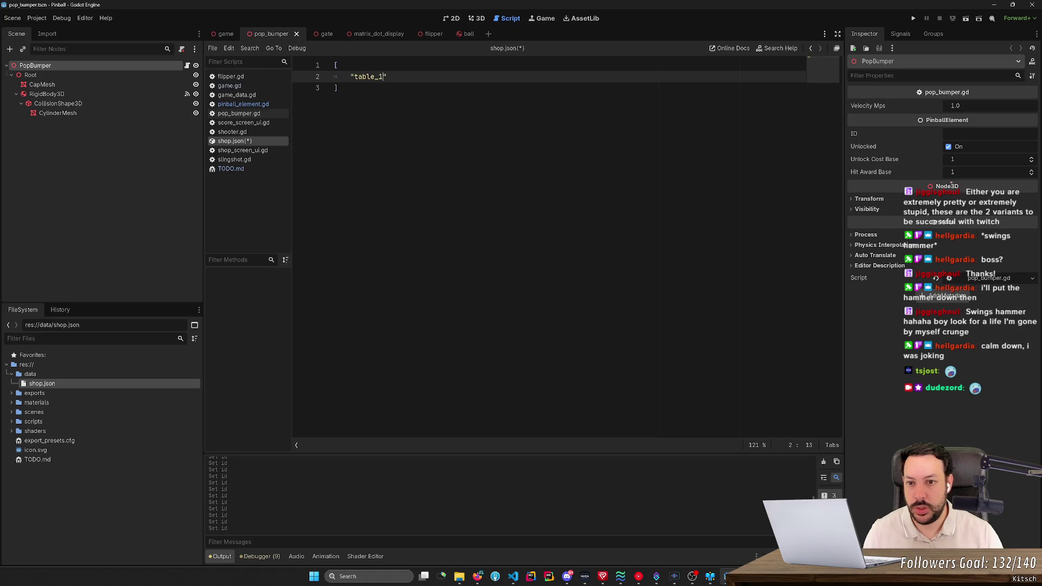
type(": {")
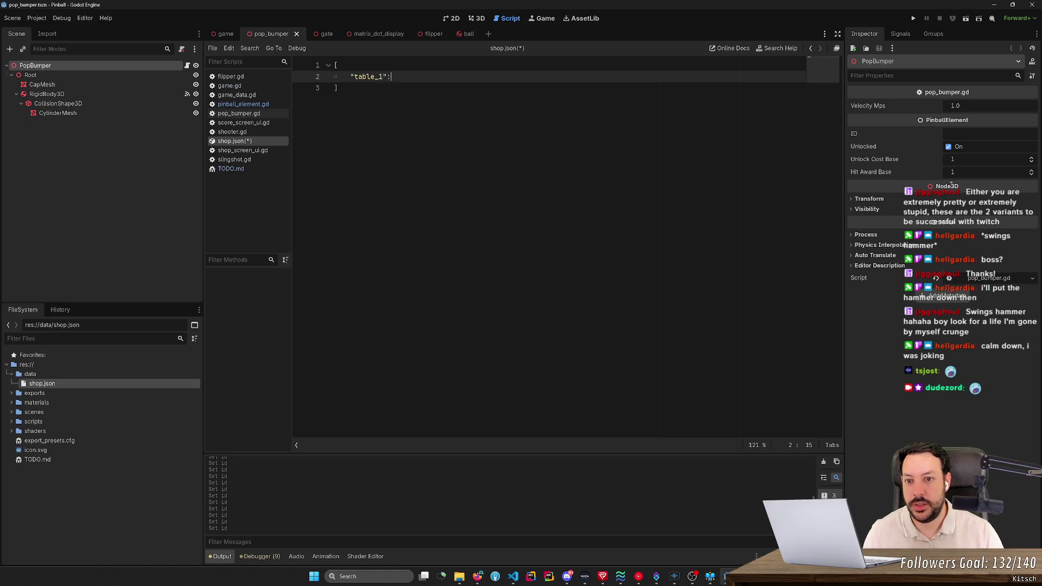
key("BackSpace")
Step: Open table_1's bracket onto a new line and save shop.json
type("[")
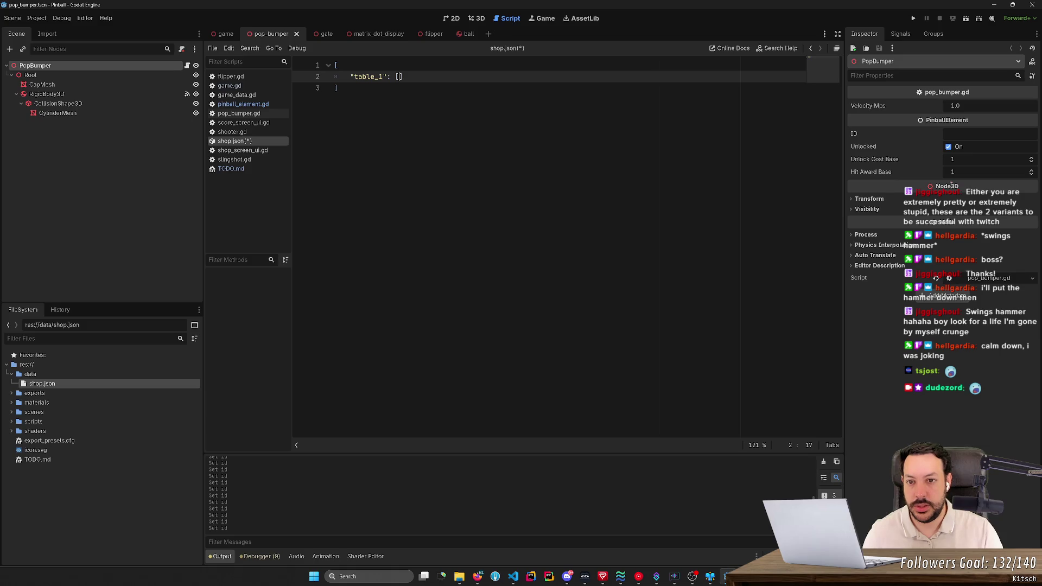
key("Return")
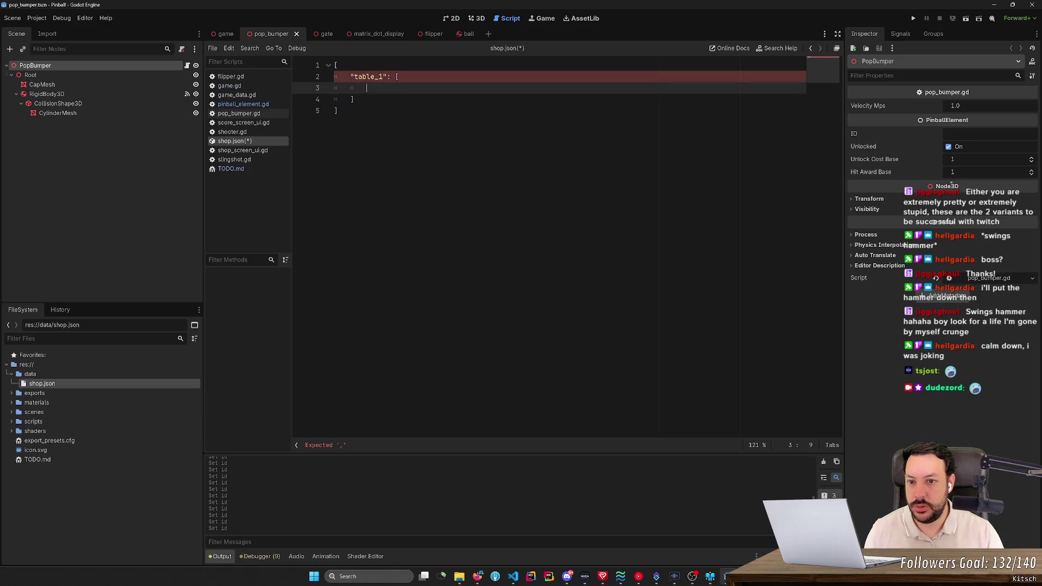
type("\"")
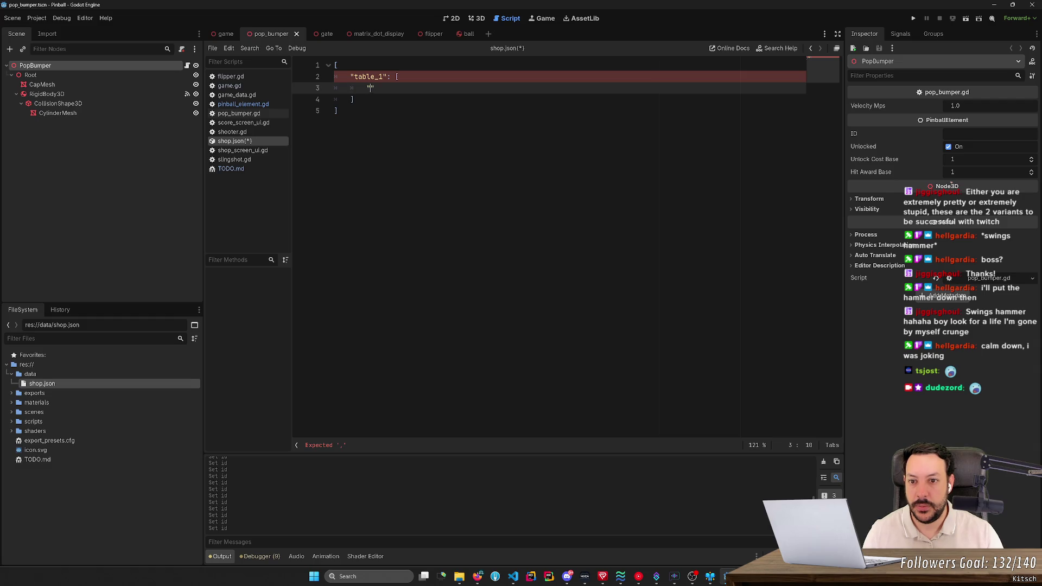
key("BackSpace")
key("ctrl+s")
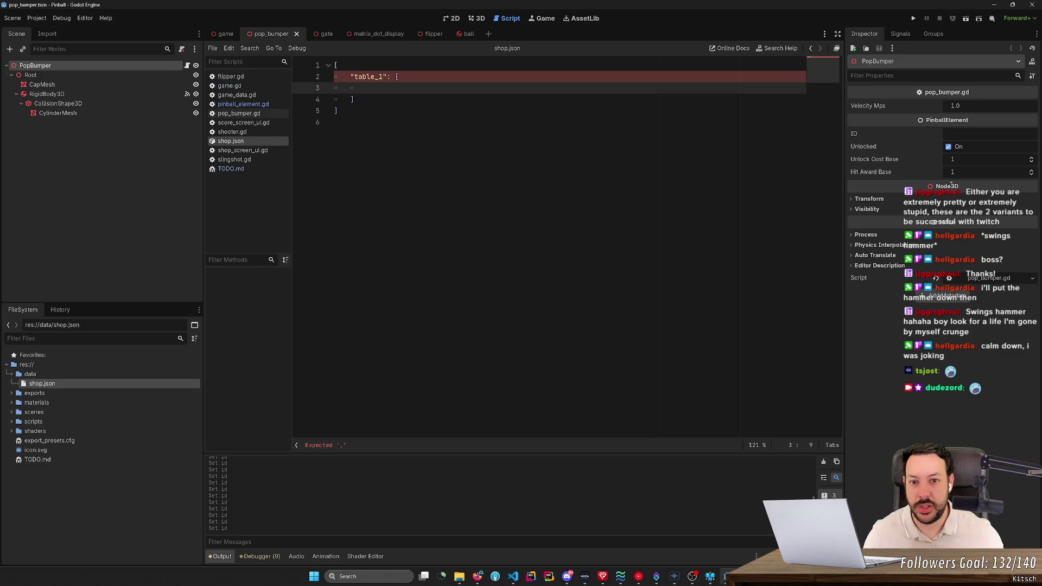
Step: Replace the outer square bracket with a top-level { object wrapping the table_1 entry
left_click(338, 65)
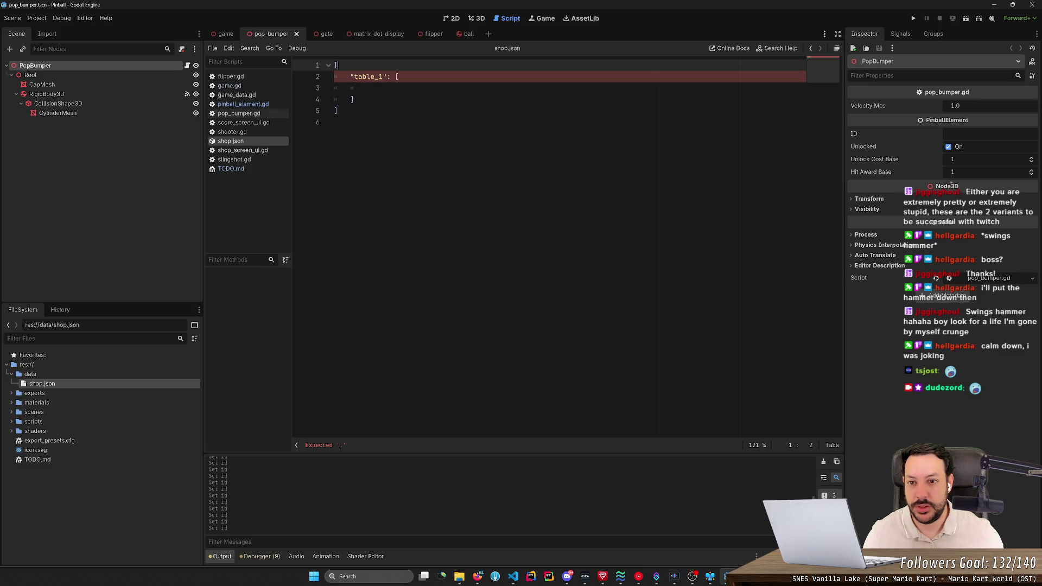
left_click(399, 77)
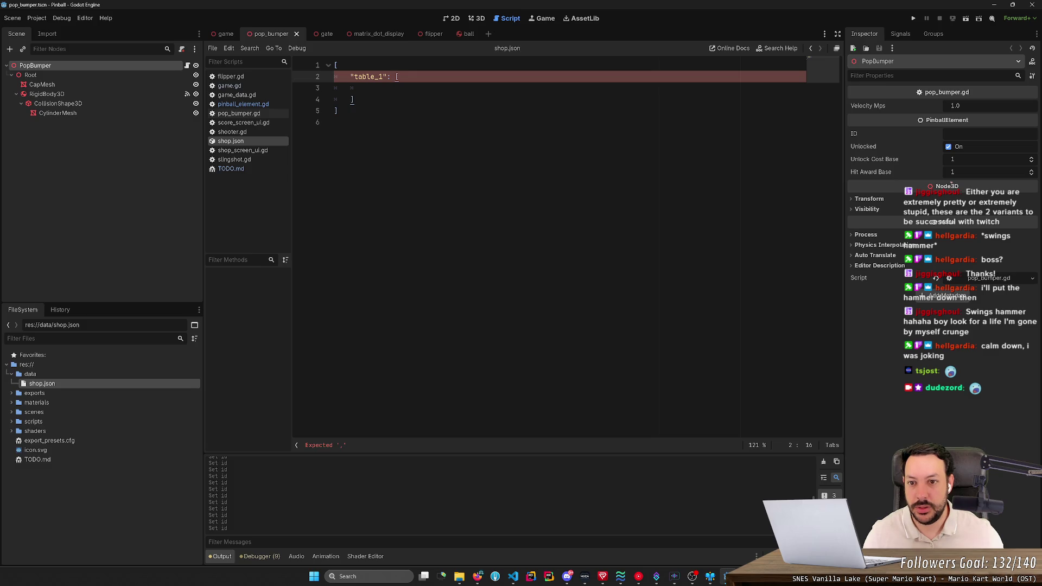
key("BackSpace")
key("ctrl+Right")
key("Delete")
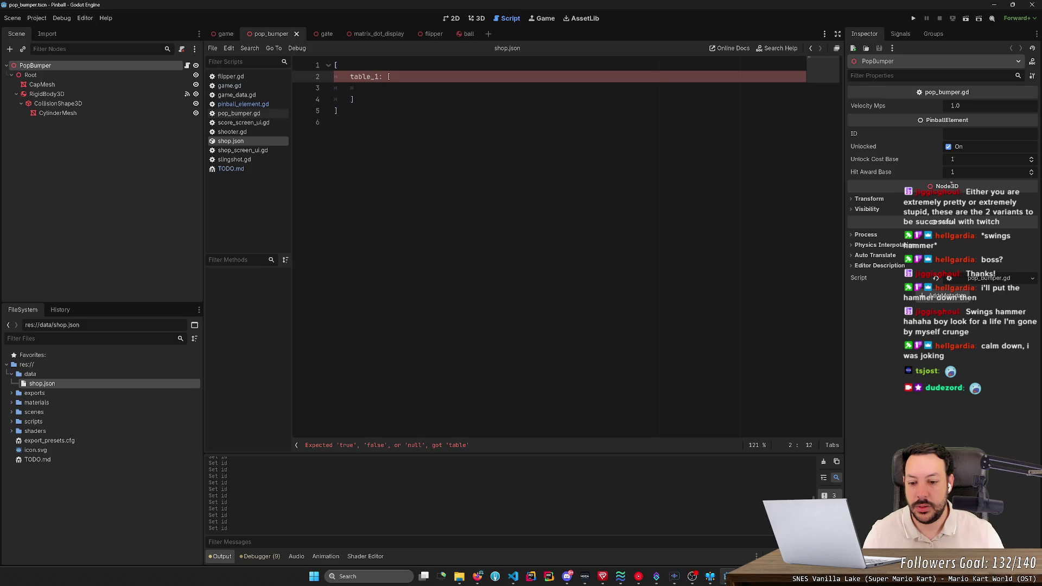
key("ctrl+z")
key("ctrl+z")
key("Up")
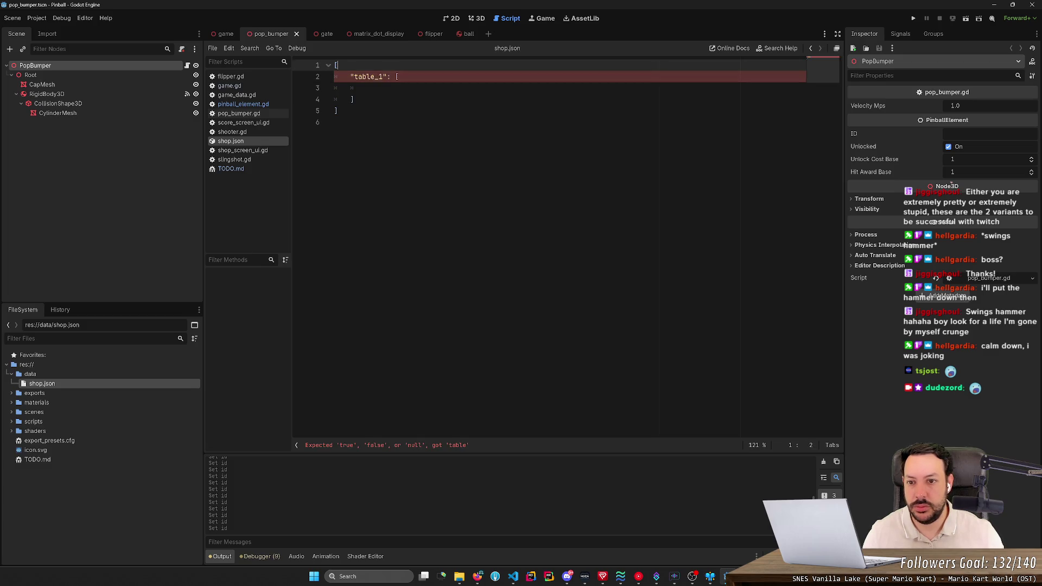
key("Return")
type("{")
key("Return")
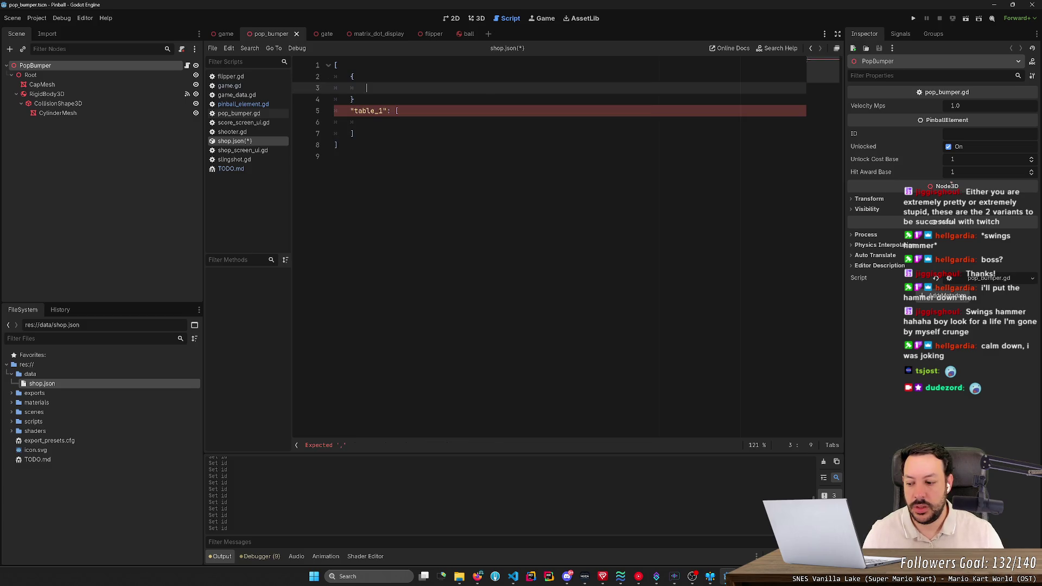
left_click(354, 100)
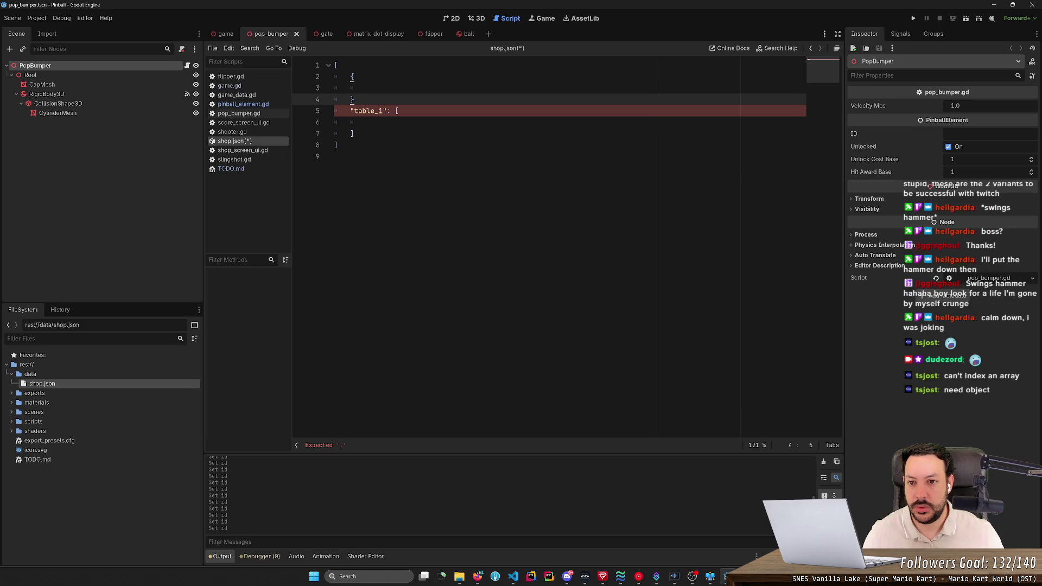
left_click_drag(353, 99, 334, 65)
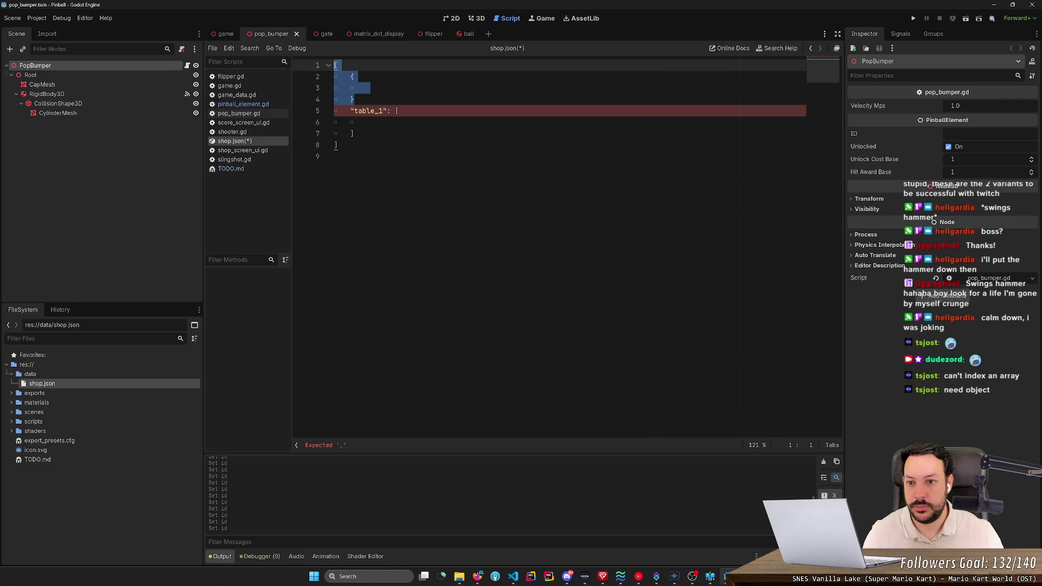
key("Left")
key("Delete")
key("Delete")
key("Down")
key("Down")
key("Down")
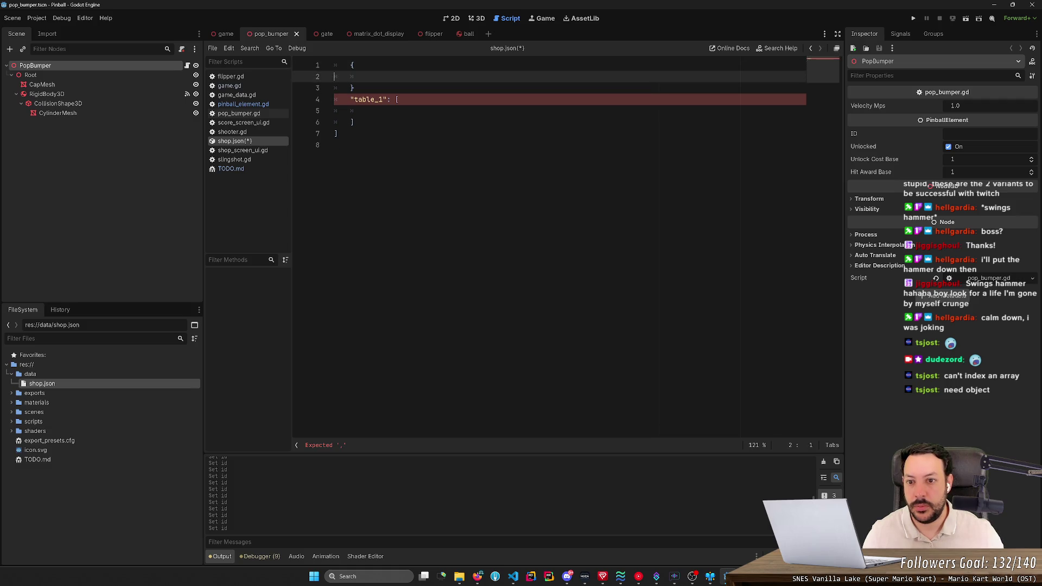
key("Down")
key("Down")
key("Up")
key("Up")
key("alt+Up")
key("alt+Up")
key("Down")
key("shift+End")
key("BackSpace")
key("BackSpace")
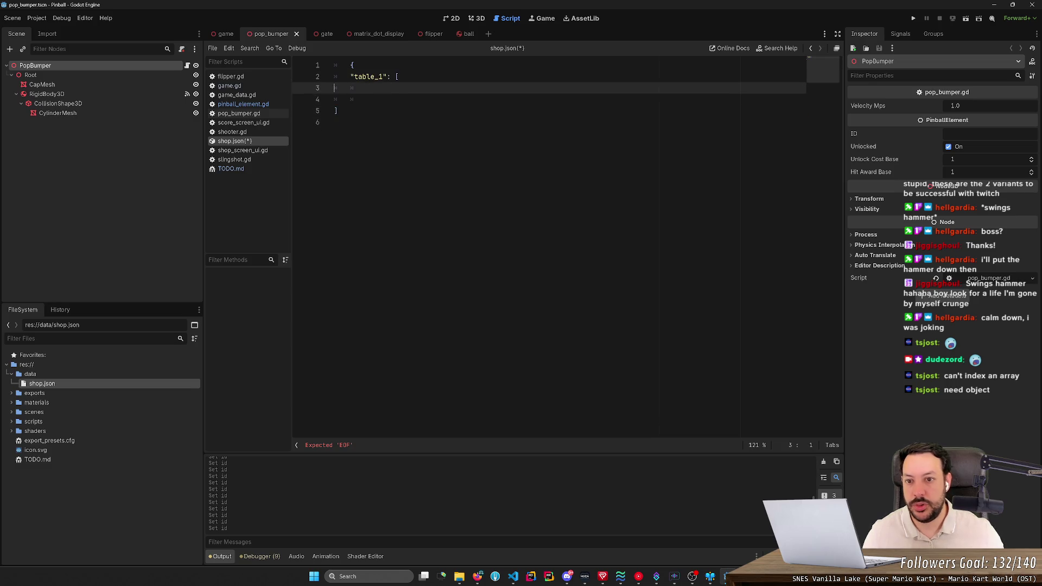
Step: Turn table_1's [ into an empty { } object, close the top-level brace, drop the leftover ], and save
key("Up")
key("End")
key("BackSpace")
type("{")
key("Return")
left_click(367, 111)
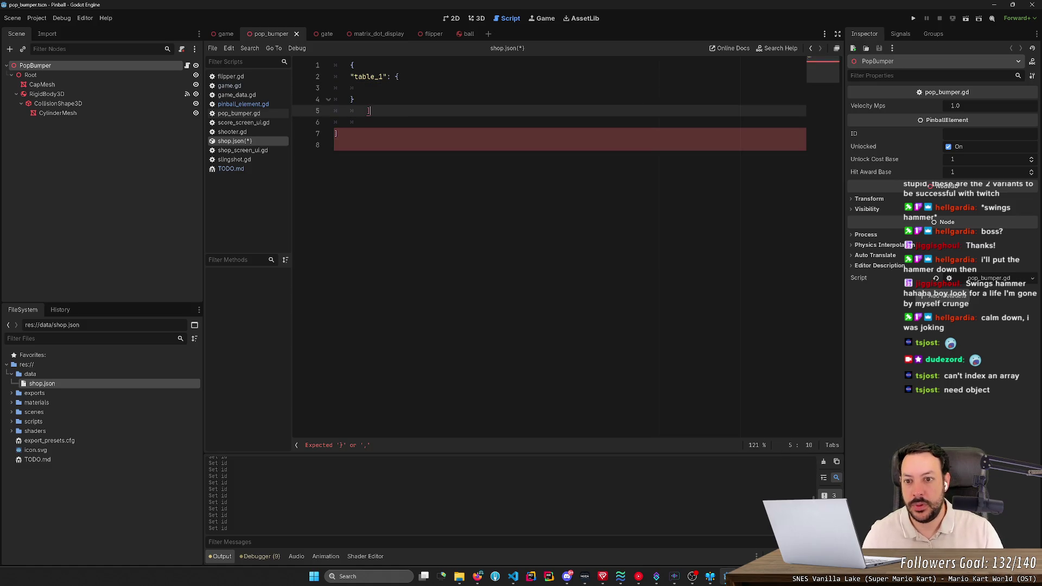
type("}")
key("Return")
key("Down")
key("ctrl+shift+k")
key("ctrl+shift+k")
key("ctrl+s")
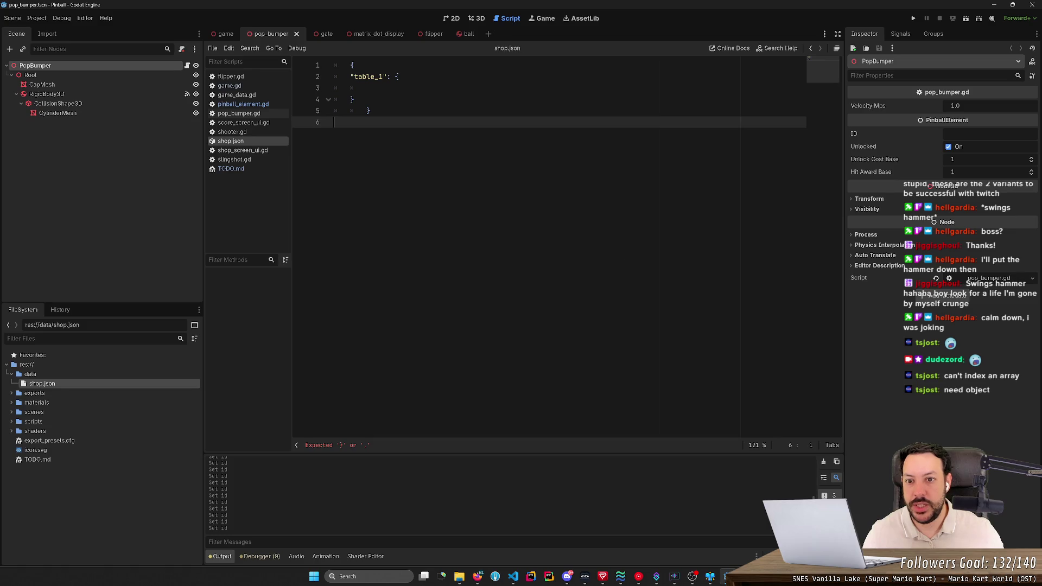
Step: Remove the extra indentation from the outer braces
key("Up")
key("Up")
key("Up")
key("Delete")
key("Down")
key("Down")
key("Down")
key("Delete")
key("Delete")
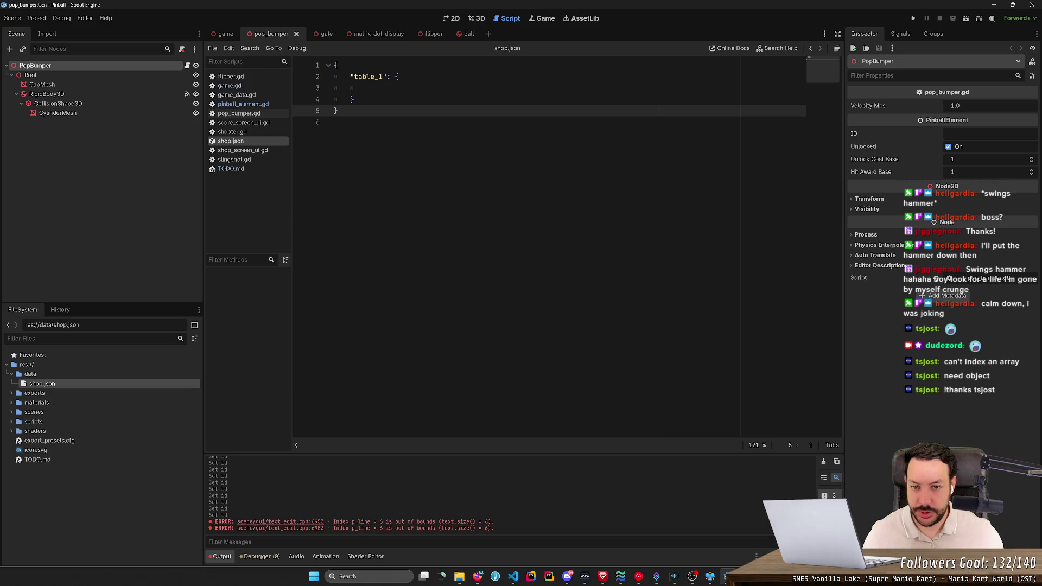
Step: Insert a "pop_bumper_1": { } entry on a new line inside table_1 and save
left_click(400, 76)
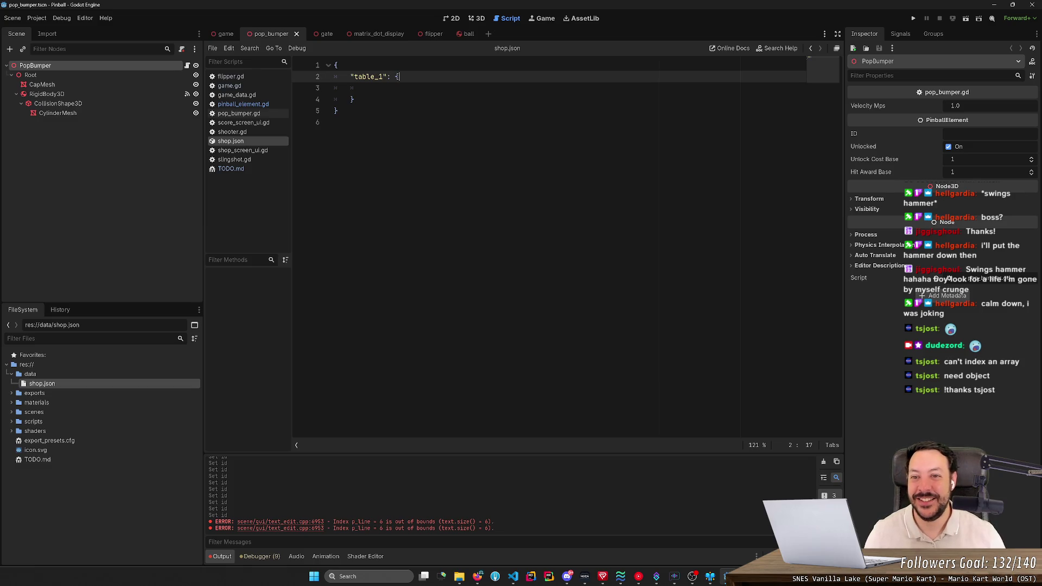
key("Return")
type("\"pop_nb")
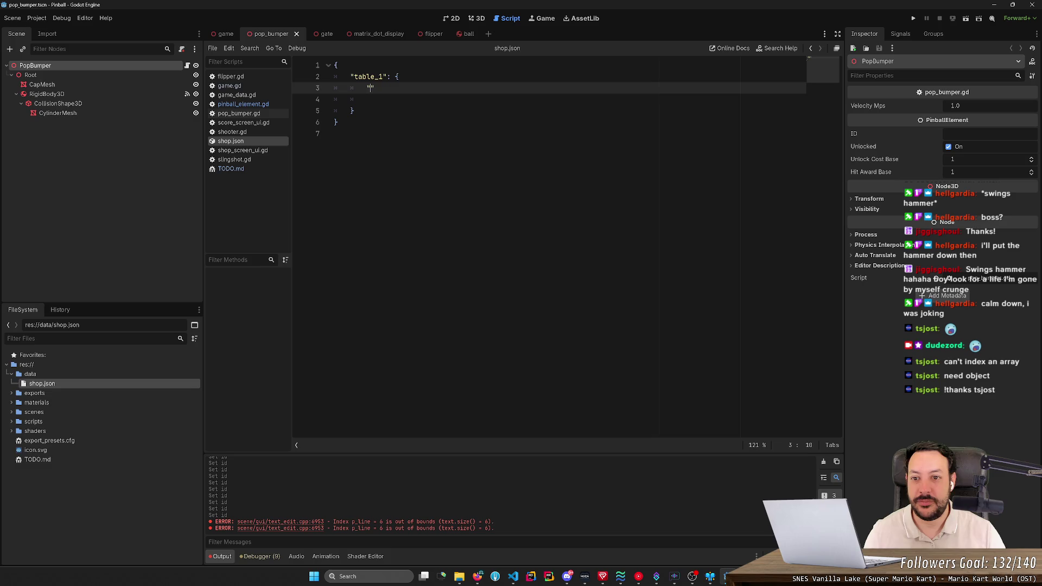
key("BackSpace")
key("BackSpace")
type("bumper_1\": ")
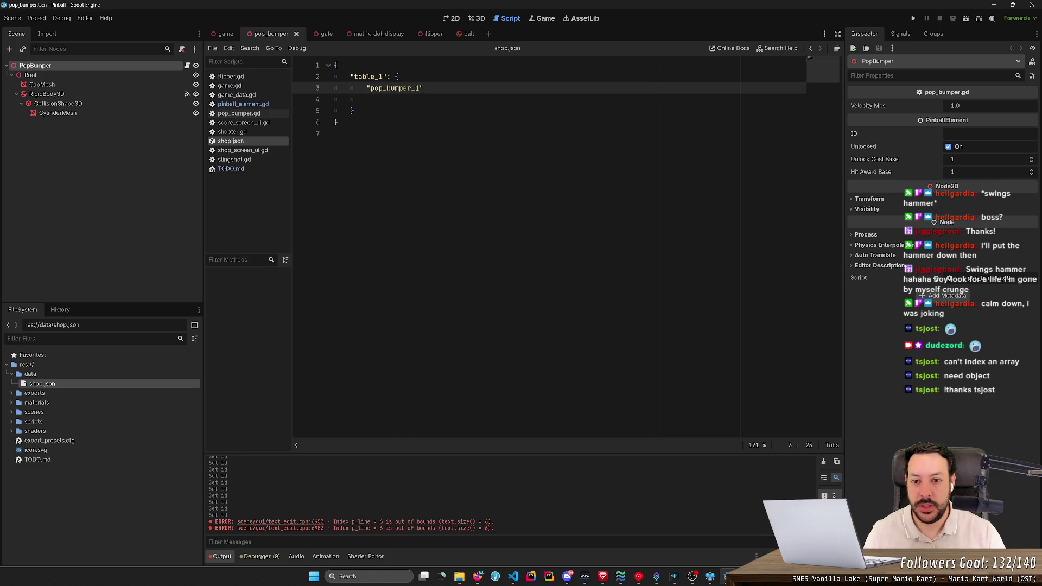
type("{")
key("Return")
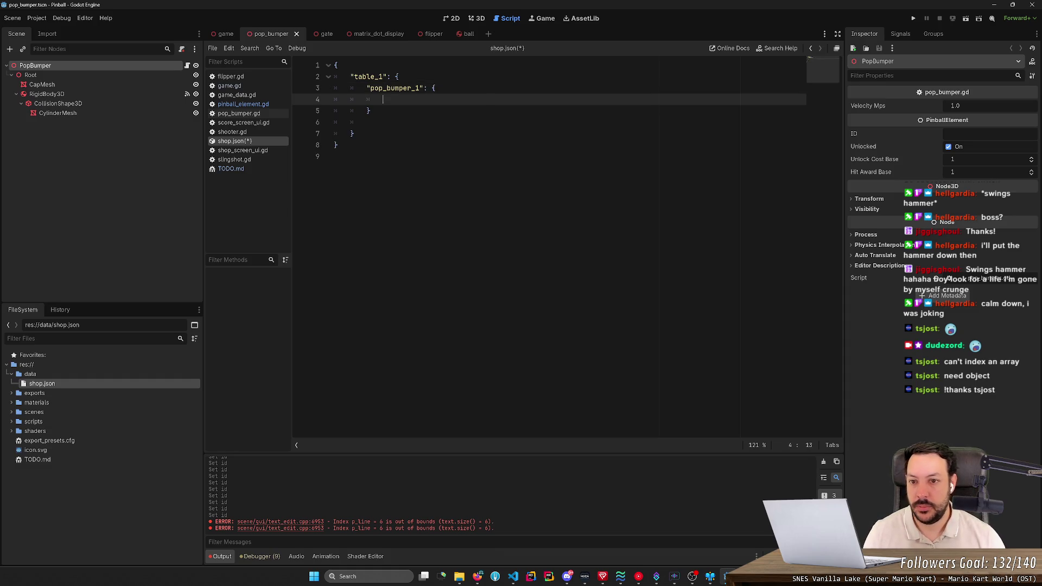
key("ctrl+s")
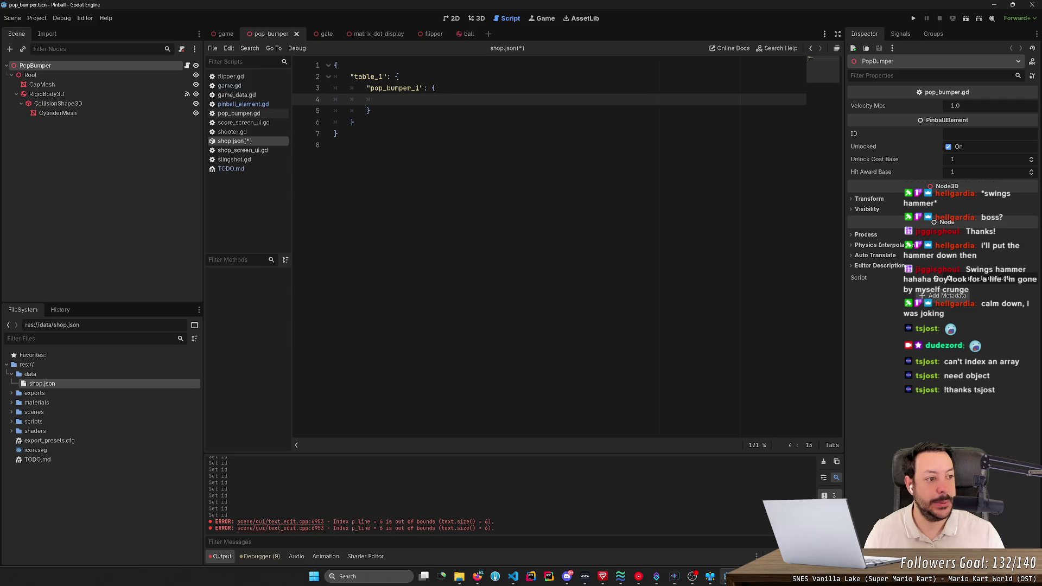
Step: Type "costs": [10, 50, 100, 250, 500, 1000, 2000] inside pop_bumper_1, correcting typos
type("\"")
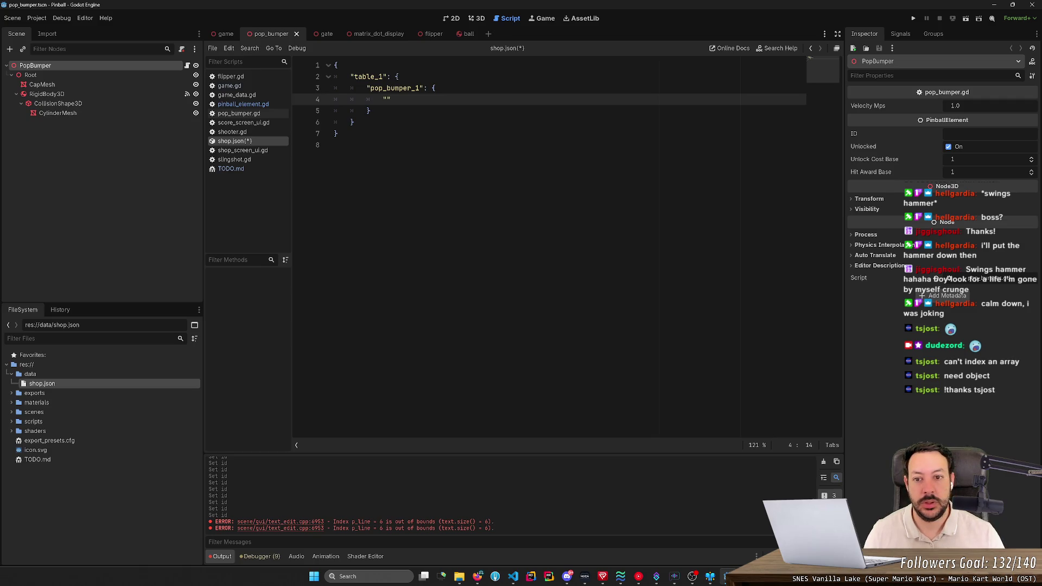
type("costs\": ")
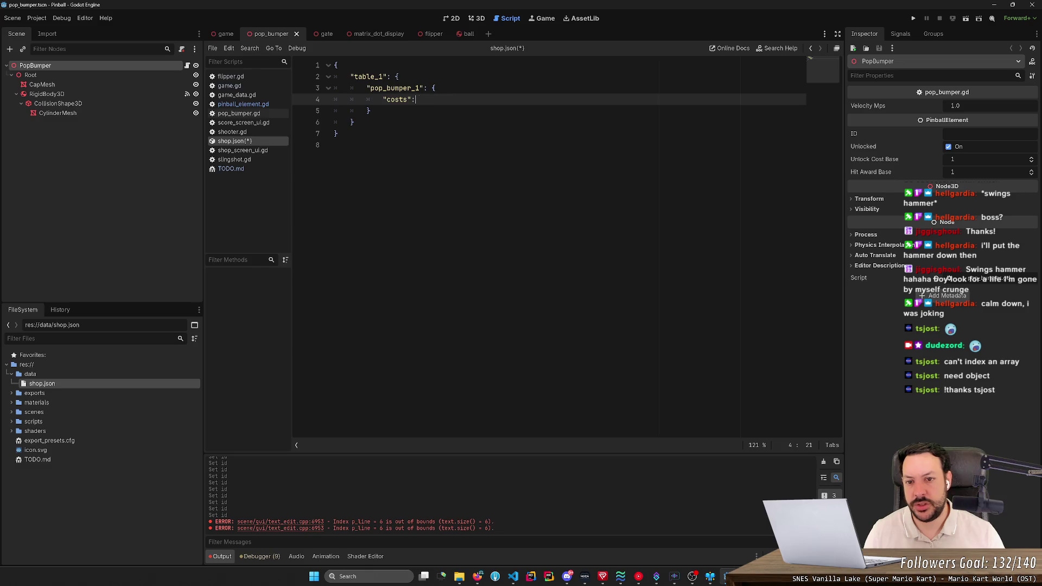
type("{")
key("BackSpace")
type("[")
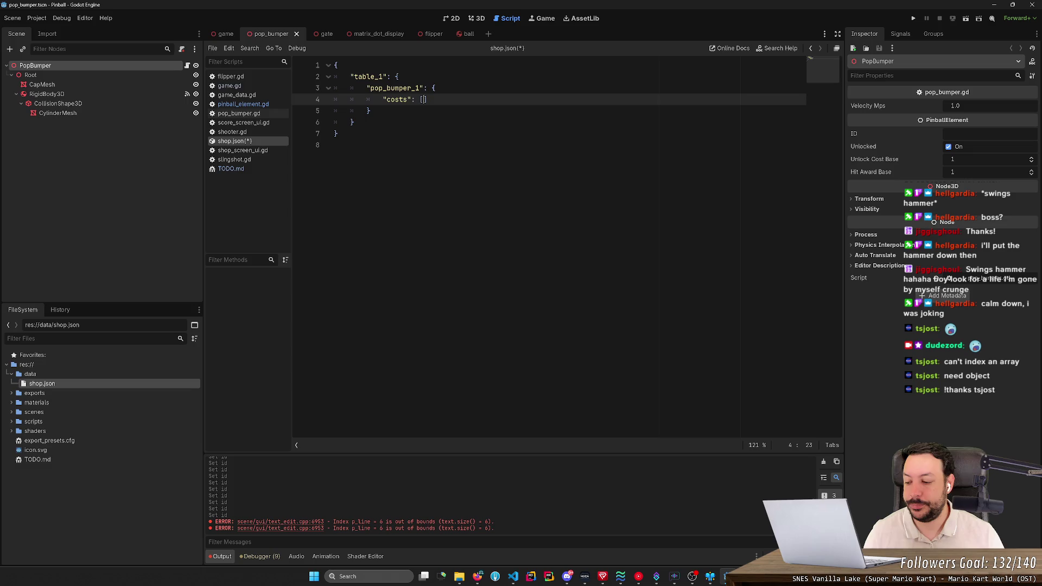
type("0")
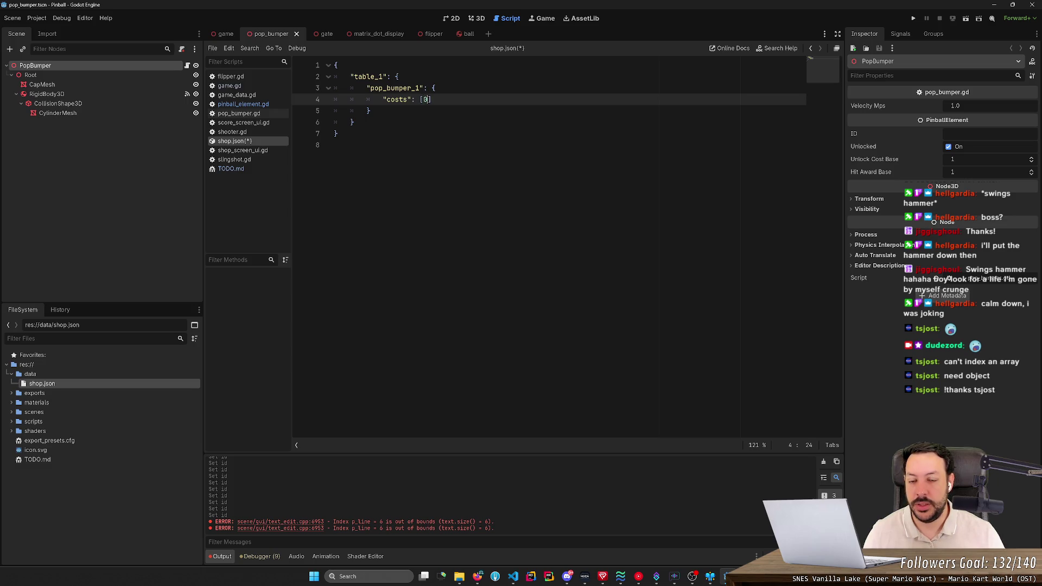
key("BackSpace")
type("1")
type("0, 10")
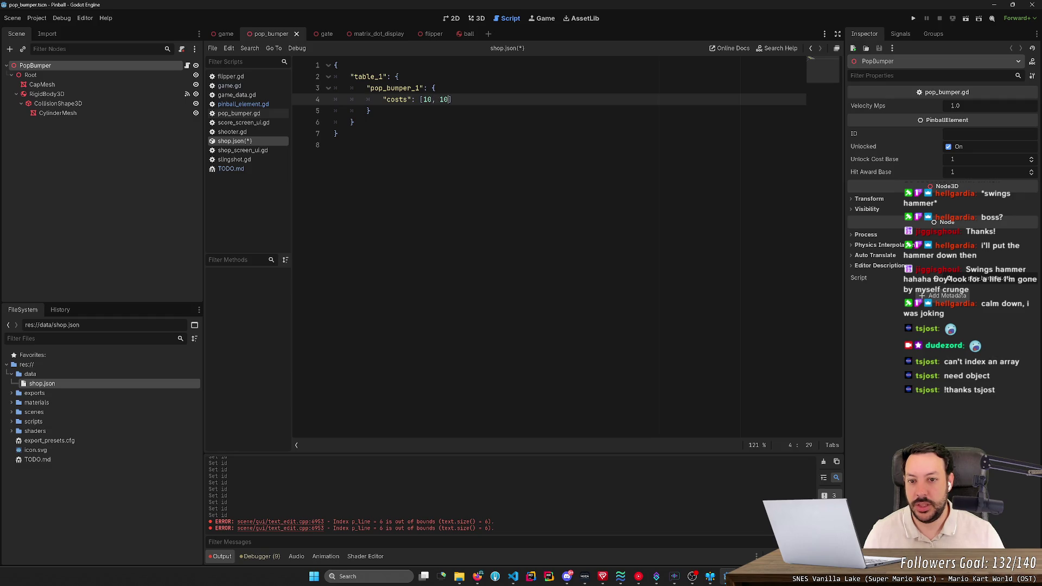
type("0, 10")
key("BackSpace")
key("BackSpace")
type("250, ")
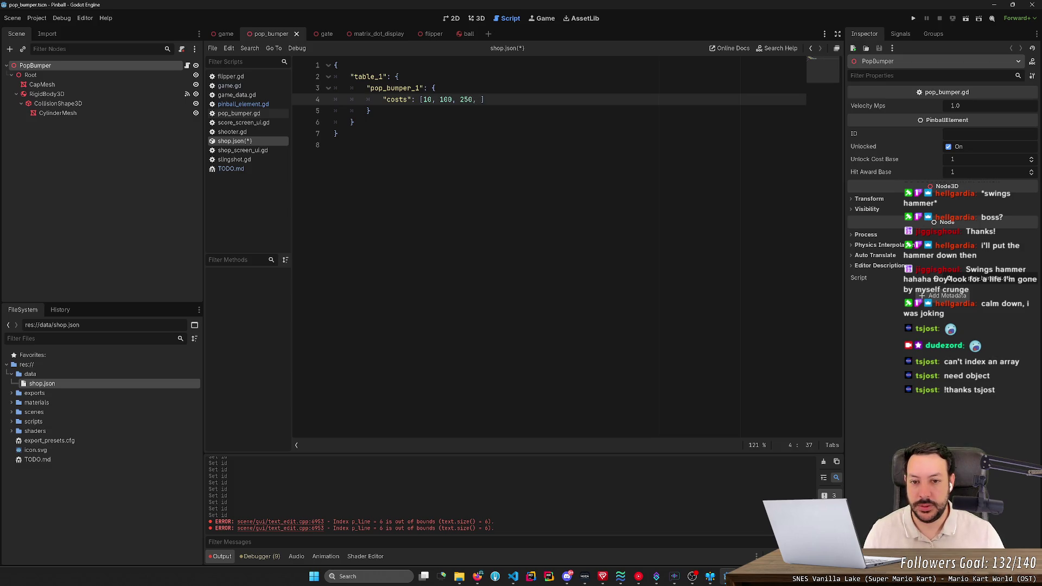
type("500, 1000, 2000")
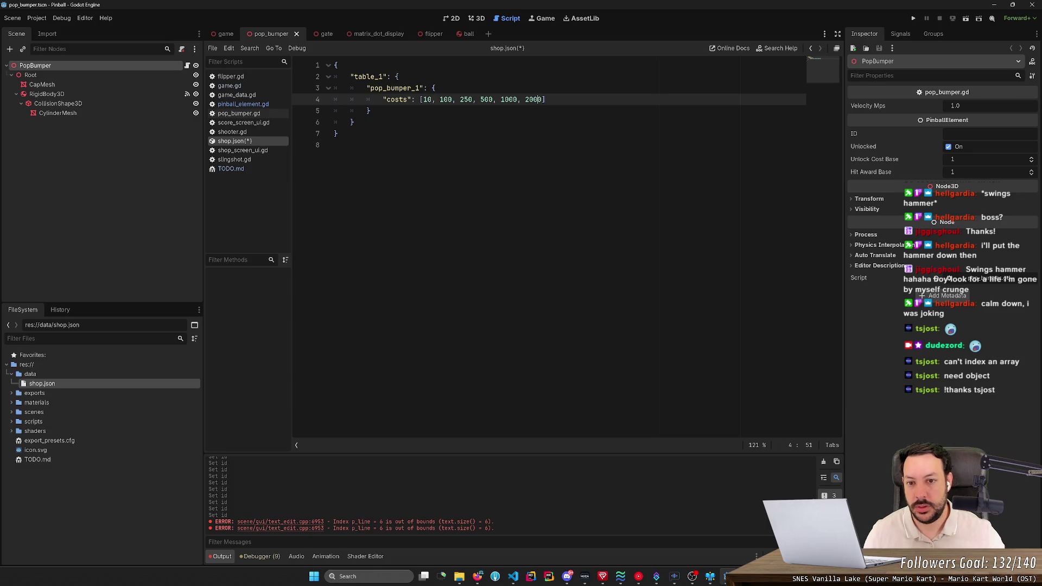
key("Right")
type("50,")
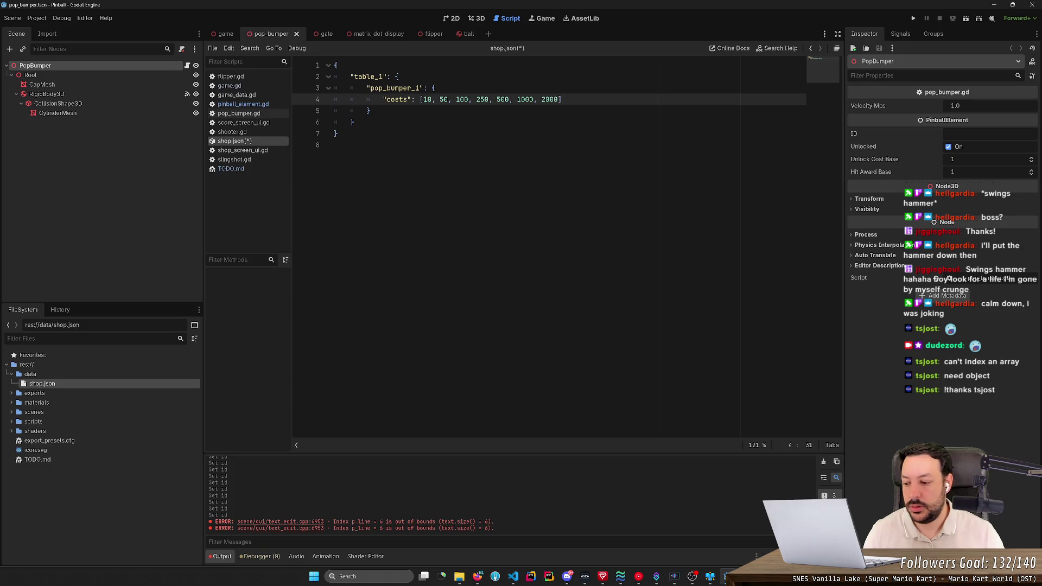
key("End")
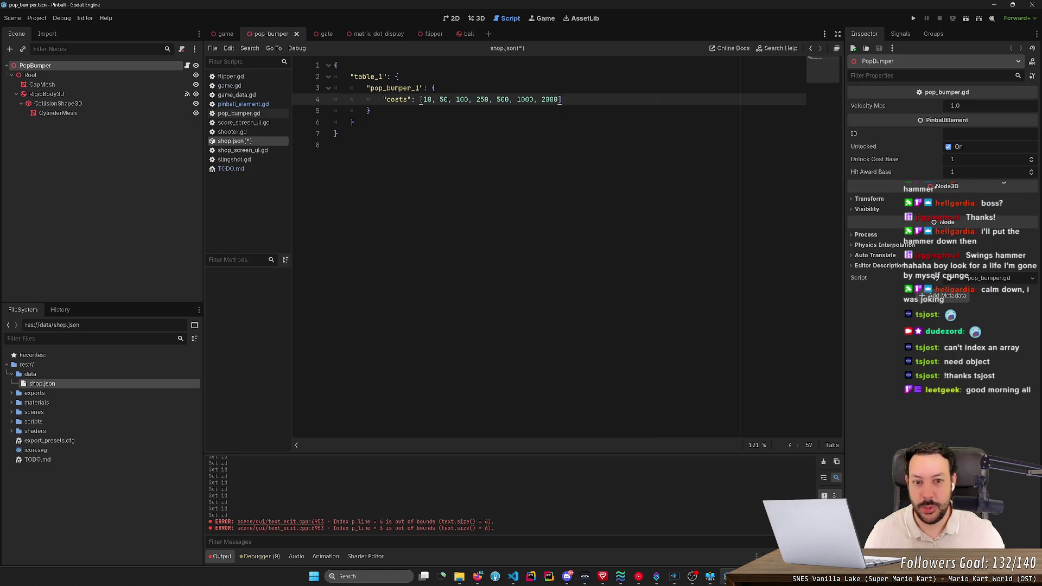
Step: Add a new entry line after the costs list, leaving an empty quoted key
type(",")
key("Return")
type("\"")
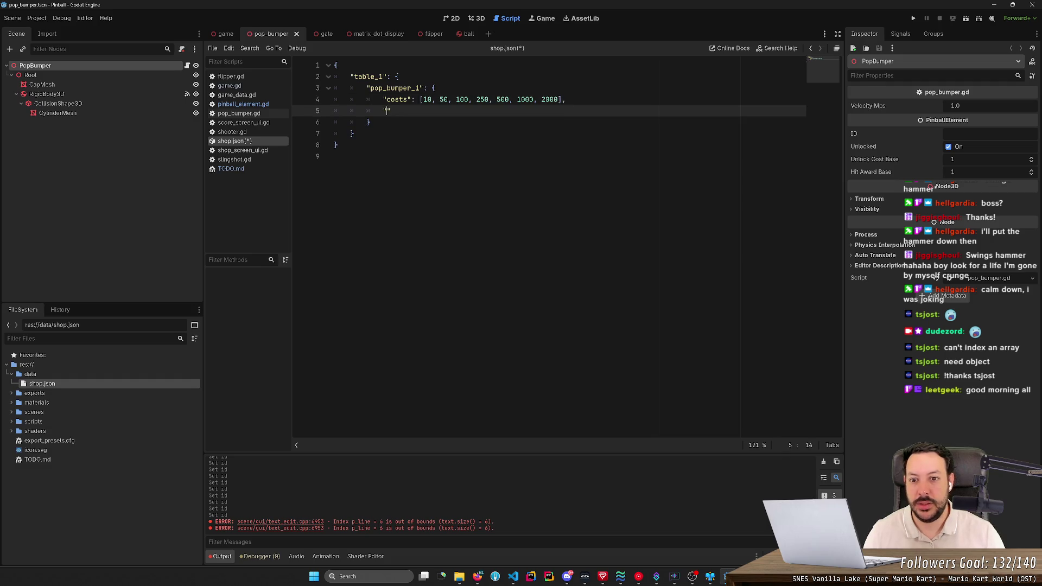
type("multipli")
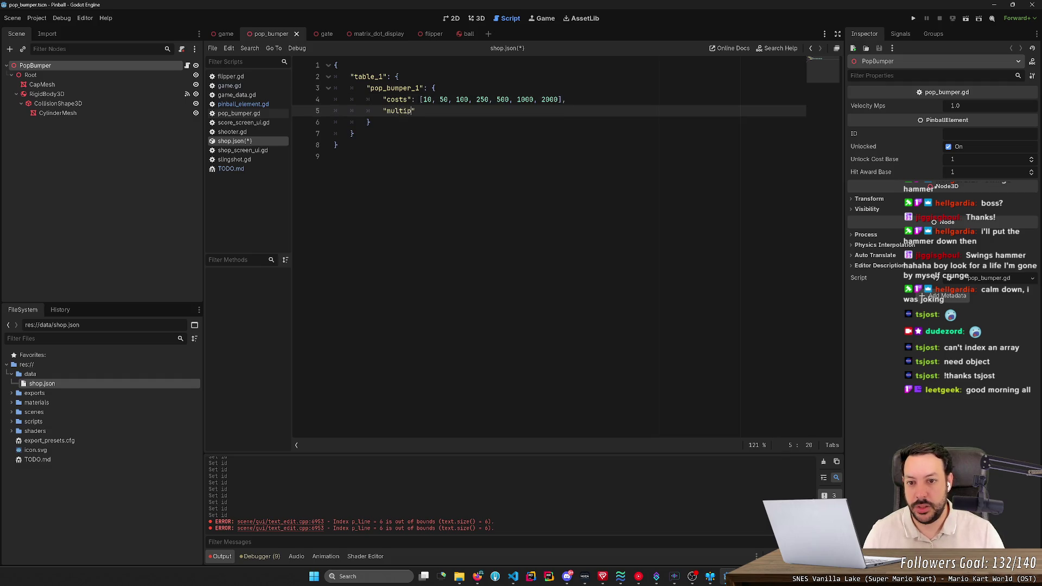
key("BackSpace")
key("BackSpace")
key("BackSpace")
type("pop_bu")
key("BackSpace")
key("BackSpace")
key("BackSpace")
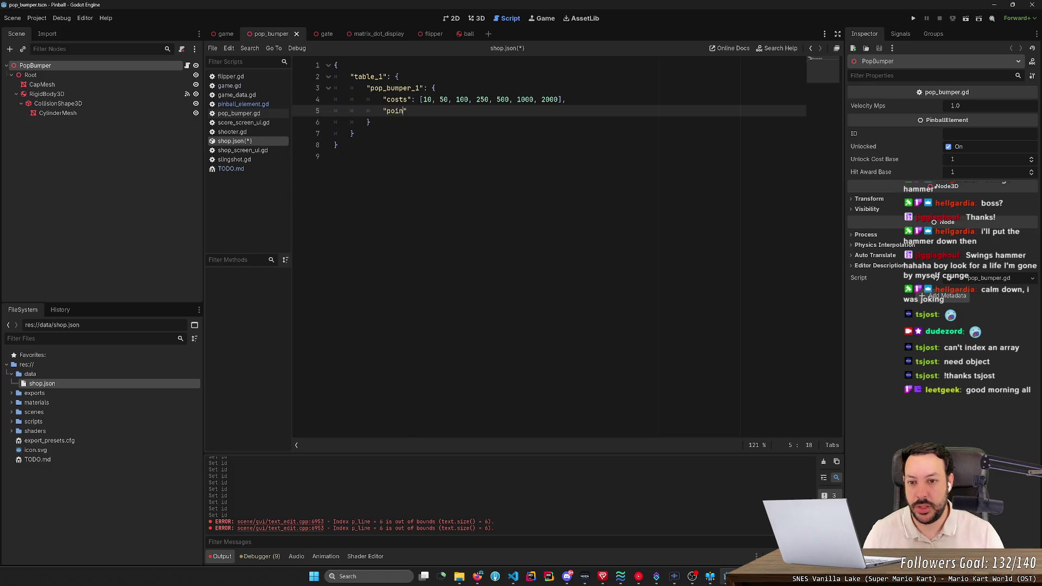
key("BackSpace")
key("BackSpace")
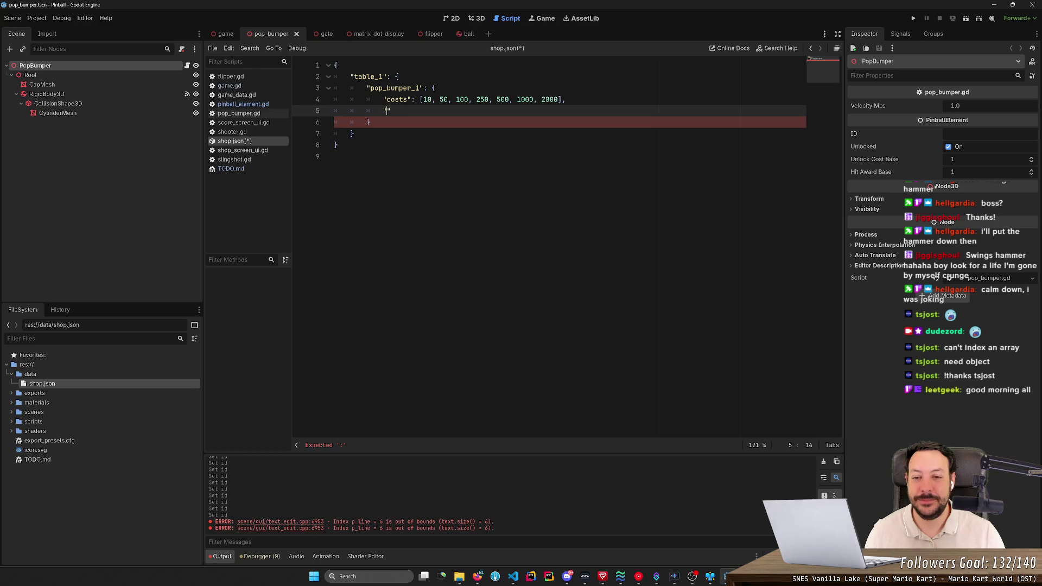
Step: Prefix the costs key with upgrade_ so it reads upgrade_costs
left_click(392, 100)
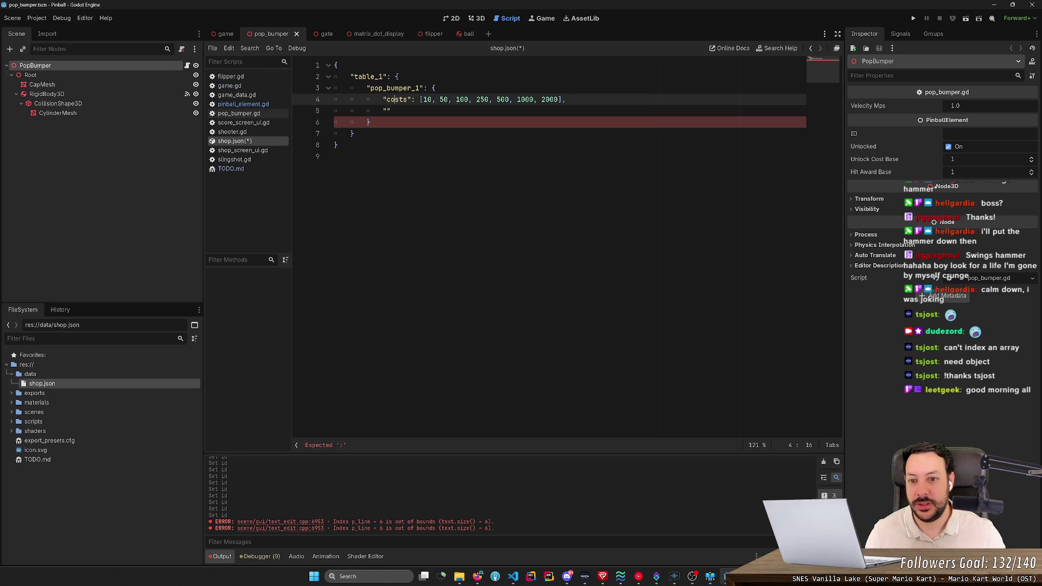
key("Down")
key("Up")
key("Right")
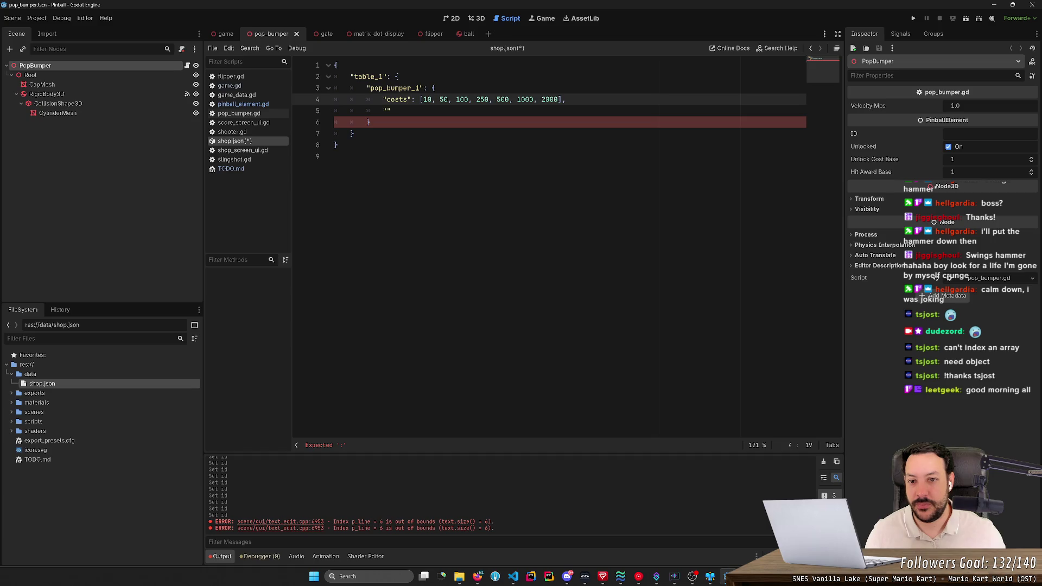
key("ctrl+Left")
type("upgrade-")
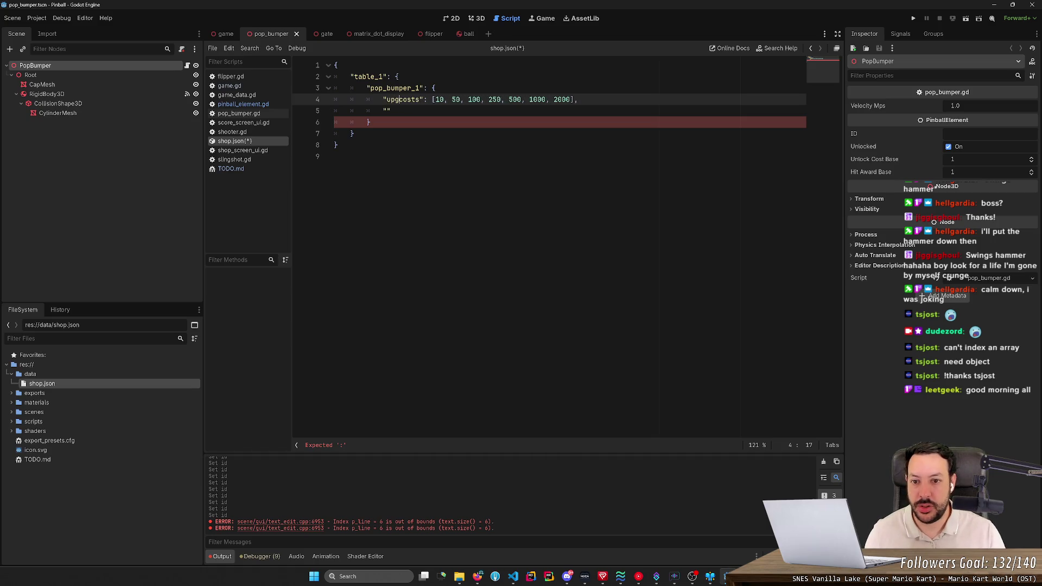
Step: Fill line 5 with an empty list entry: "points_awards": [],
left_click(387, 111)
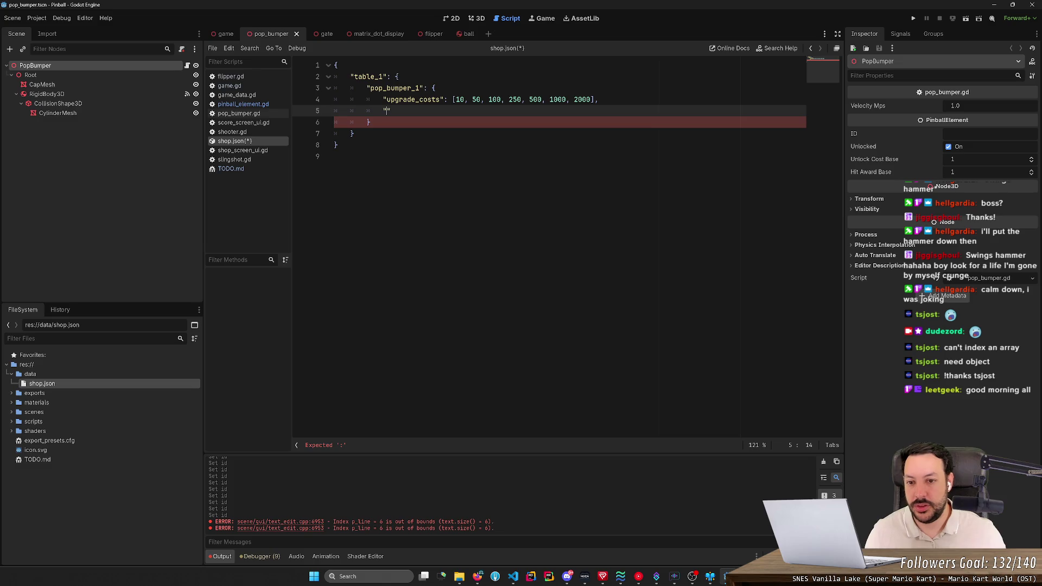
type("points")
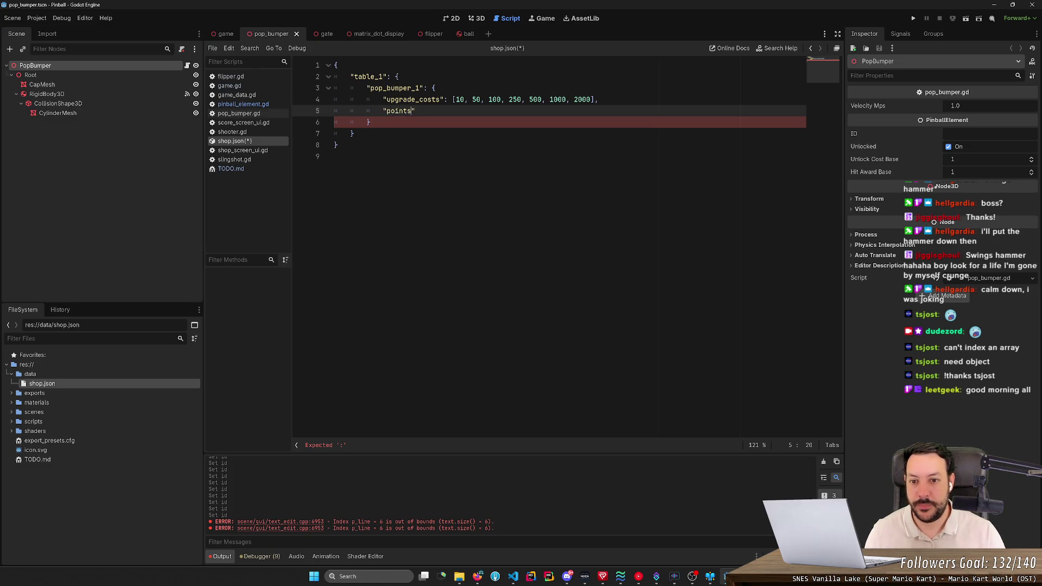
type("_wan")
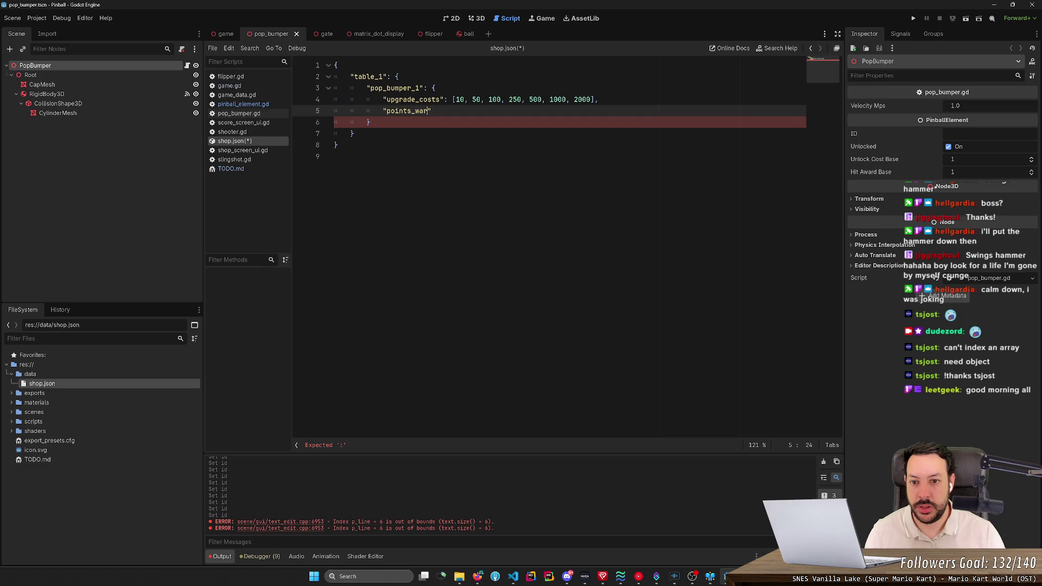
key("BackSpace")
key("BackSpace")
key("BackSpace")
type("award")
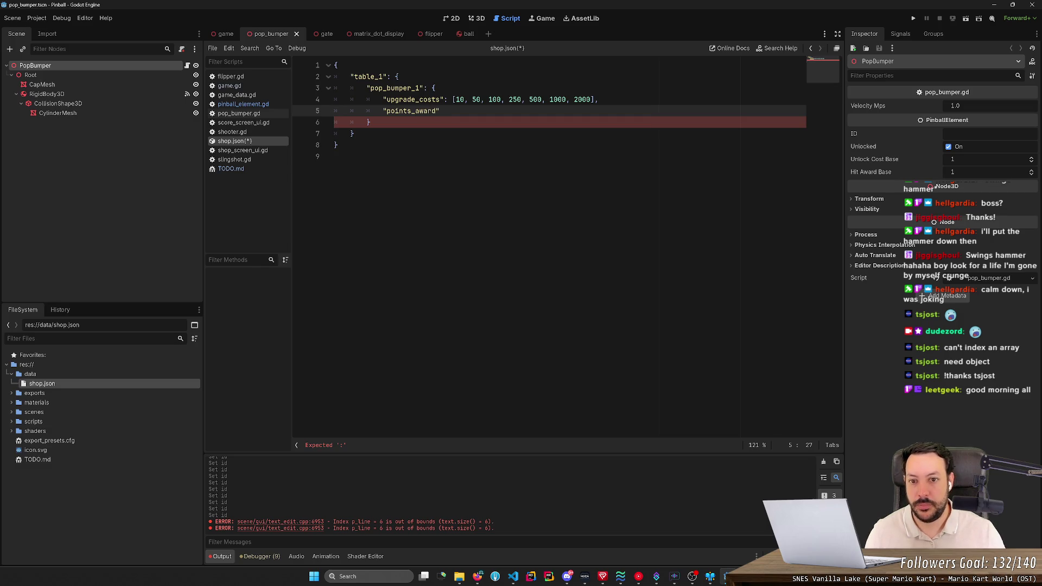
type("s\": ")
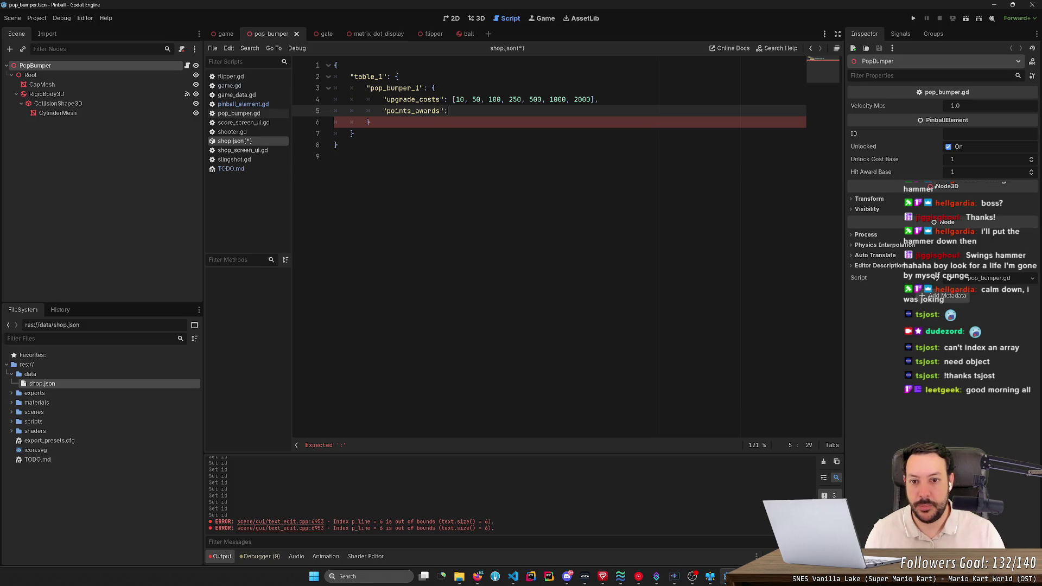
type("[],")
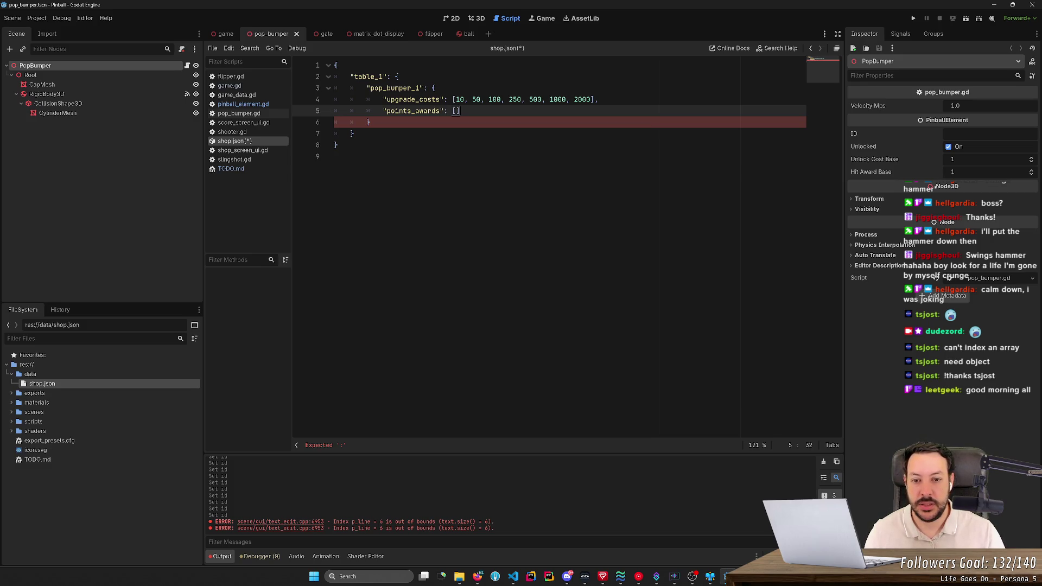
Step: Check the first upgrade cost, 10, and put the caret inside the points_awards brackets
left_click(457, 100)
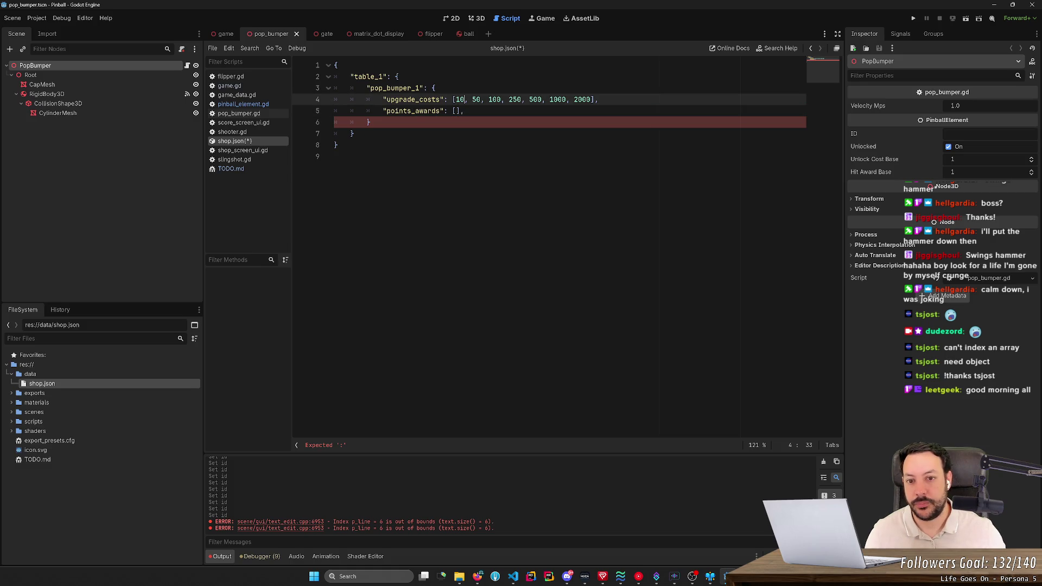
double_click(459, 99)
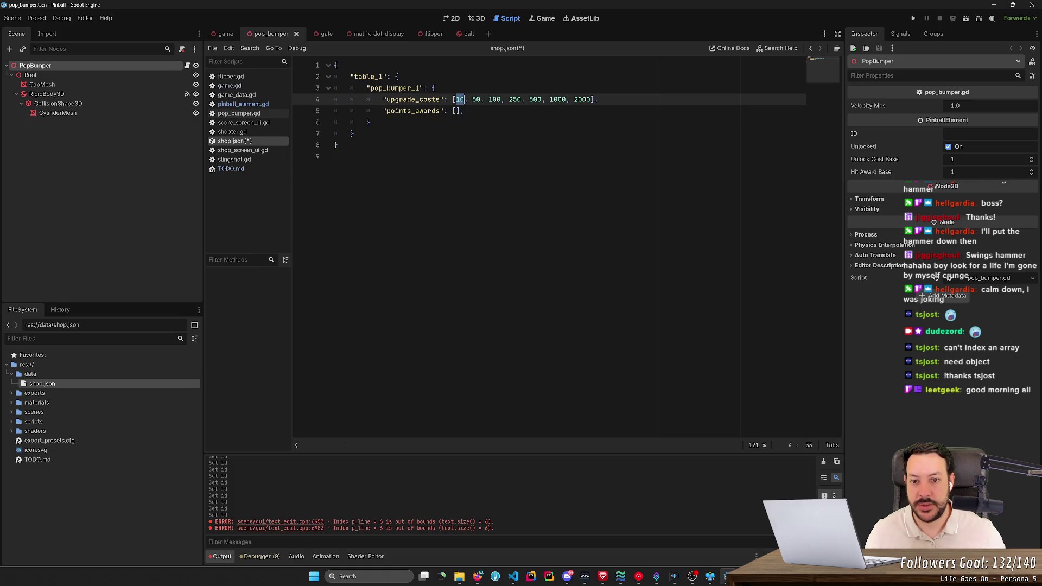
left_click(455, 100)
left_click(455, 111)
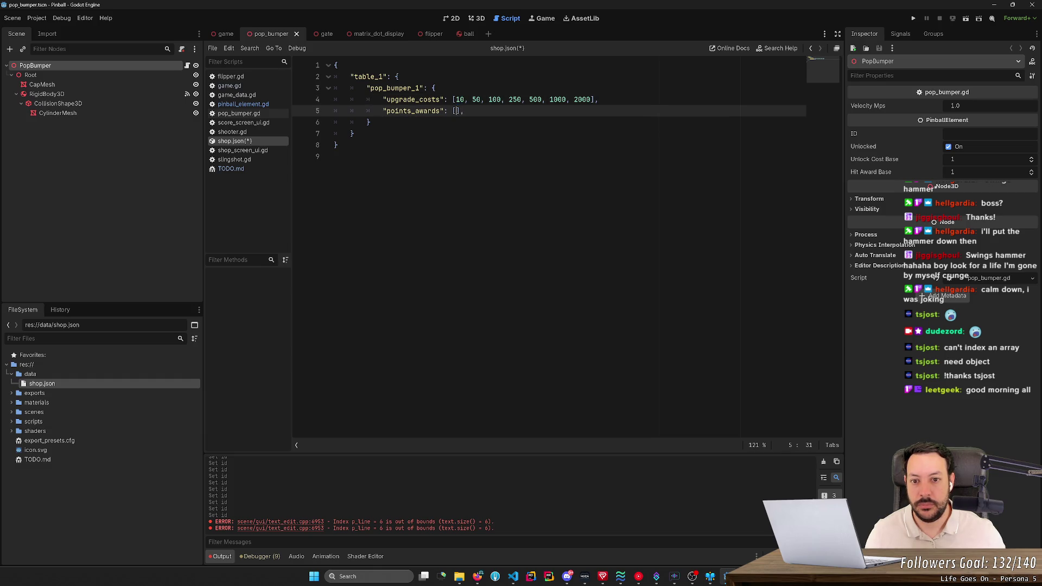
key("Up")
key("Up")
key("Down")
key("Right")
key("Down")
left_click(455, 110)
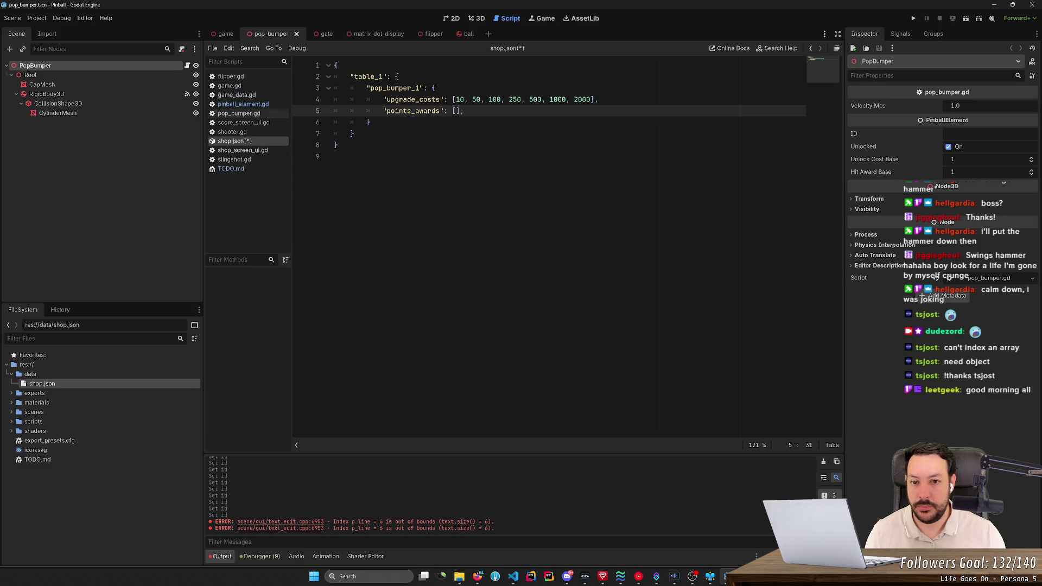
Step: Enter awards 1, 5, 10, 50, 100, 250, 1000 in points_awards and save shop.json
type("1, ")
type("5, ")
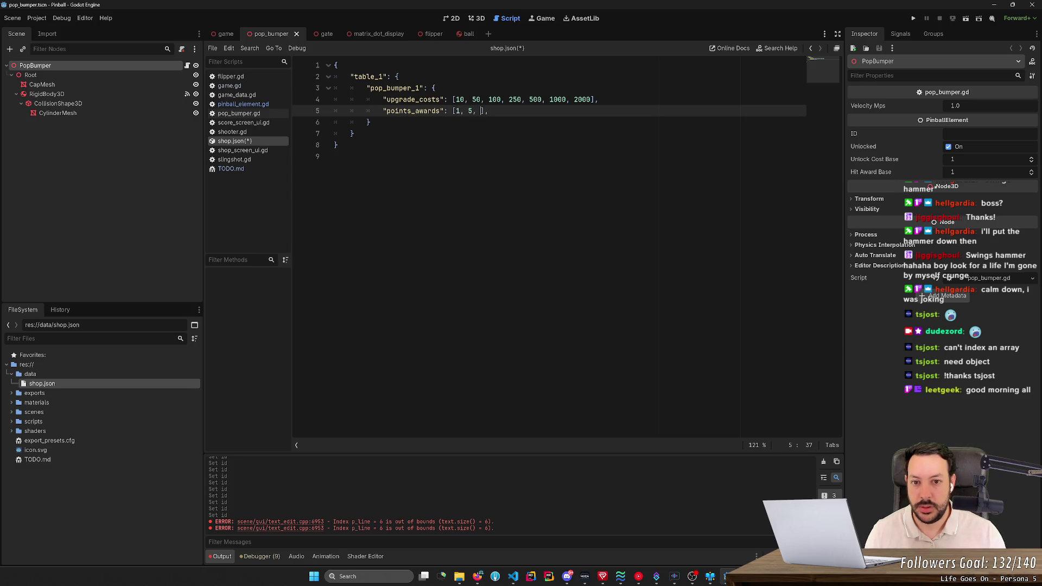
type("10, 50, 100, 250")
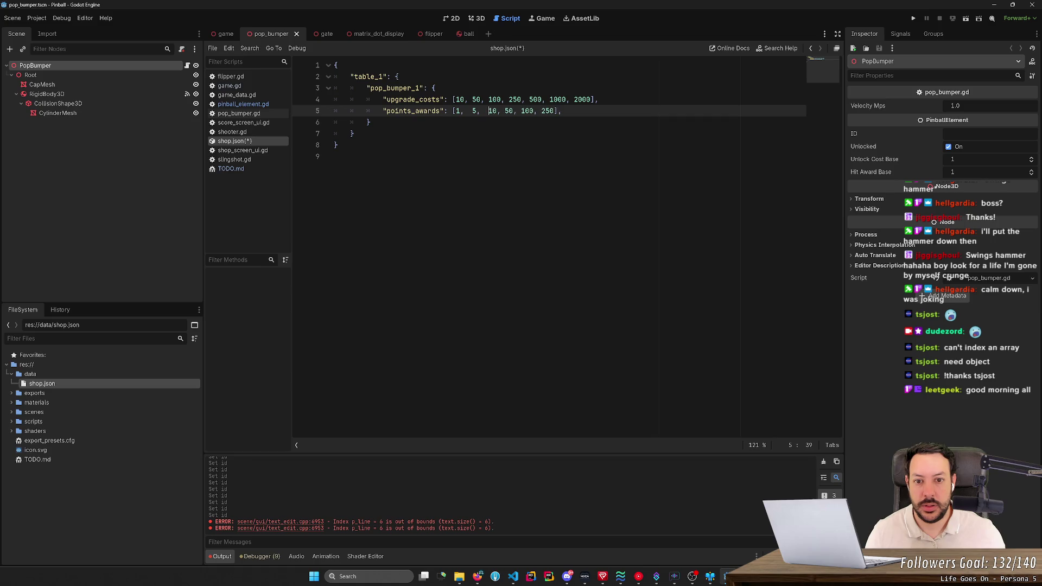
left_click(532, 110)
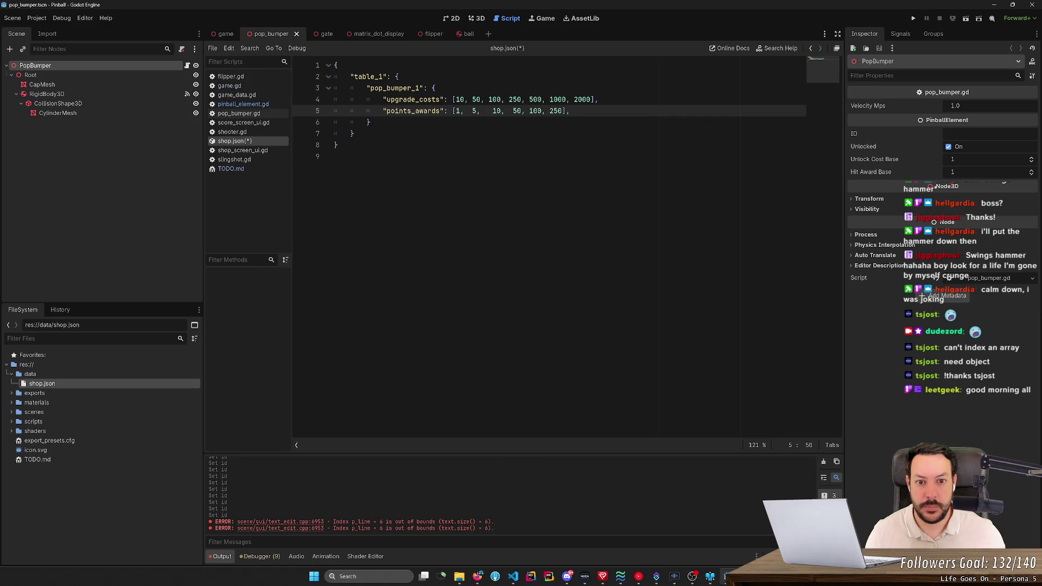
left_click(549, 110)
type("250")
type(", 1000")
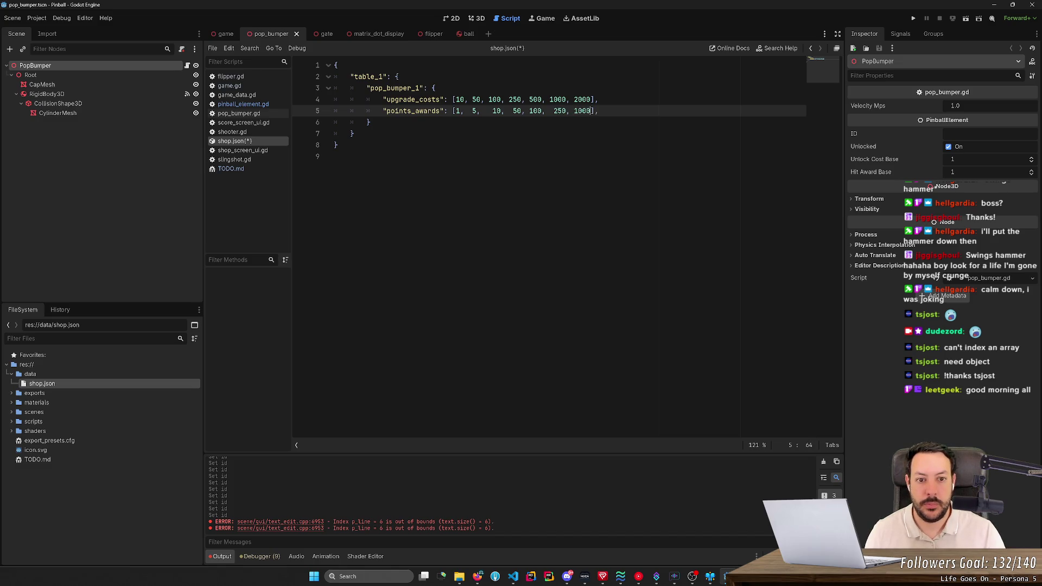
left_click(352, 133)
key("ctrl+s")
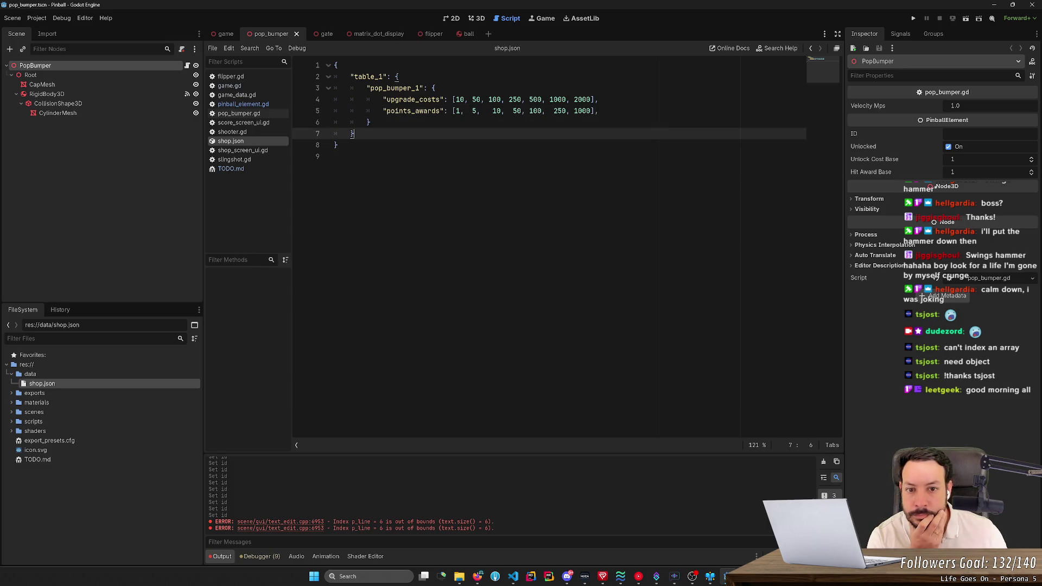
left_click(334, 157)
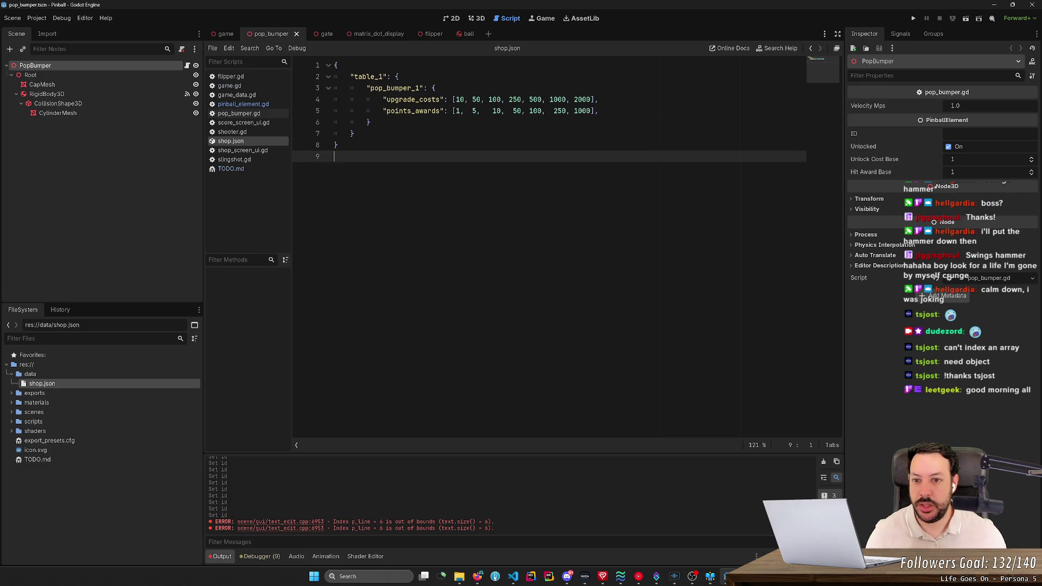
Step: Select and then deselect the whole shop.json contents
key("ctrl+shift+Home")
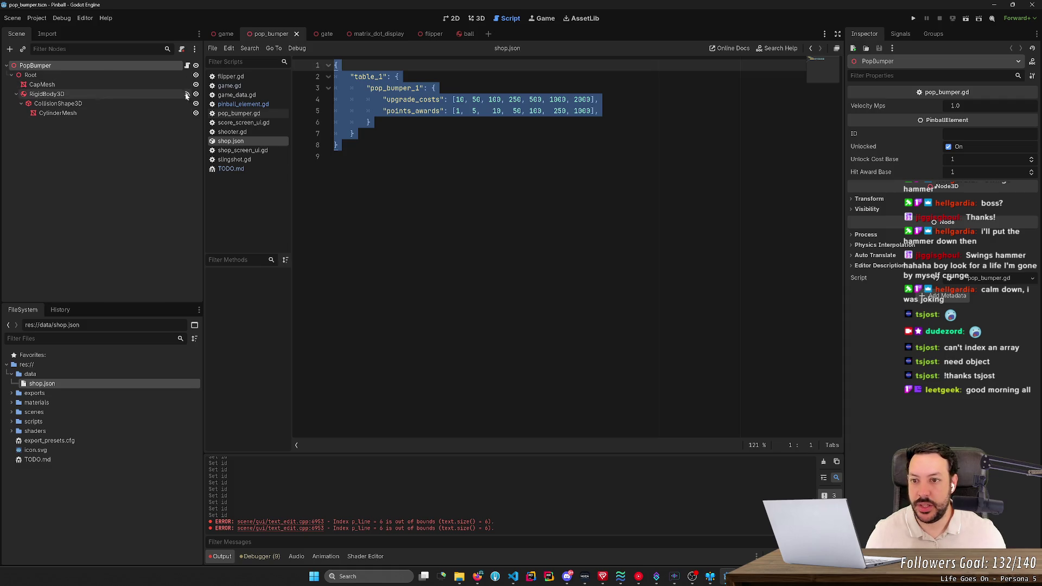
left_click(334, 157)
key("ctrl+shift+Home")
left_click(335, 157)
key("ctrl+shift+Home")
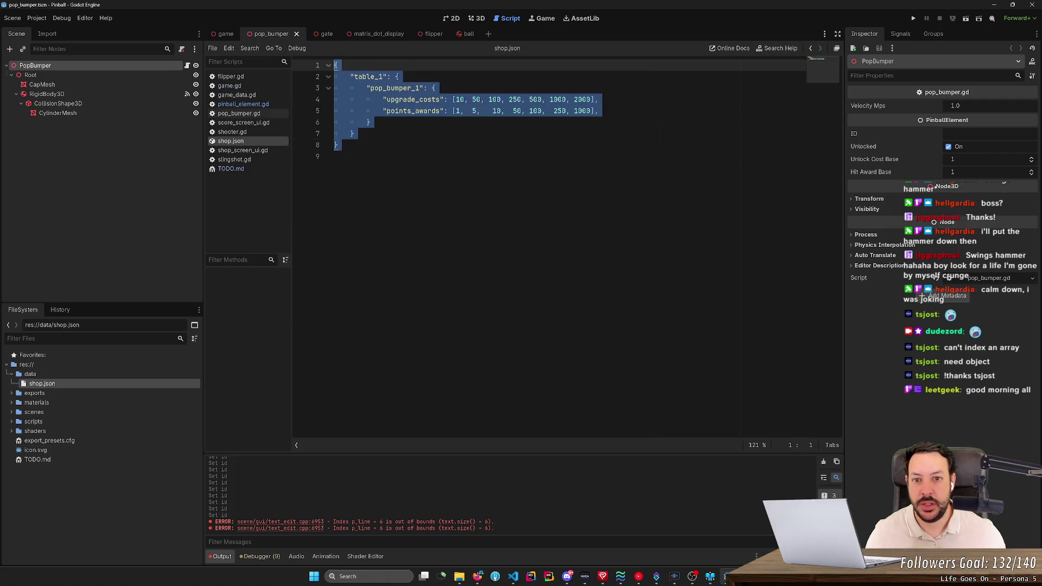
key("ctrl+End")
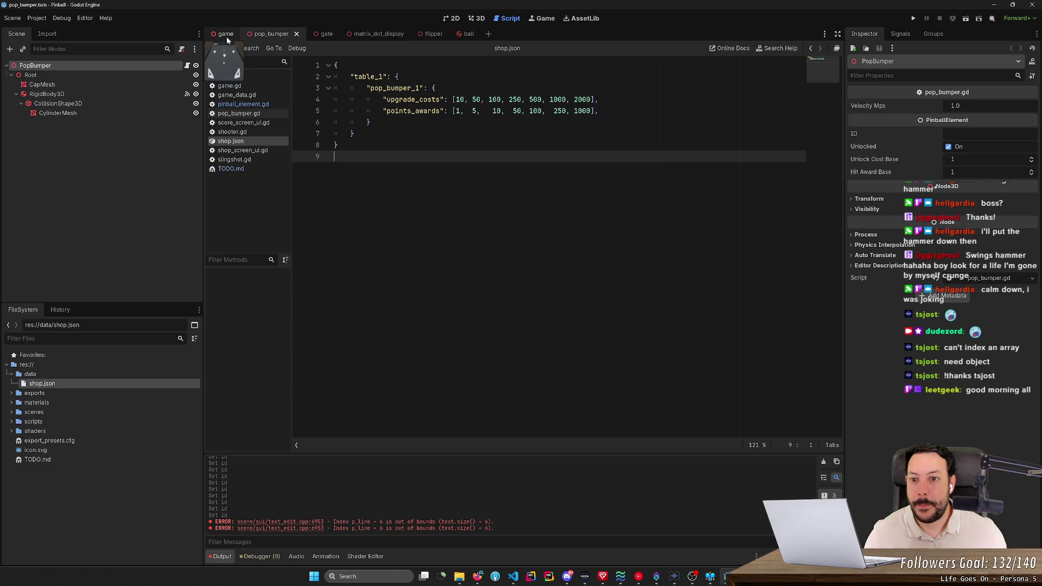
Step: Enter pop_bumper as the pop bumper's Inspector ID and save the scene
left_click(947, 133)
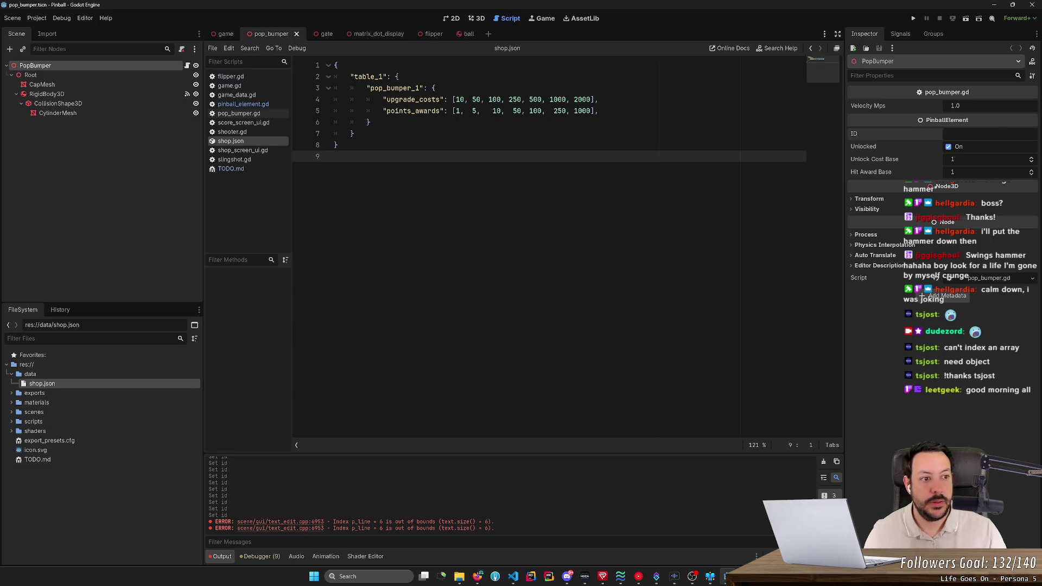
type("pop_bumper")
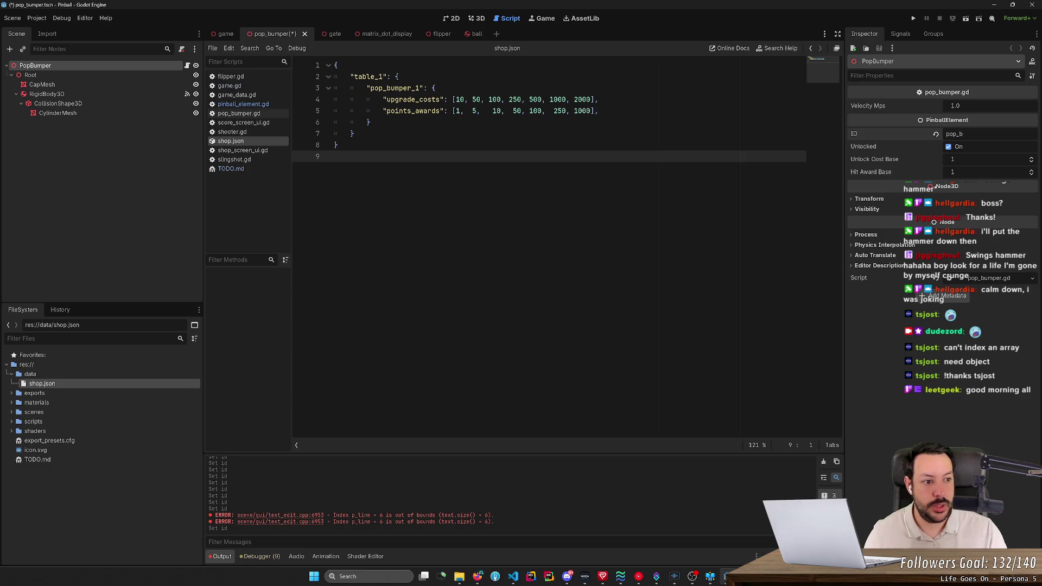
key("ctrl+s")
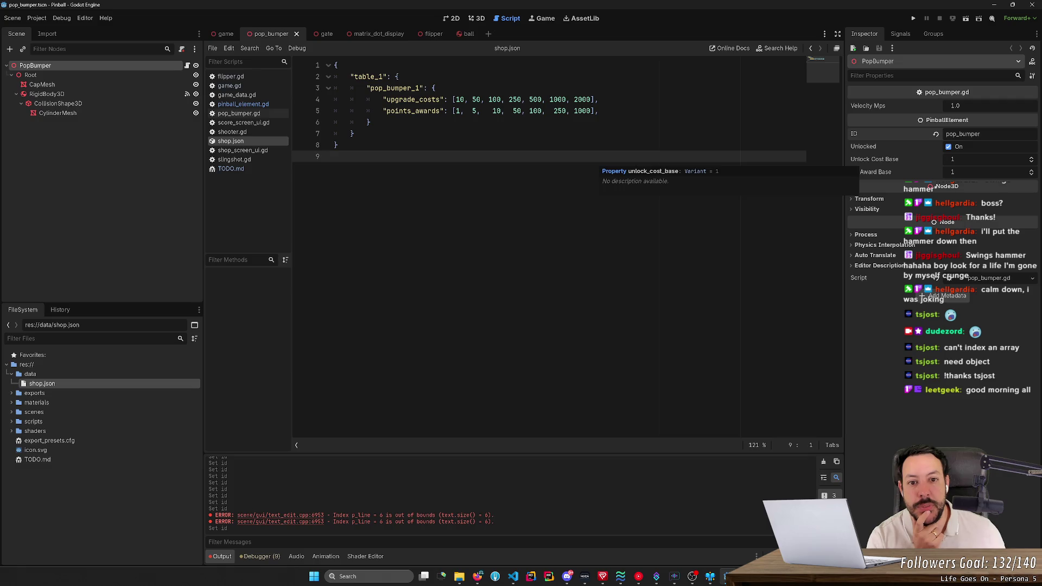
Step: Switch to pinball_element.gd and put the caret in unlock_cost_base
mouse_move(599, 111)
left_mouse_down()
mouse_move(296, 106)
mouse_move(335, 133)
mouse_move(328, 108)
left_mouse_up()
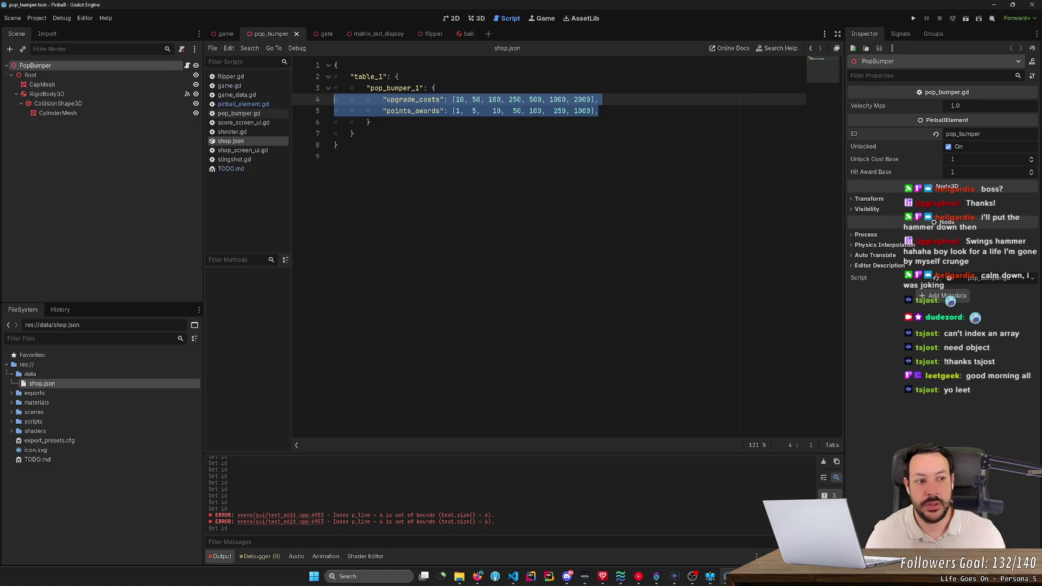
left_click(336, 156)
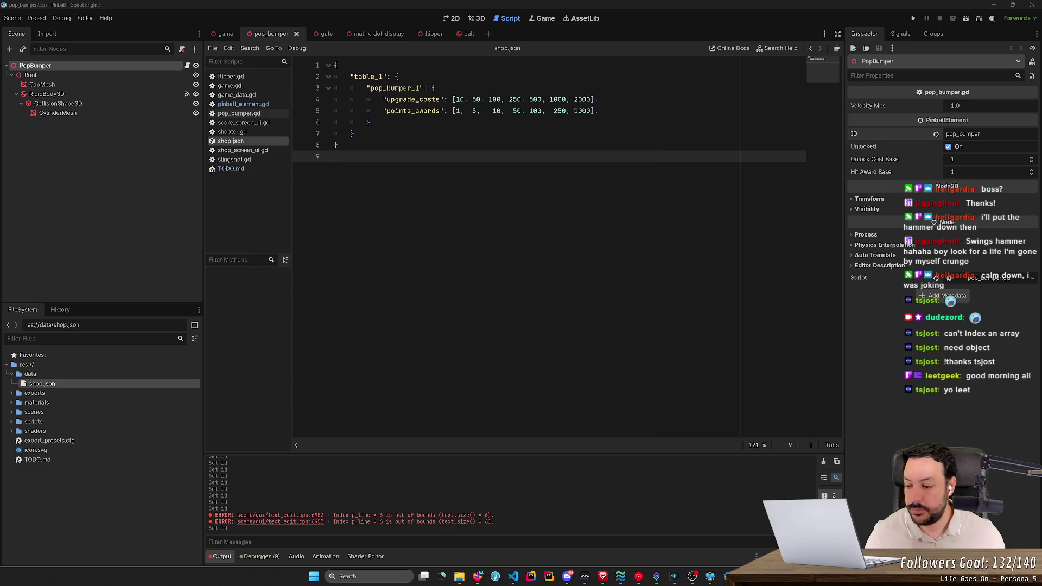
left_click(250, 106)
left_click(423, 122)
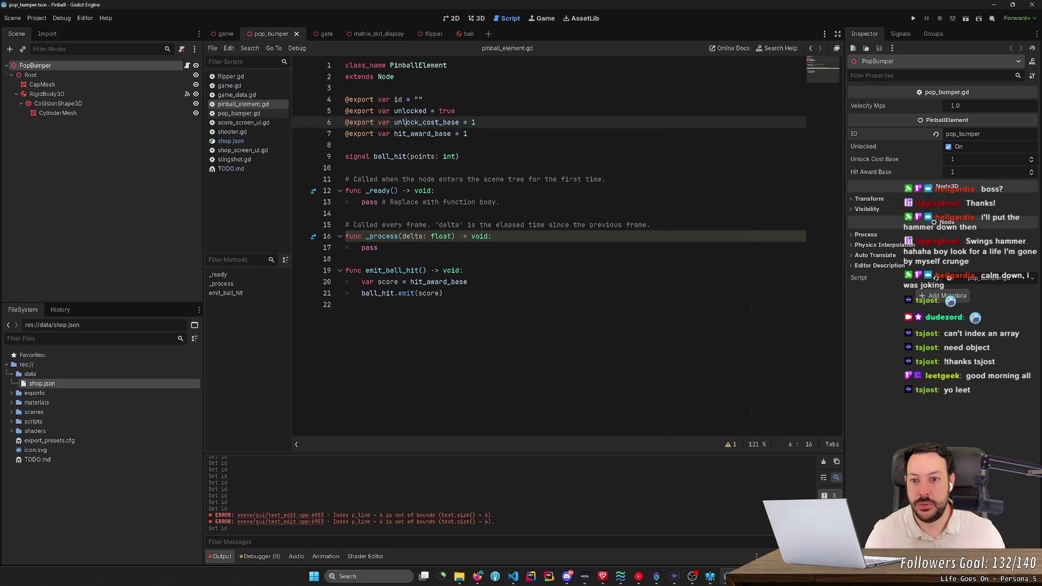
Step: Rename unlock_cost_base to next_upgrade_cost
type("next_")
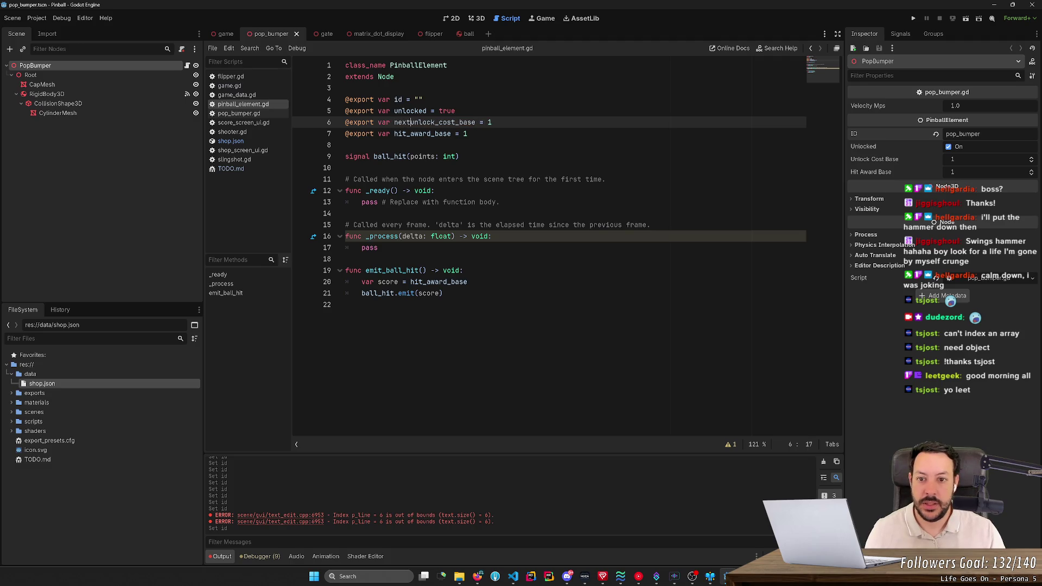
key("ctrl+shift+Right")
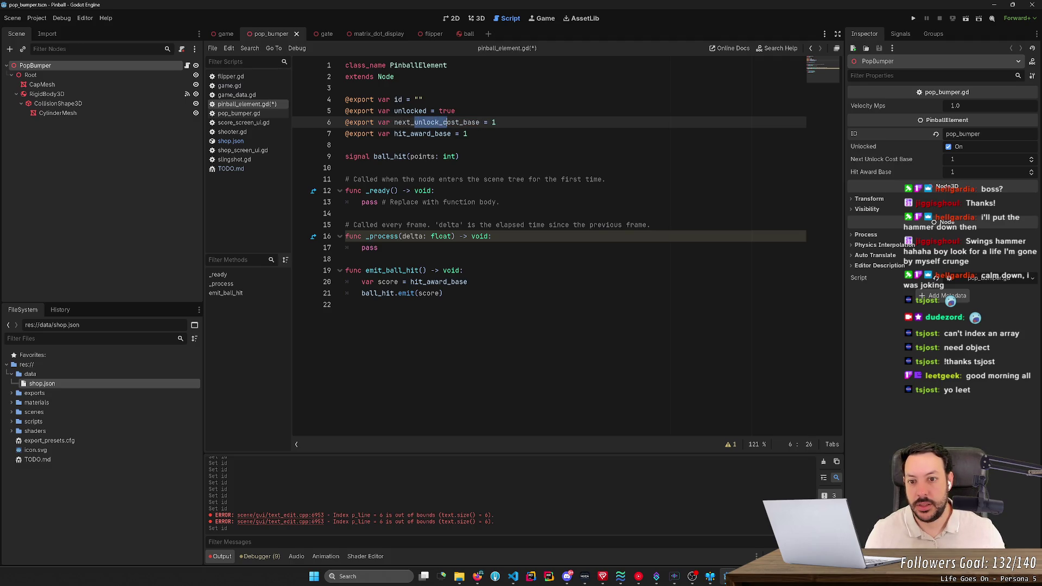
type("upgrade_")
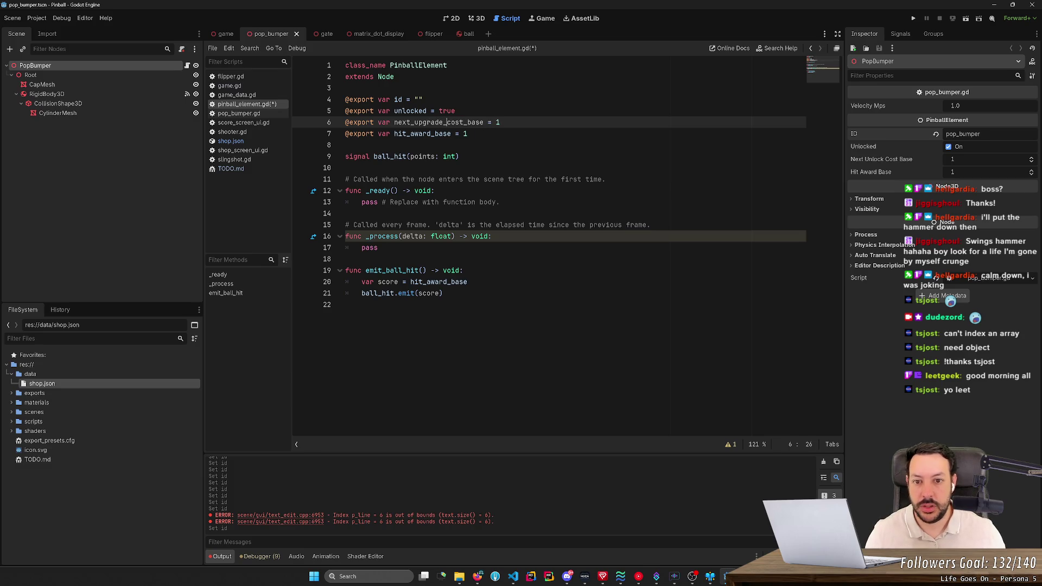
key("Right")
key("ctrl+shift+Right")
key("Delete")
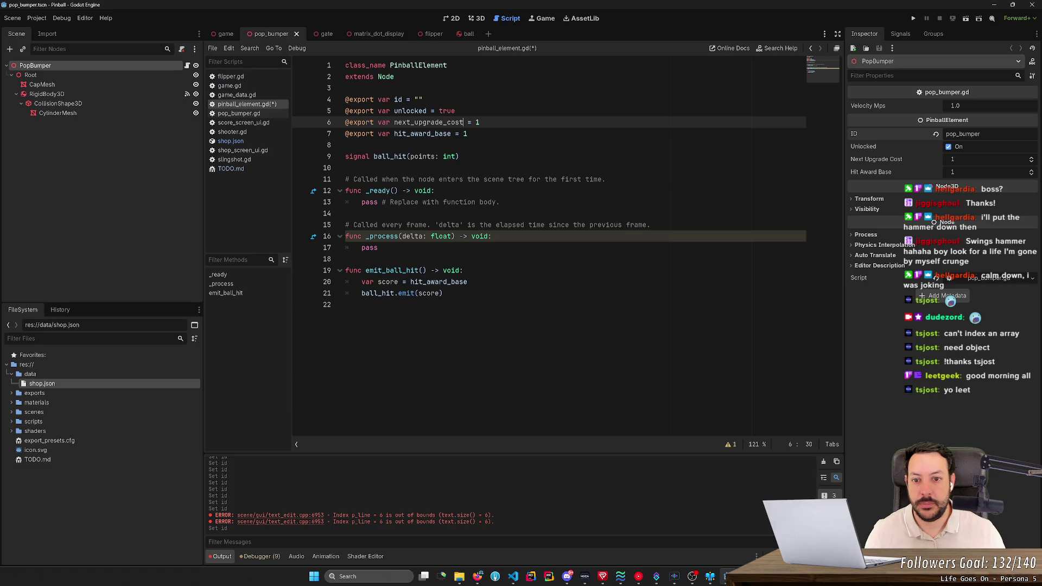
Step: Rename hit_award_base to current_hit_award and duplicate it as next_hit_award
left_click(459, 133)
key("ctrl+shift+Right")
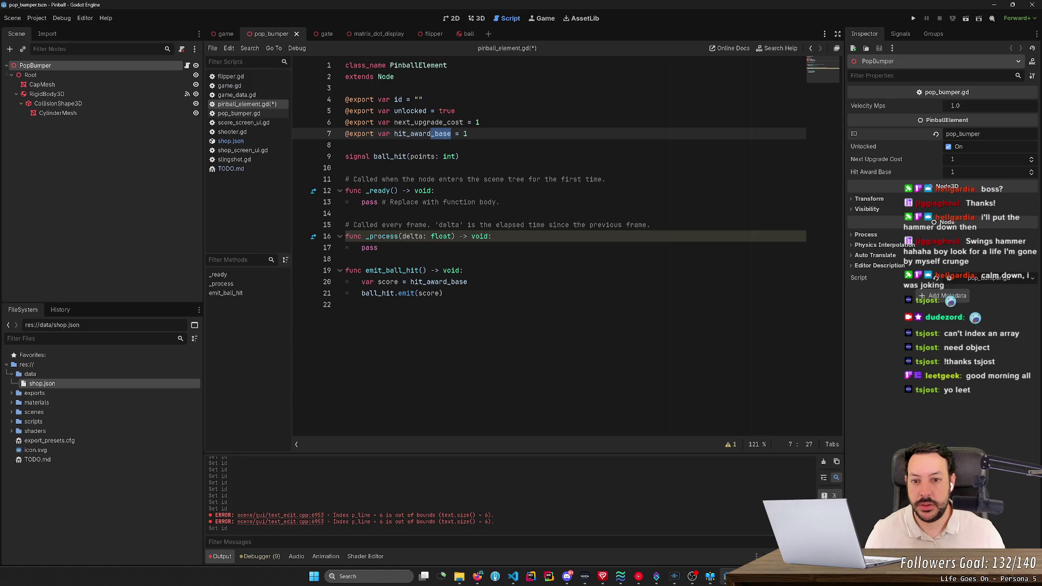
key("BackSpace")
key("ctrl+shift+d")
key("ctrl+Left")
key("ctrl+Left")
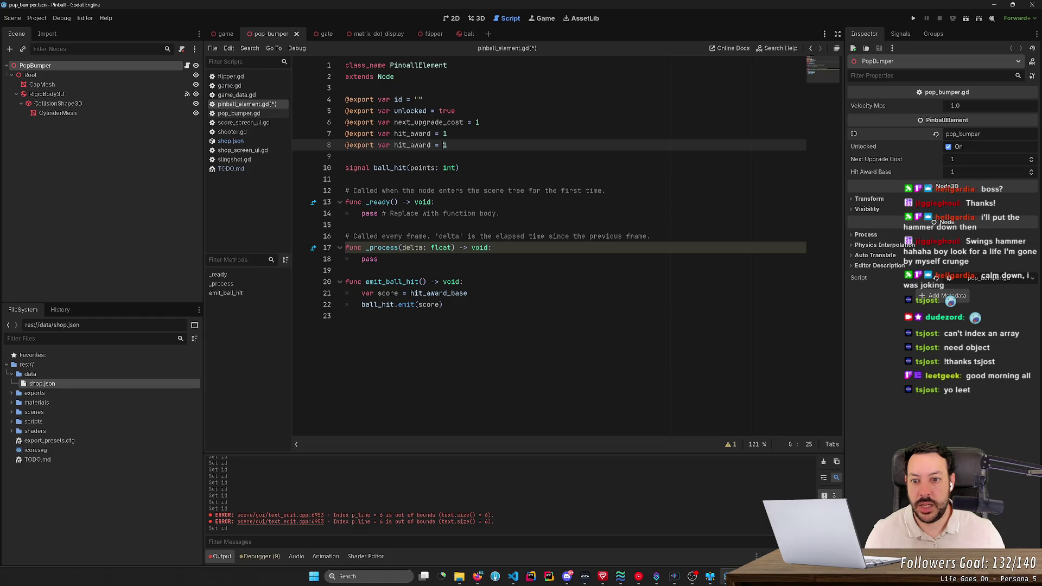
key("ctrl+Right")
type("next_")
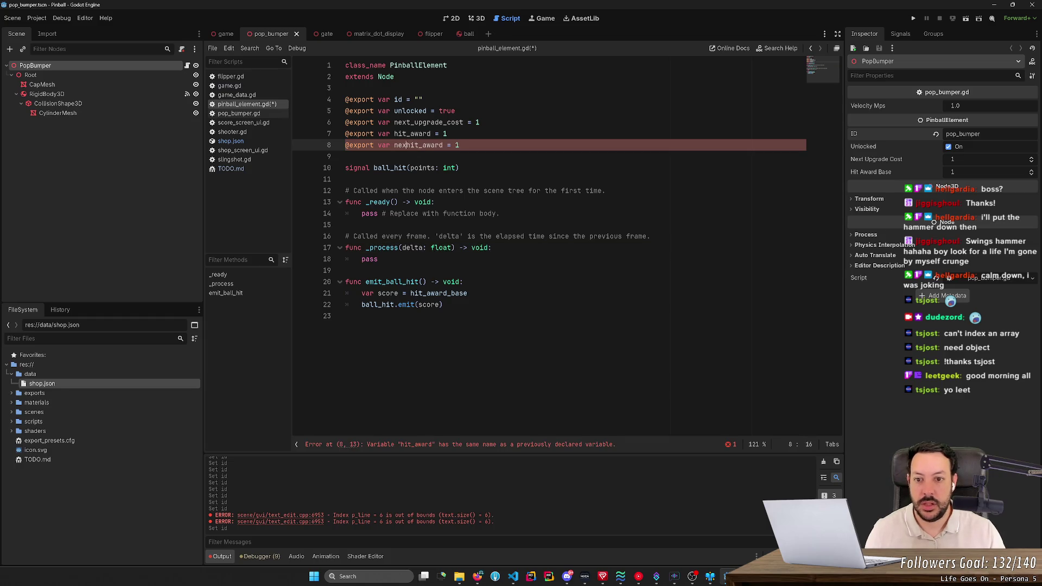
key("Up")
key("Up")
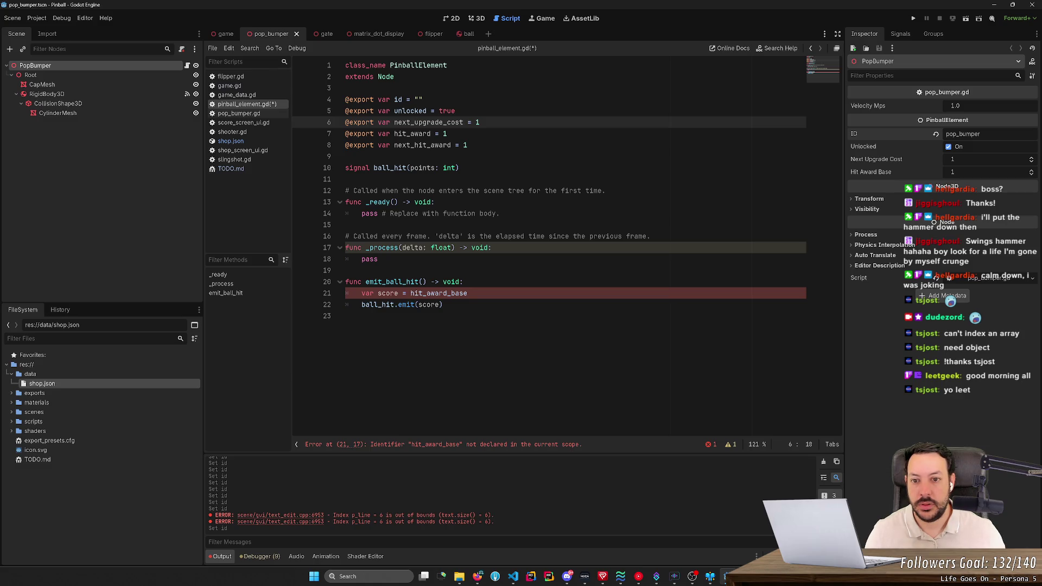
key("Down")
type("current_")
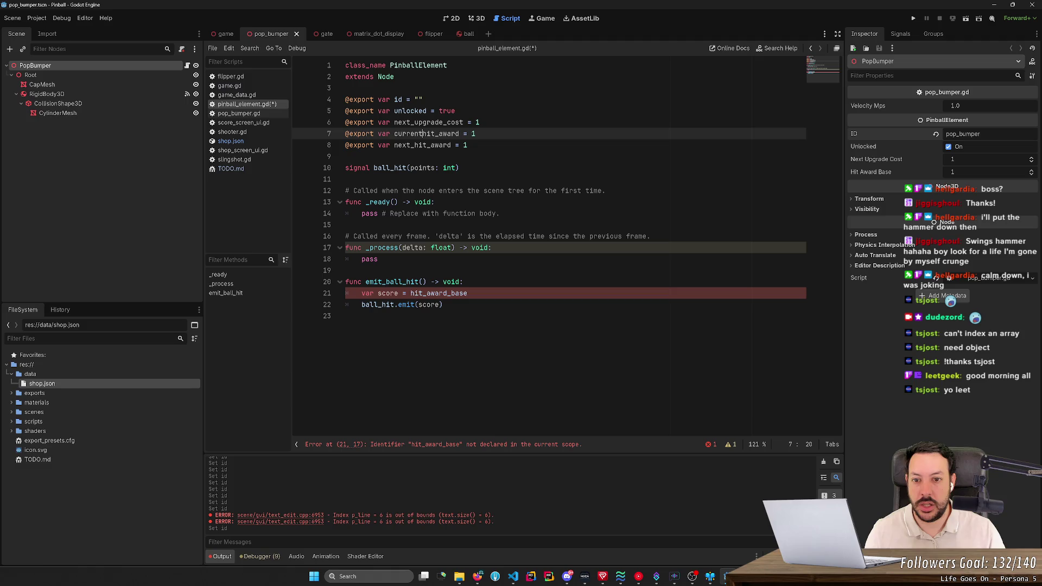
Step: Try renaming unlocked to unlock_level = -1, undo it, and restore the current_ prefix
key("Down")
key("Up")
key("Up")
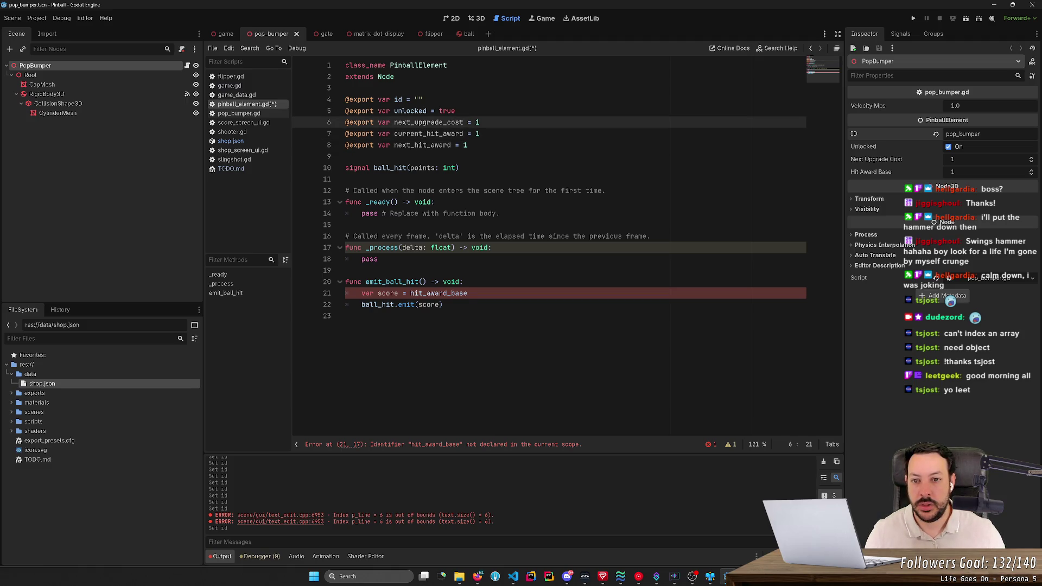
key("Up")
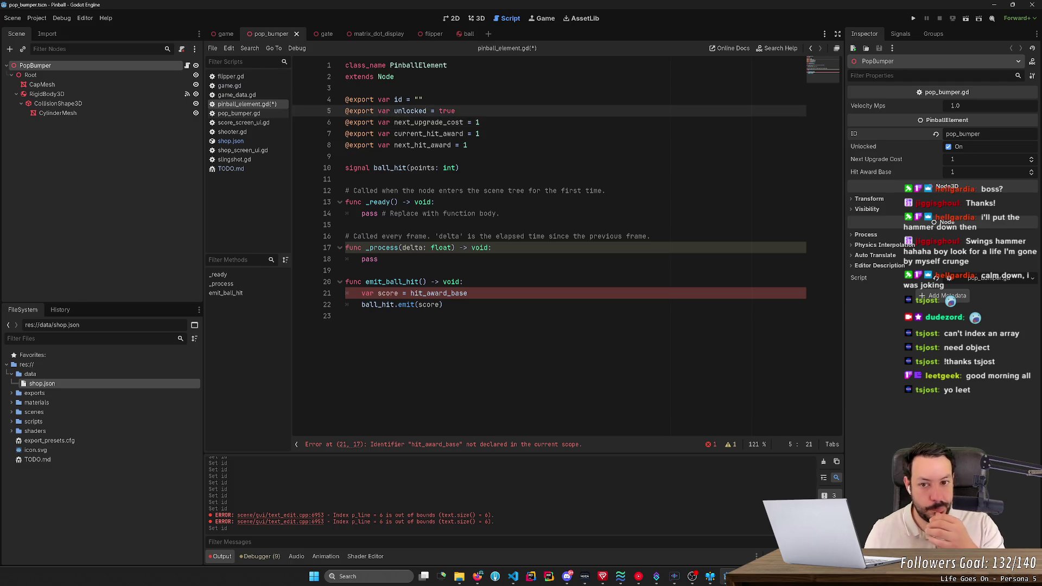
key("ctrl+shift+Left")
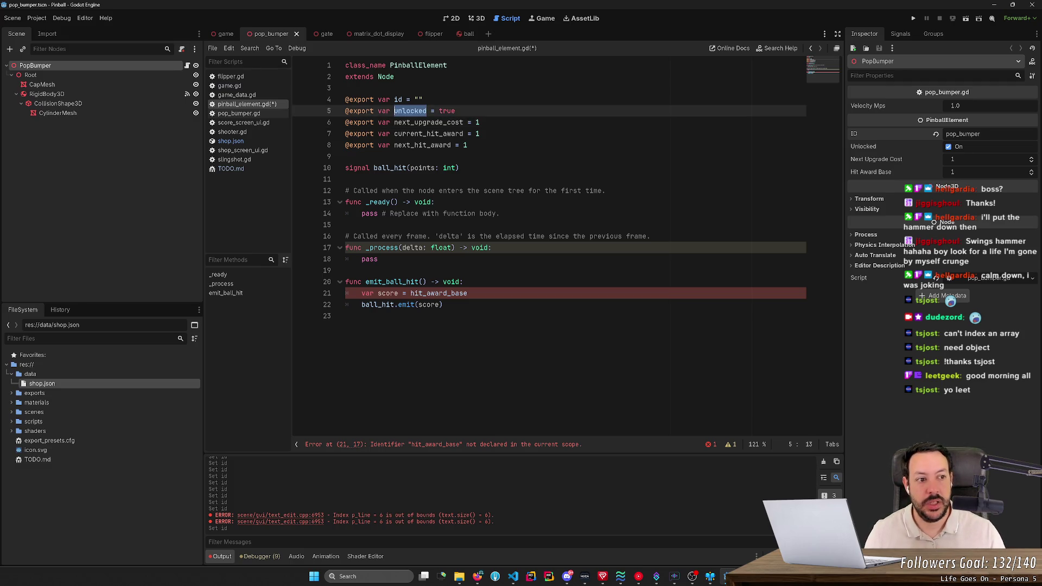
type("unlock_level")
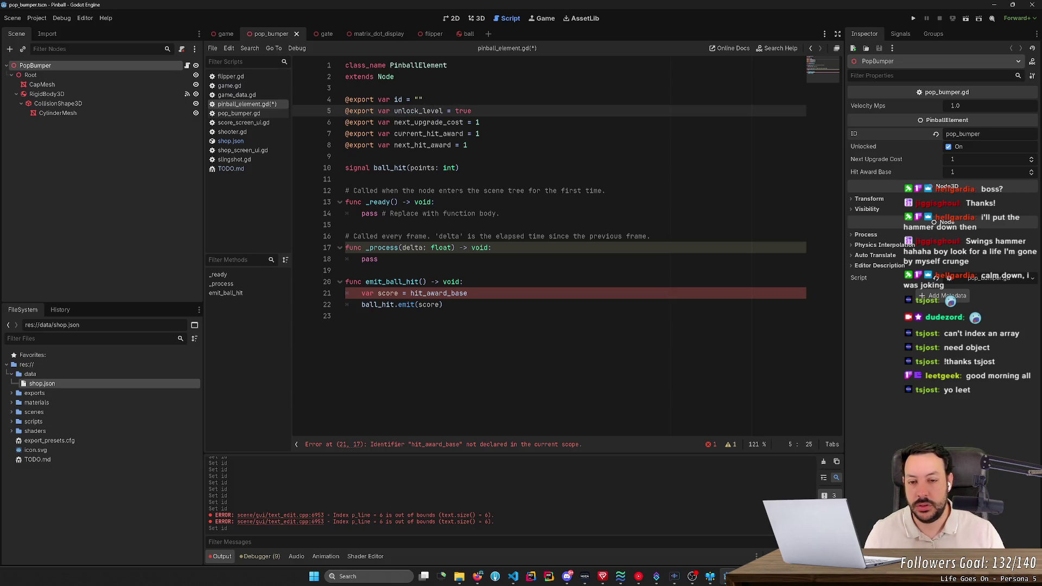
key("Right")
key("Right")
key("Right")
key("ctrl+shift+Right")
type("-1")
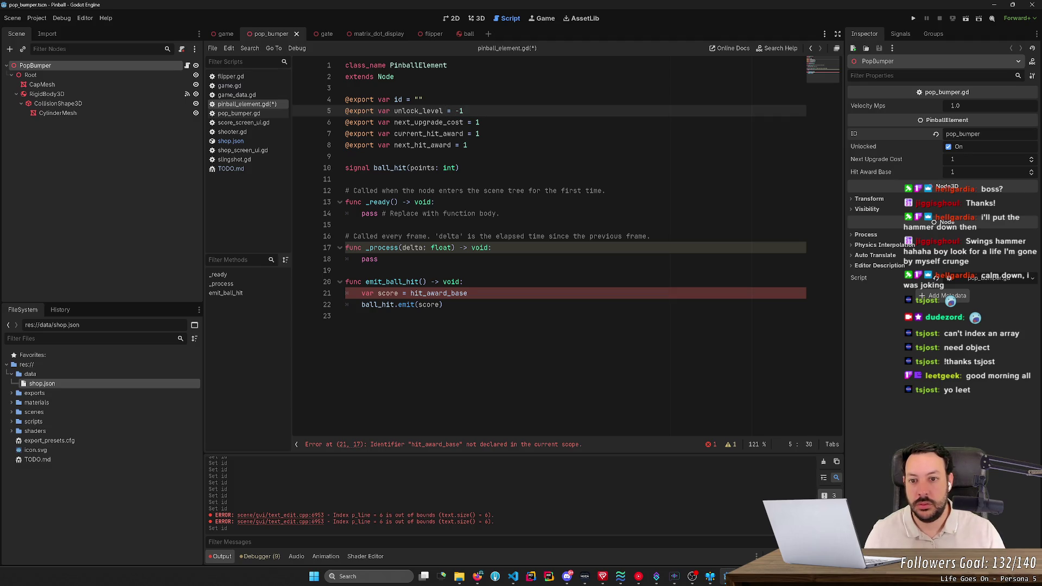
key("ctrl+z")
key("ctrl+z")
key("ctrl+z")
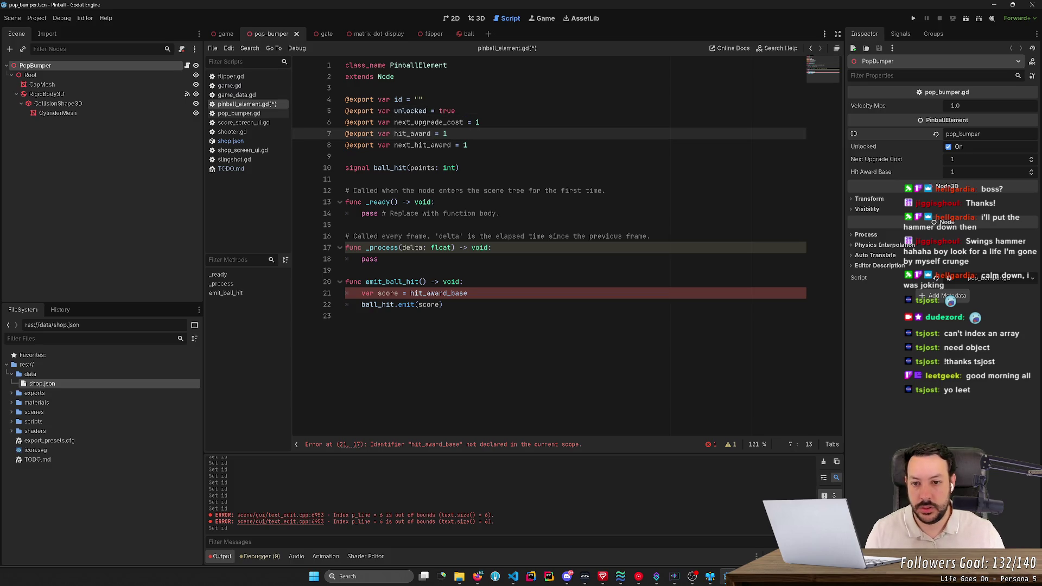
type("current_")
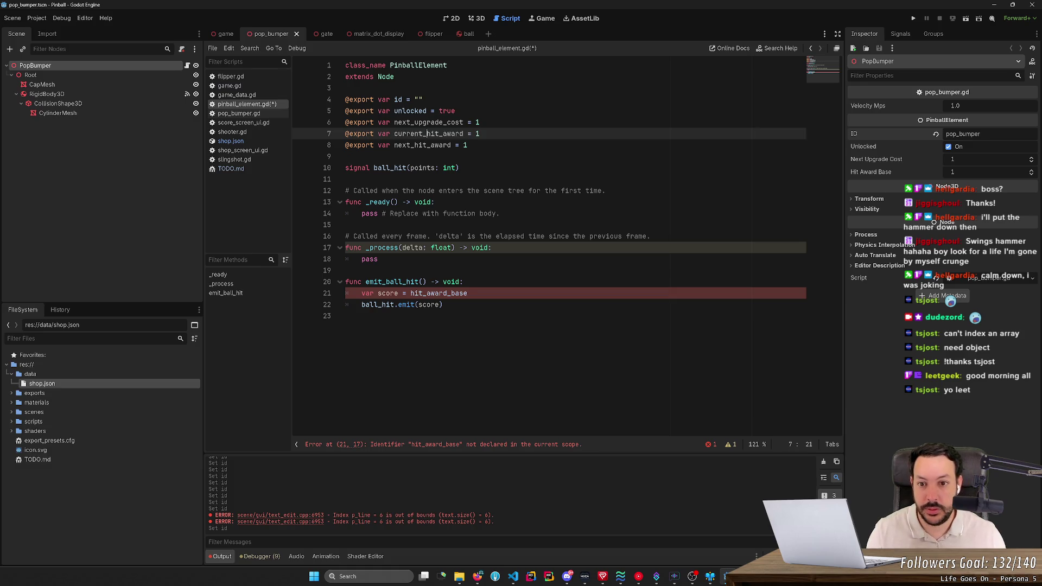
left_click(458, 111)
key("Return")
type("@ex")
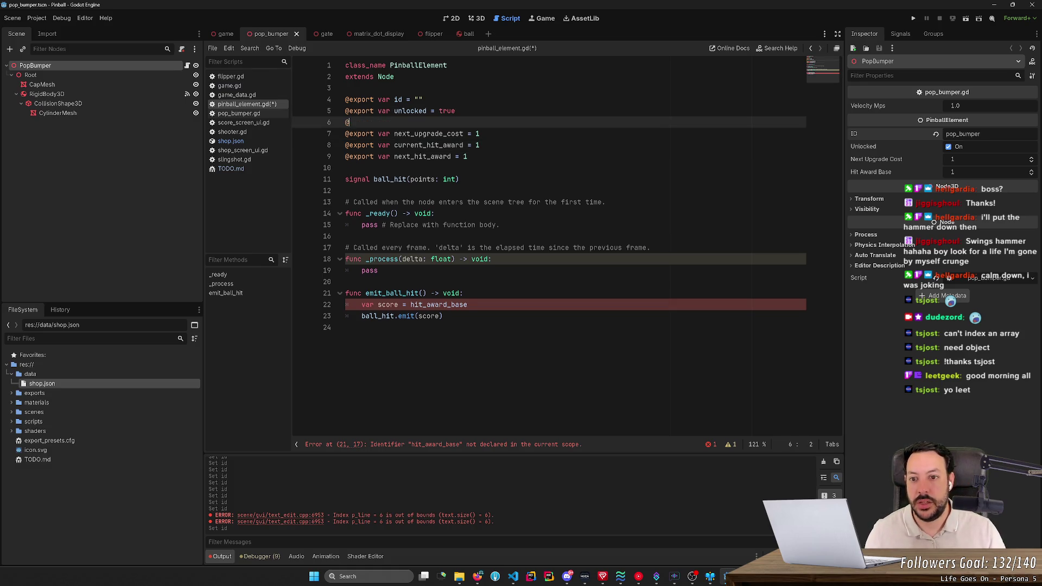
type("port var ")
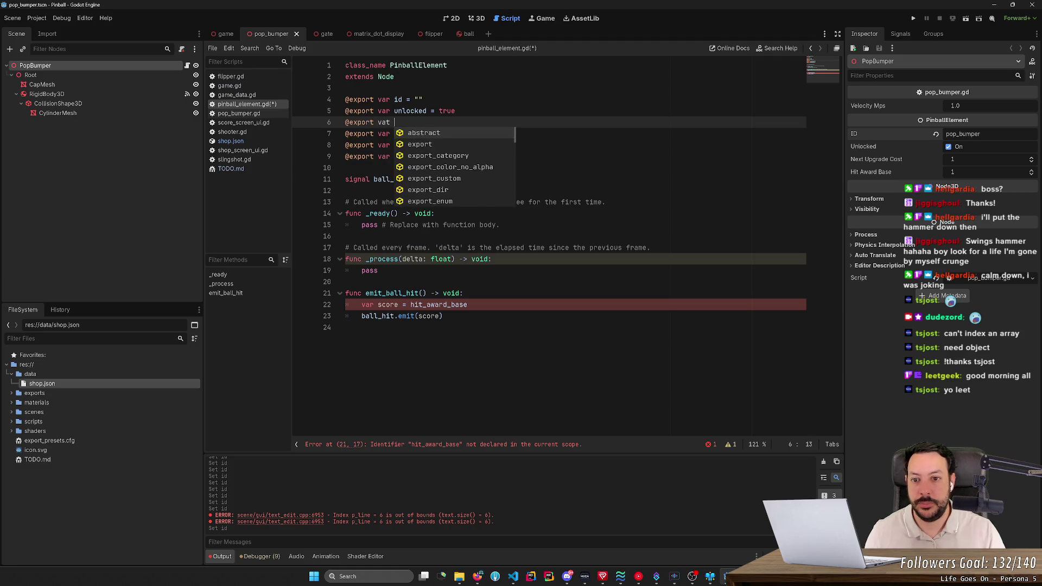
type("upgrade_level")
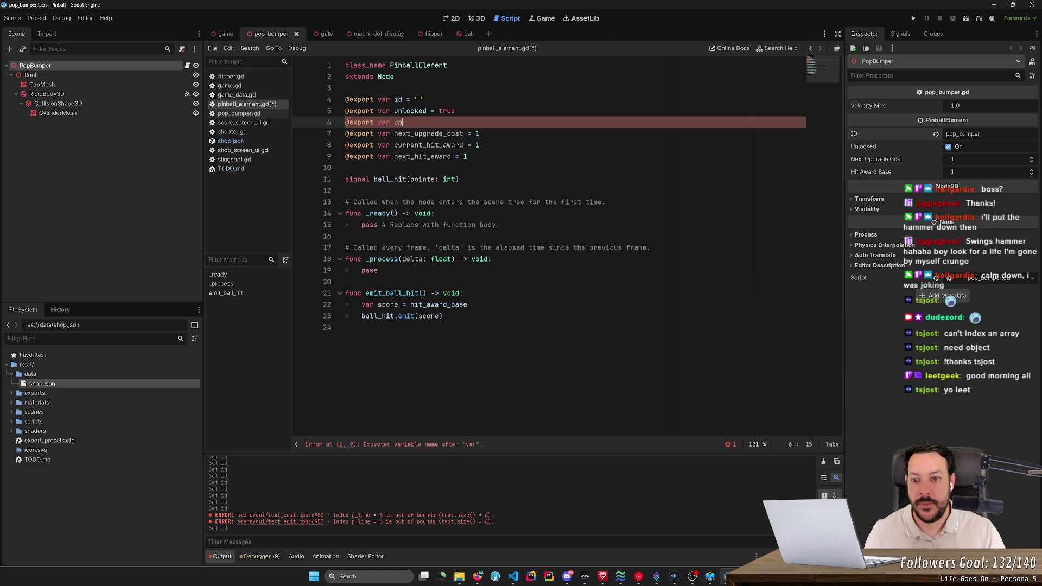
type(" = 0")
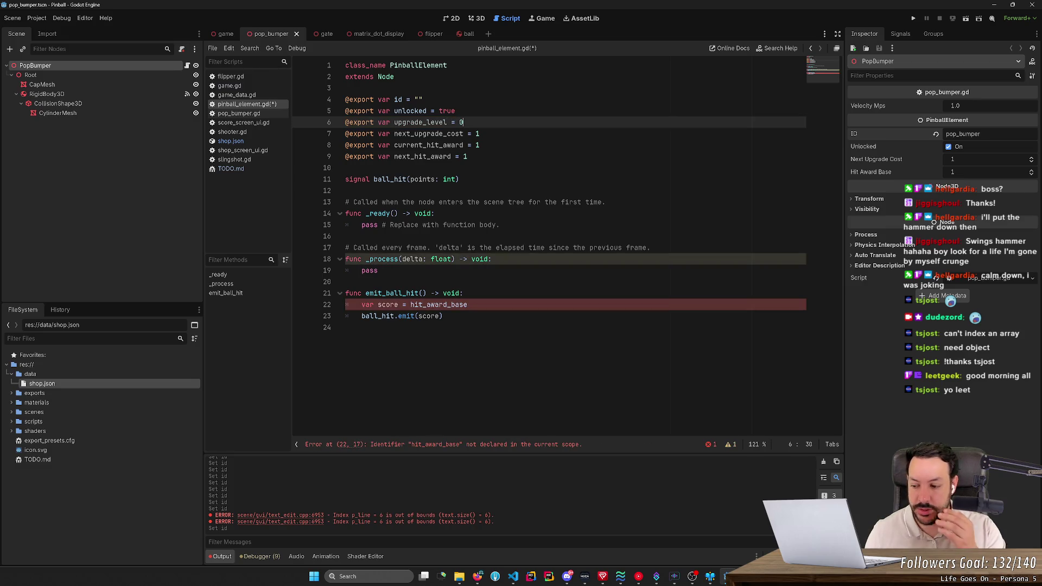
key("Up")
key("ctrl+shift+Left")
type("false")
key("ctrl+s")
Step: Review the exported variable lines in pinball_element.gd
key("Down")
key("Down")
key("Left")
key("Left")
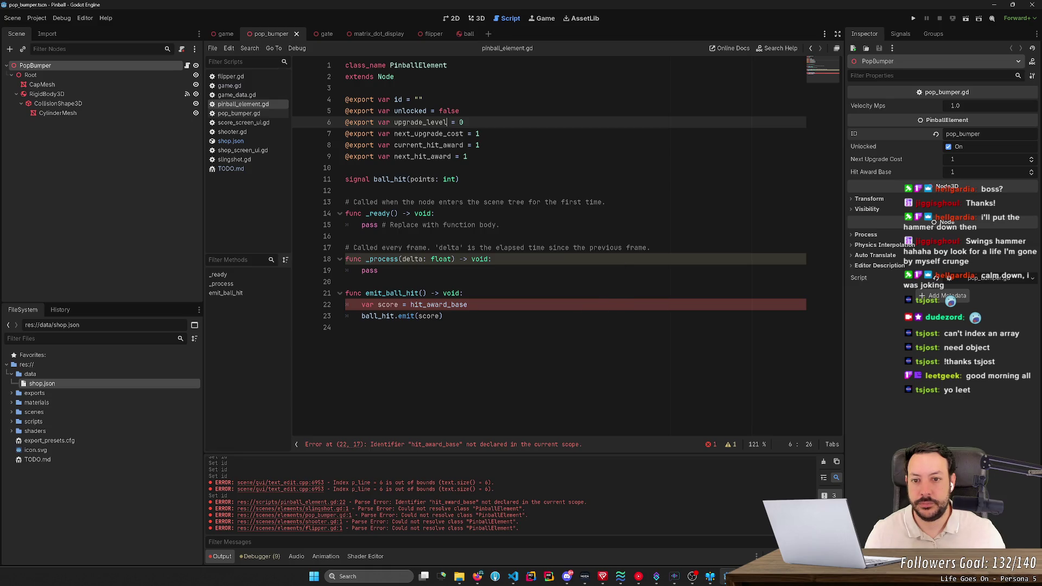
left_click(422, 99)
left_click(459, 110)
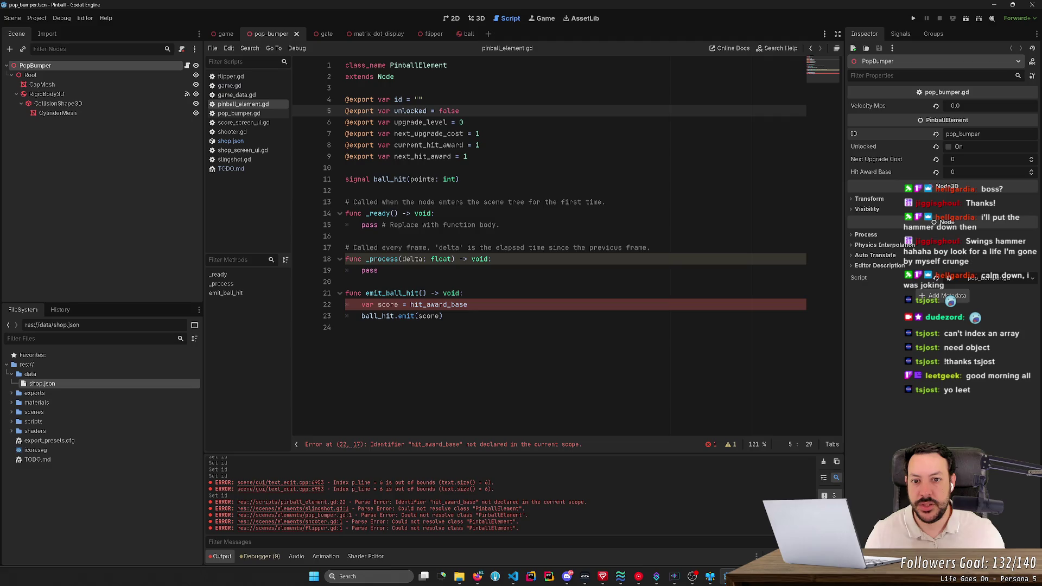
left_click(432, 202)
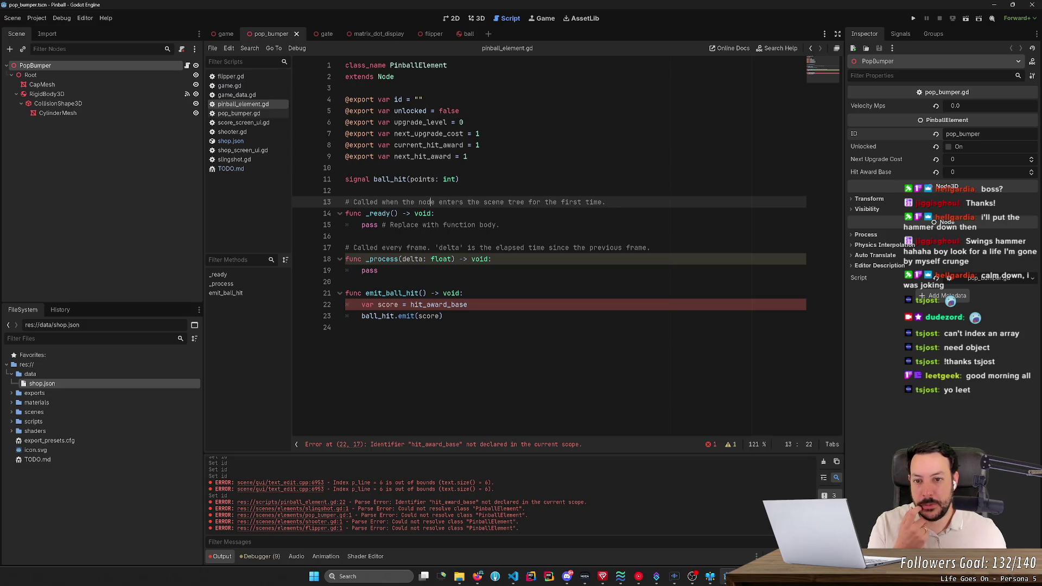
mouse_move(395, 110)
left_mouse_down()
mouse_move(452, 111)
mouse_move(453, 122)
mouse_move(478, 133)
mouse_move(383, 133)
mouse_move(480, 145)
mouse_move(481, 134)
left_mouse_up()
left_click(451, 110)
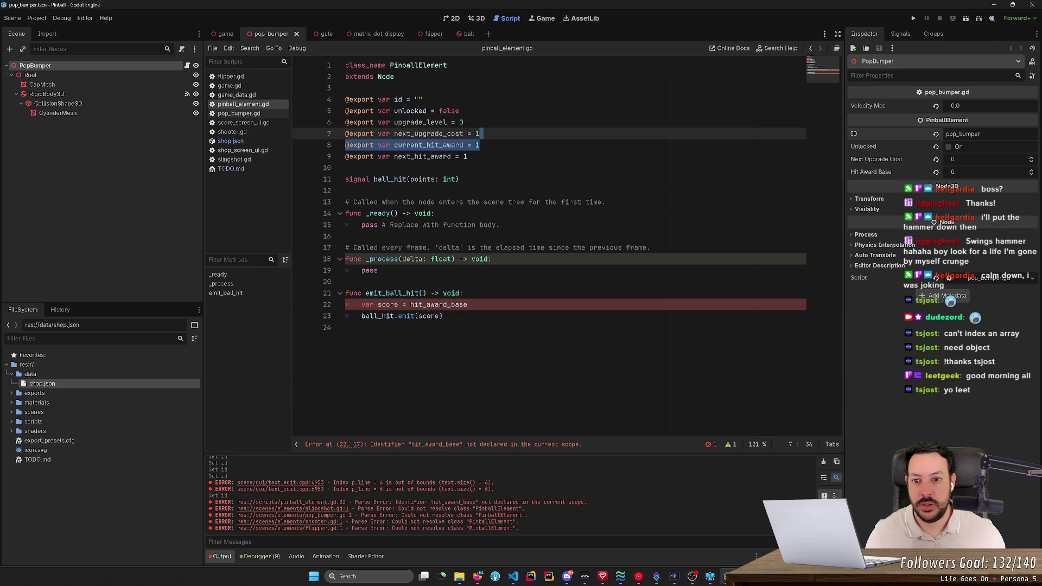
Step: Move current_hit_award above next_upgrade_cost, set its value to 0, and save
key("ctrl+x")
key("Up")
key("ctrl+v")
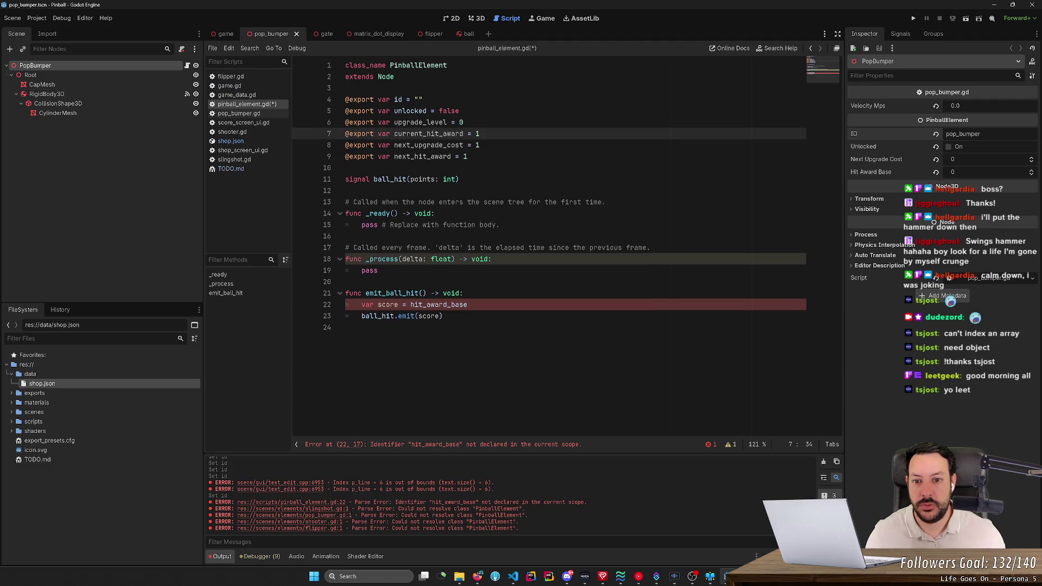
key("BackSpace")
type("0")
key("ctrl+s")
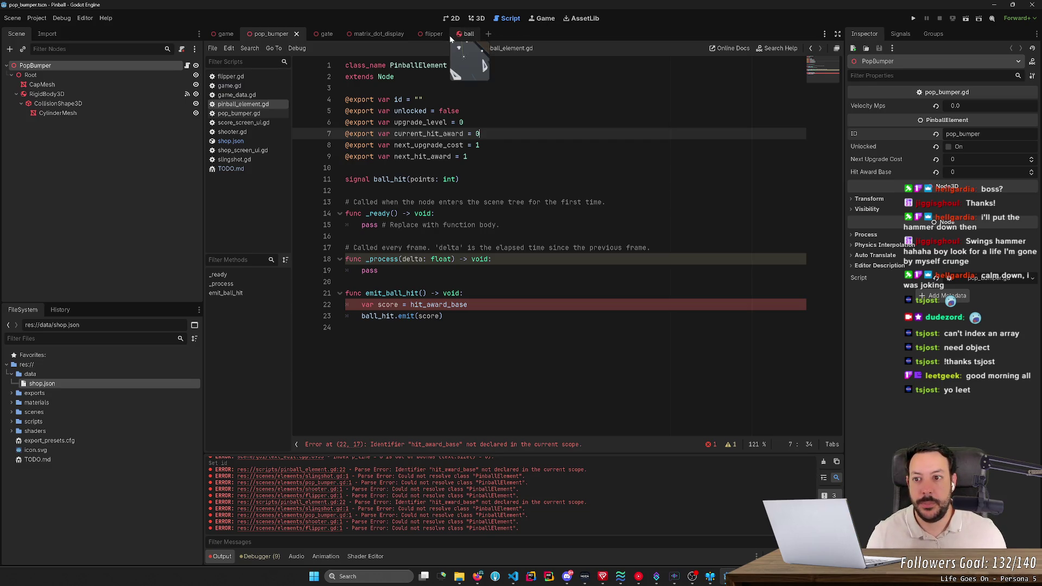
left_click(238, 143)
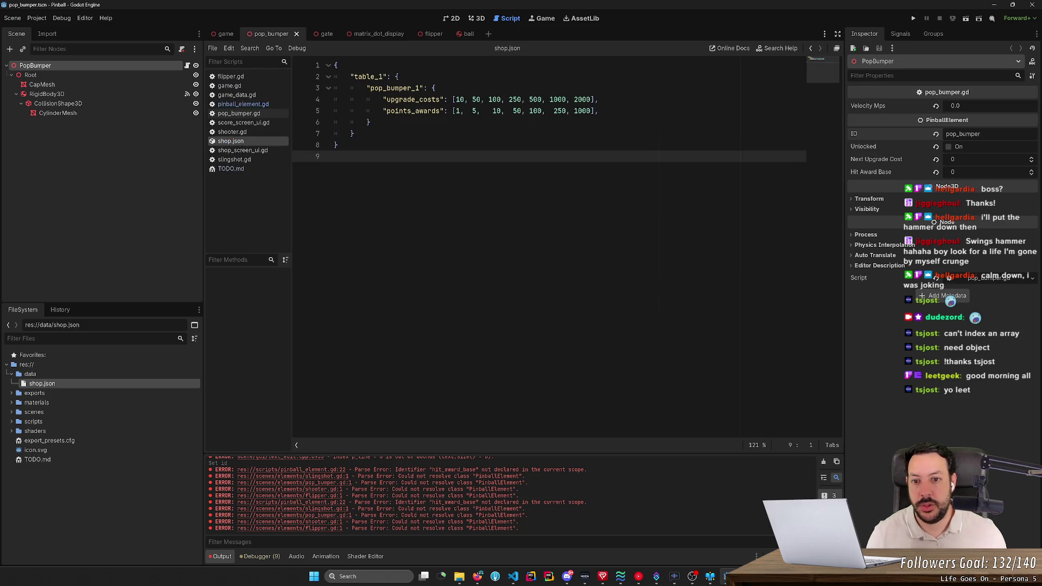
Step: Rename the points_awards key to hit_awards, save shop.json, and return to pinball_element.gd
left_click(385, 111)
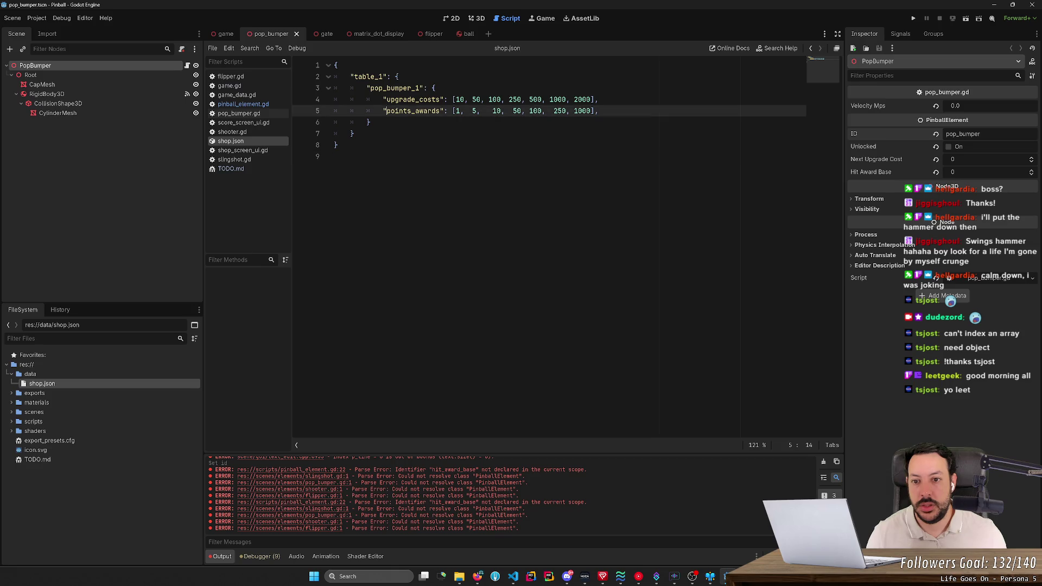
type("hit_")
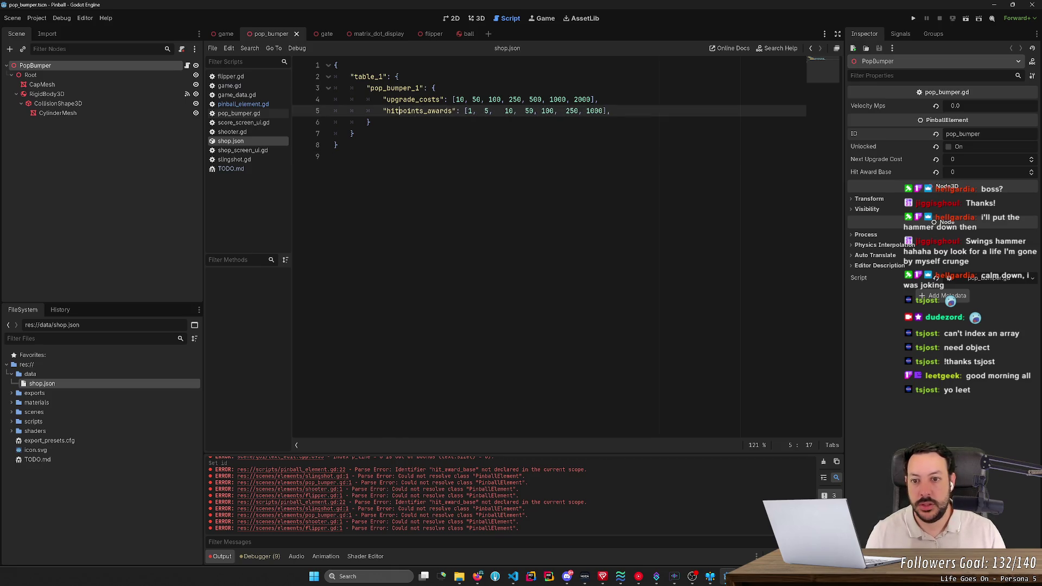
key("shift+Right")
key("shift+Right")
key("shift+Right")
key("shift+Left")
key("shift+Left")
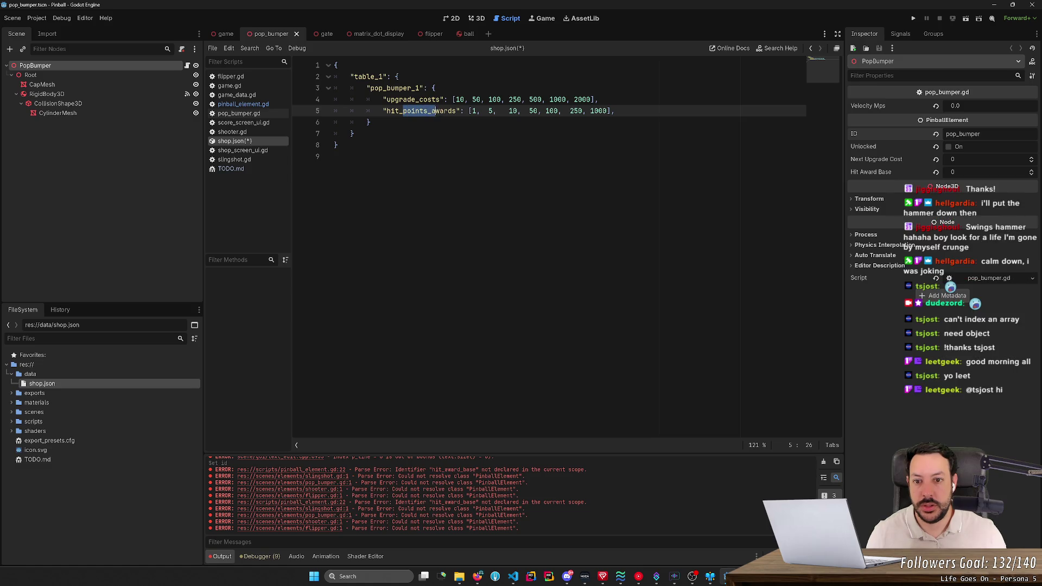
key("BackSpace")
key("ctrl+s")
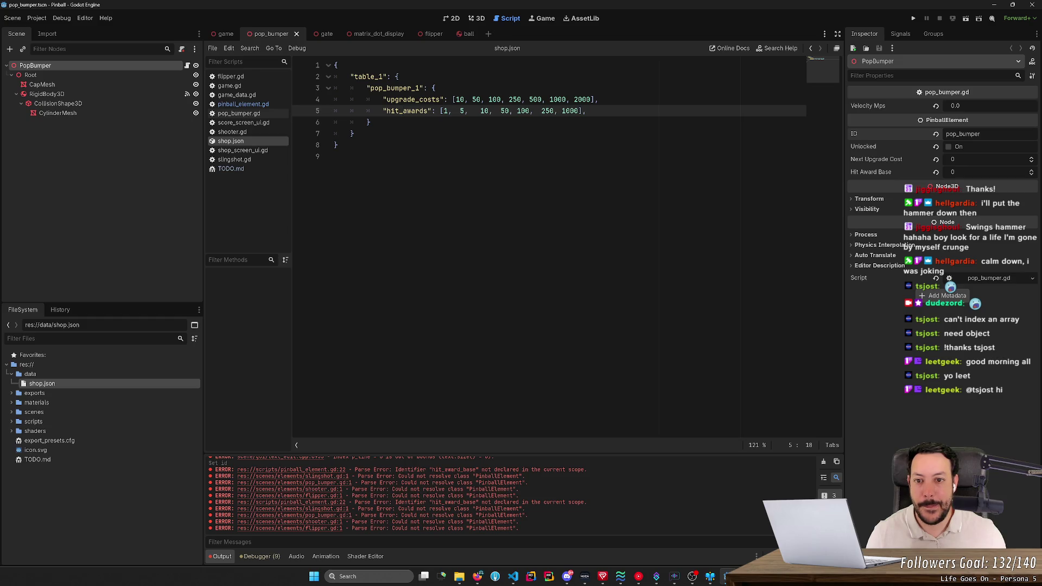
left_click(242, 104)
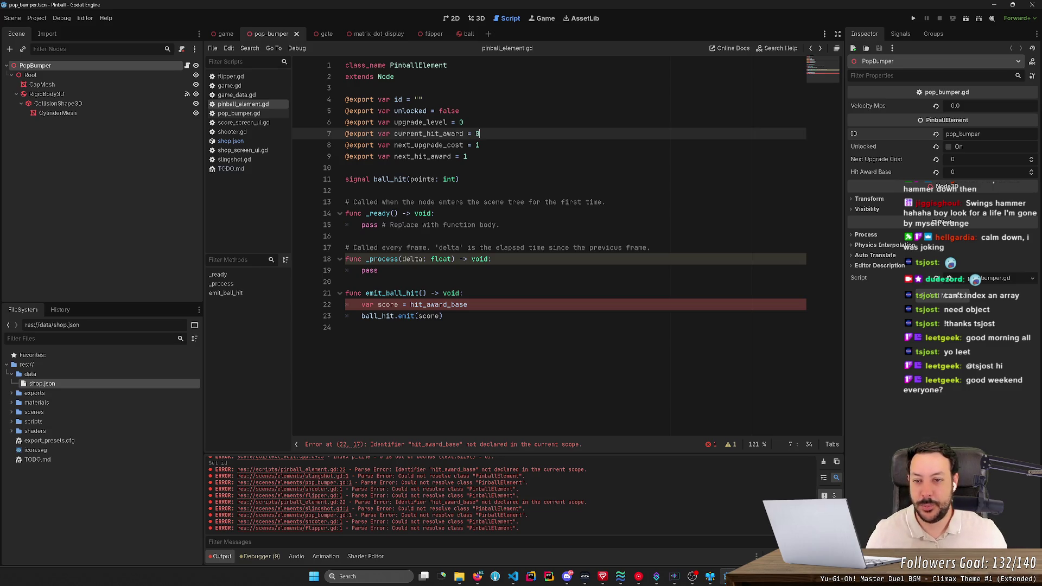
Step: Browse pinball_element.gd's lines to locate the emit_ball_hit code
left_click(347, 168)
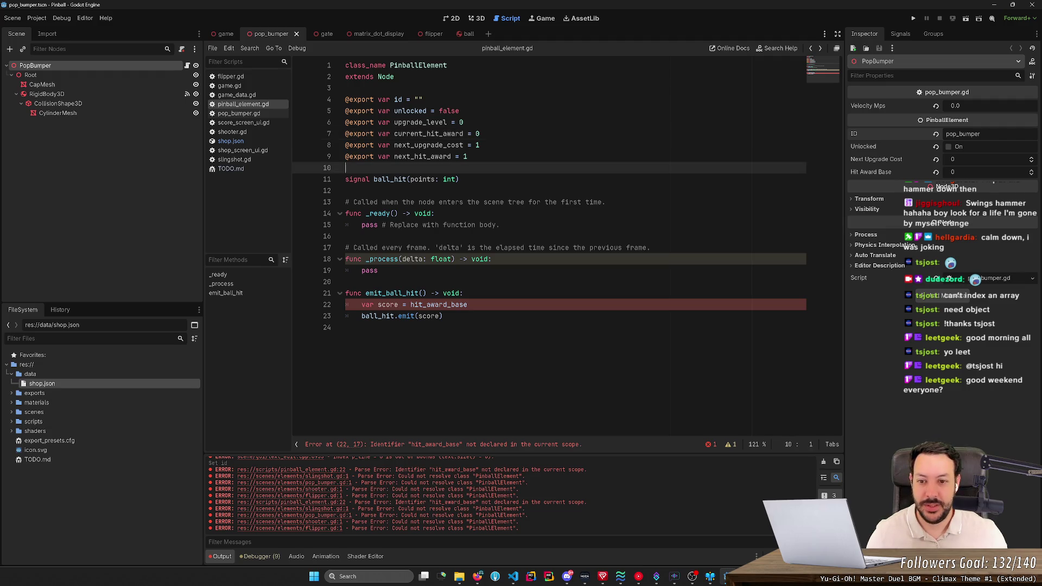
left_click(348, 88)
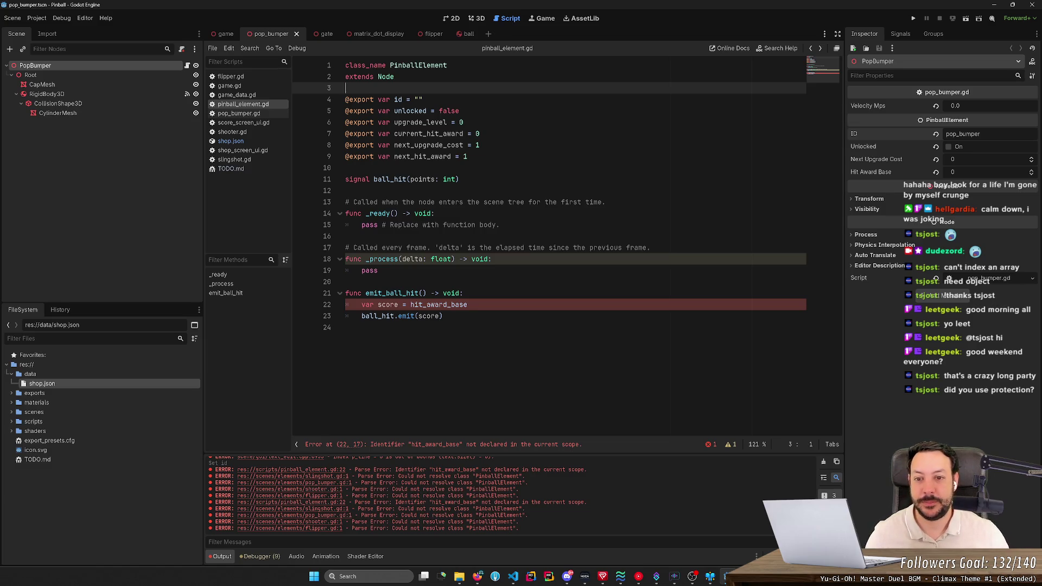
left_click(346, 167)
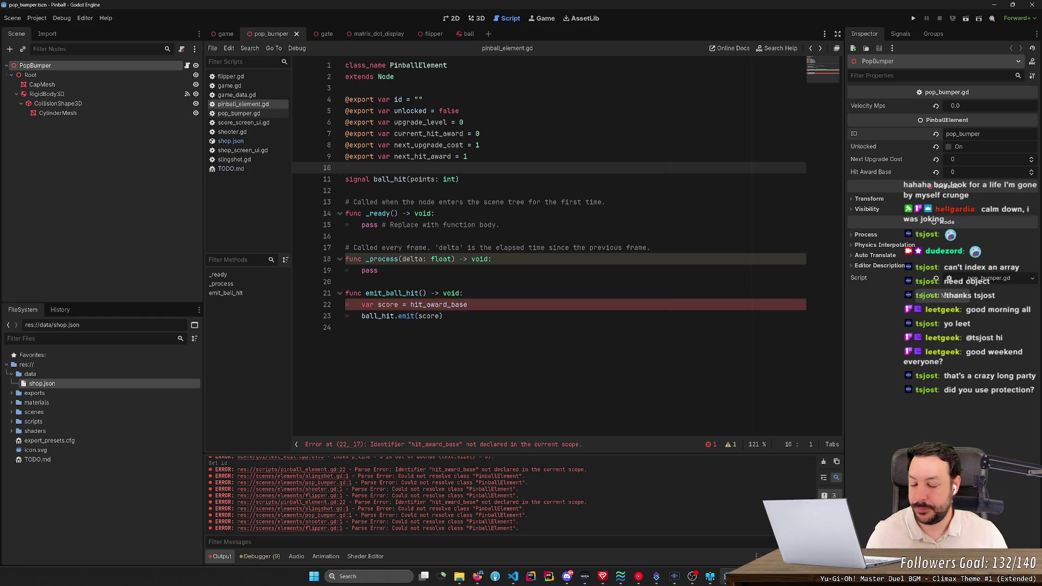
left_click(346, 327)
left_click(349, 282)
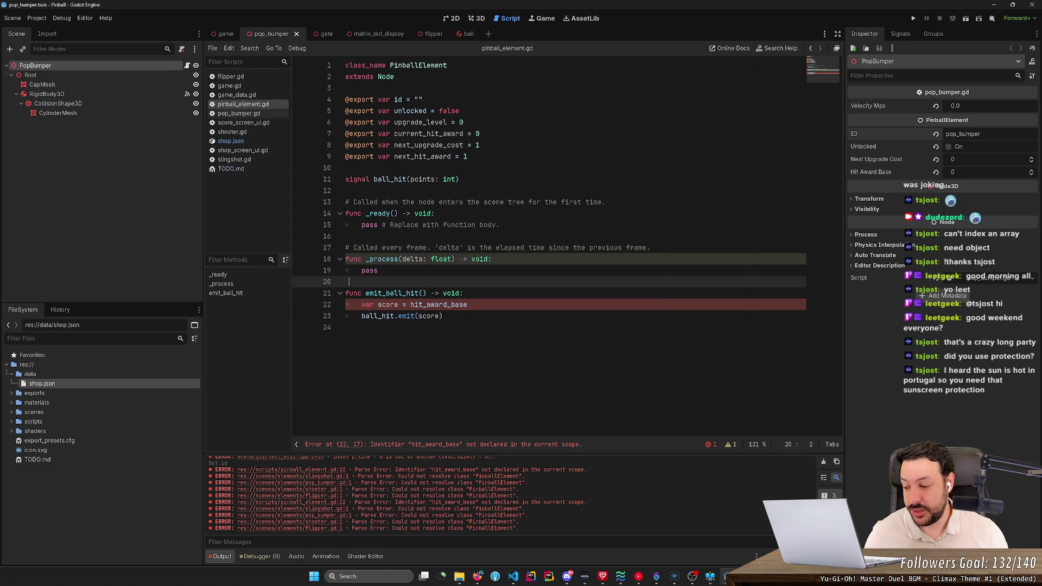
left_click(347, 327)
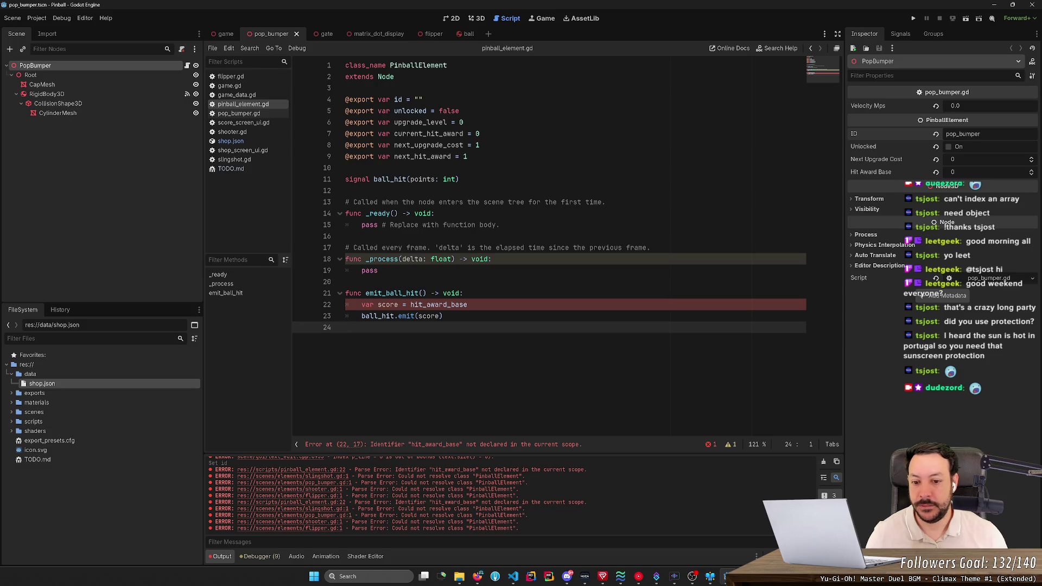
Step: Copy current_hit_award and paste it over score in the ball_hit.emit call
double_click(420, 122)
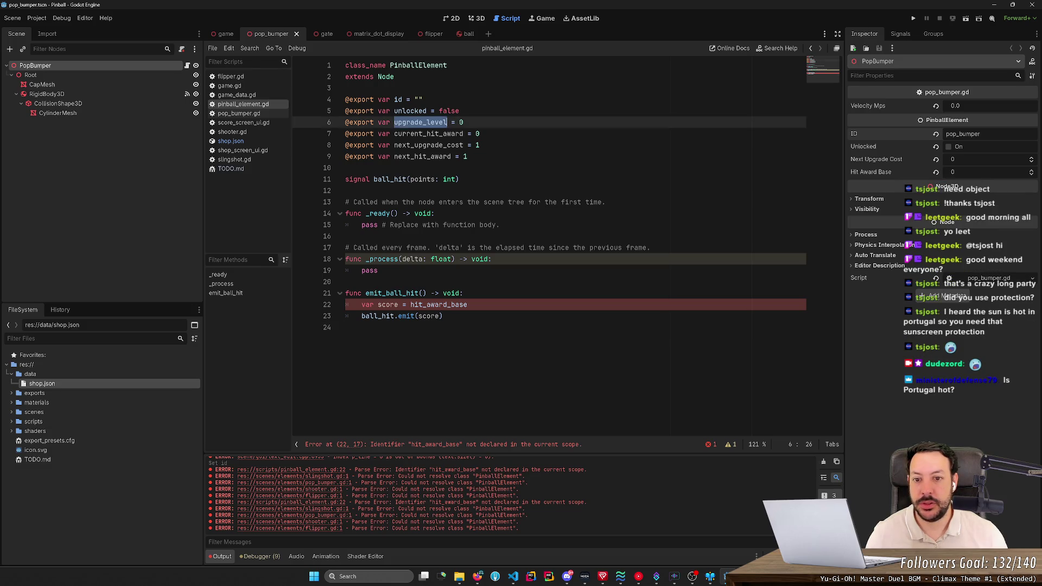
double_click(438, 304)
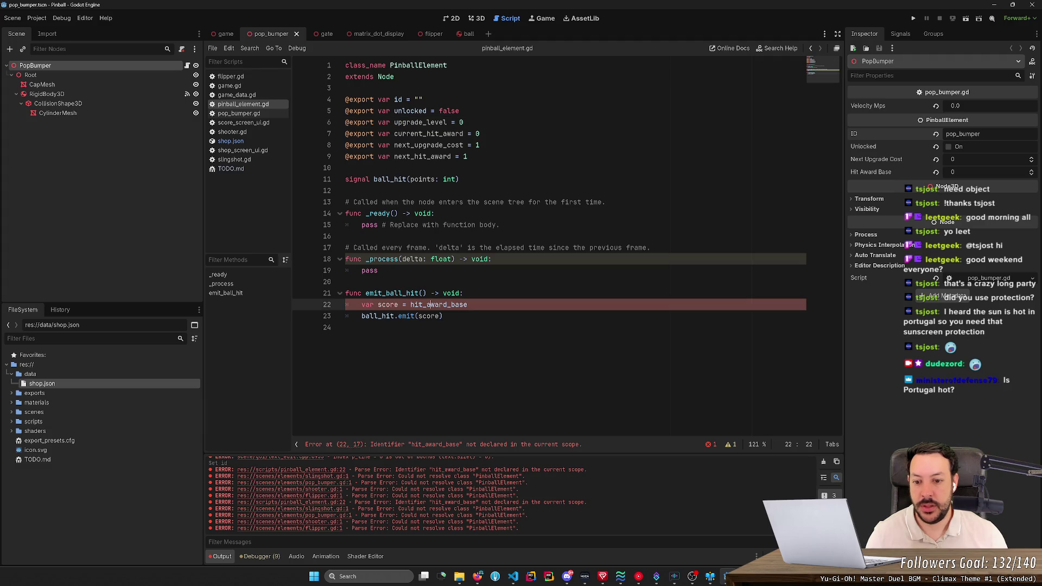
double_click(428, 133)
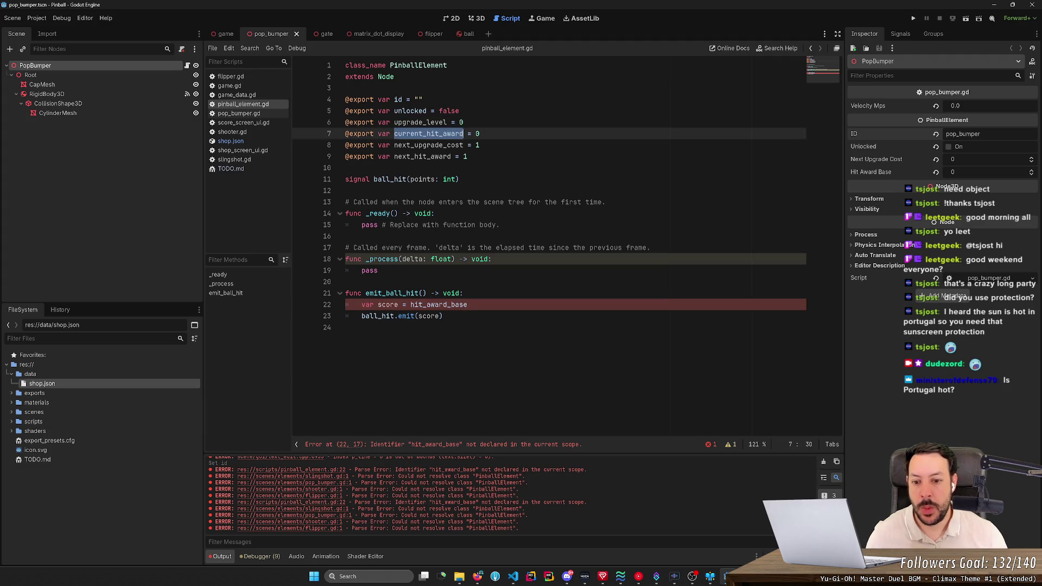
double_click(438, 305)
double_click(429, 316)
key("ctrl+v")
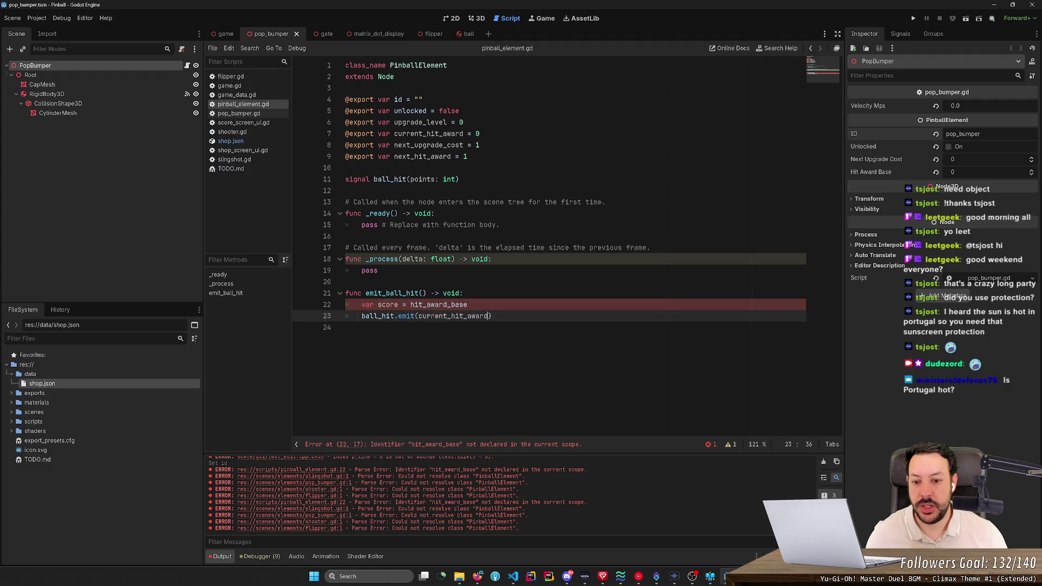
Step: Delete the var score = hit_award_base line and save the script
left_click(468, 304)
key("shift+Up")
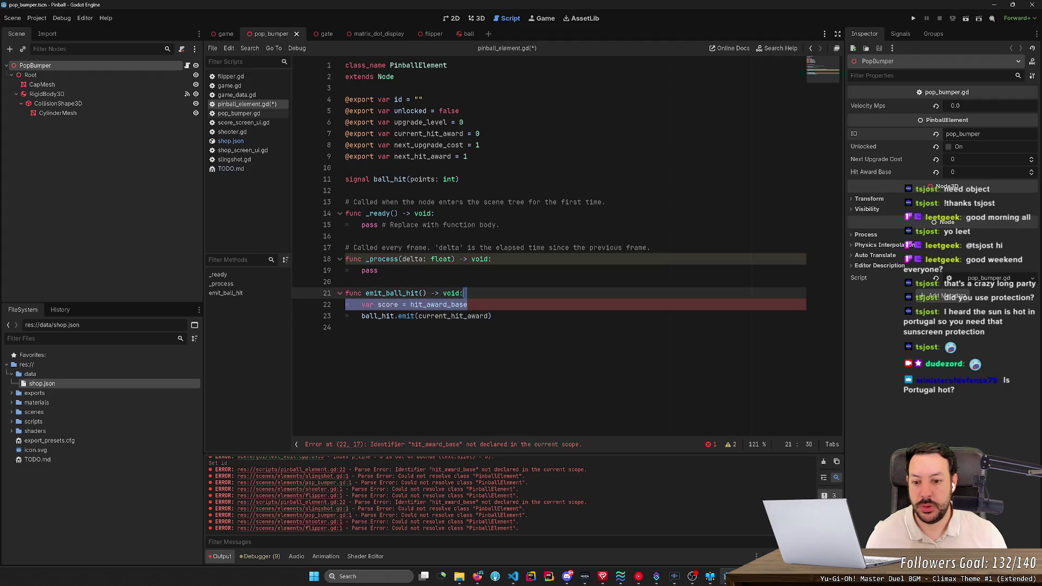
key("shift+Down")
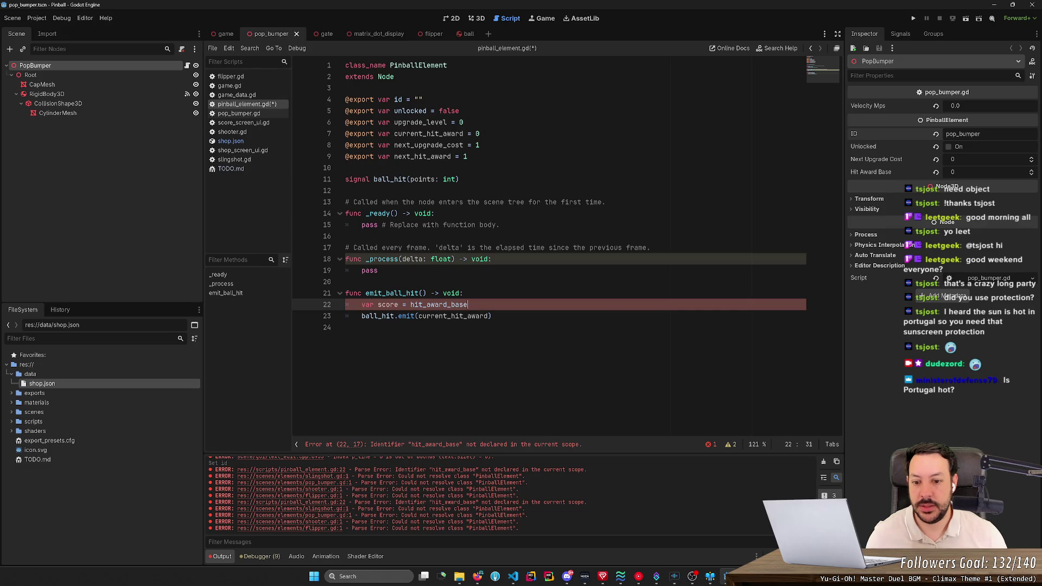
key("shift+Up")
key("BackSpace")
key("ctrl+s")
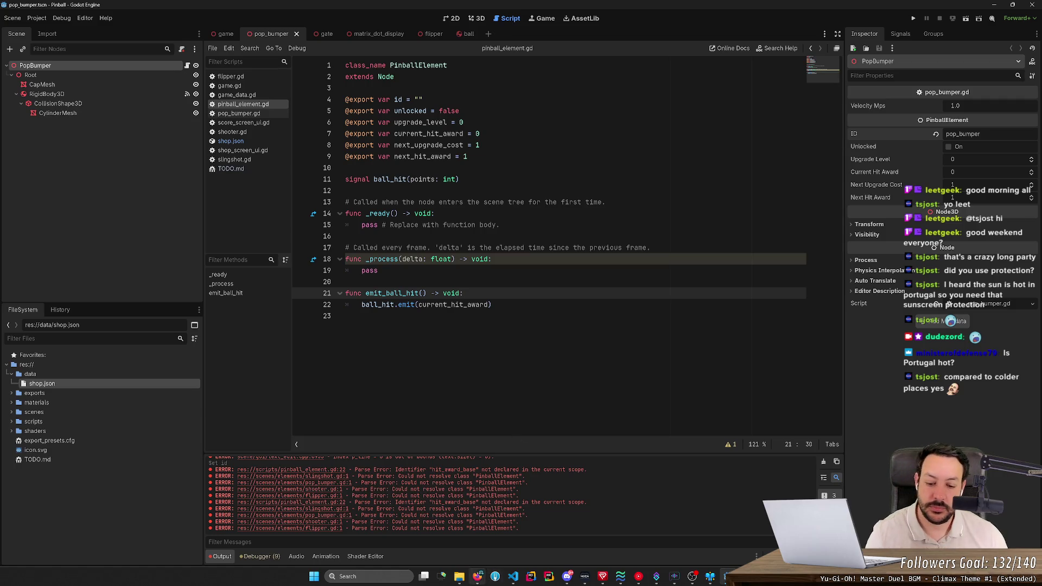
left_click(477, 576)
left_click(302, 9)
type("weather lis")
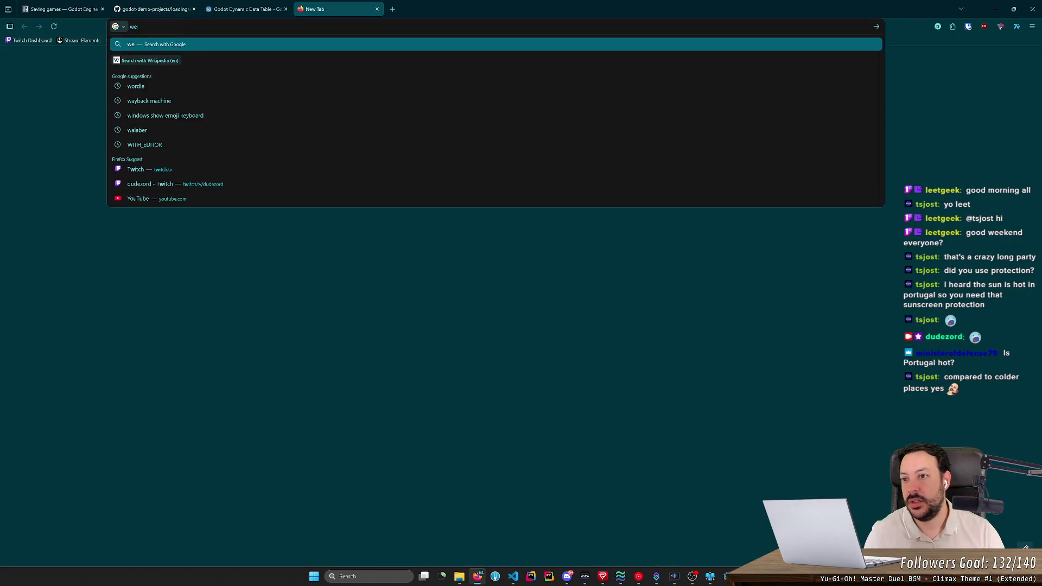
type("bon")
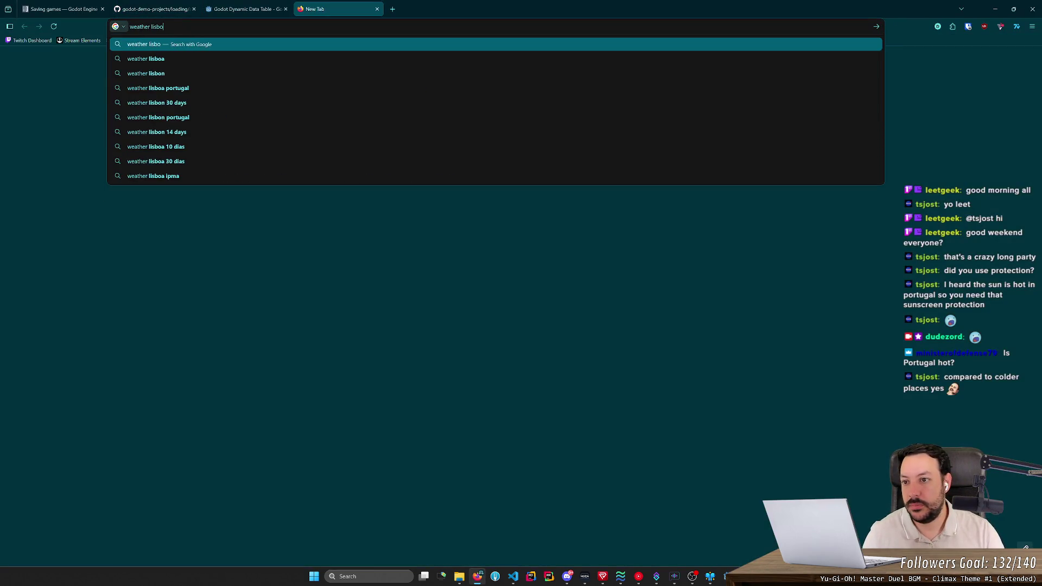
key("Return")
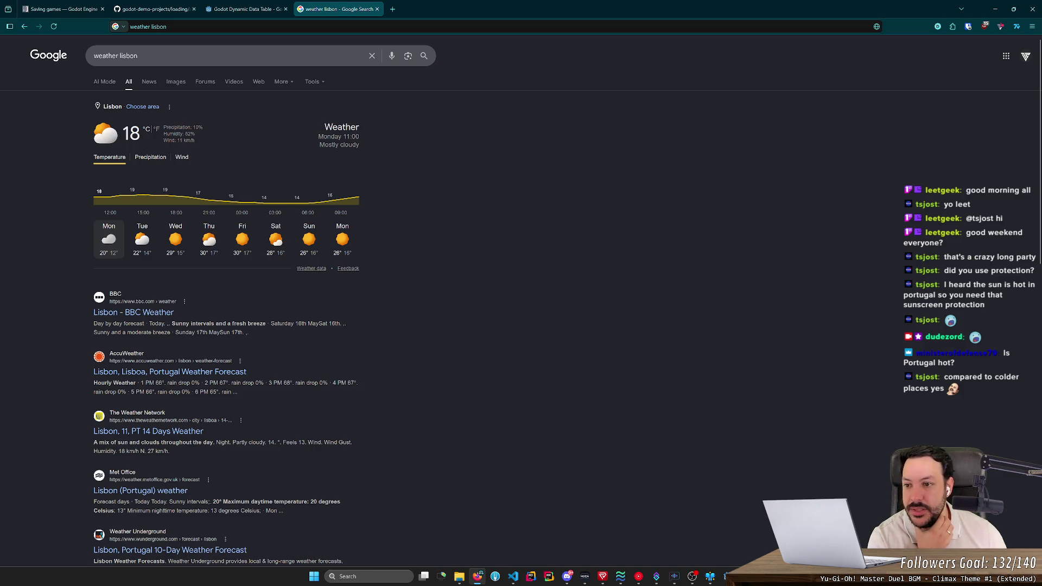
double_click(130, 133)
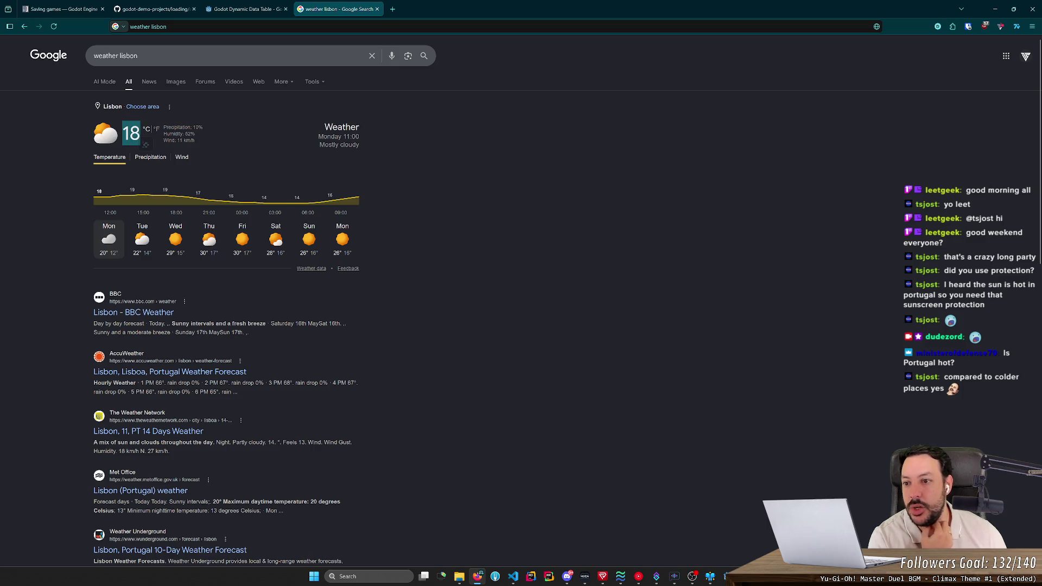
left_click(157, 131)
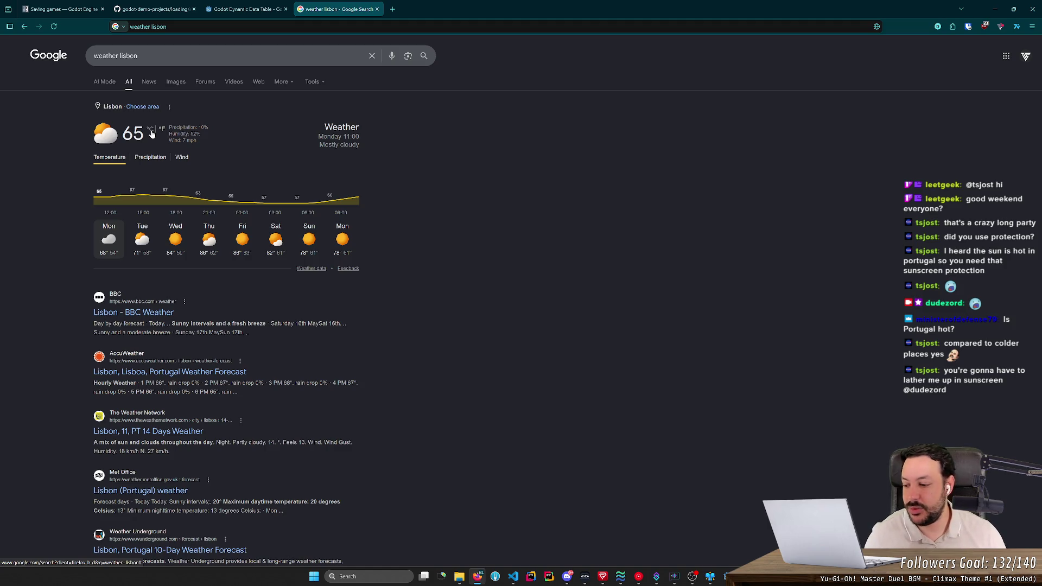
left_click(150, 131)
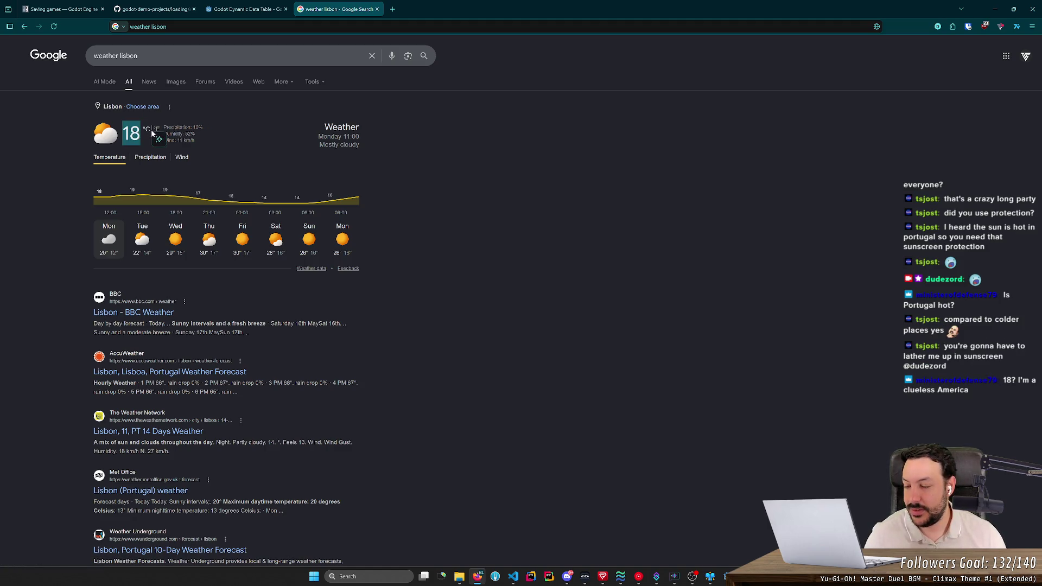
left_click(162, 130)
left_click_drag(146, 134, 124, 135)
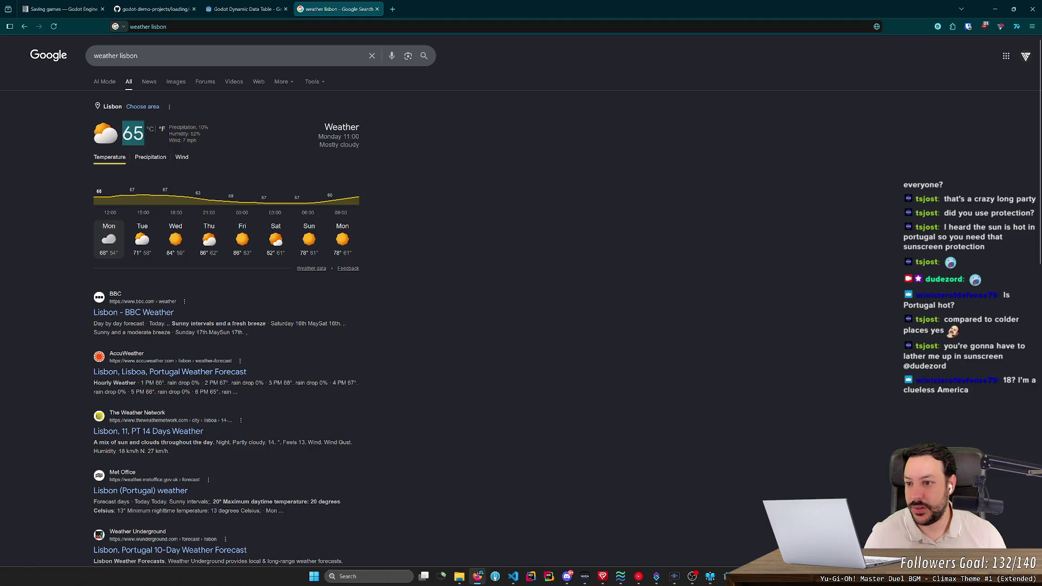
left_click(464, 164)
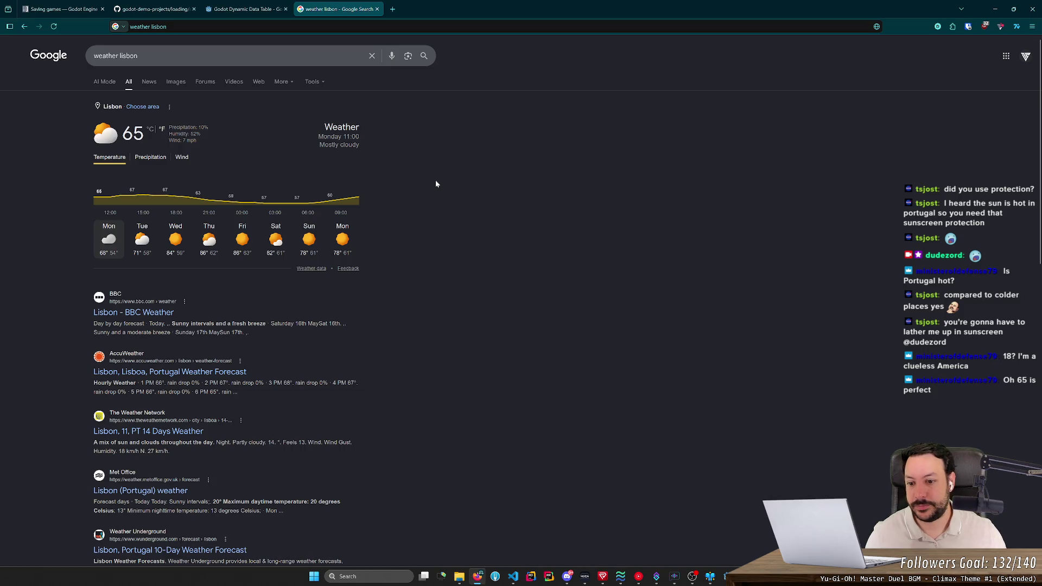
scroll(464, 181, "down", 4)
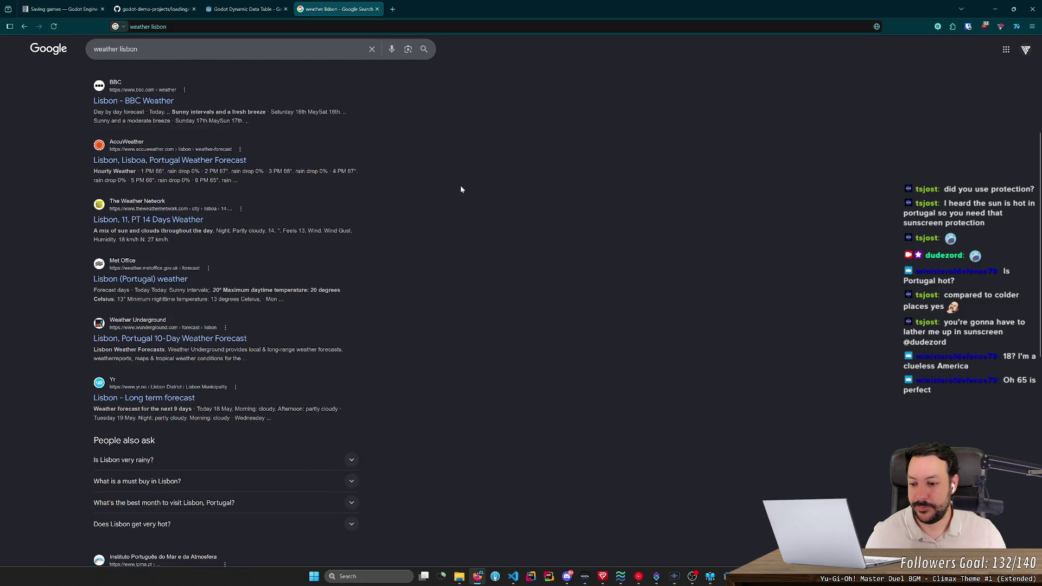
key("alt+Left")
middle_click(332, 5)
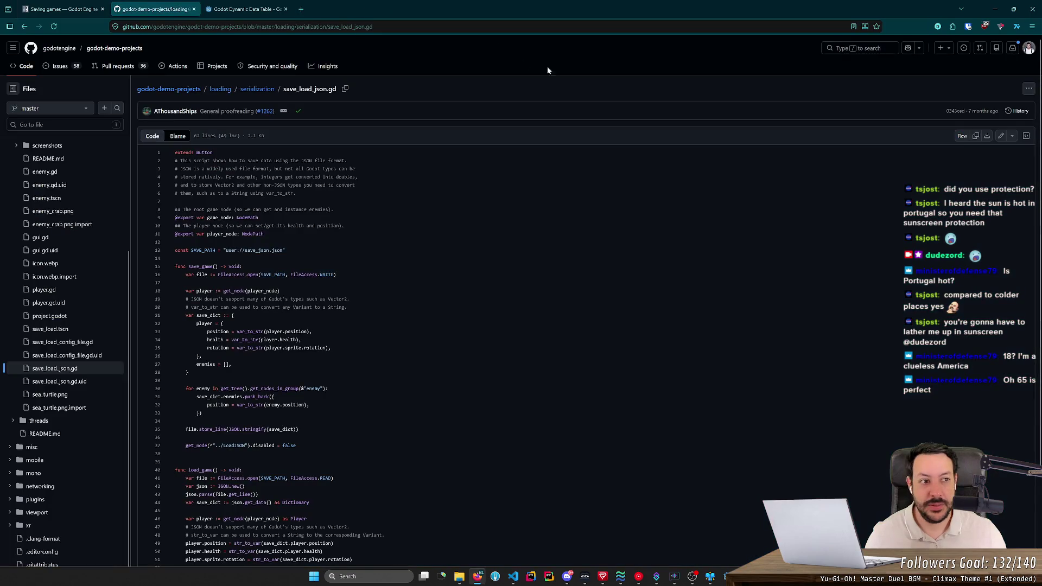
left_click(993, 9)
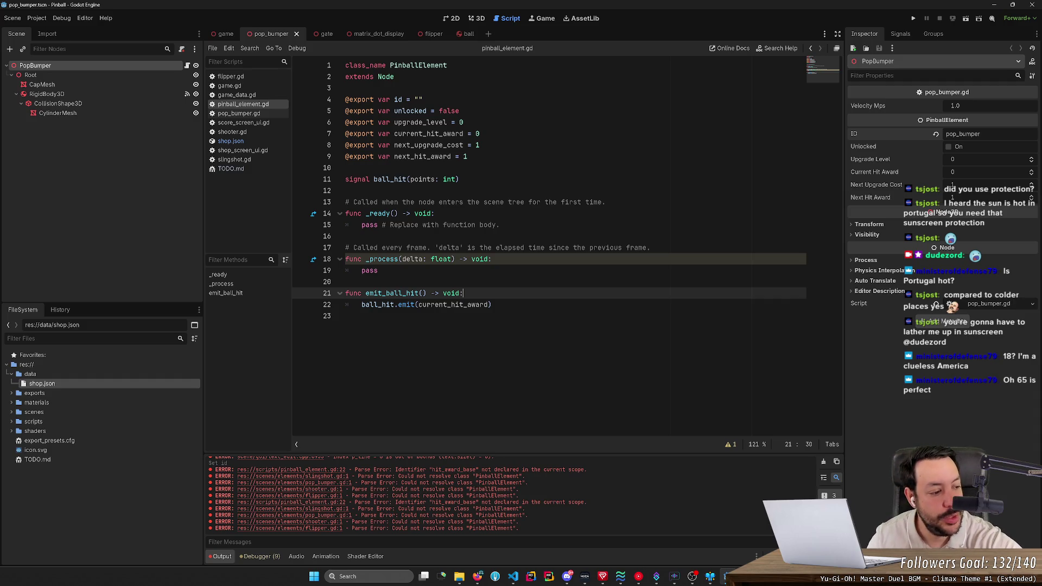
Step: Duplicate shop.json in the data folder as save_game.json
right_click(50, 374)
mouse_move(148, 381)
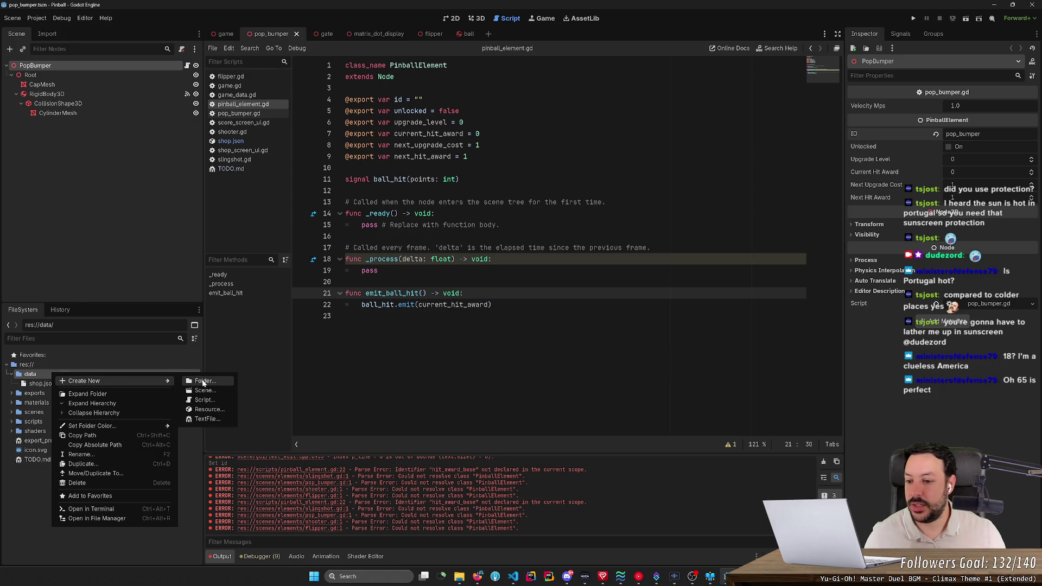
left_click(54, 386)
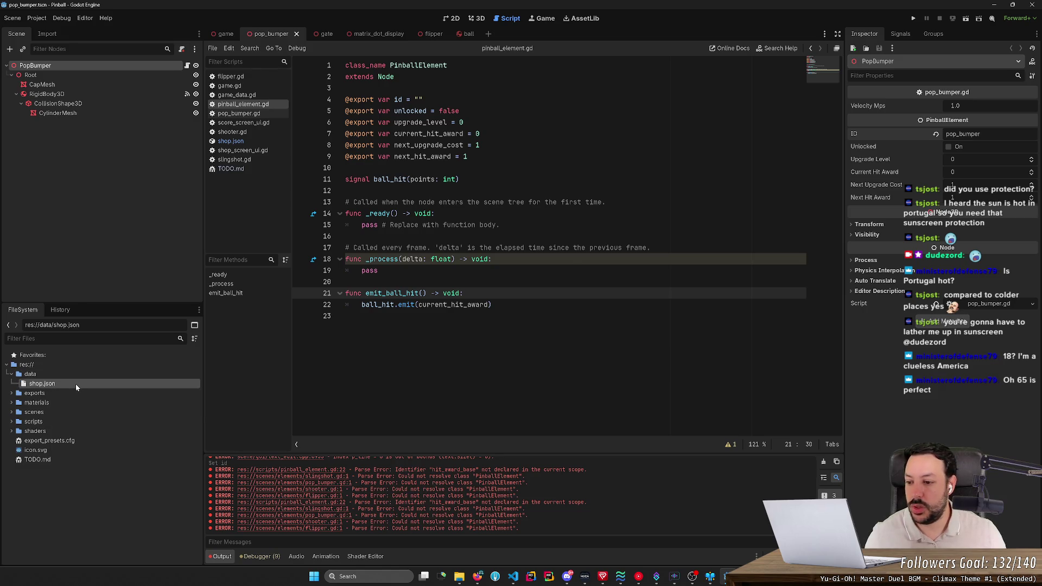
key("ctrl+v")
key("Return")
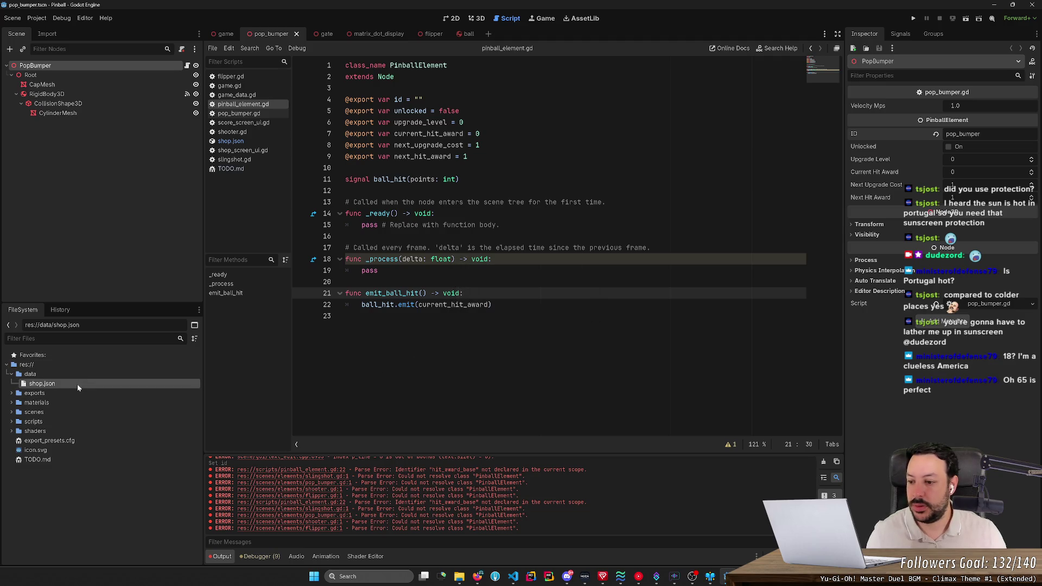
key("ctrl+d")
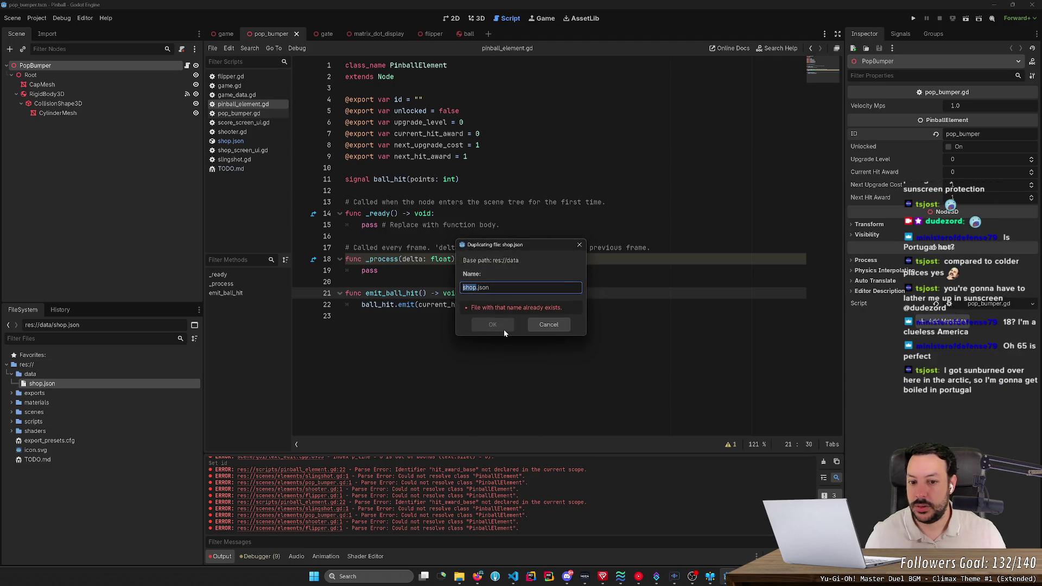
type("save_game")
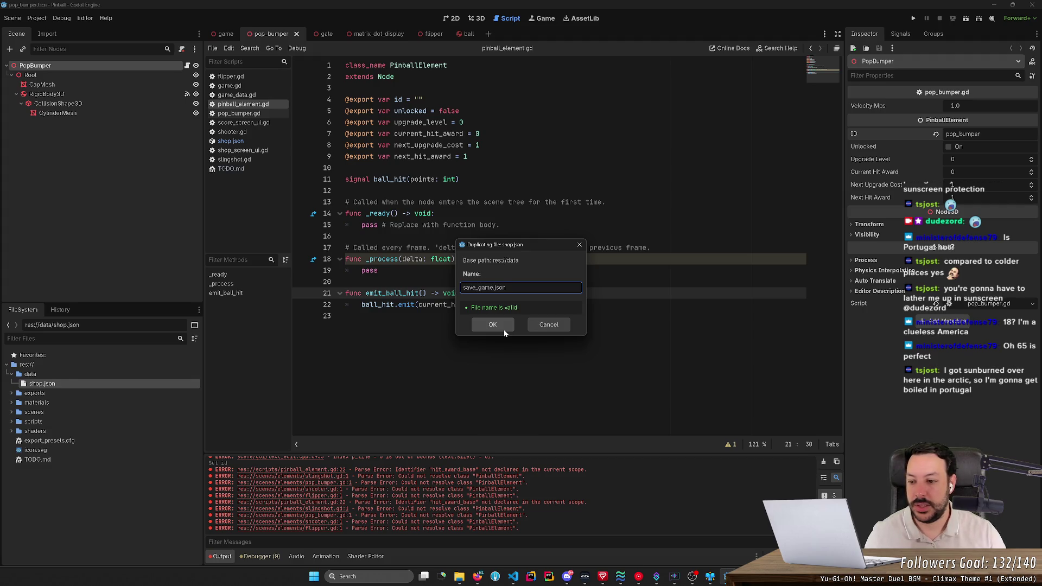
key("Return")
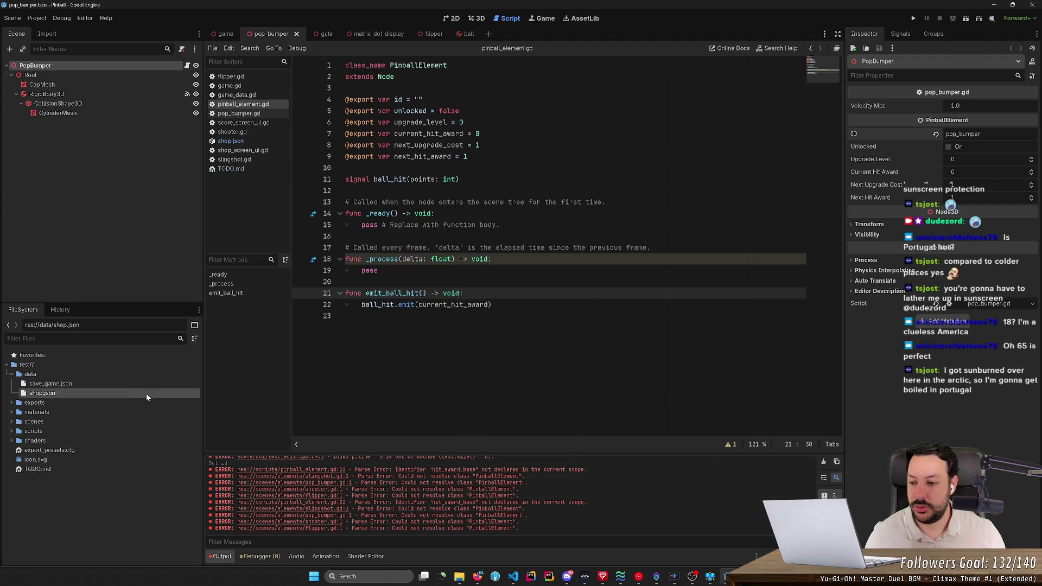
Step: In save_game.json, delete the upgrade_costs and hit_awards entries and pop_bumper_1's braced block
double_click(144, 384)
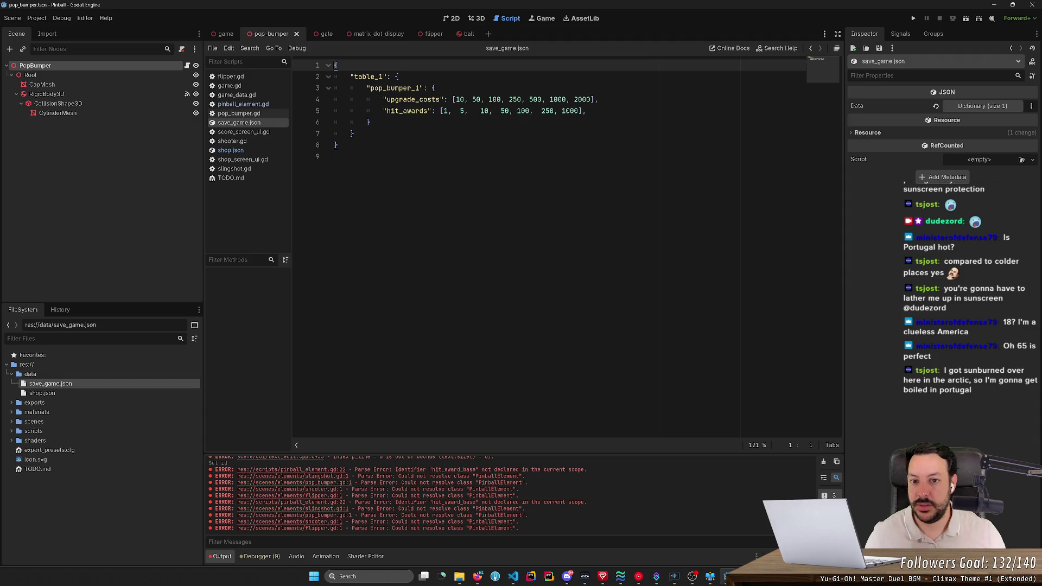
left_click(365, 99)
key("shift+End")
key("shift+Down")
key("BackSpace")
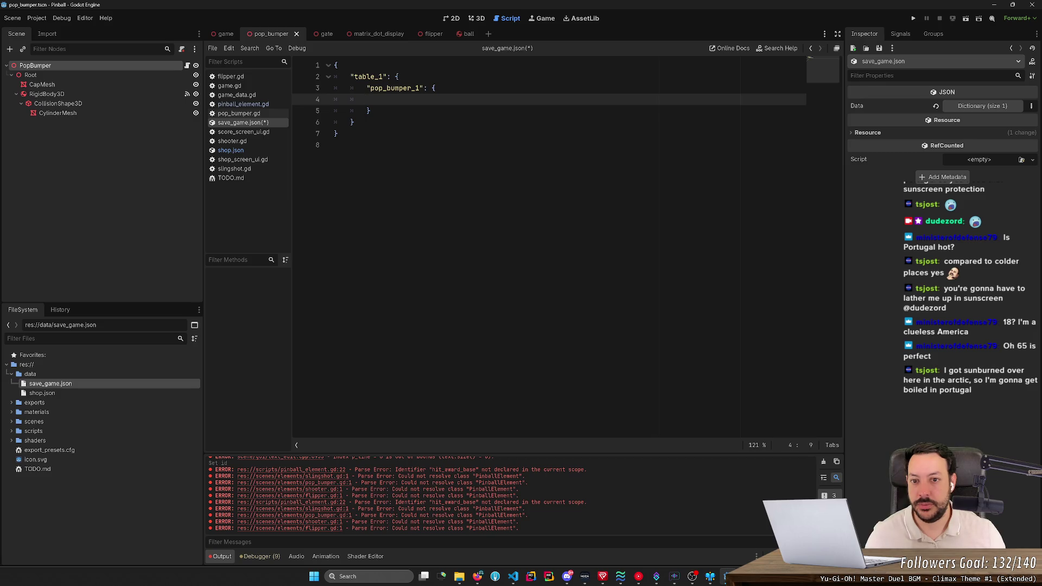
key("Home")
key("shift+Down")
key("shift+End")
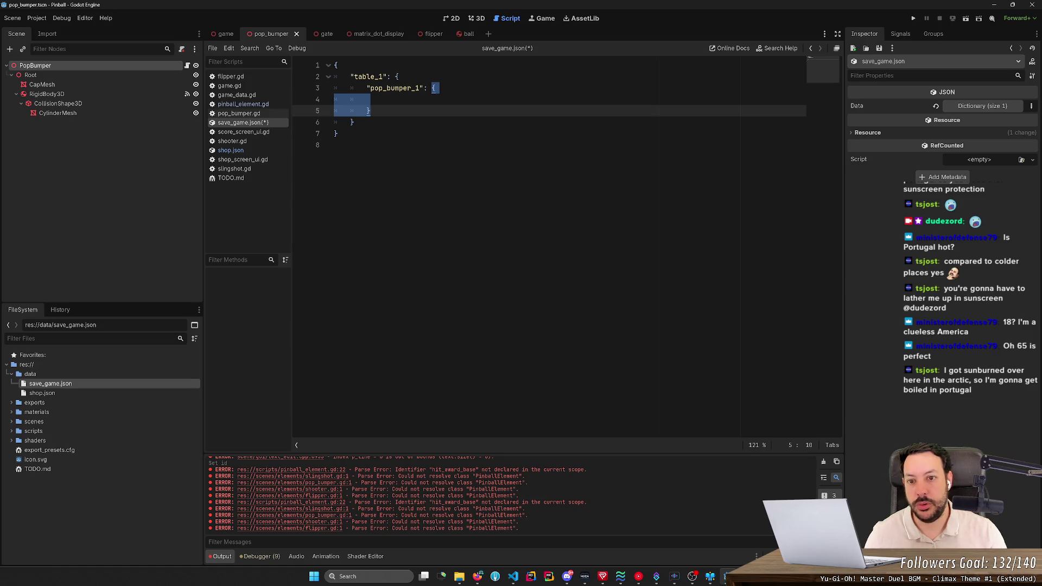
key("BackSpace")
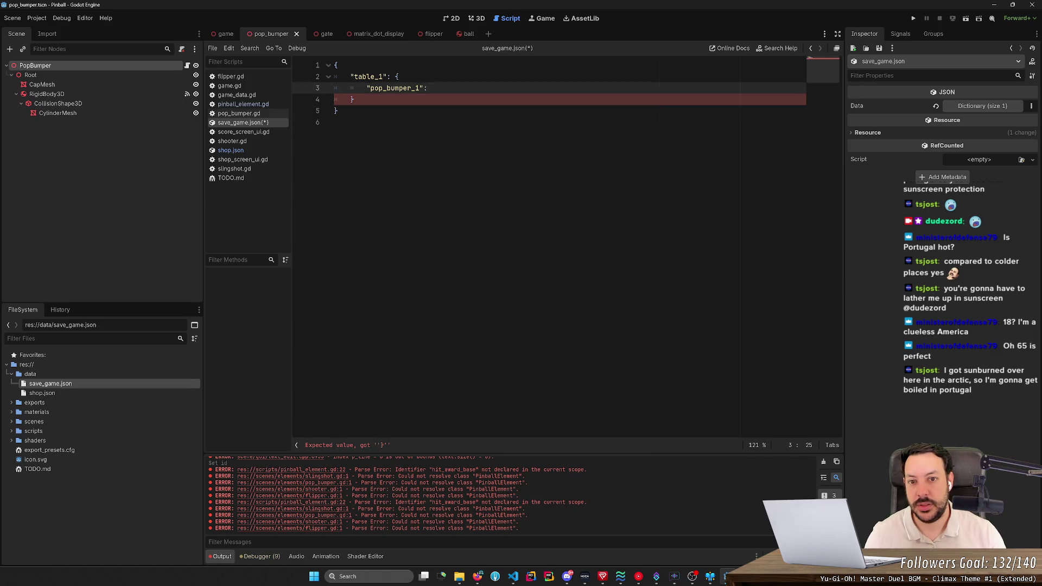
Step: Try a "current_points" entry, remove it again, and save save_game.json
key("Up")
key("Up")
key("Return")
type("\"current_points\": \"")
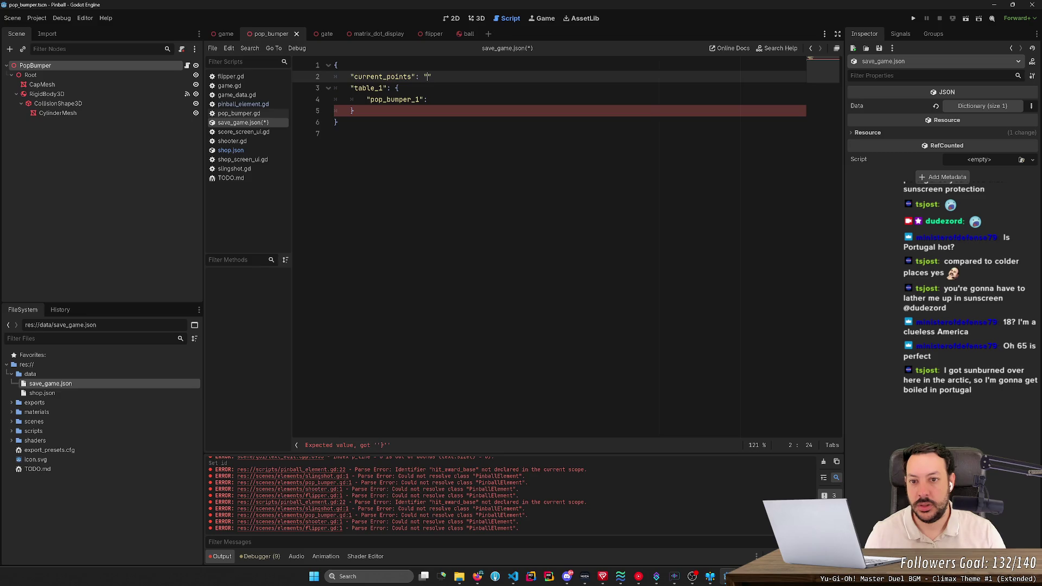
type("\"")
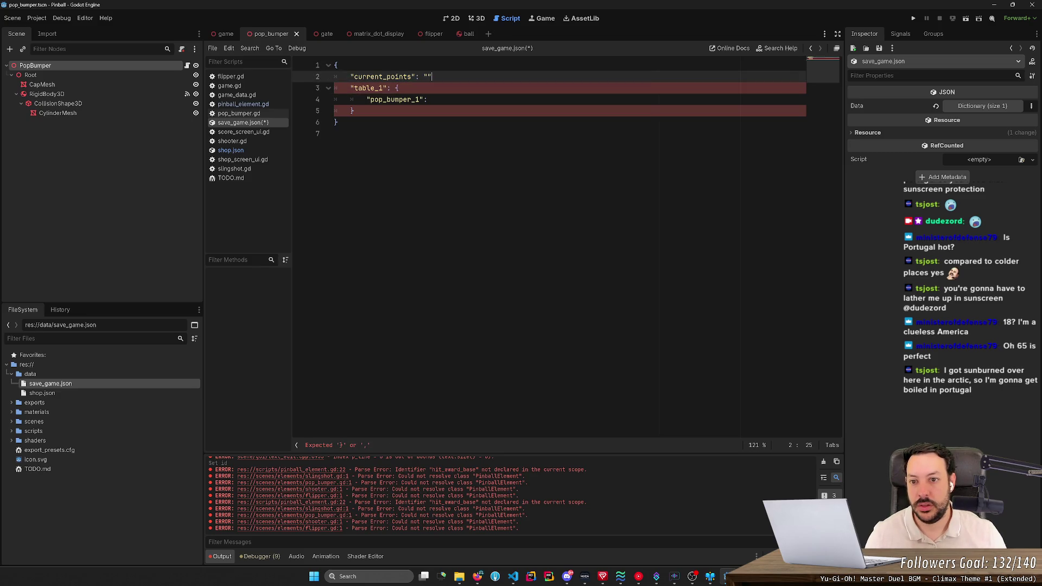
key("shift+Up")
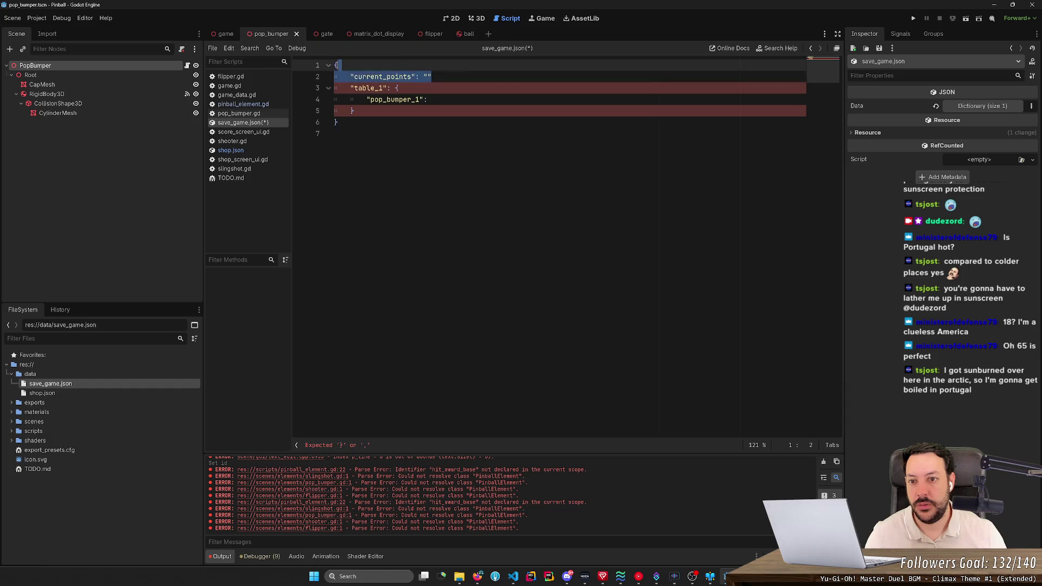
key("BackSpace")
key("Down")
key("Down")
key("End")
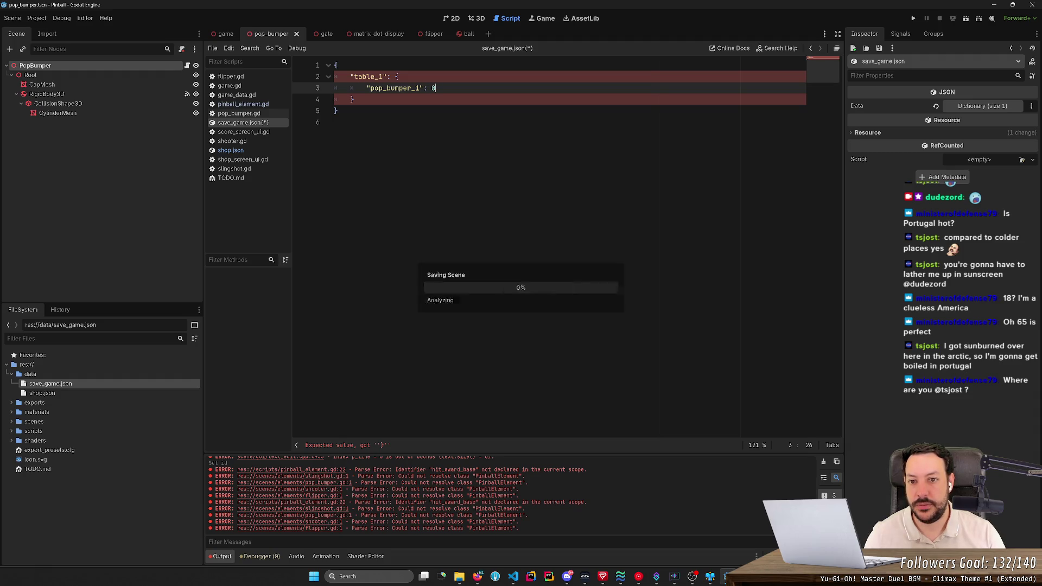
key("ctrl+s")
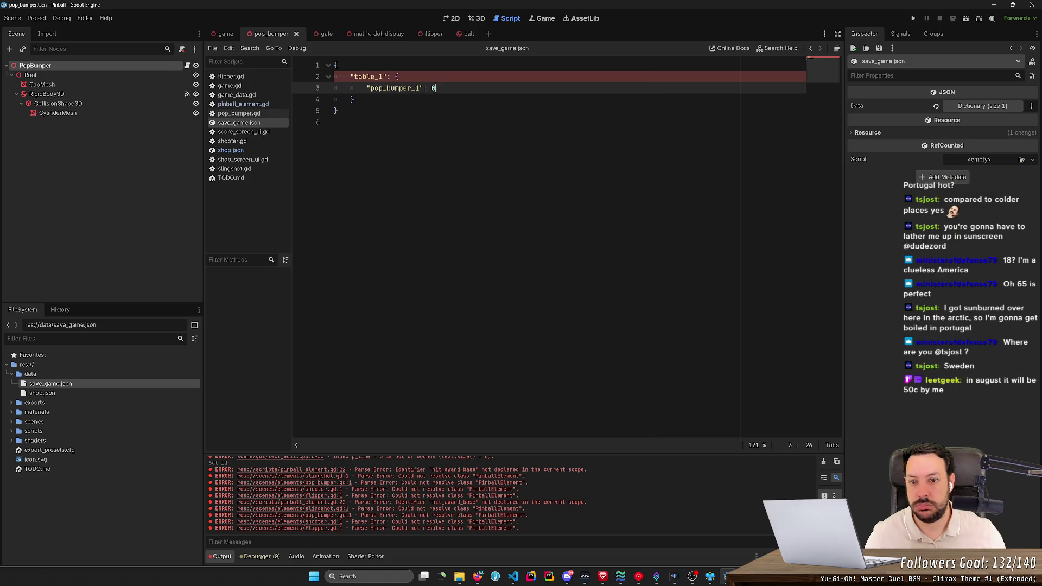
Step: Select the 0 value of pop_bumper_1 in save_game.json
key("shift+Left")
key("shift+Left")
key("shift+Home")
key("ctrl+shift+Right")
key("End")
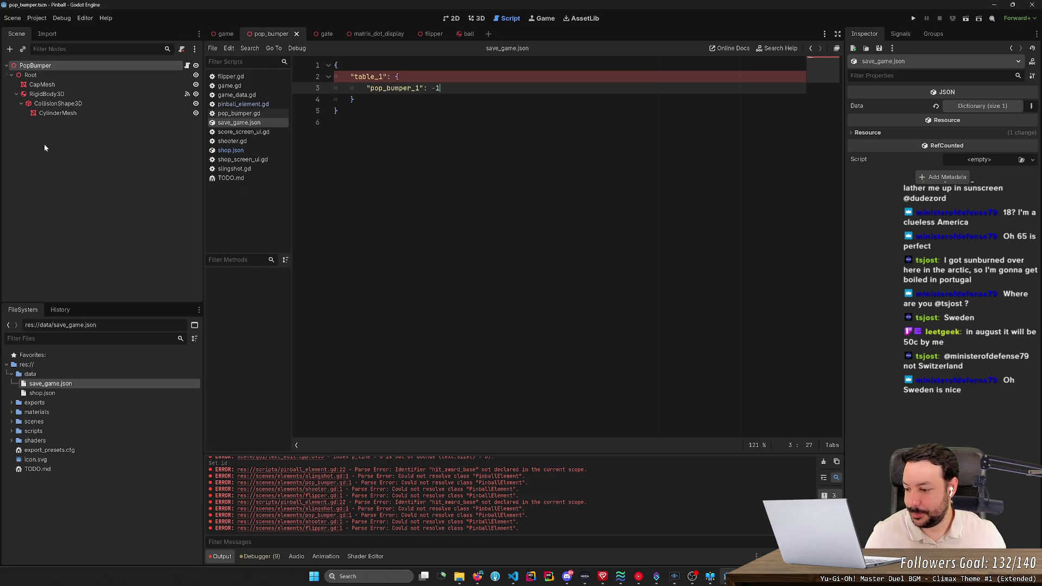
key("alt+Tab")
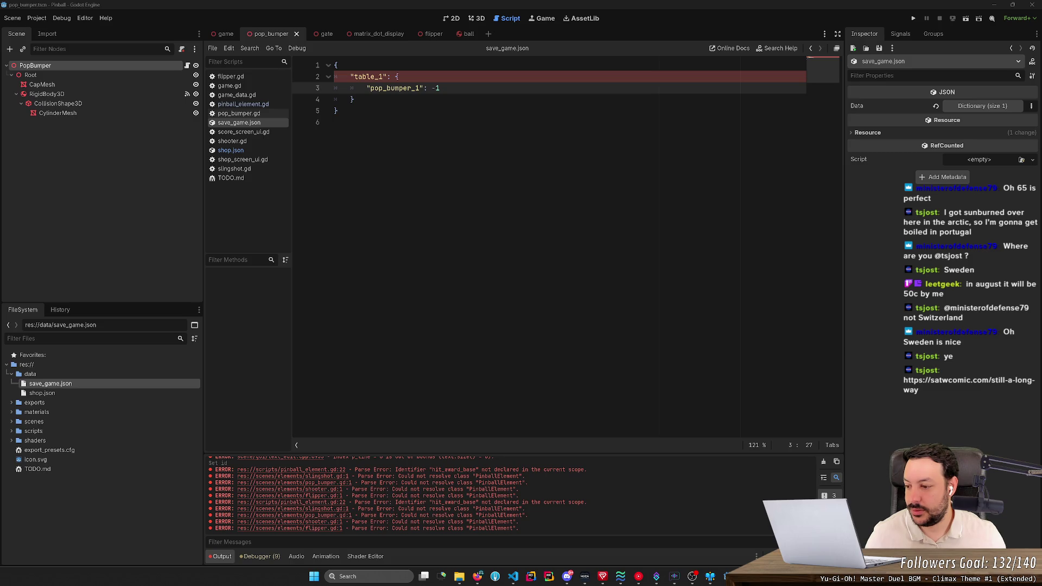
left_click(8, 256)
left_click(325, 232)
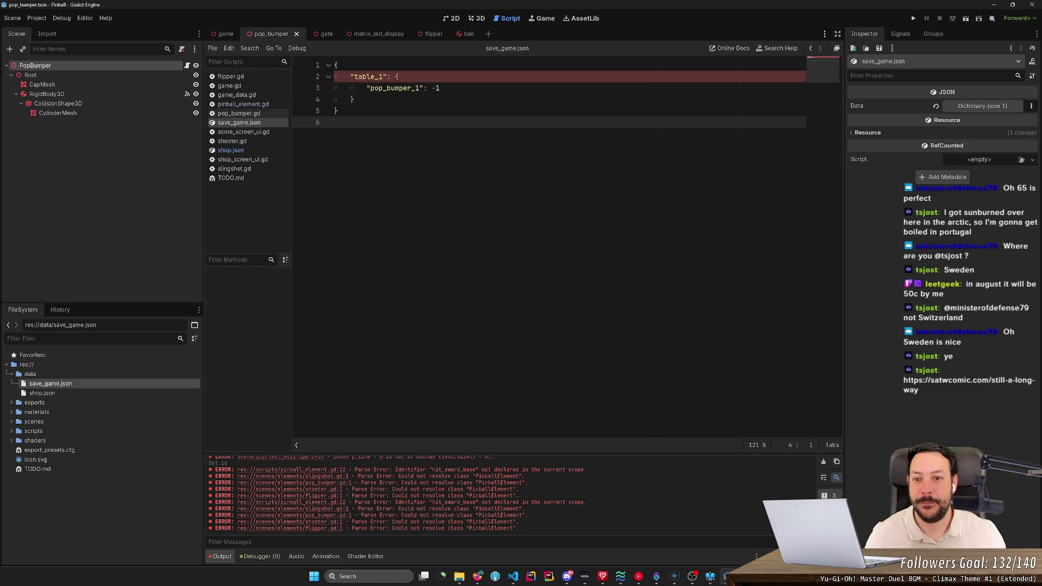
left_click(399, 76)
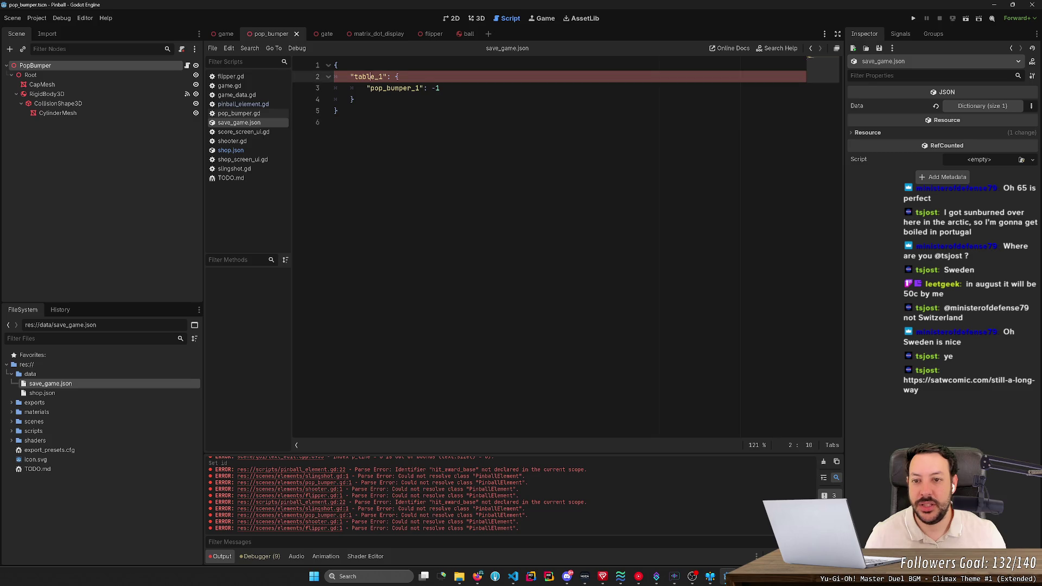
left_click(354, 100)
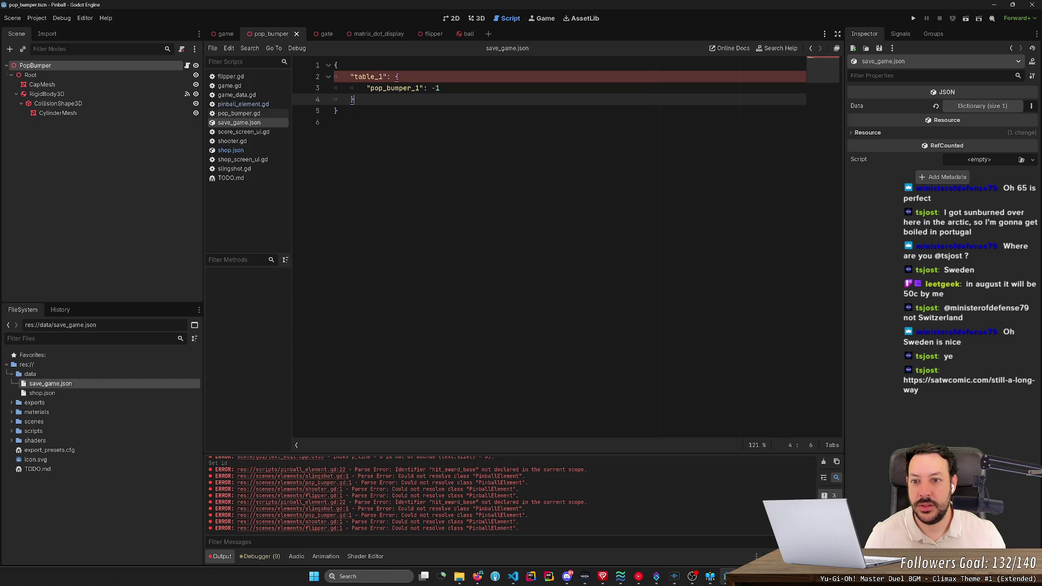
left_click(399, 77)
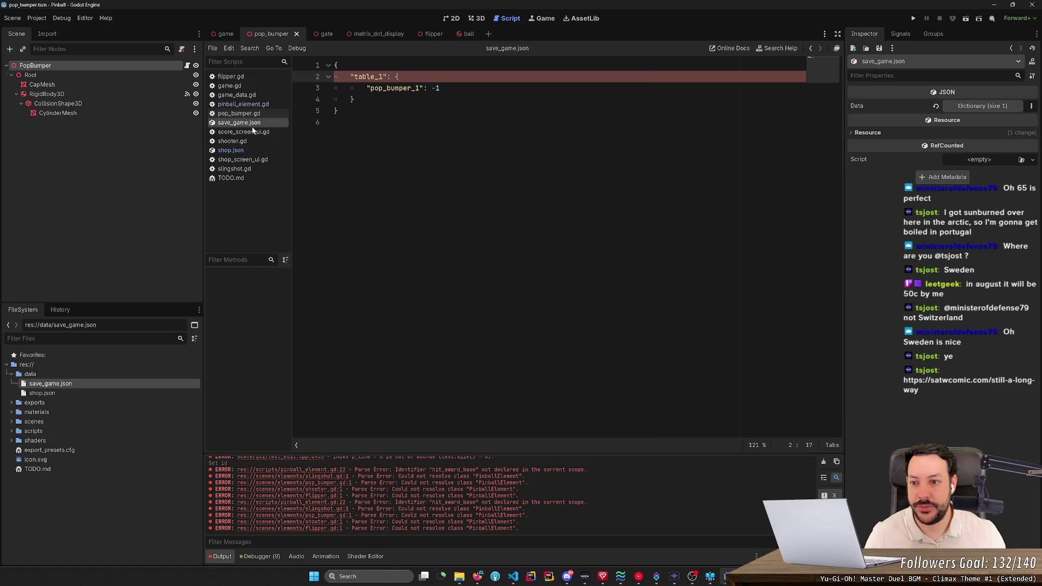
left_click(67, 392)
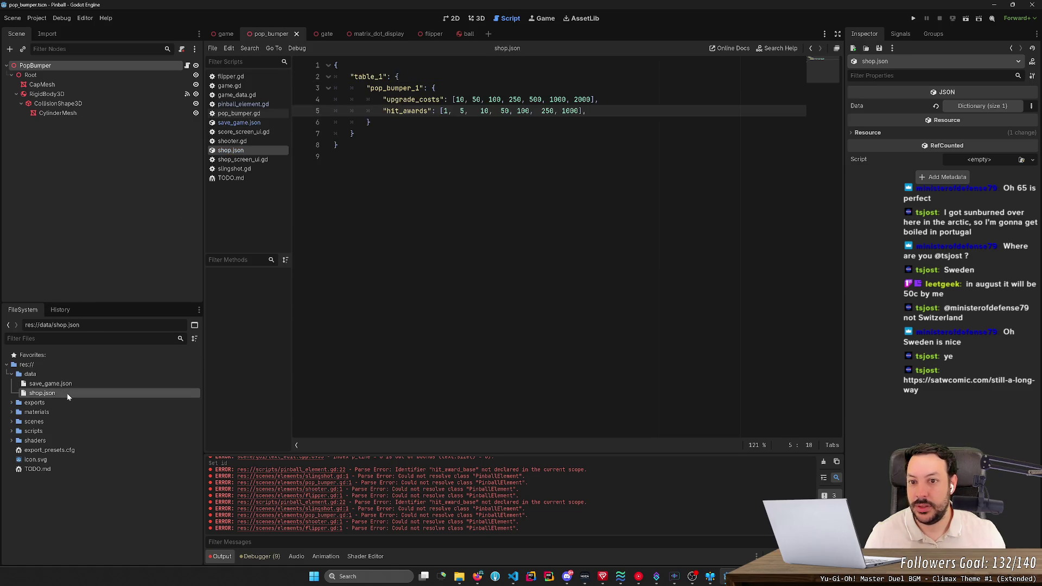
left_click(68, 386)
left_click(64, 392)
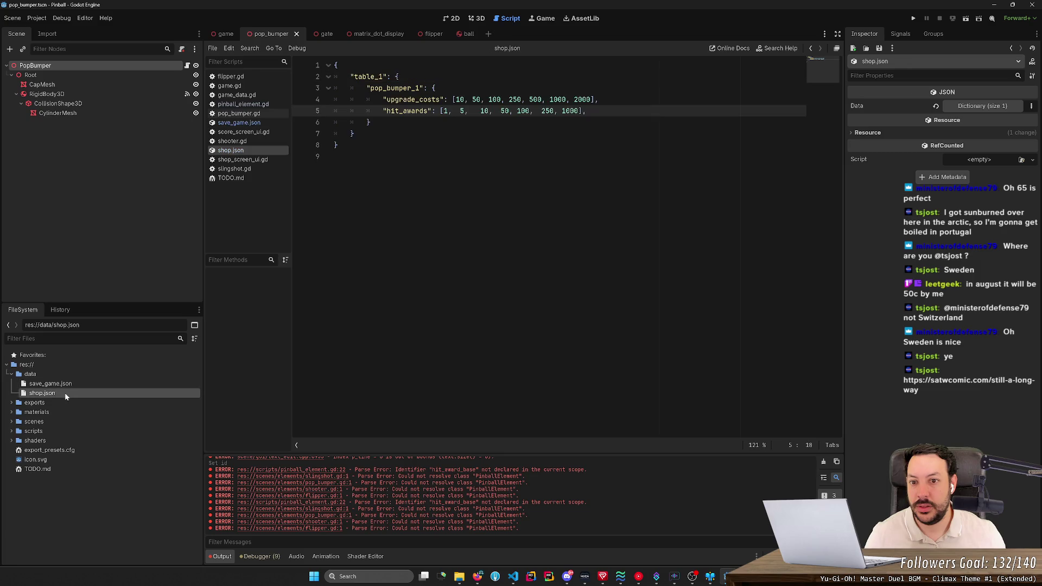
left_click(66, 385)
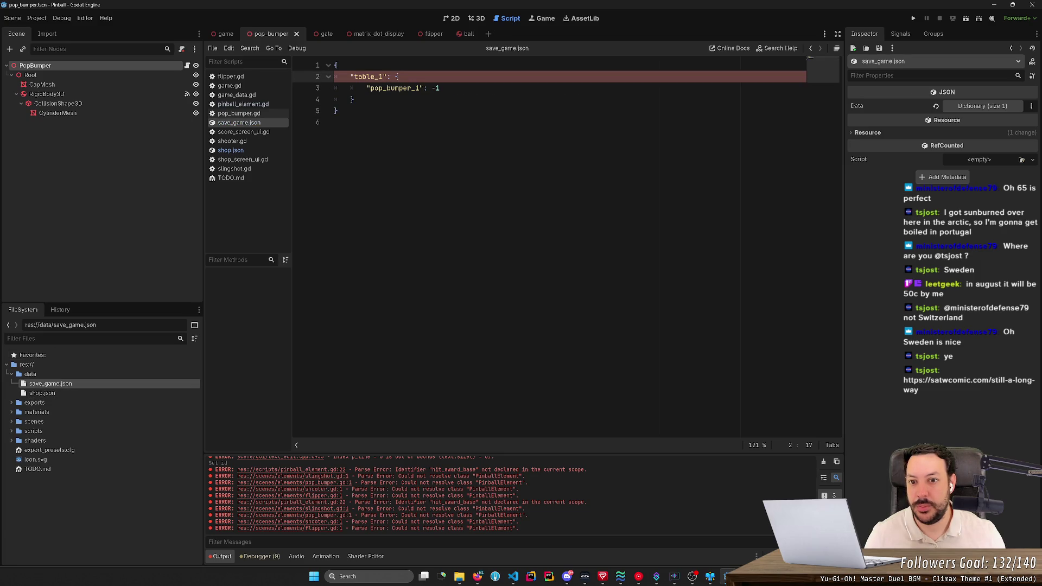
left_click(433, 88)
Step: Rewrite line 3 as "pop_bumper_1": { "level": -1 }, save, and select all the text
key("BackSpace")
key("BackSpace")
type("{")
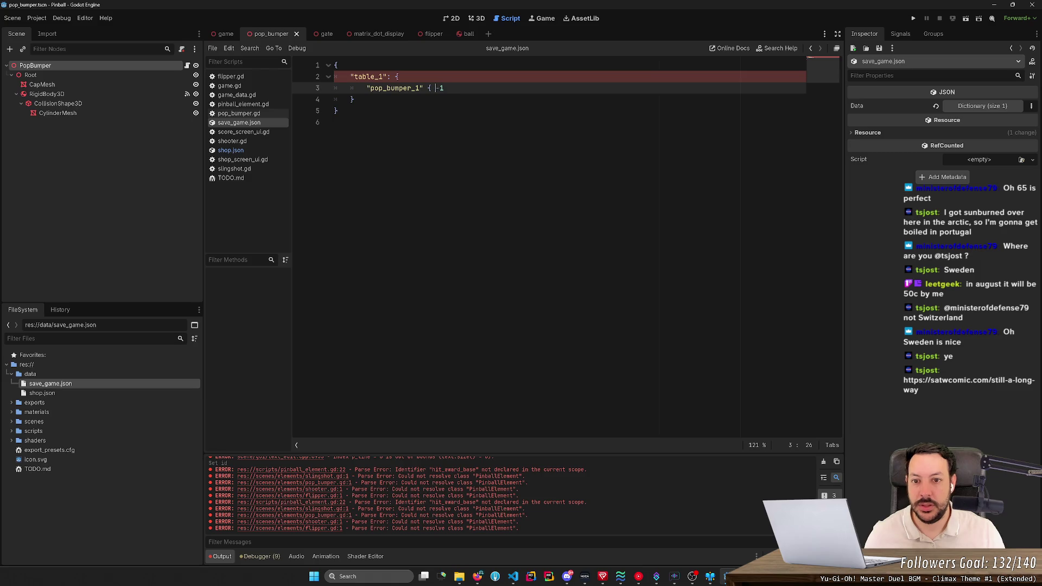
type(" }")
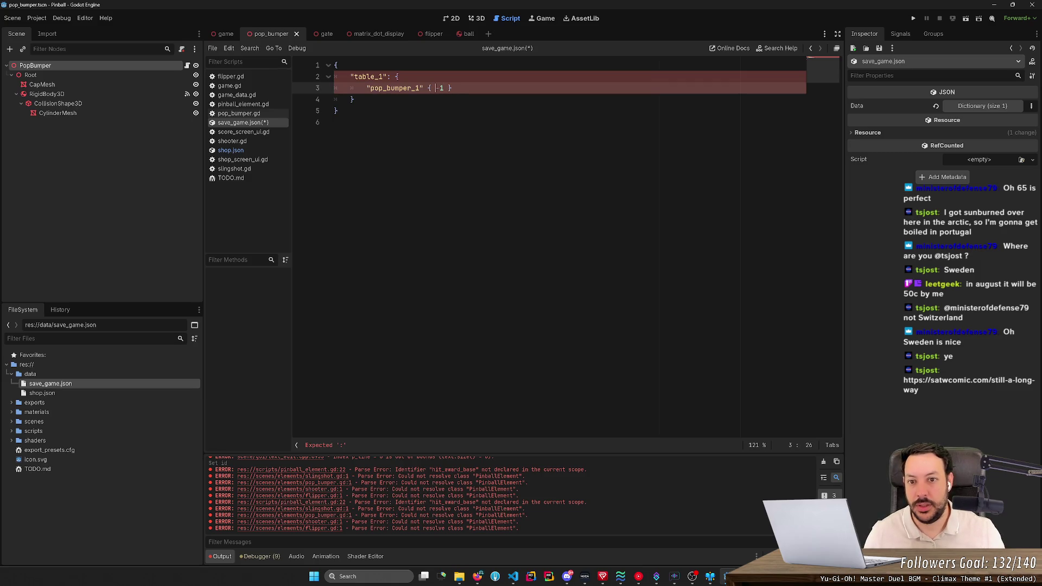
type("u")
key("BackSpace")
type("level: ")
type("\"")
type("\"")
key("Left")
key("Left")
key("Left")
type(":")
key("ctrl+s")
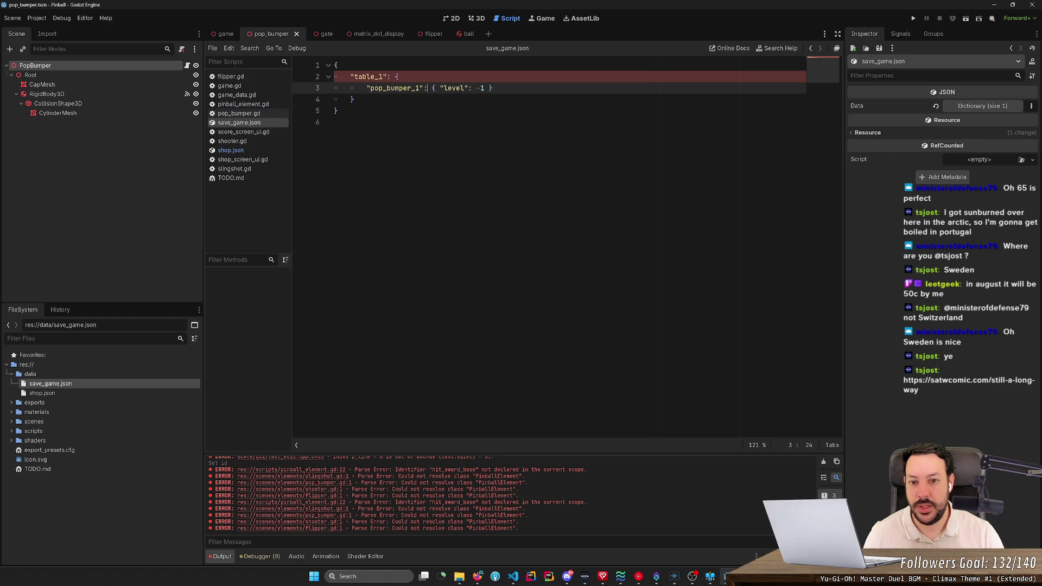
key("ctrl+a")
key("ctrl+c")
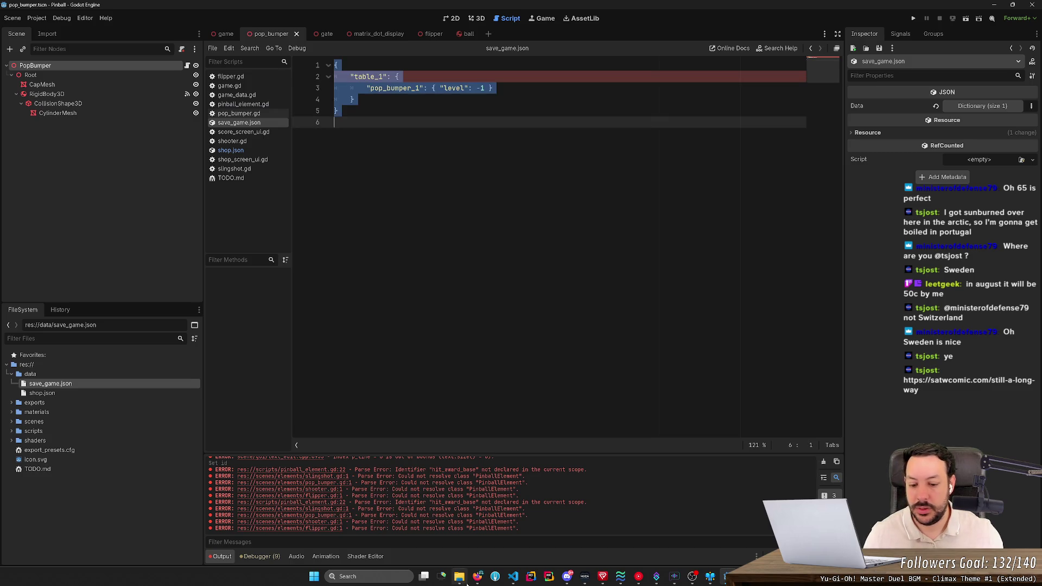
left_click(477, 576)
Step: Validate the pasted save JSON in JSON Formatter & Validator and copy the formatted result
left_click(301, 9)
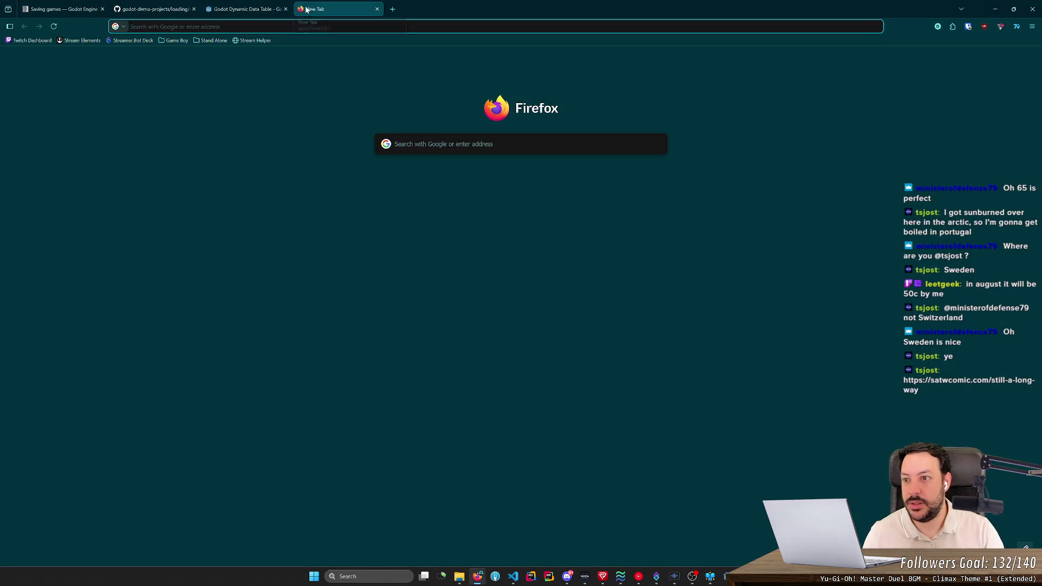
type("json format")
key("Return")
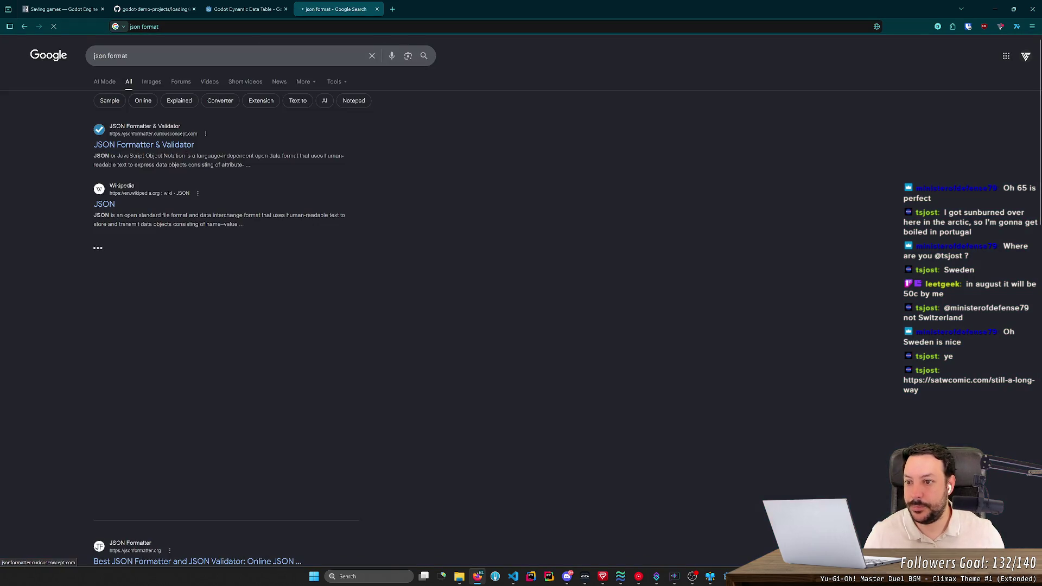
left_click(158, 141)
key("ctrl+v")
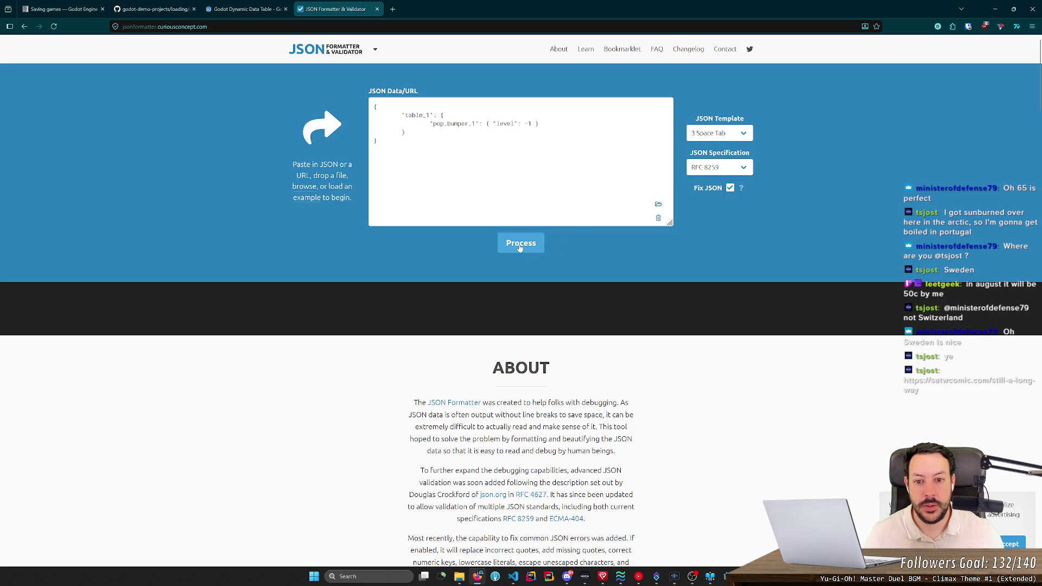
left_click(520, 243)
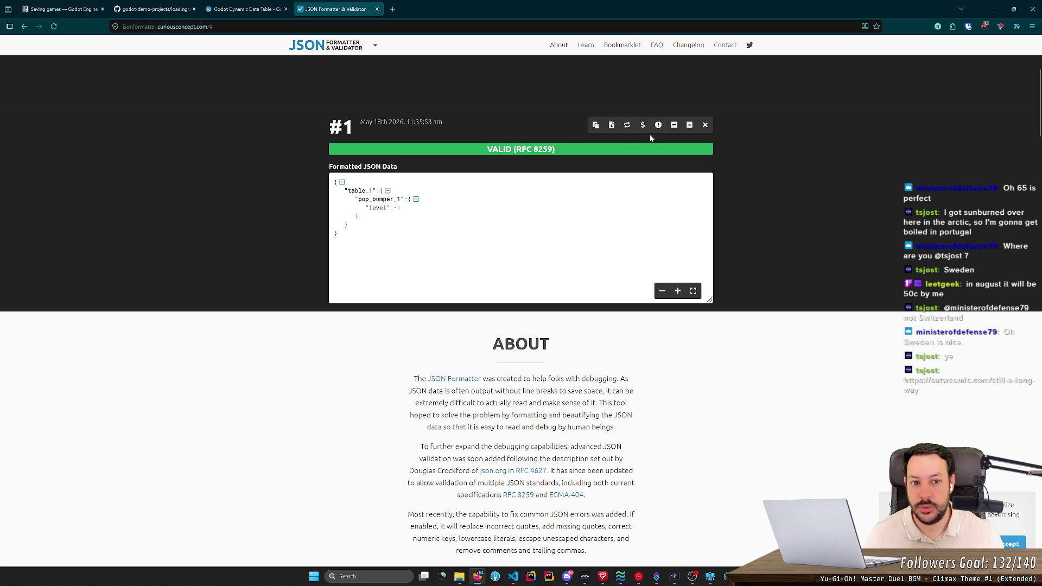
left_click(595, 124)
key("alt+Tab")
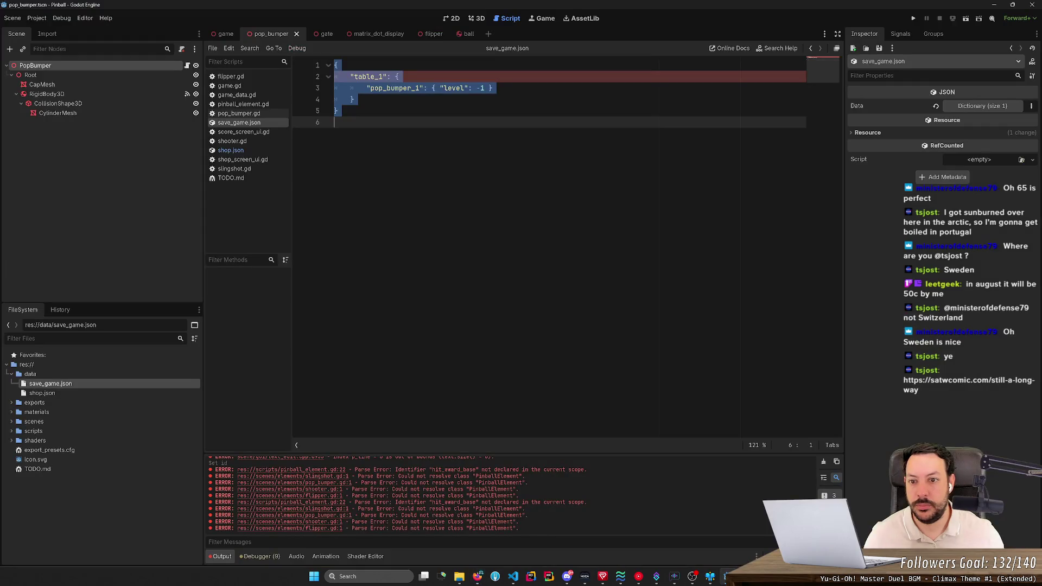
Step: Paste the formatted JSON into save_game.json, then undo it to keep the compact version
key("ctrl+v")
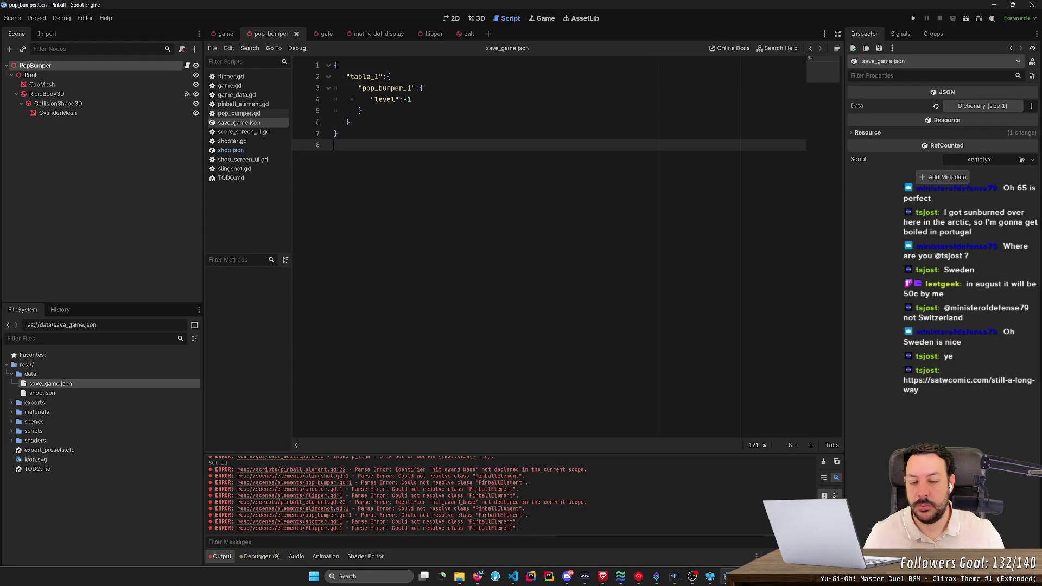
key("ctrl+z")
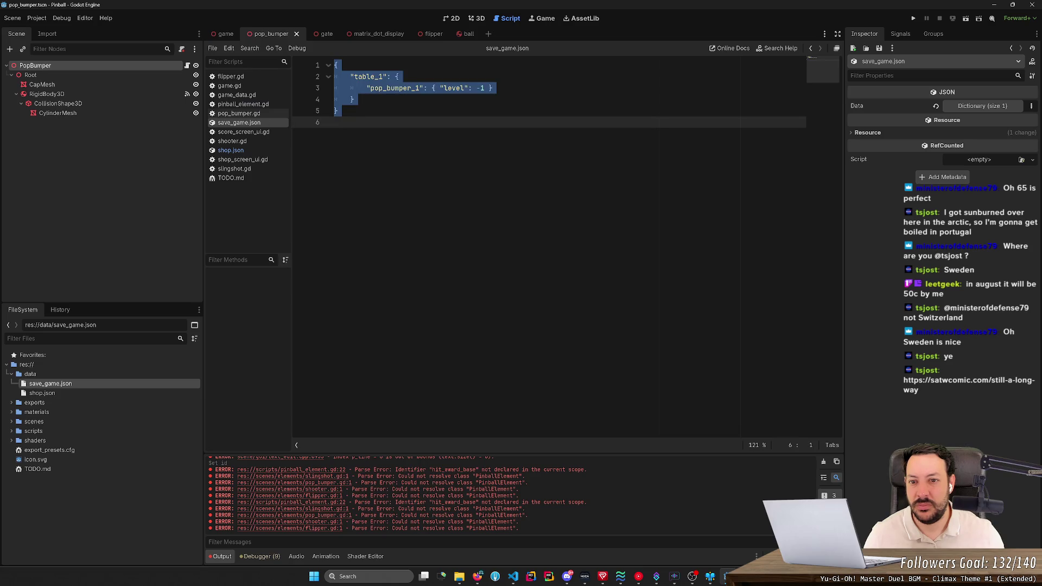
key("Escape")
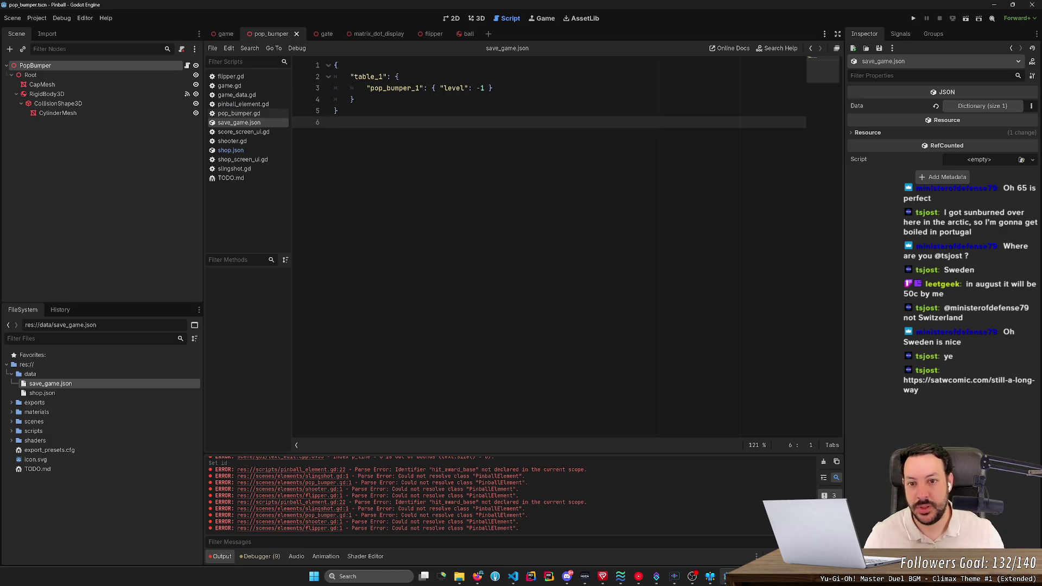
key("alt+Tab")
scroll(390, 193, "up", 4)
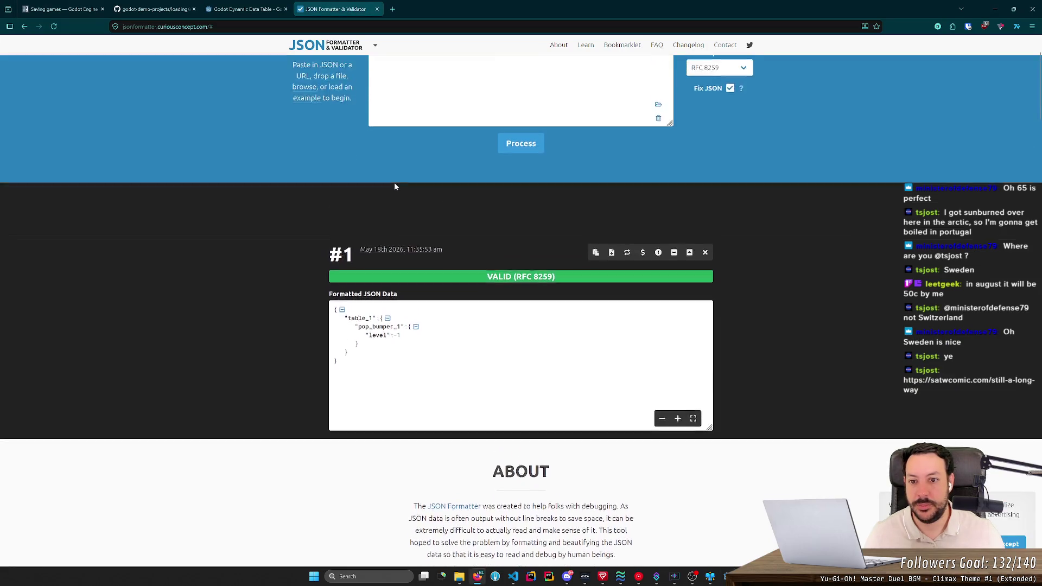
Step: Remove the level wrapper in the formatter and confirm "pop_bumper_1": -1 validates
key("shift+ctrl+Right")
key("shift+ctrl+Right")
key("shift+ctrl+Right")
key("Delete")
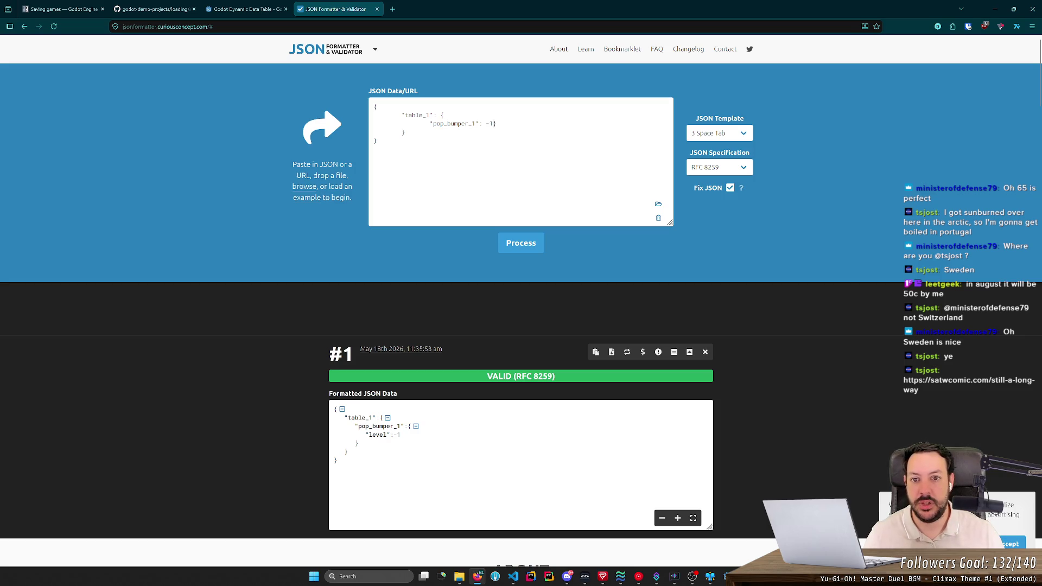
left_click(518, 244)
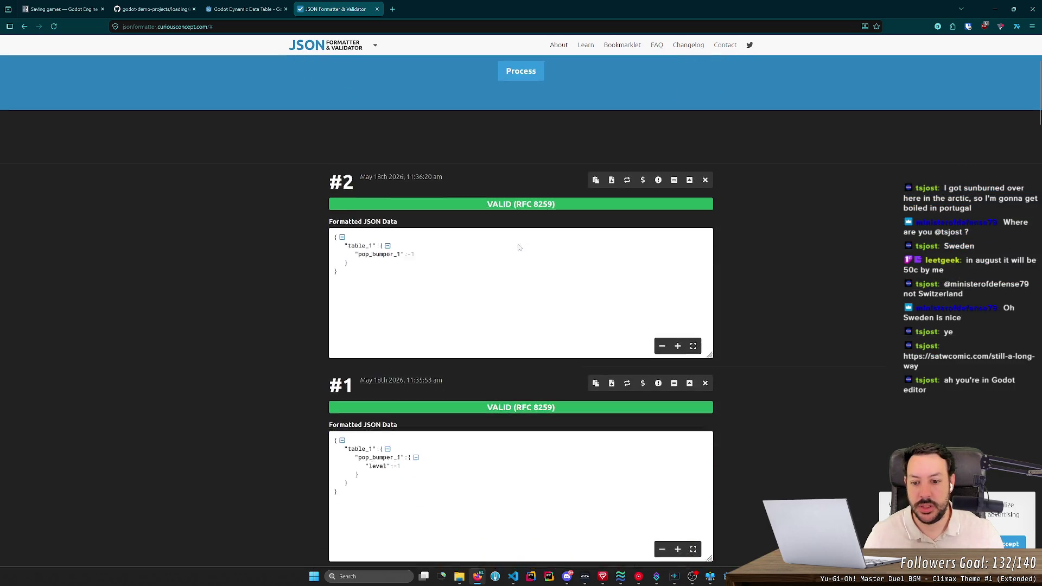
key("alt+Tab")
key("alt+Tab")
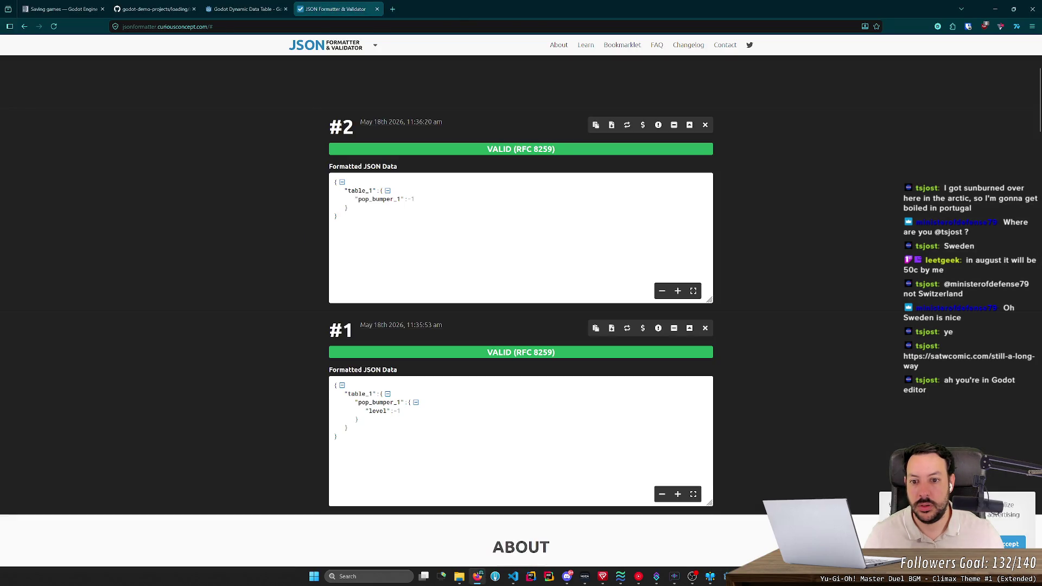
key("alt+Tab")
left_click_drag(434, 88, 473, 88)
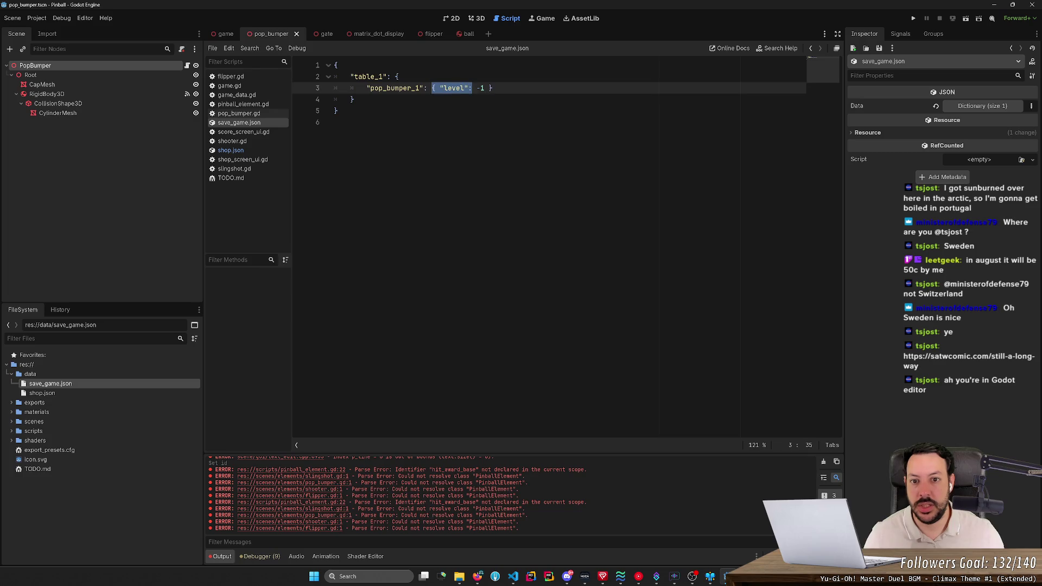
Step: Strip the level wrapper so pop_bumper_1 maps directly to -1, and save
key("BackSpace")
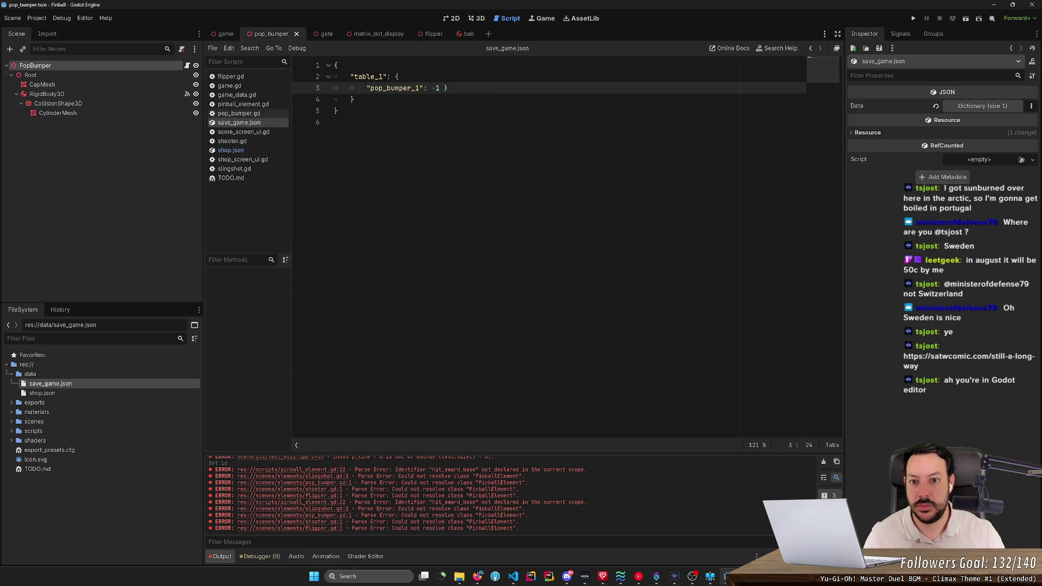
key("Delete")
key("Delete")
key("ctrl+s")
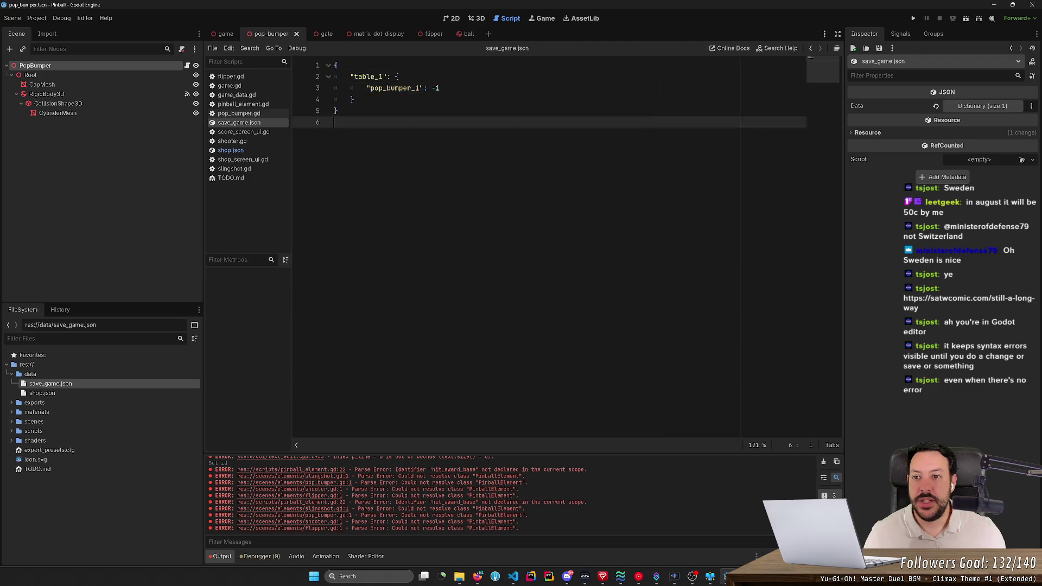
Step: Duplicate the pop_bumper_1 line three times inside table_1
key("shift+Left")
key("shift+Up")
key("shift+Up")
key("shift+Up")
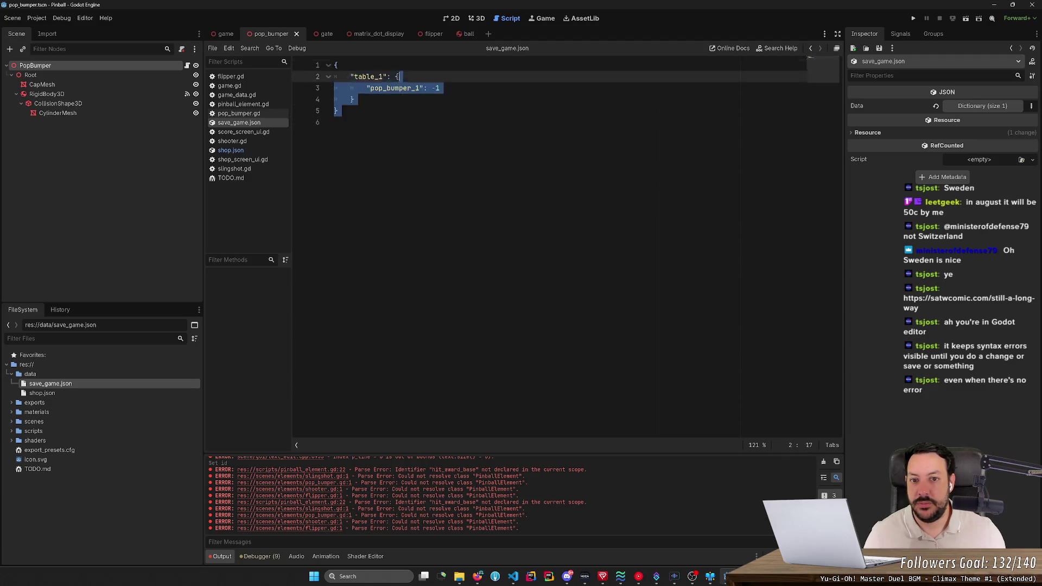
left_click(440, 88)
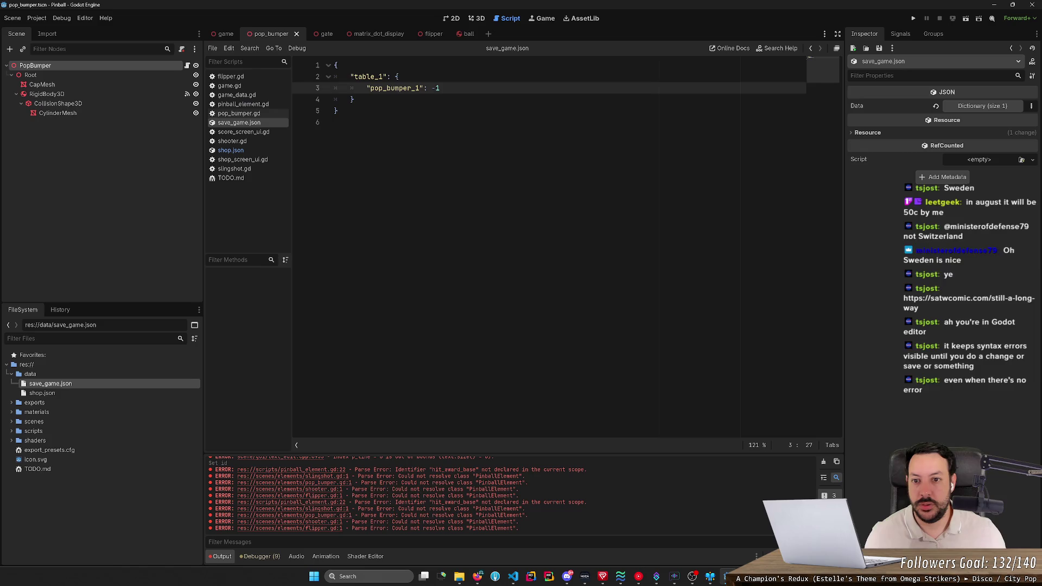
key("ctrl+shift+d")
key("ctrl+shift+d")
key("ctrl+shift+d")
left_click(417, 99)
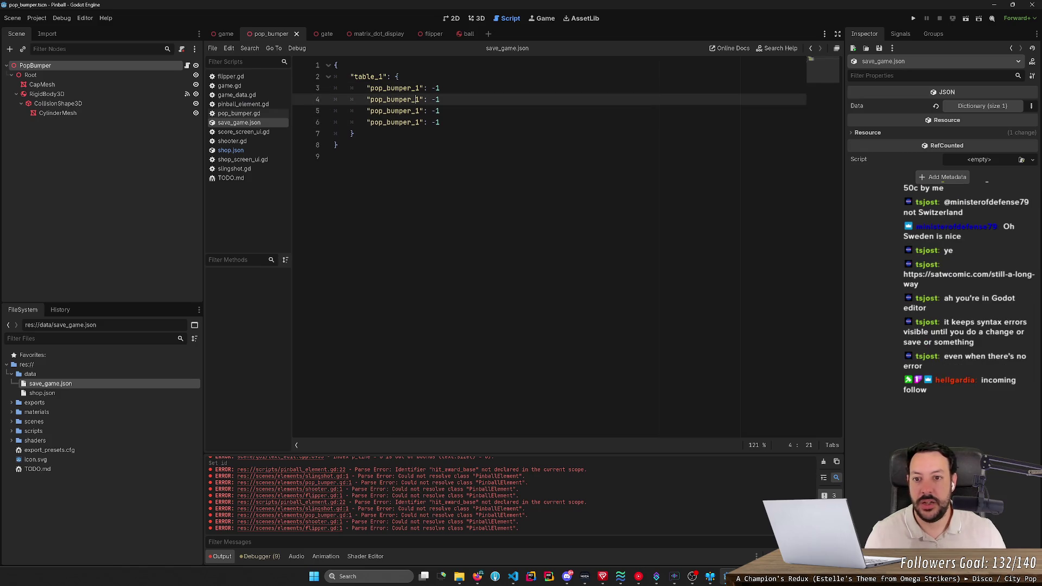
Step: Delete the extra fourth bumper line and add commas between the bumper entries
key("Down")
key("Down")
key("ctrl+shift+k")
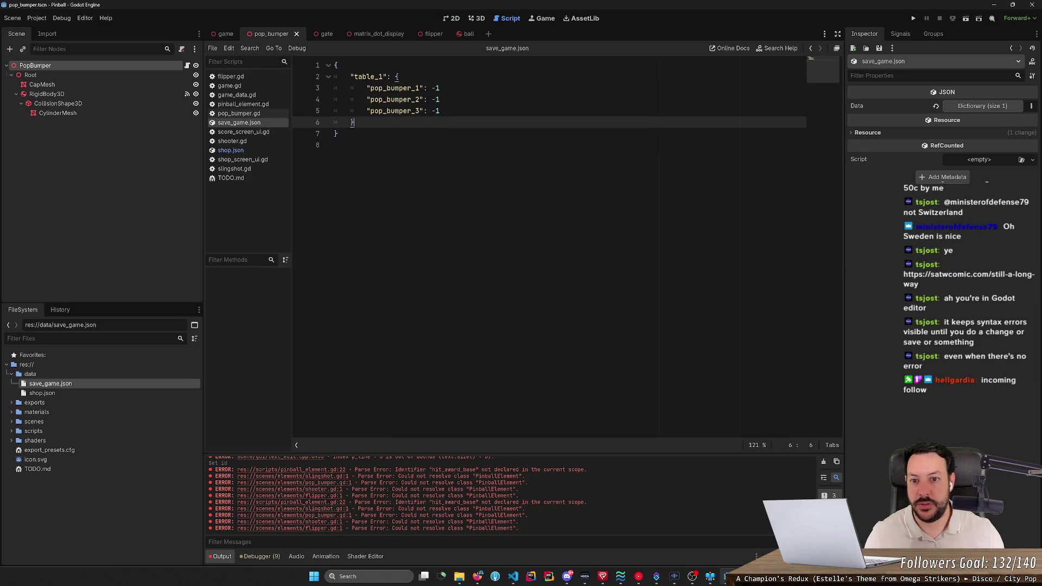
left_click_drag(336, 133, 347, 76)
left_click(336, 133)
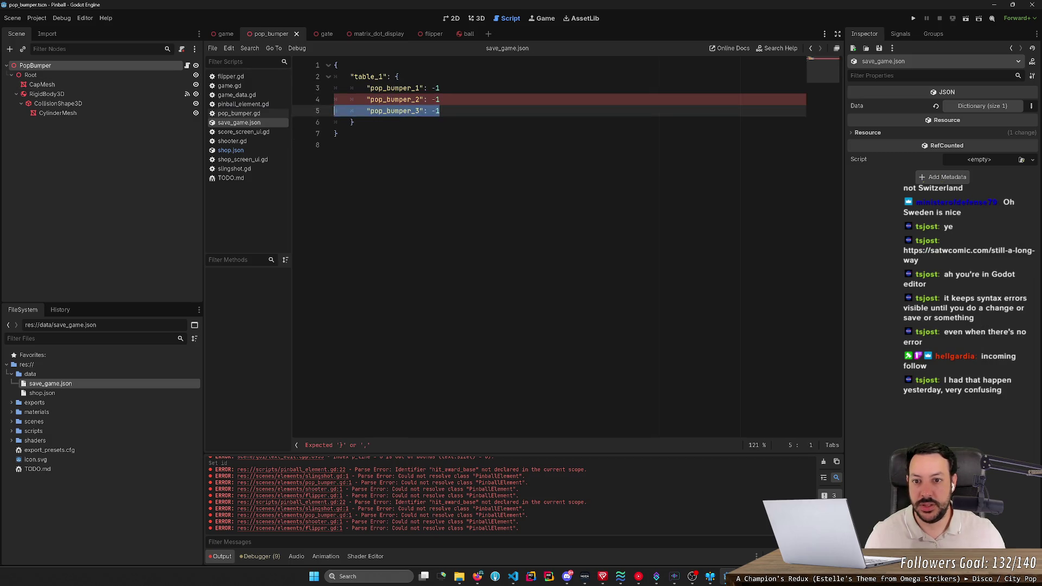
left_click(440, 99)
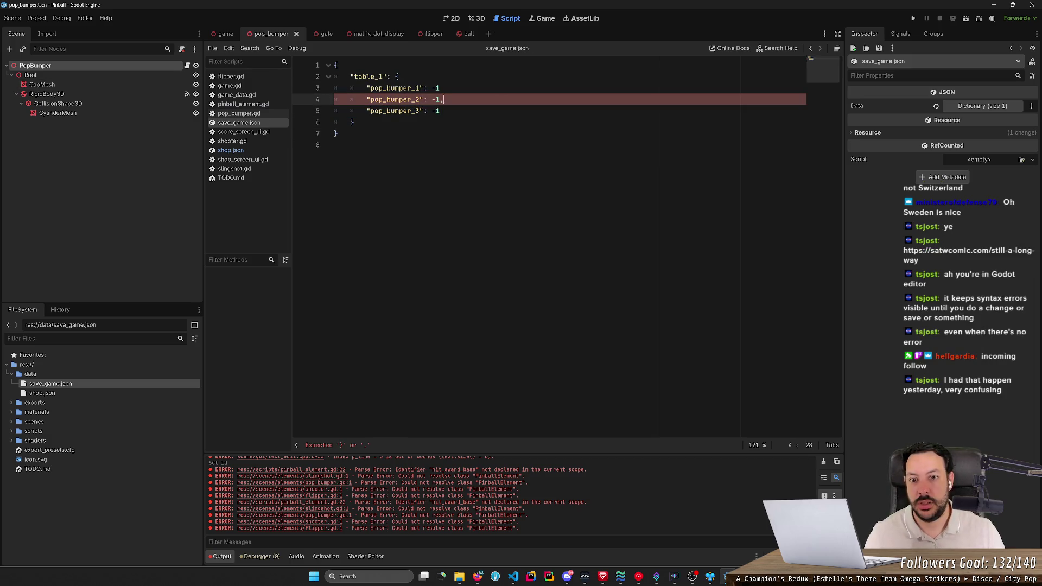
key("Up")
type(",")
key("Down")
key("Down")
key("Down")
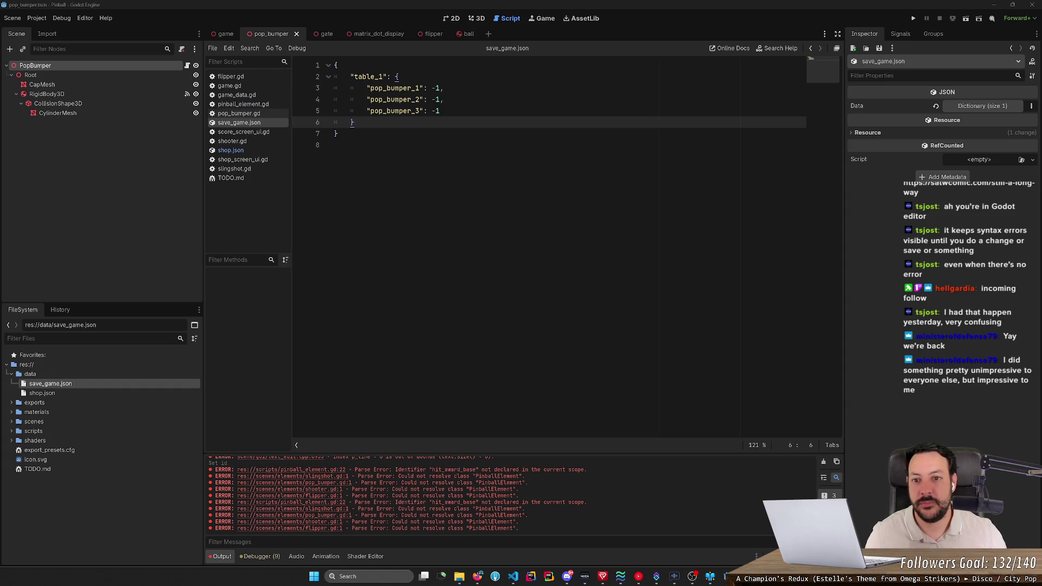
left_click(1, 235)
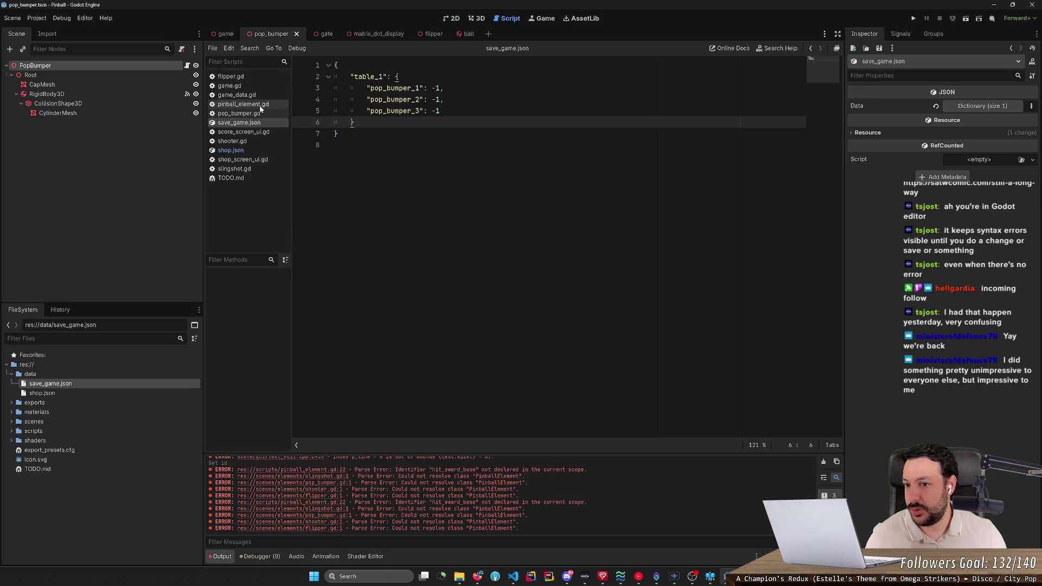
Step: In pinball_element.gd, add a new first line in _ready starting with "JSON."
left_click(260, 105)
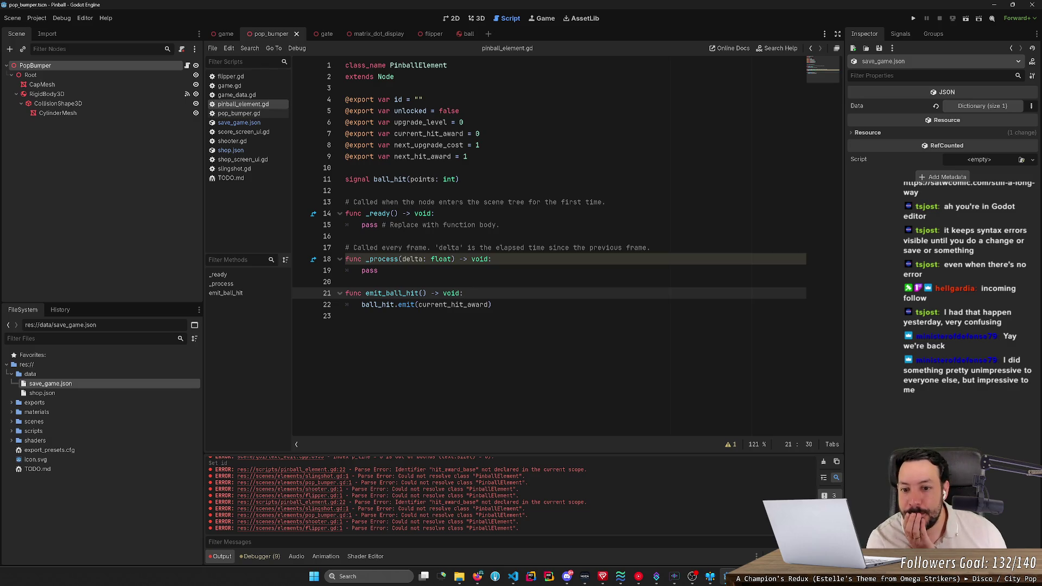
left_click(434, 214)
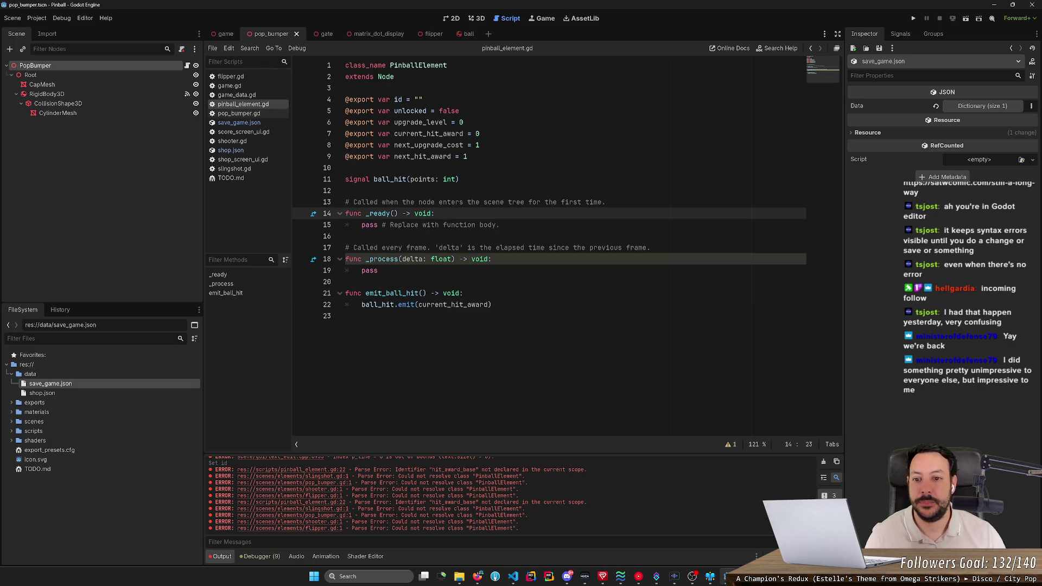
key("Return")
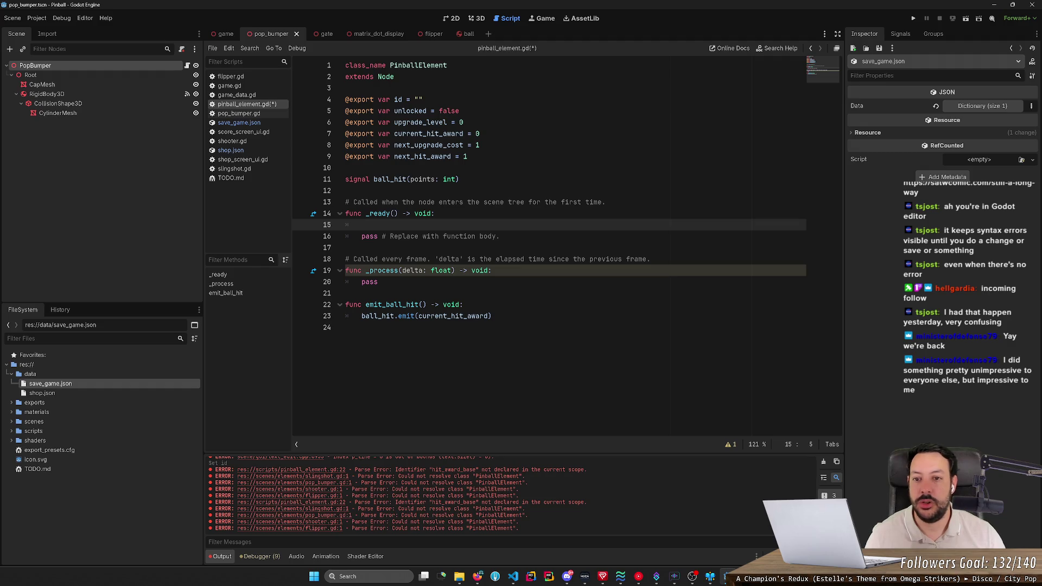
type("JSON.")
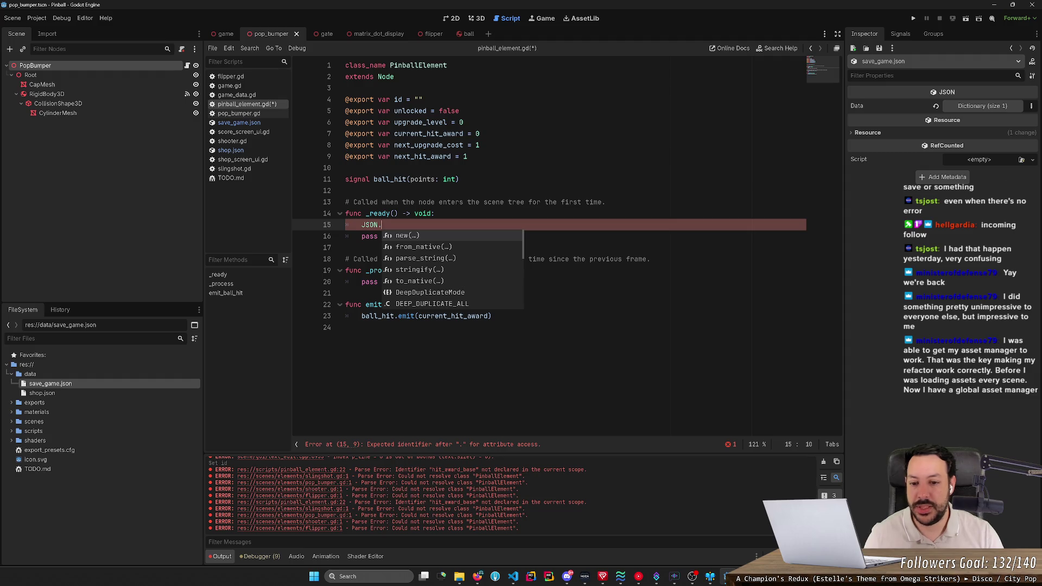
key("alt+Tab")
left_click(286, 8)
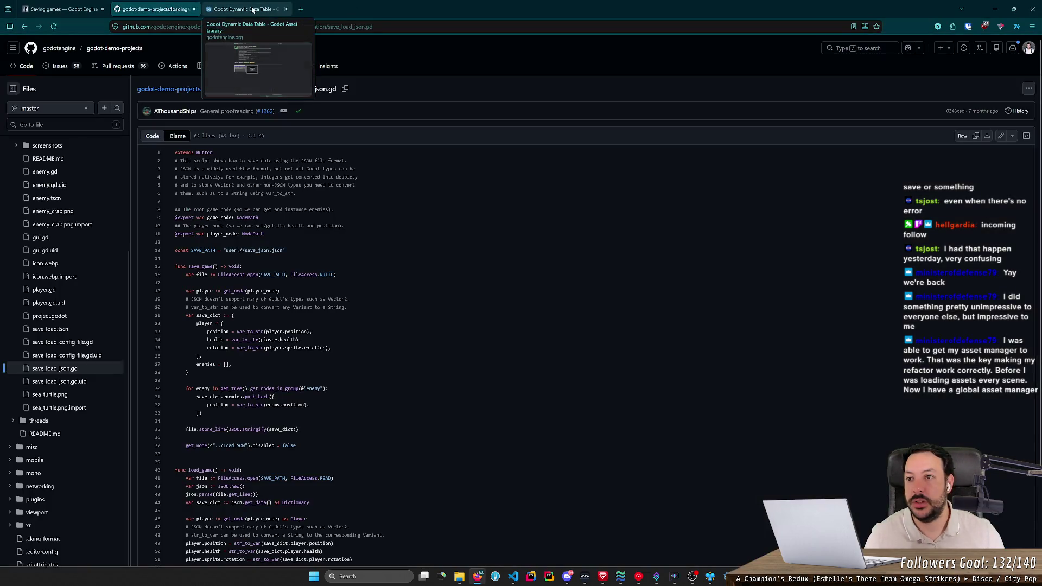
Step: Close the Godot Dynamic Data Table tab and highlight SAVE_PATH and the FileAccess.open line
left_click(285, 8)
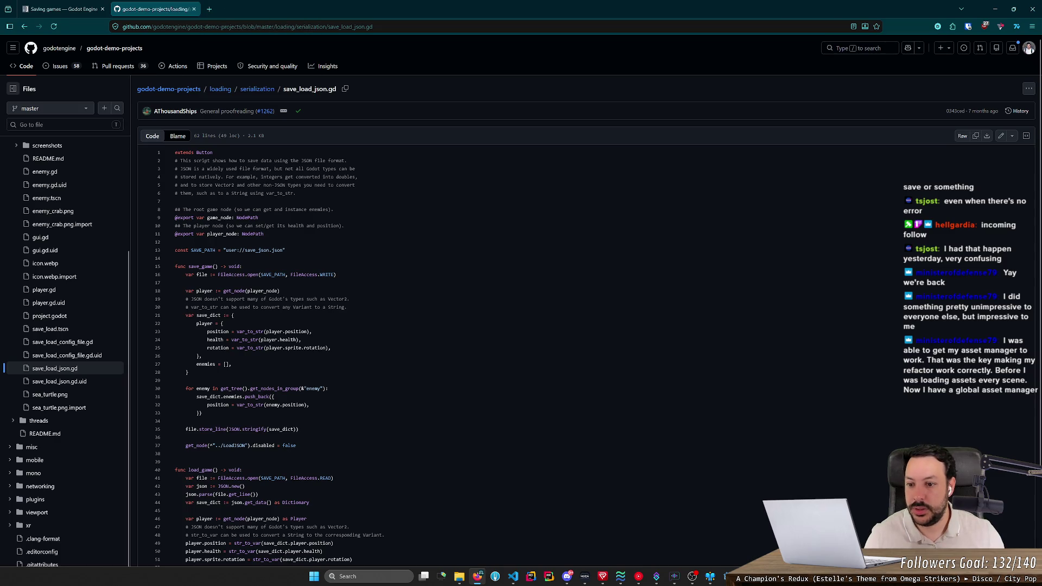
left_click_drag(174, 250, 285, 250)
left_click_drag(186, 274, 267, 274)
left_click(337, 275)
scroll(336, 274, "down", 1)
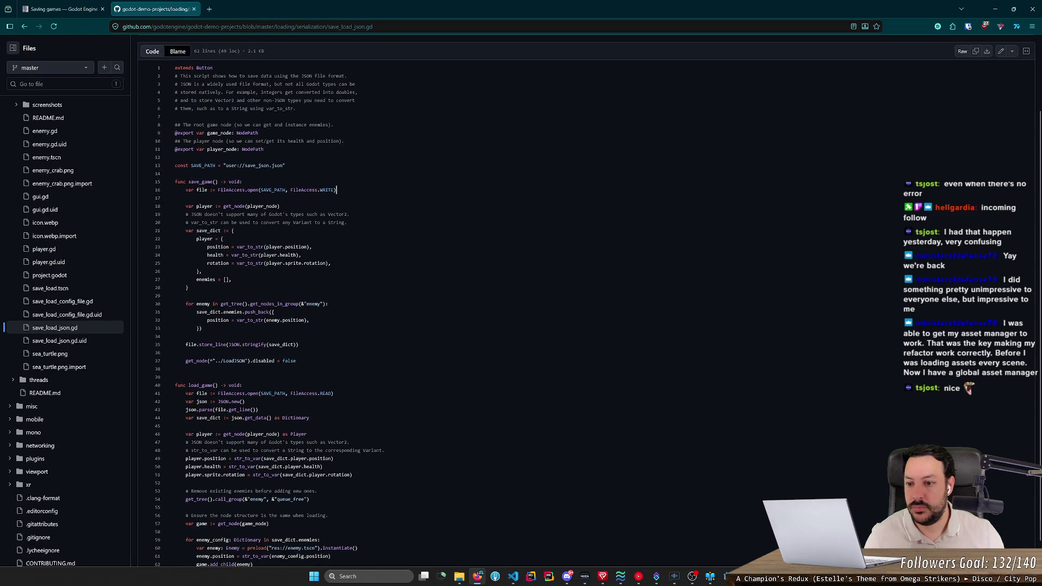
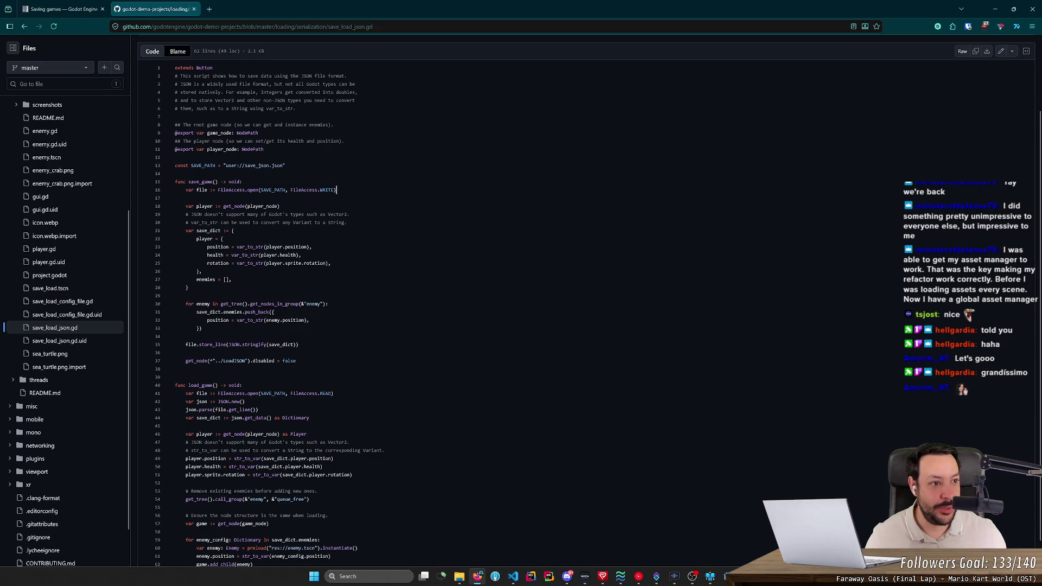
Step: Return to Godot and bring up the main Pinball game scene in the 3D view
key("alt+Tab")
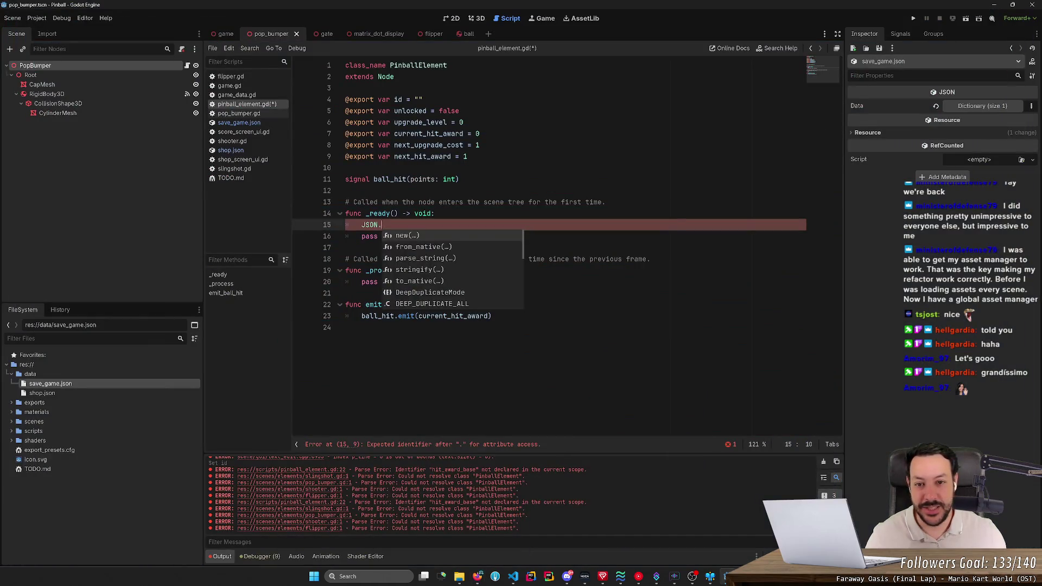
key("Escape")
left_click(476, 18)
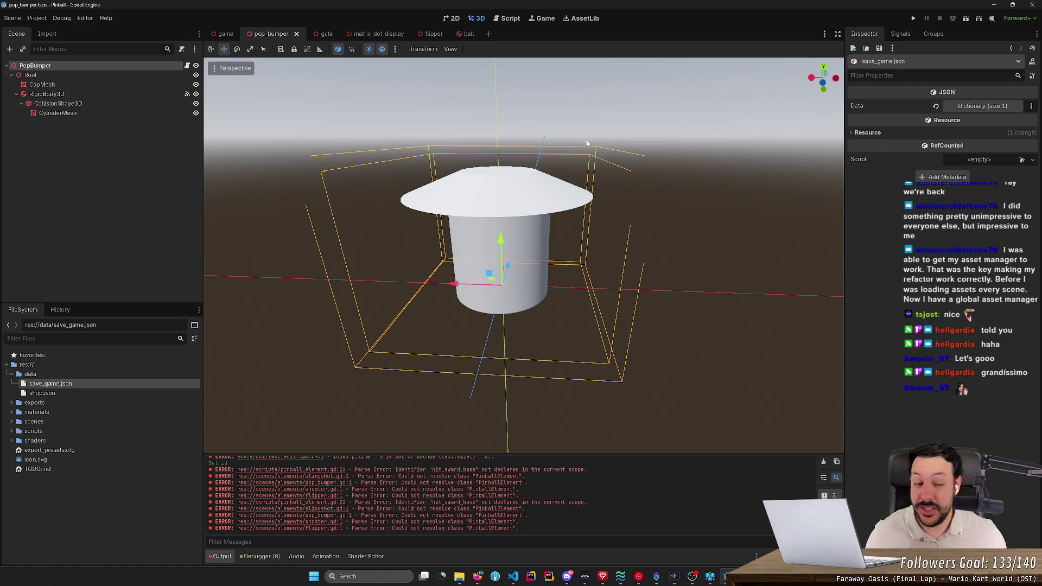
scroll(442, 271, "up", 5)
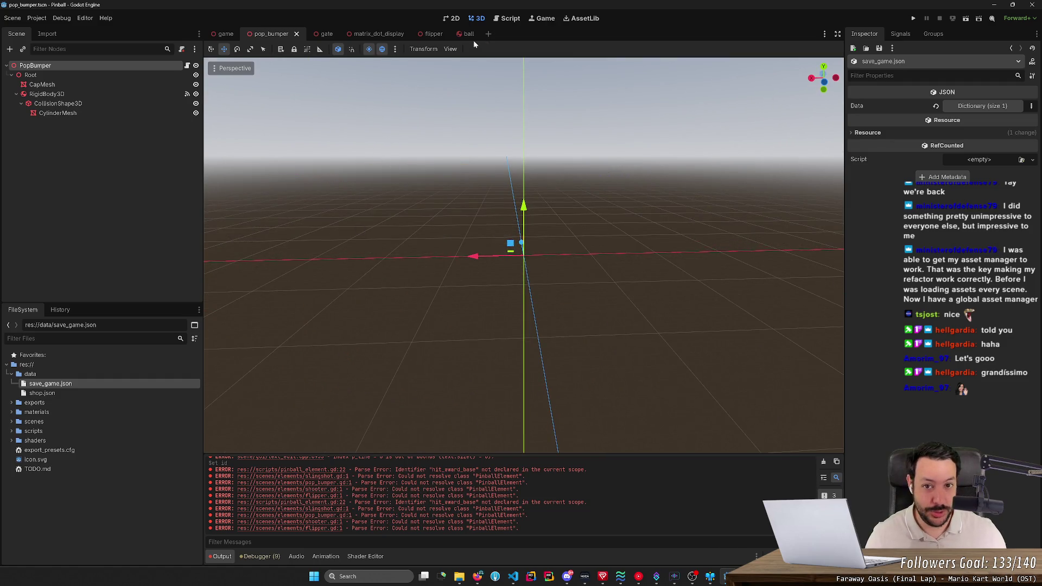
left_click(226, 33)
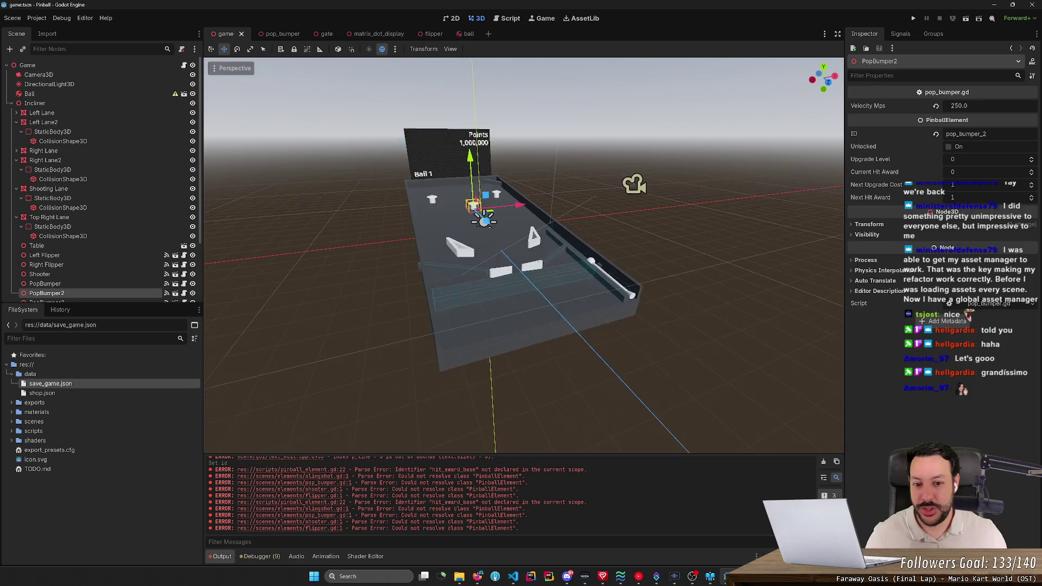
scroll(494, 197, "up", 3)
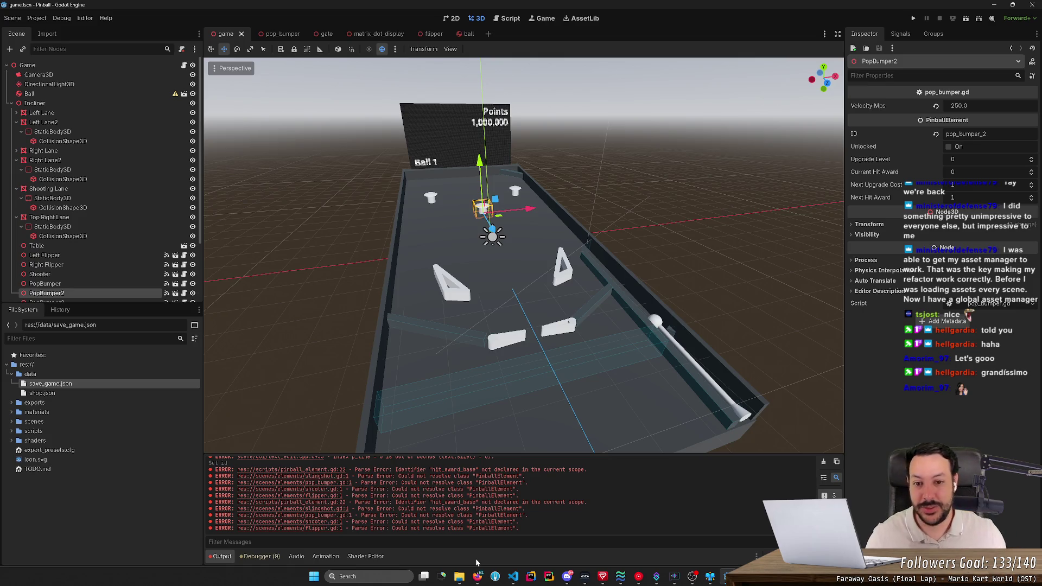
left_click_drag(521, 272, 494, 255)
scroll(633, 279, "up", 3)
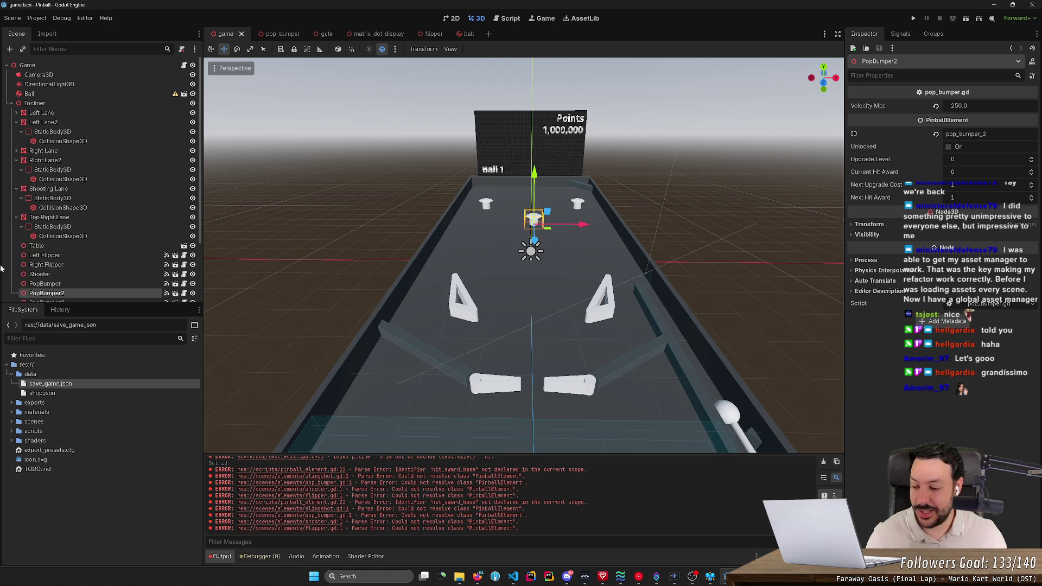
mouse_move(332, 301)
left_mouse_down()
mouse_move(379, 301)
mouse_move(367, 294)
left_mouse_up()
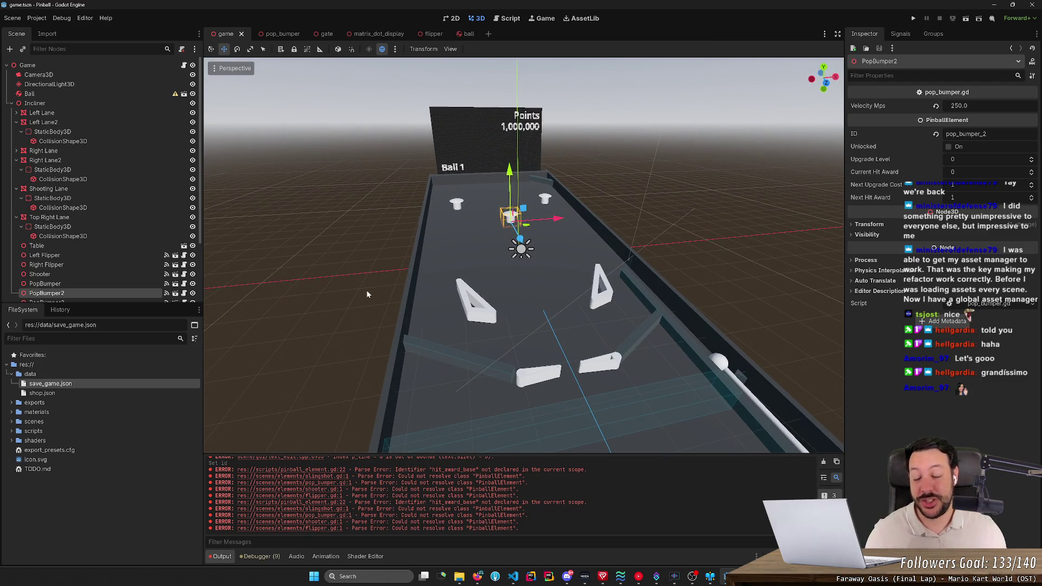
mouse_move(367, 293)
left_mouse_down()
mouse_move(375, 287)
mouse_move(380, 304)
mouse_move(377, 292)
left_mouse_up()
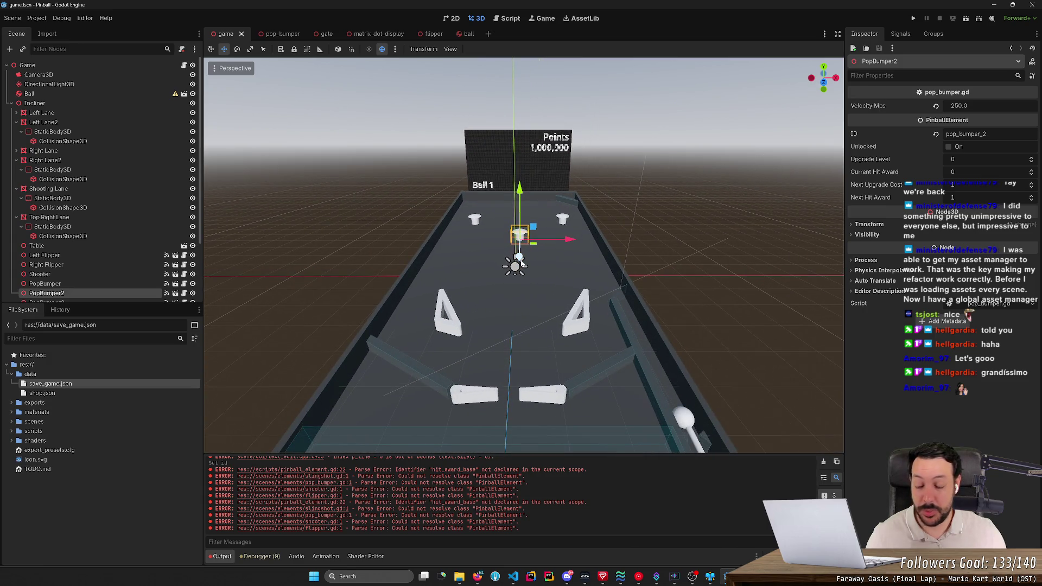
left_click_drag(521, 262, 521, 263)
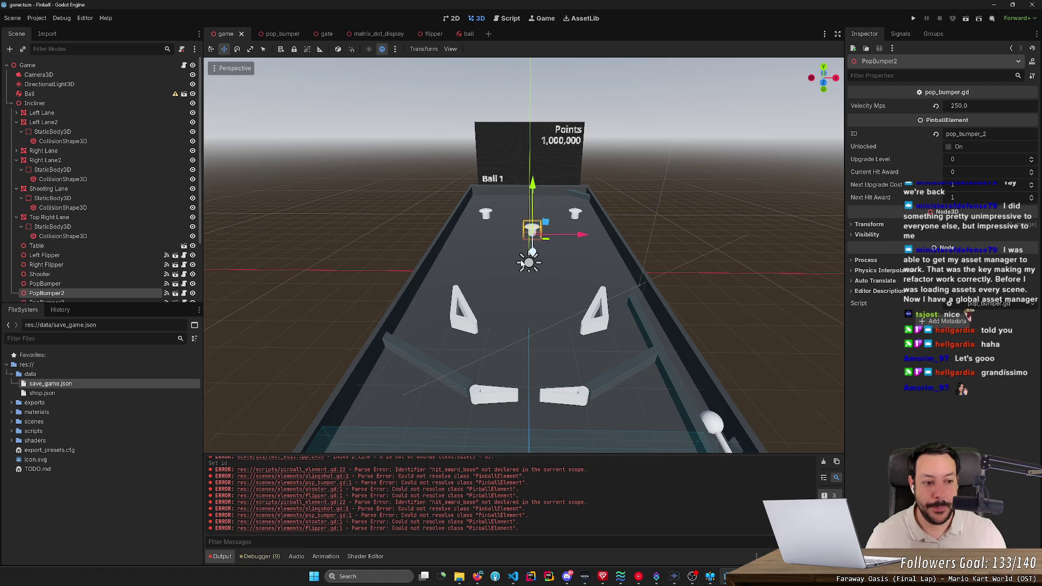
left_click_drag(522, 263, 537, 253)
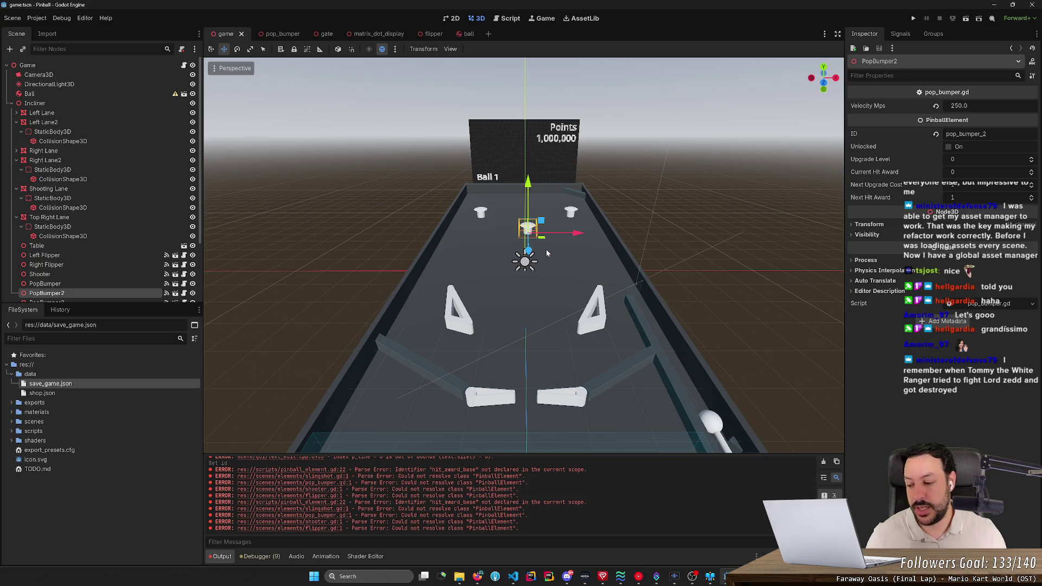
left_click_drag(546, 249, 546, 249)
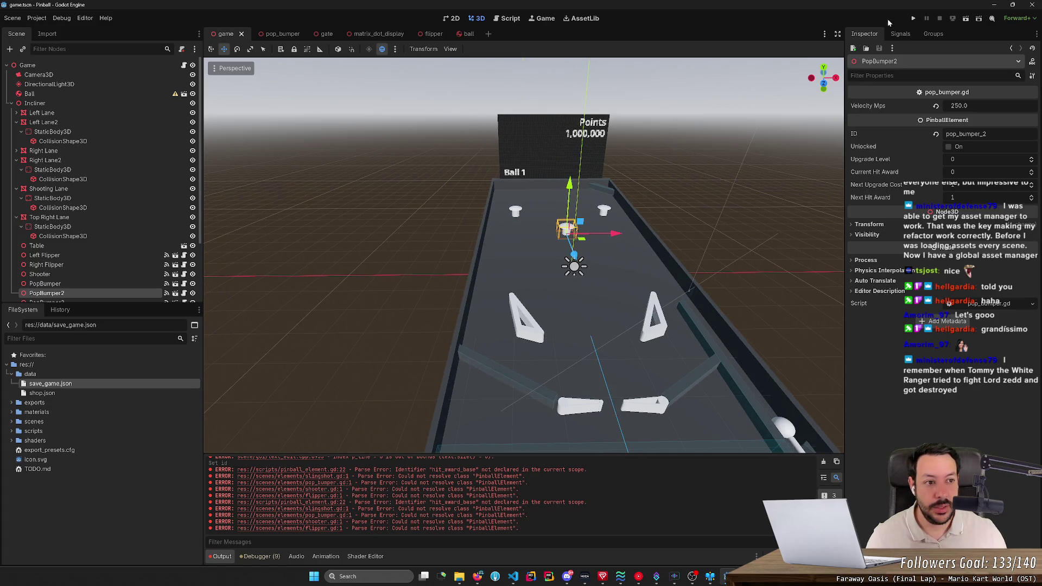
Step: Run the pinball project, hit the flipper.gd parse error, and stop the game
left_click(914, 18)
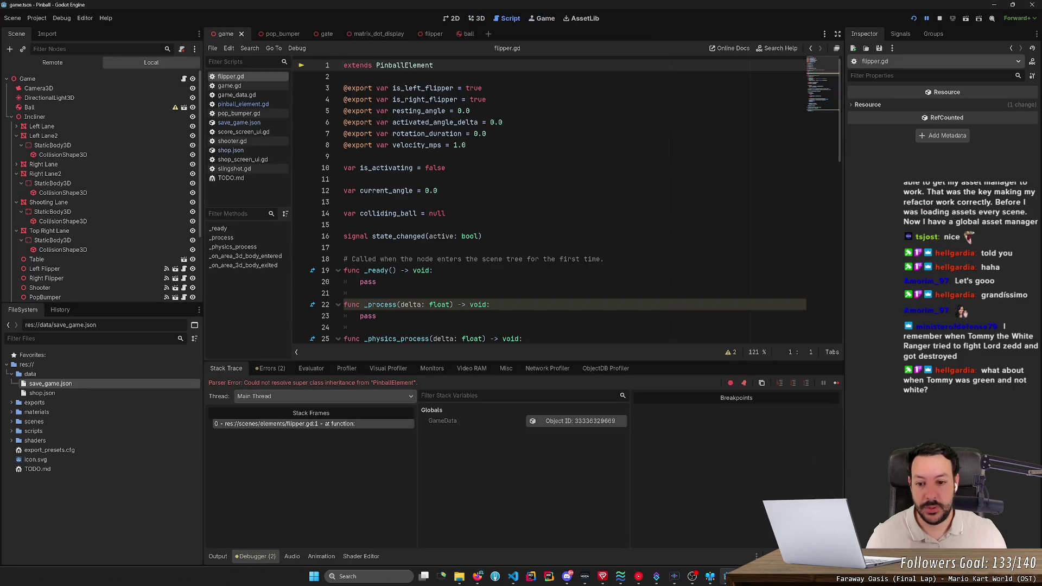
scroll(542, 201, "down", 4)
left_click(941, 19)
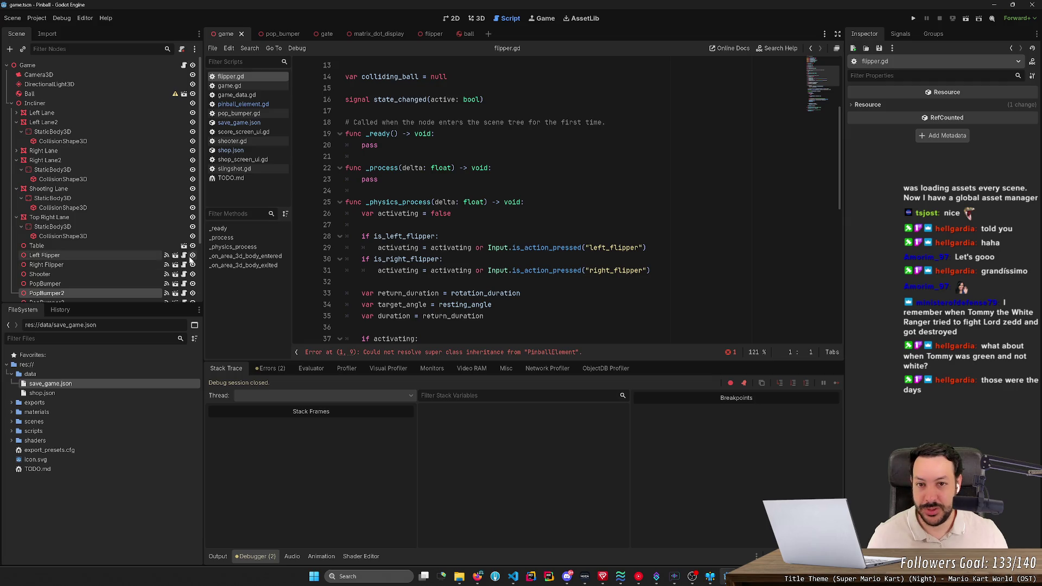
Step: Go back to the 3D table view, then open a new blank Firefox tab
left_click(479, 20)
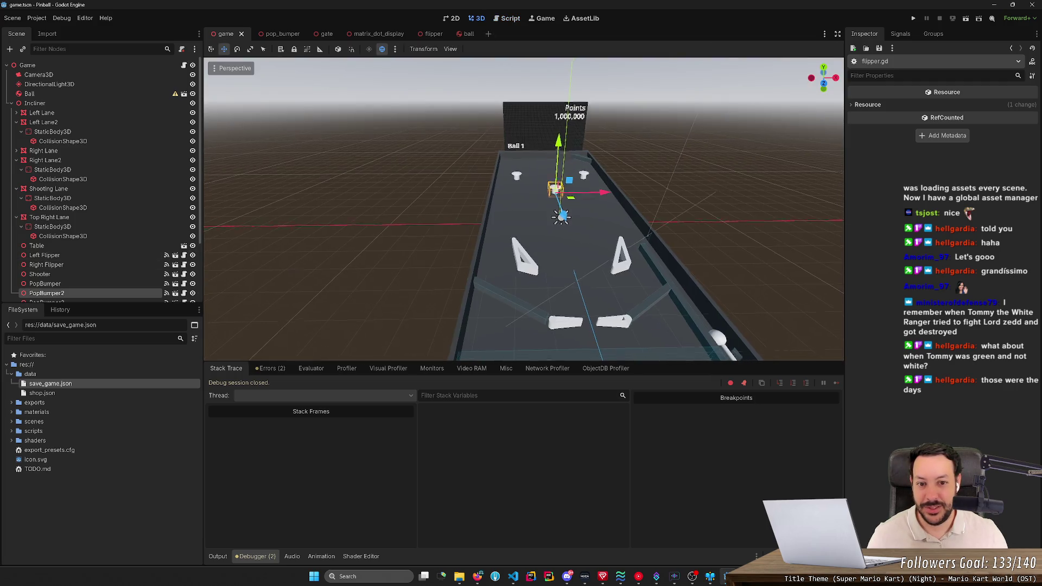
scroll(576, 162, "up", 2)
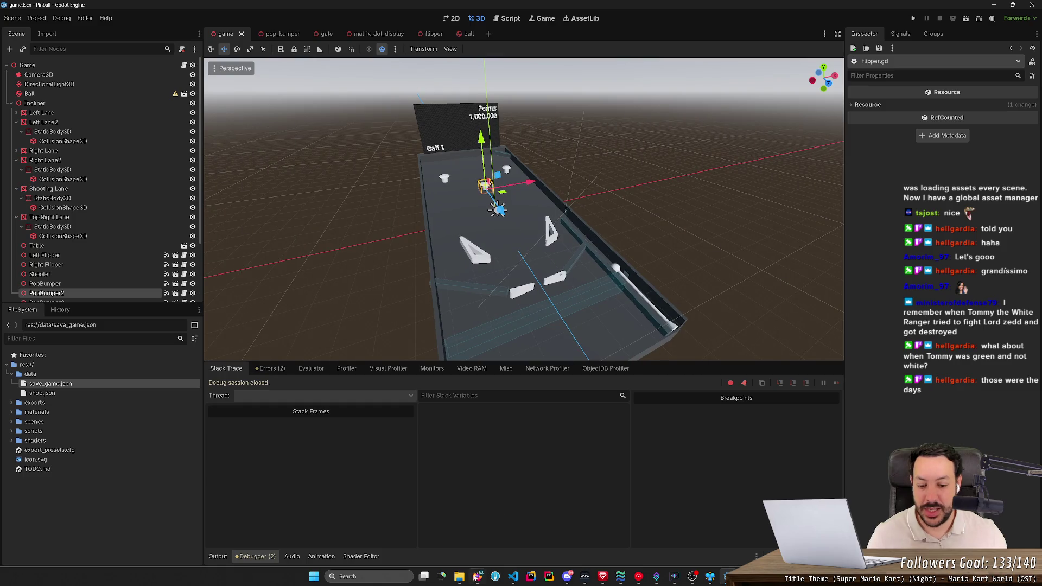
left_click(476, 576)
left_click(212, 9)
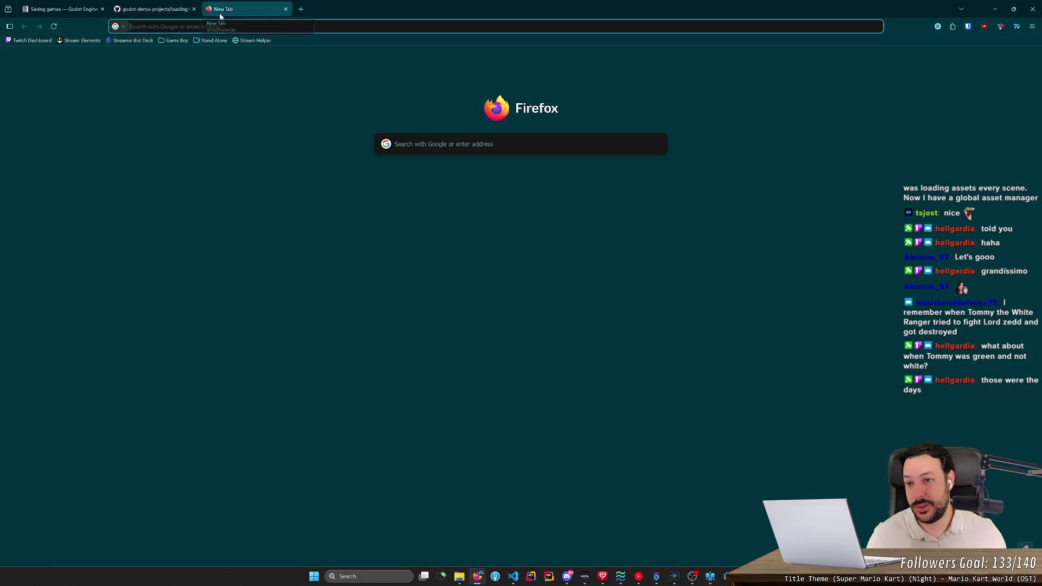
Step: Search Google images for 'megazord' and preview the Dino Megazord image
type("megazord")
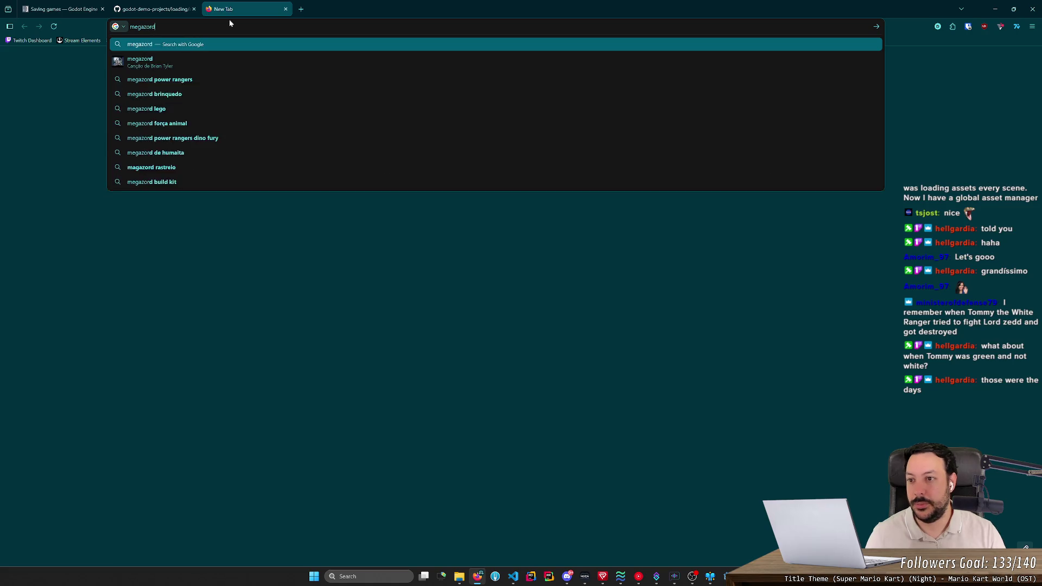
key("Return")
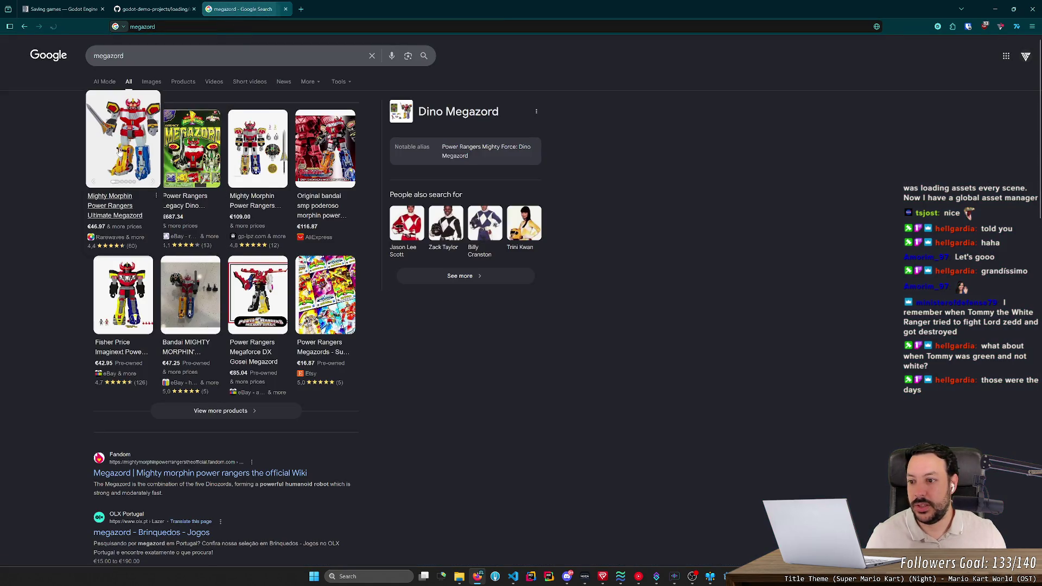
left_click(149, 82)
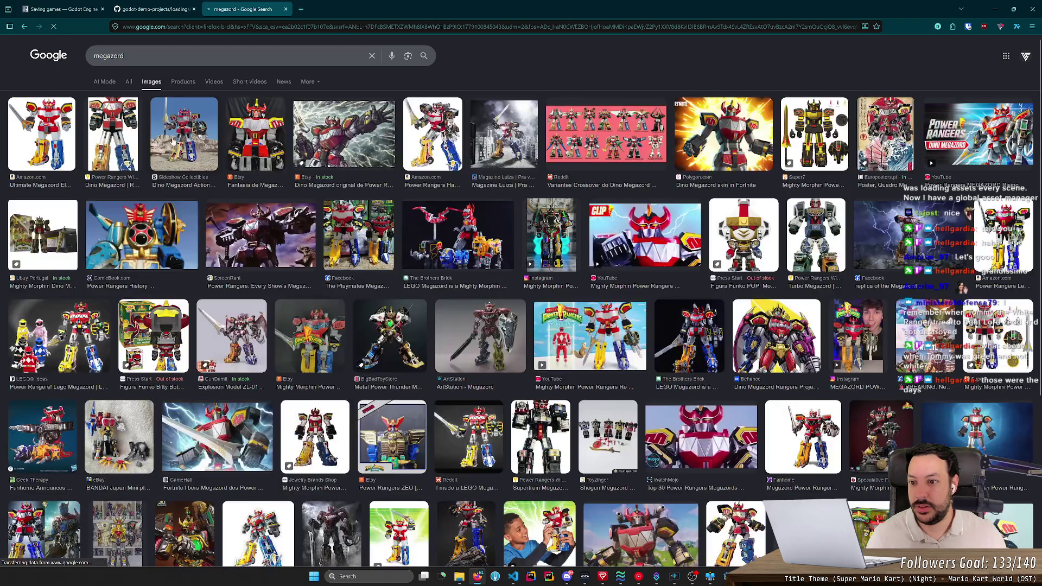
left_click(129, 135)
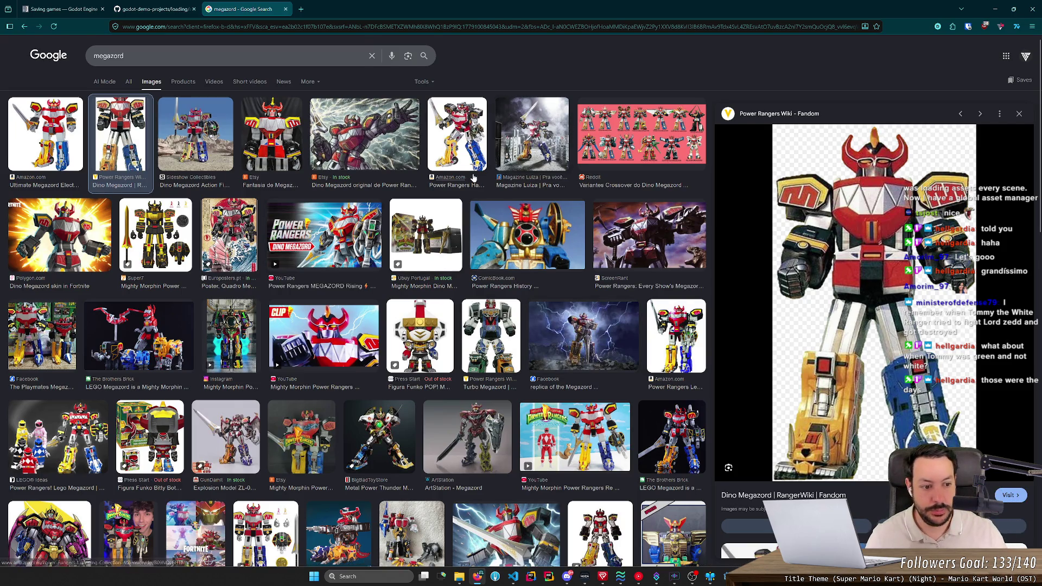
scroll(473, 178, "down", 5)
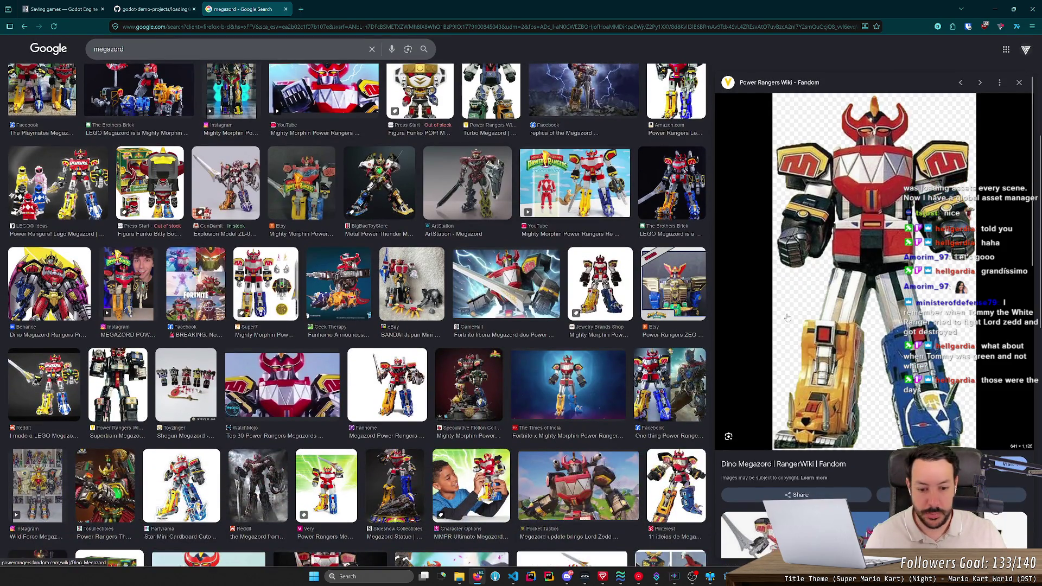
scroll(793, 336, "down", 8)
scroll(794, 336, "down", 3)
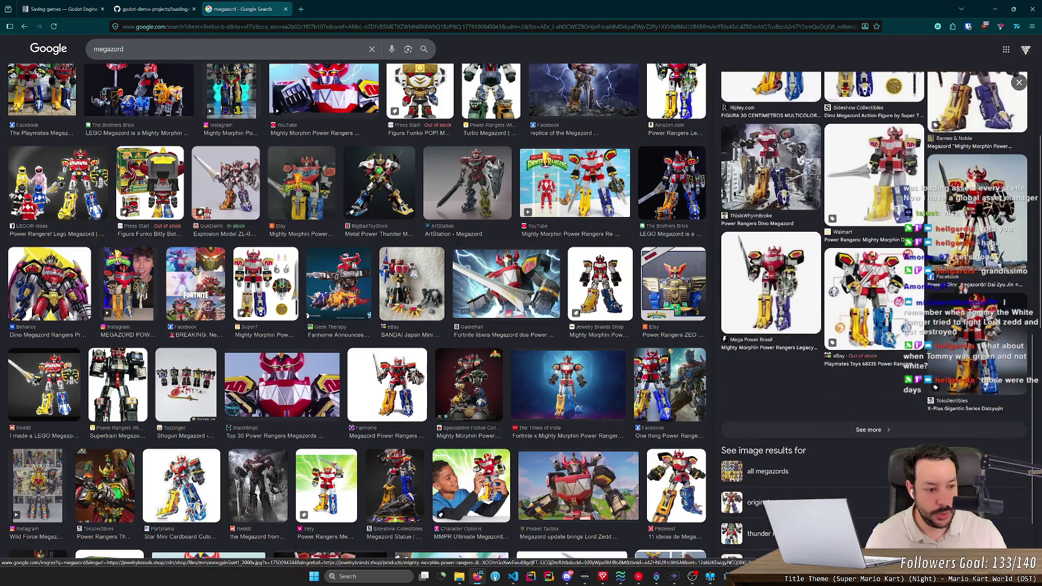
scroll(375, 124, "up", 5)
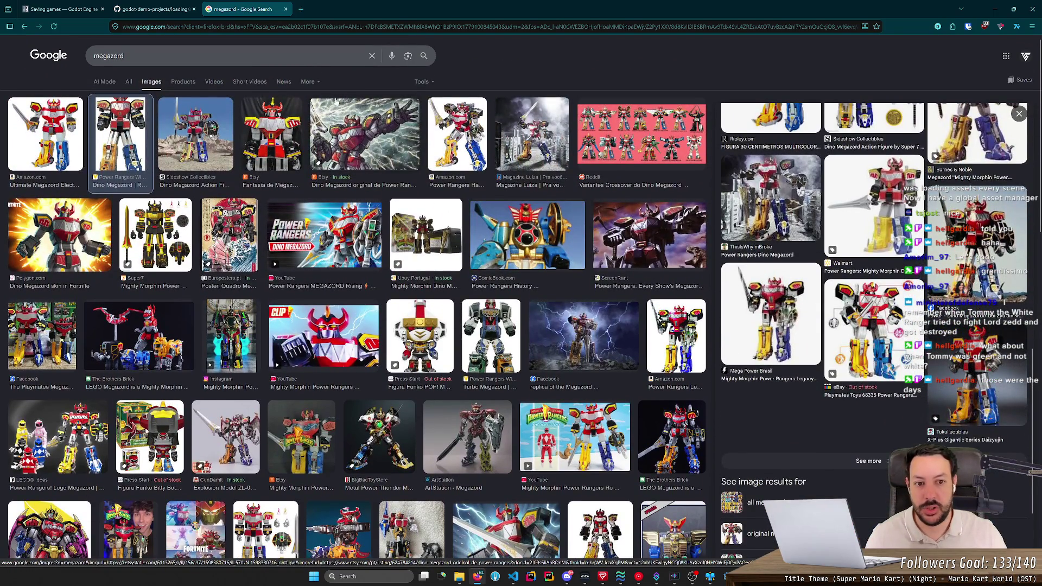
Step: Refine the image search to 'megazord green' and preview the Dragonzord image
left_click(242, 60)
type("fre")
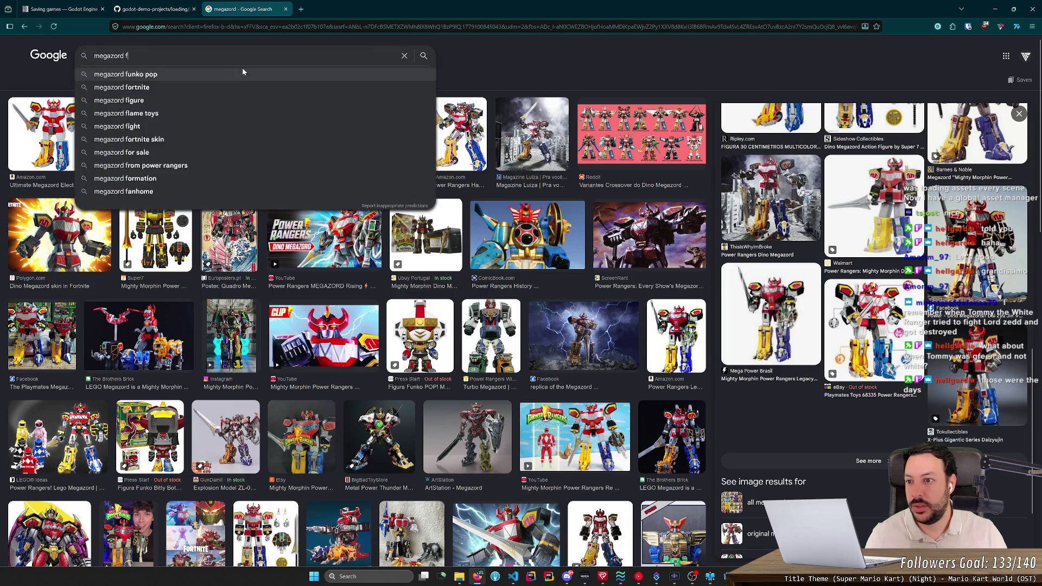
key("BackSpace")
key("BackSpace")
key("BackSpace")
type("green")
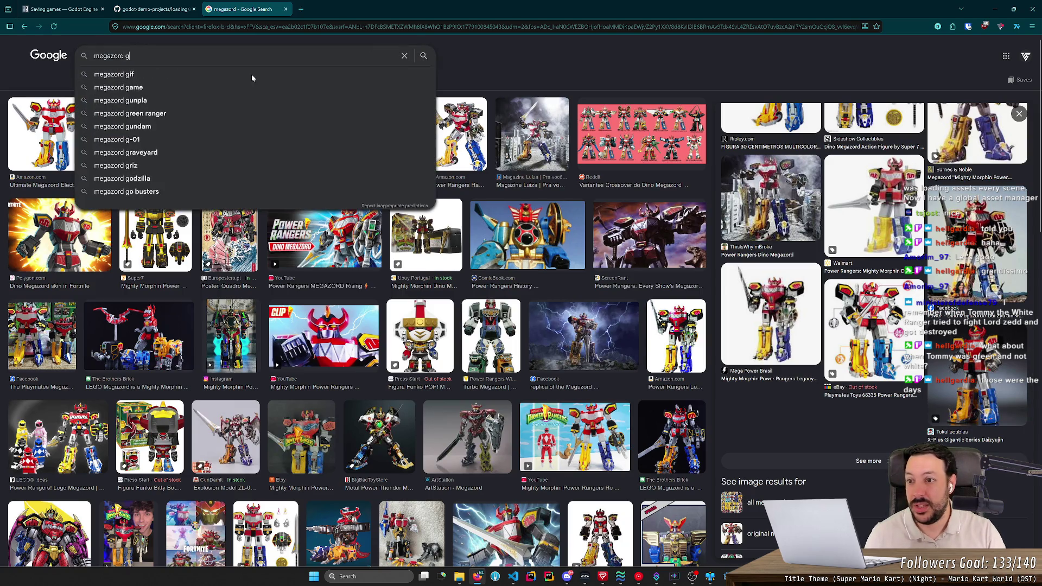
key("Return")
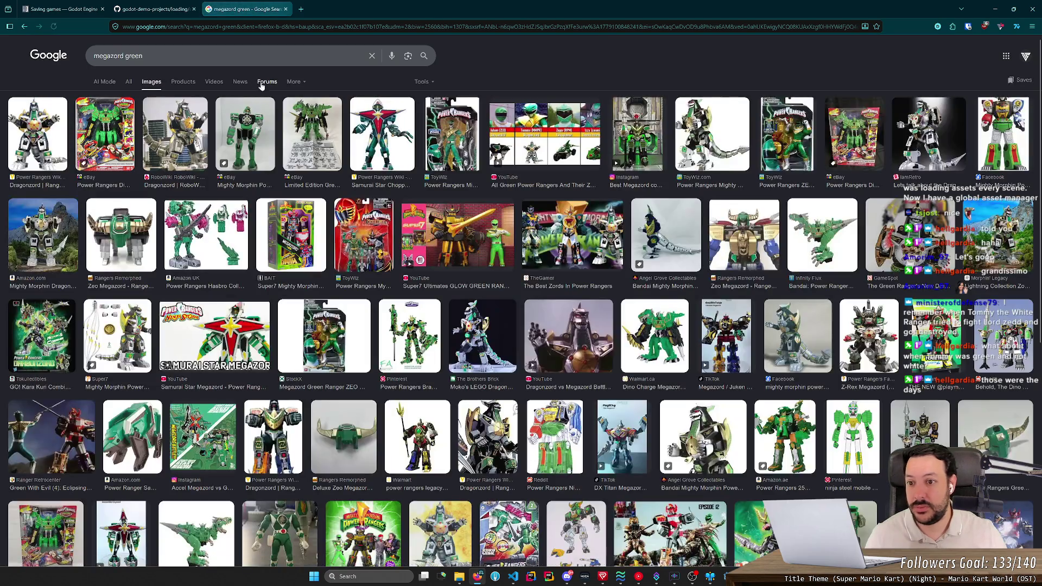
left_click(61, 134)
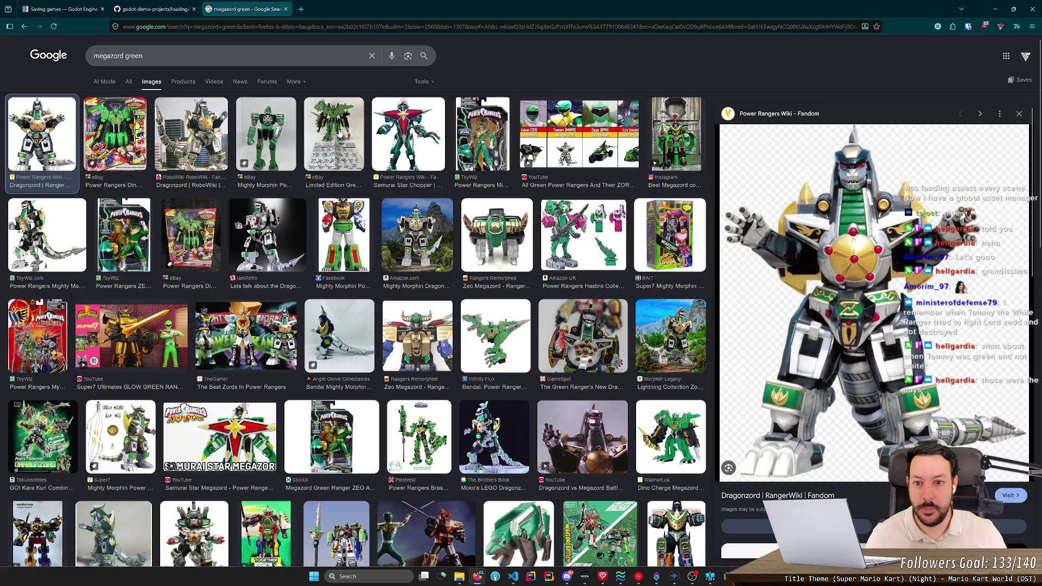
left_click(1019, 113)
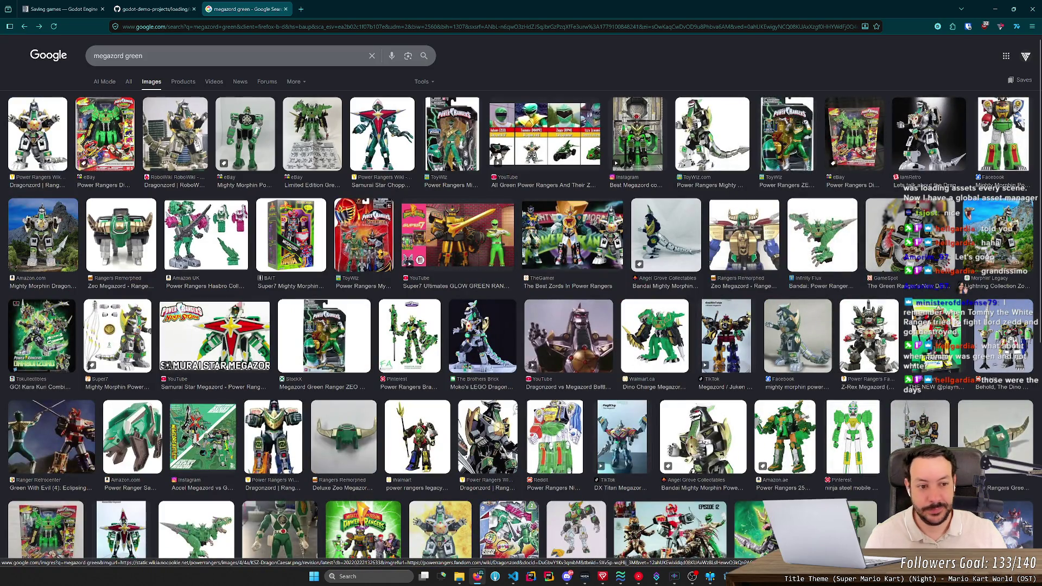
Step: Browse the 'megazord green' web results, then close that tab for a new one
left_click(129, 81)
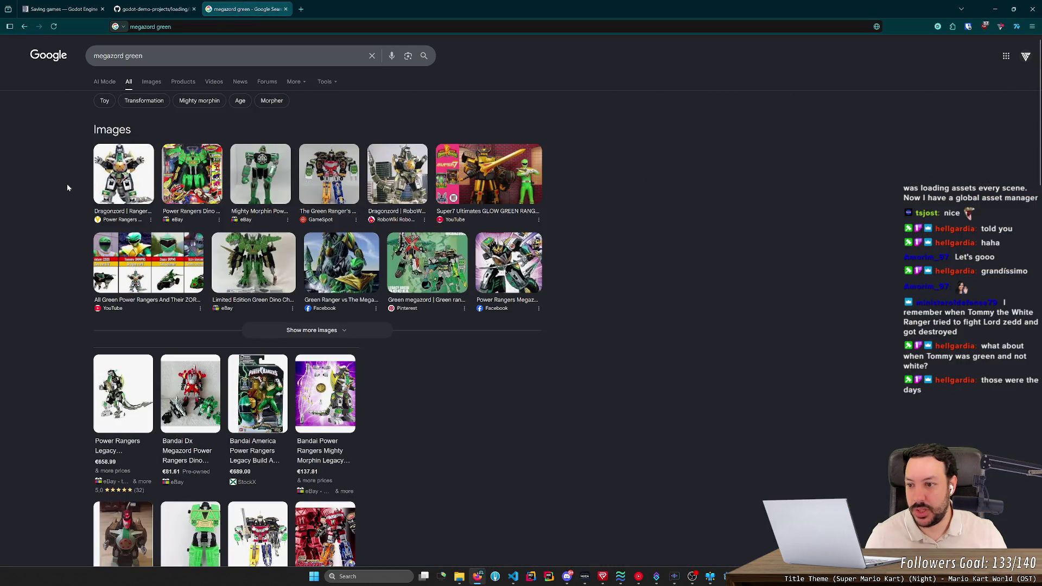
scroll(73, 187, "down", 5)
mouse_move(106, 171)
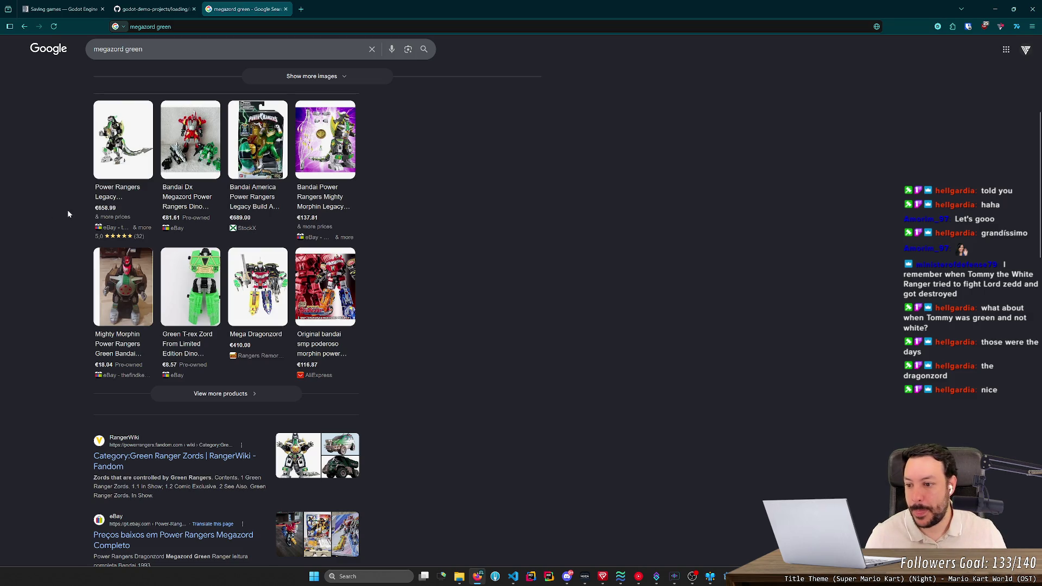
middle_click(267, 17)
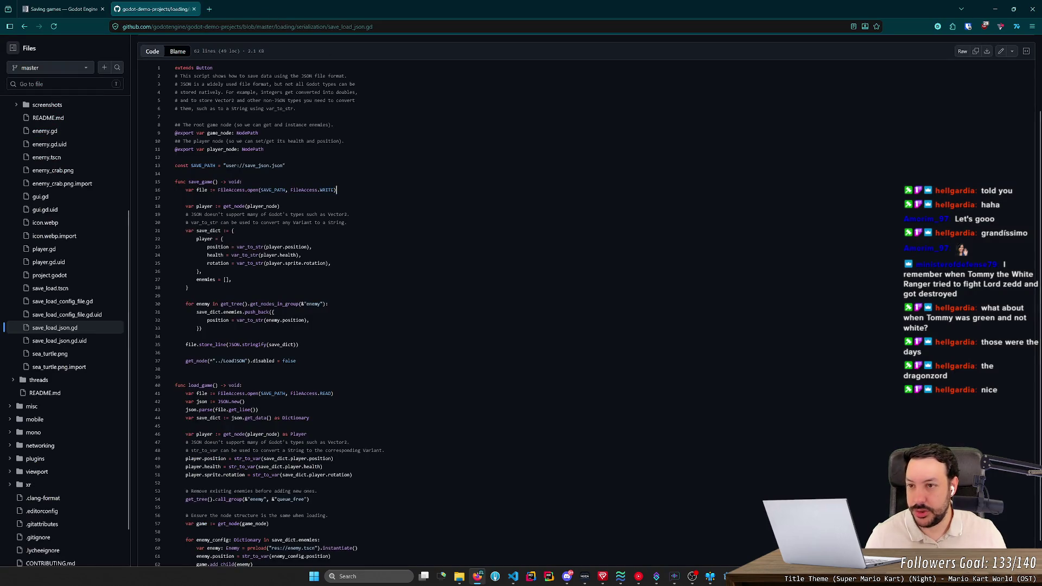
left_click(209, 9)
Step: Search Google images for 'dragonzord' and preview a Dragonzord figure
type("dragonzor")
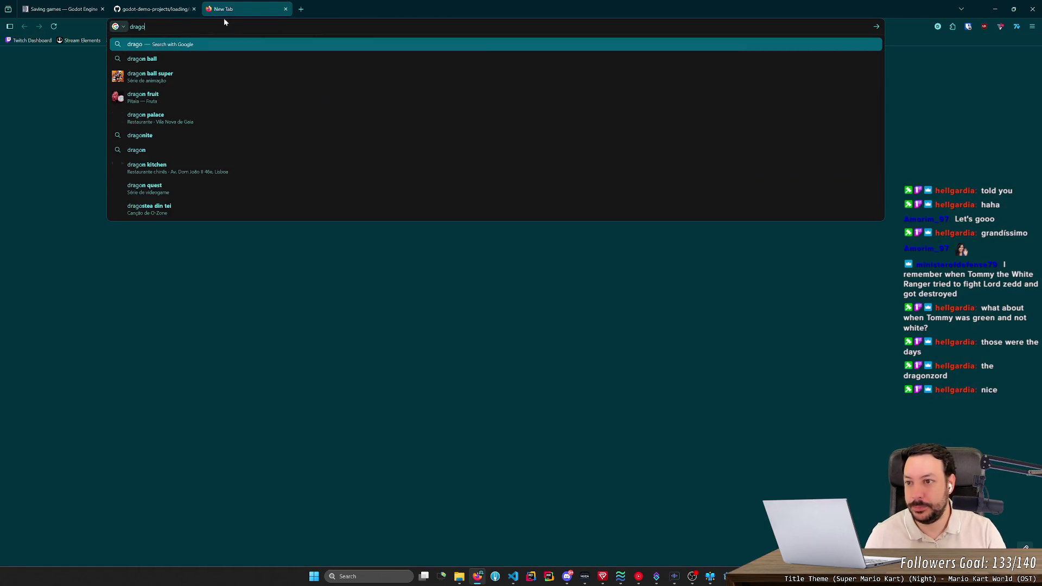
type("d")
key("Return")
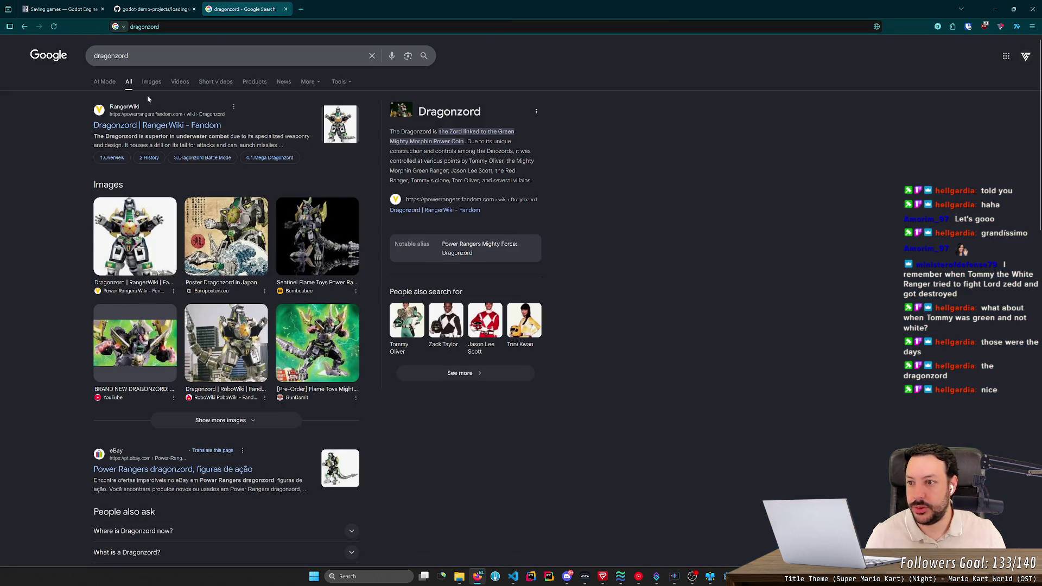
left_click(152, 82)
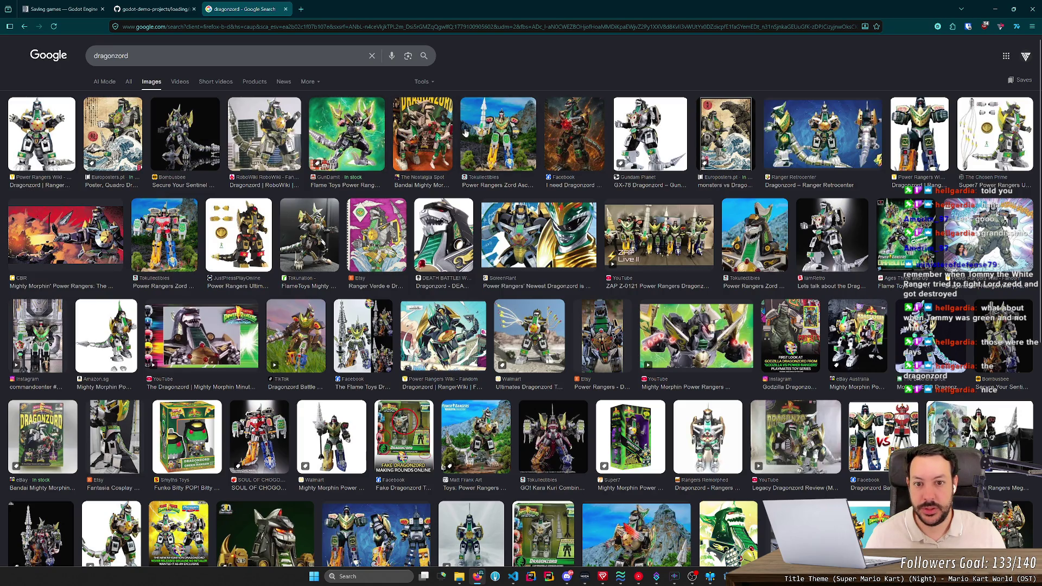
left_click(497, 136)
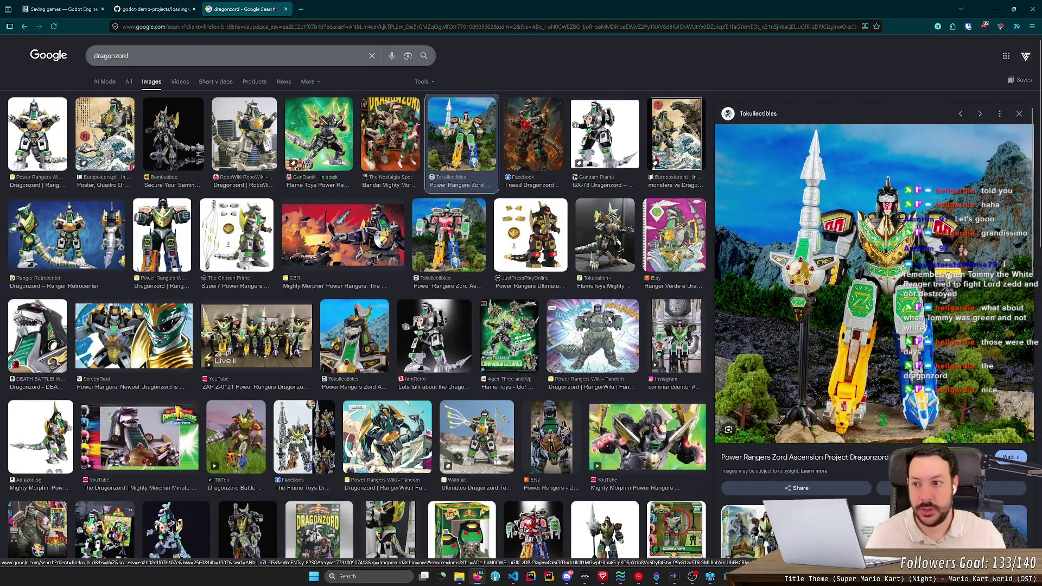
Step: Refine the image search to 'dragonzord megazord' and preview another Zord figure
left_click(129, 56)
type("megazo")
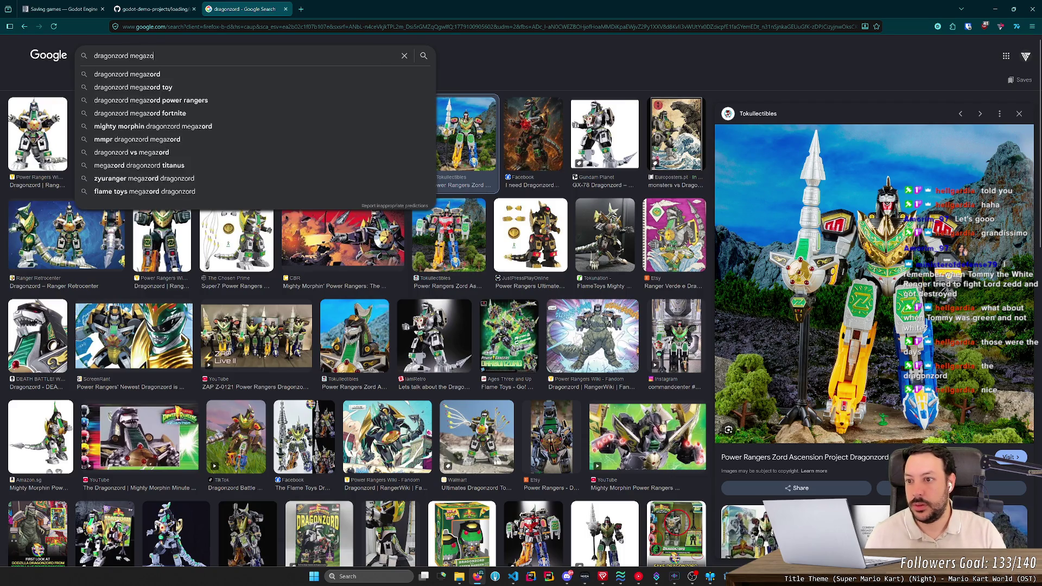
type("rd")
key("Return")
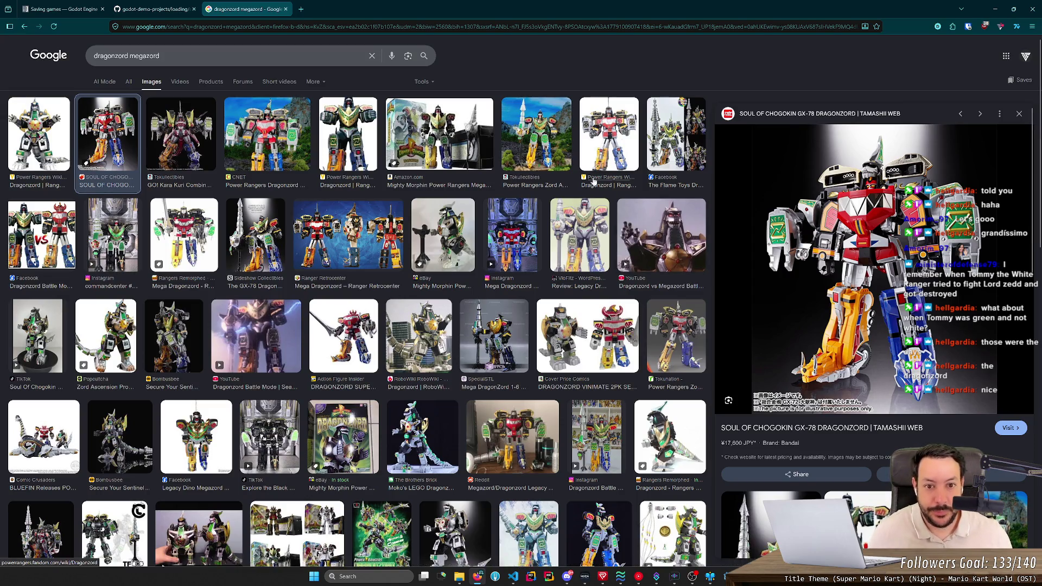
left_click(558, 146)
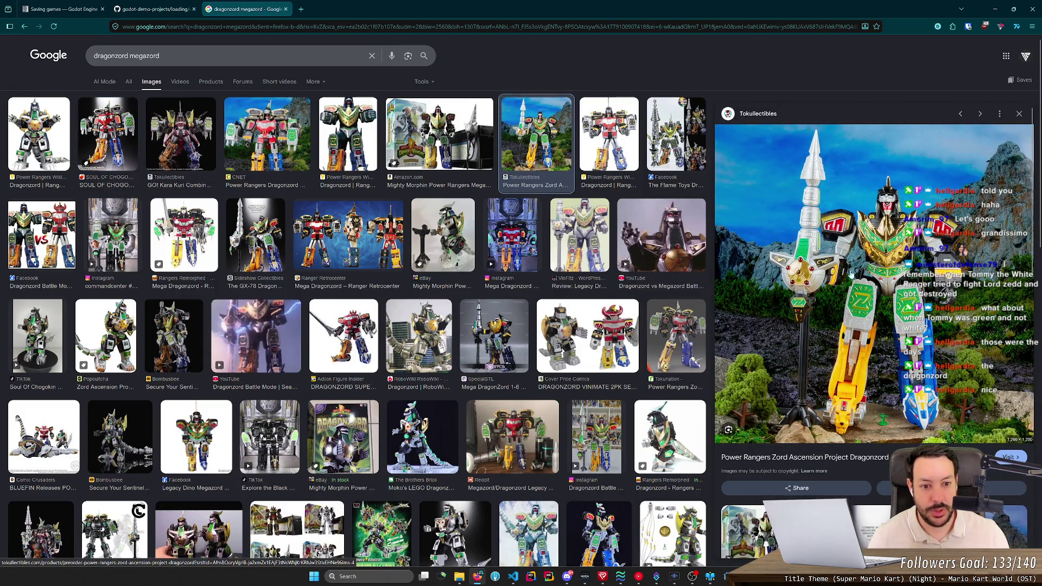
Step: Close the image search tab and minimize Firefox to return to Godot
key("ctrl+w")
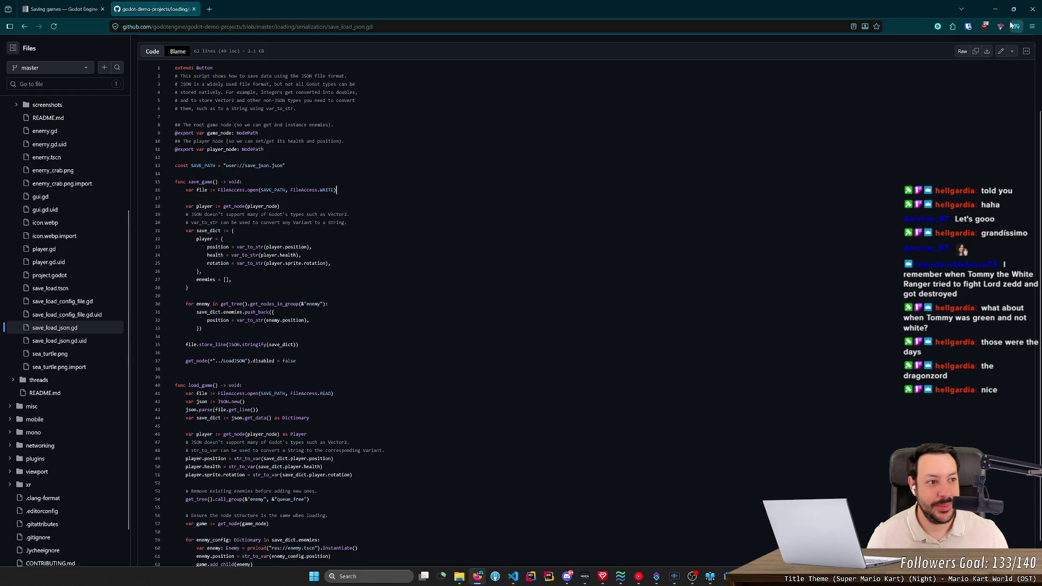
left_click(994, 8)
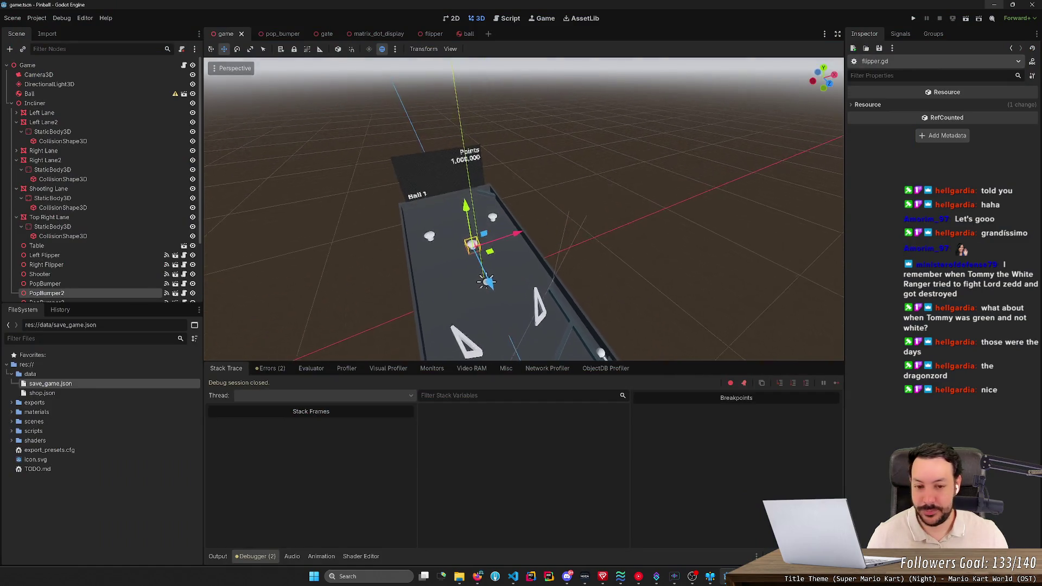
scroll(524, 209, "up", 2)
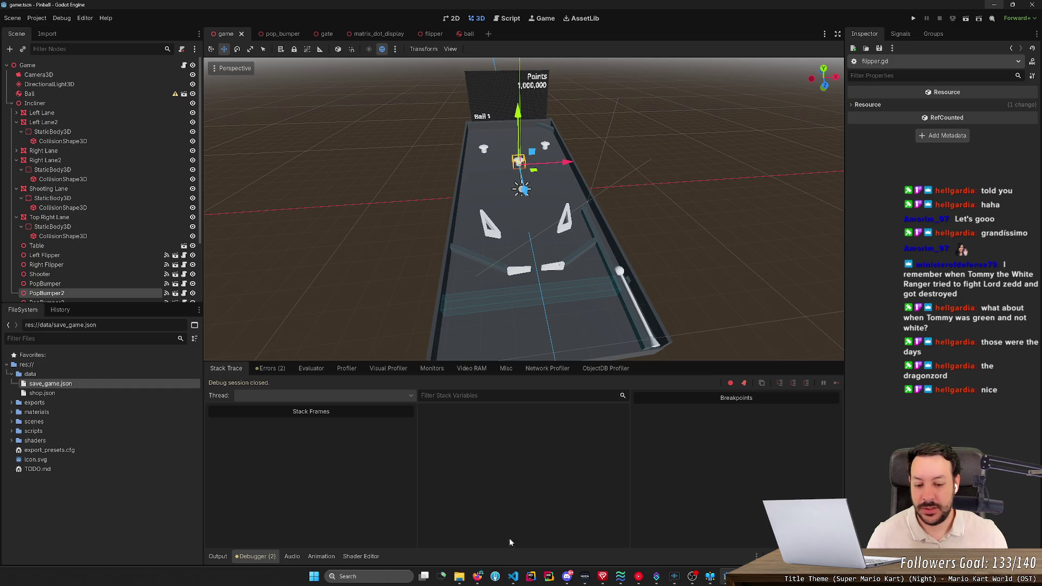
Step: Run the project to see the flipper.gd parser error, then open pinball_element.gd
left_click(922, 16)
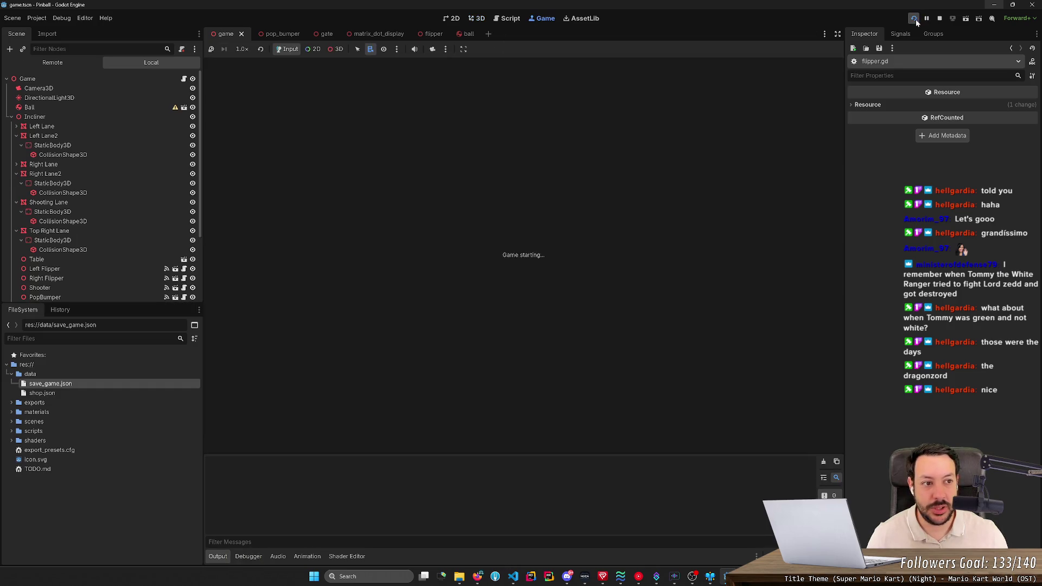
scroll(567, 201, "down", 4)
scroll(567, 201, "down", 2)
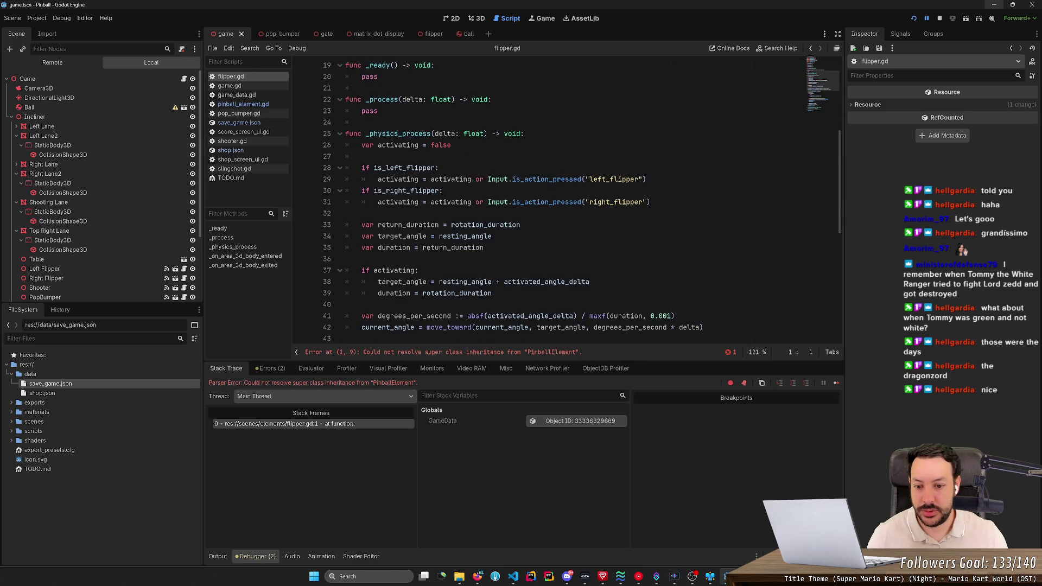
scroll(567, 200, "up", 3)
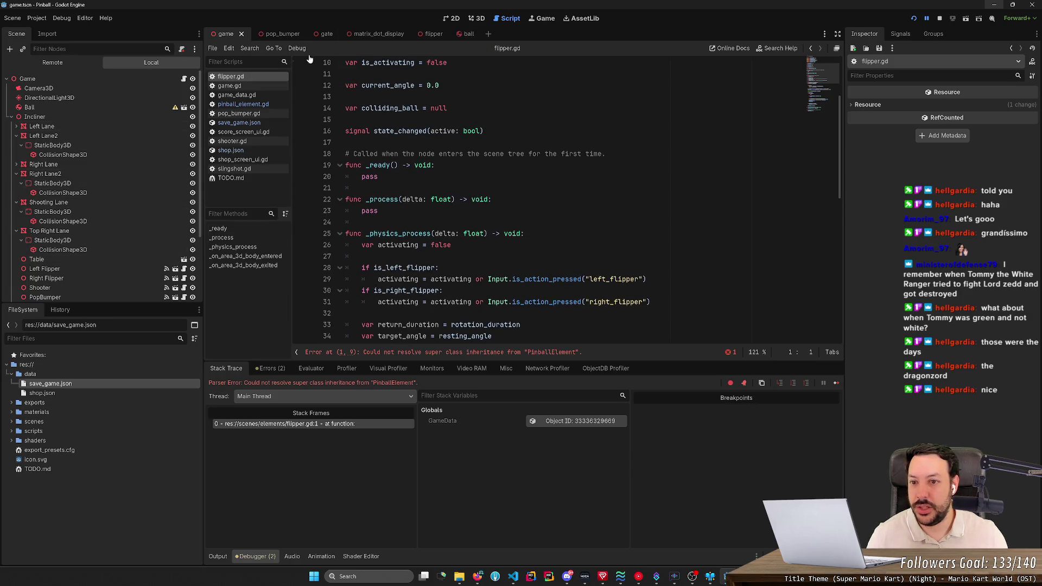
left_click(243, 103)
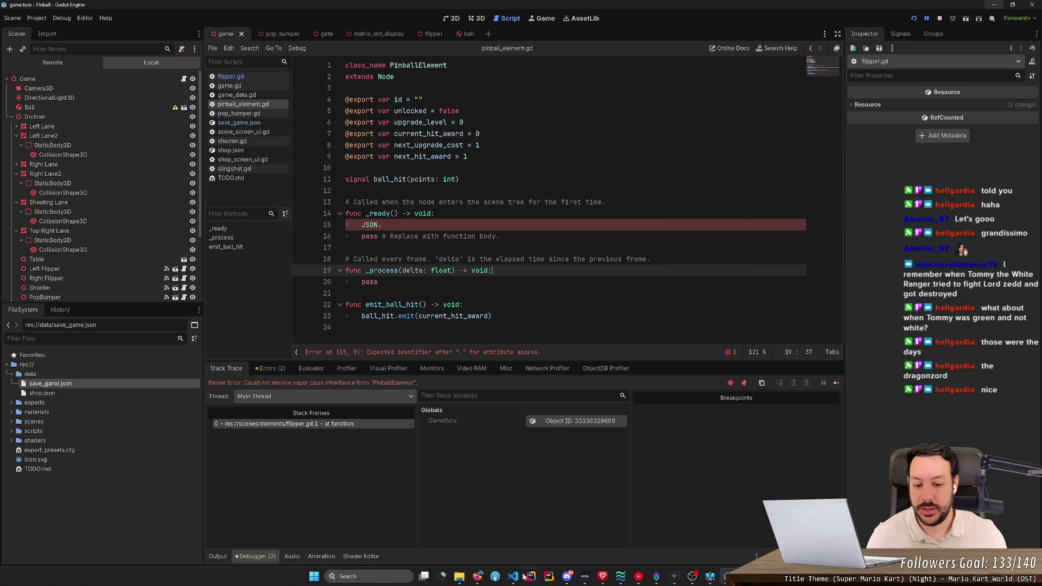
Step: Search Google for 'godot json' in a new Firefox tab and close the GitHub demo tab
left_click(477, 577)
key("ctrl+t")
type("godot json")
key("Return")
left_click(194, 8)
Step: Open the Godot JSON class docs and select its json.parse example line
left_click(159, 147)
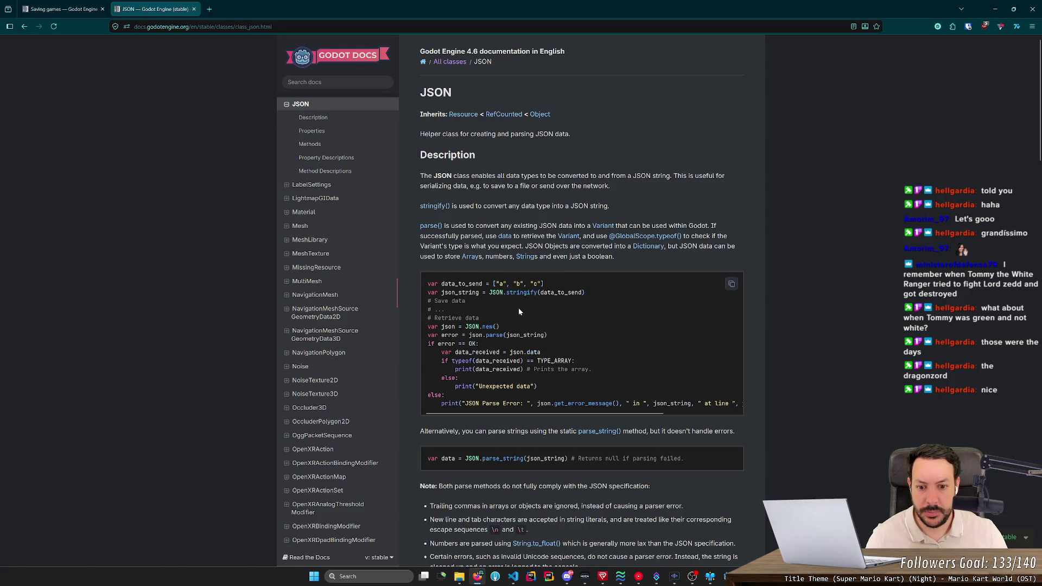
triple_click(488, 335)
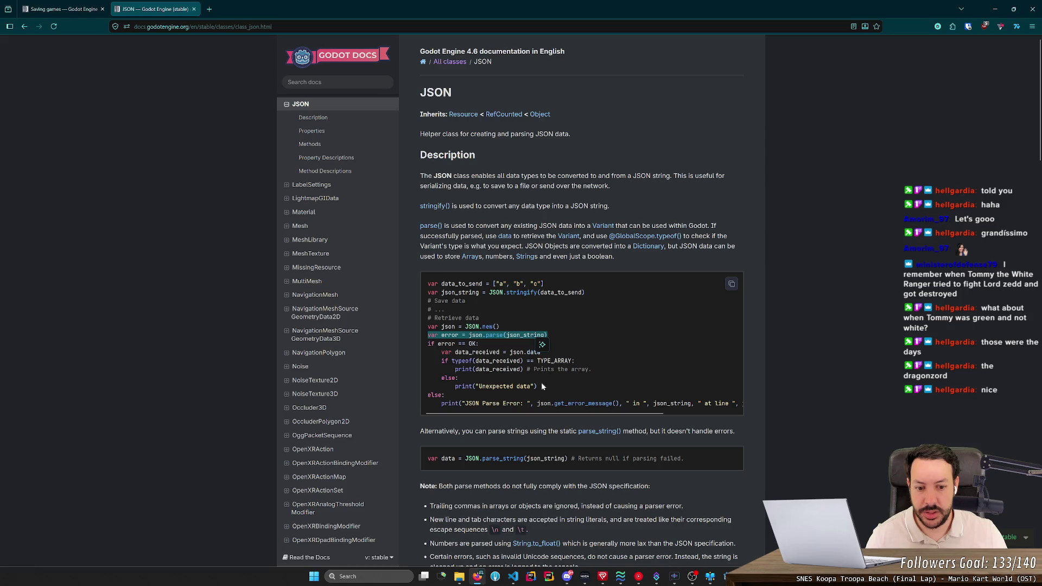
key("alt+Tab")
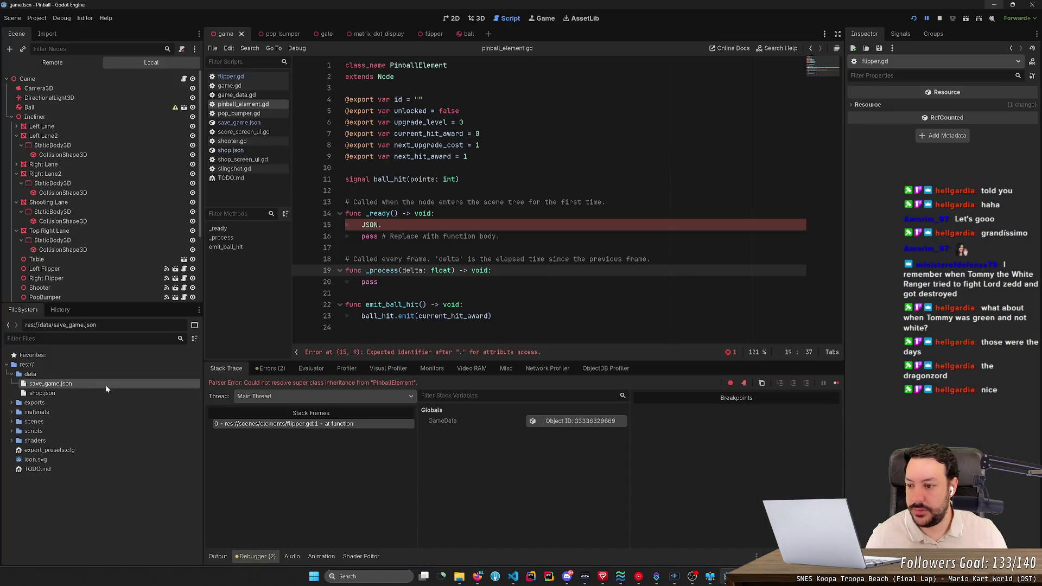
key("alt+Tab")
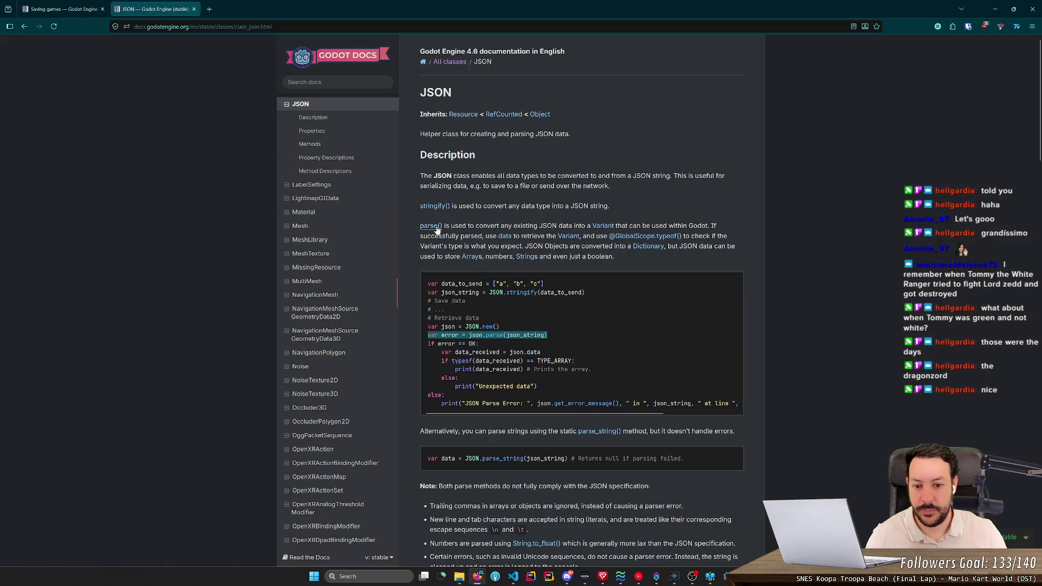
Step: Read the Saving games tutorial's save_game() code, selecting its user:// path
scroll(437, 230, "down", 1)
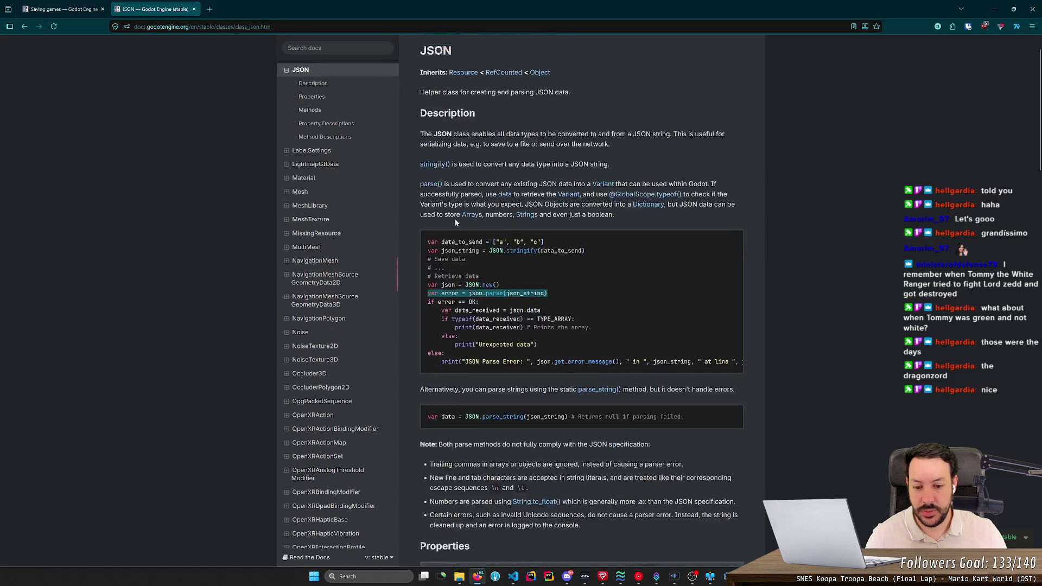
scroll(498, 260, "down", 3)
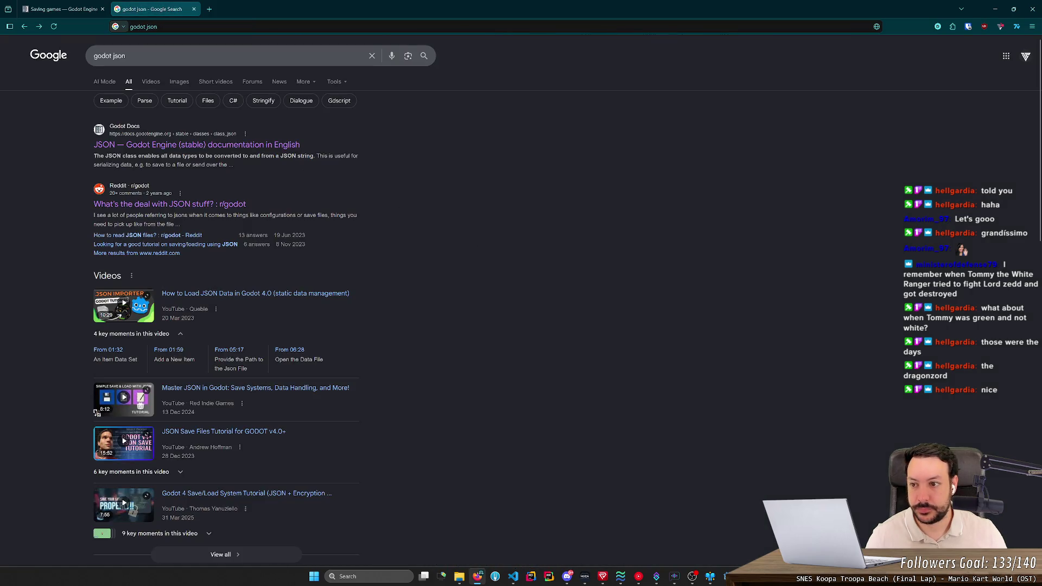
left_click(87, 13)
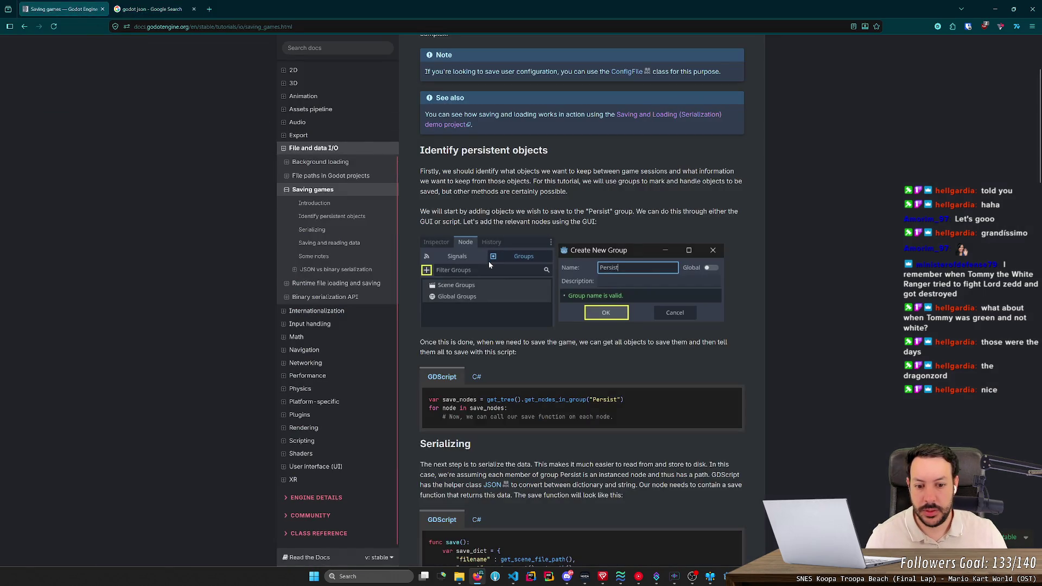
scroll(488, 262, "down", 7)
scroll(581, 301, "down", 5)
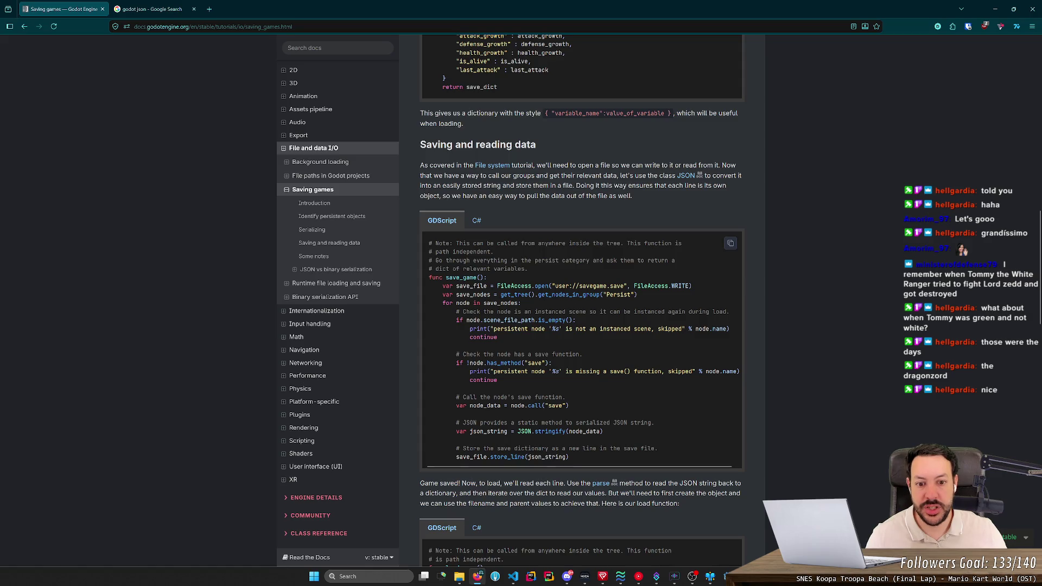
left_click_drag(555, 285, 580, 286)
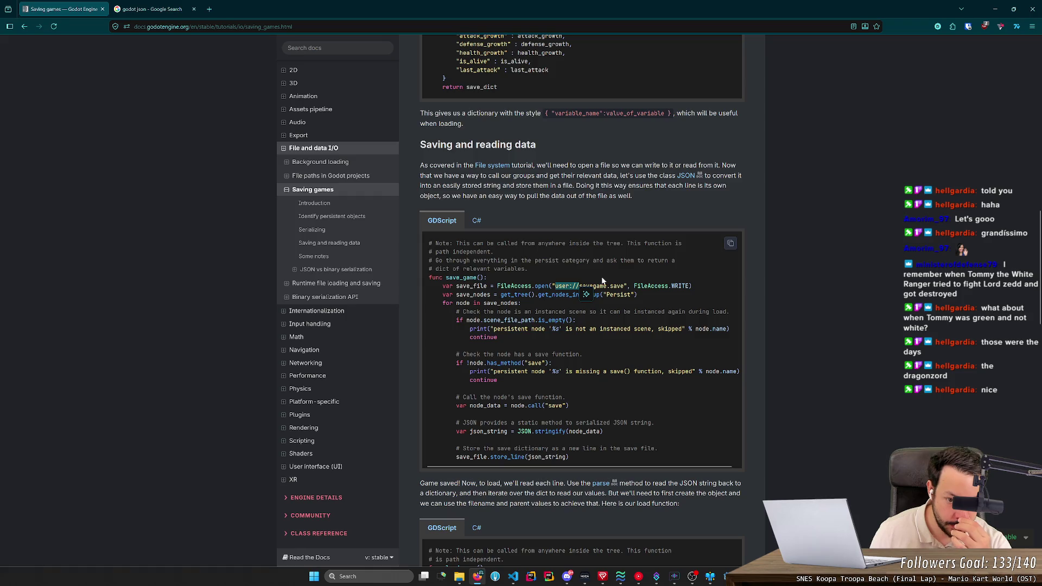
scroll(602, 277, "down", 2)
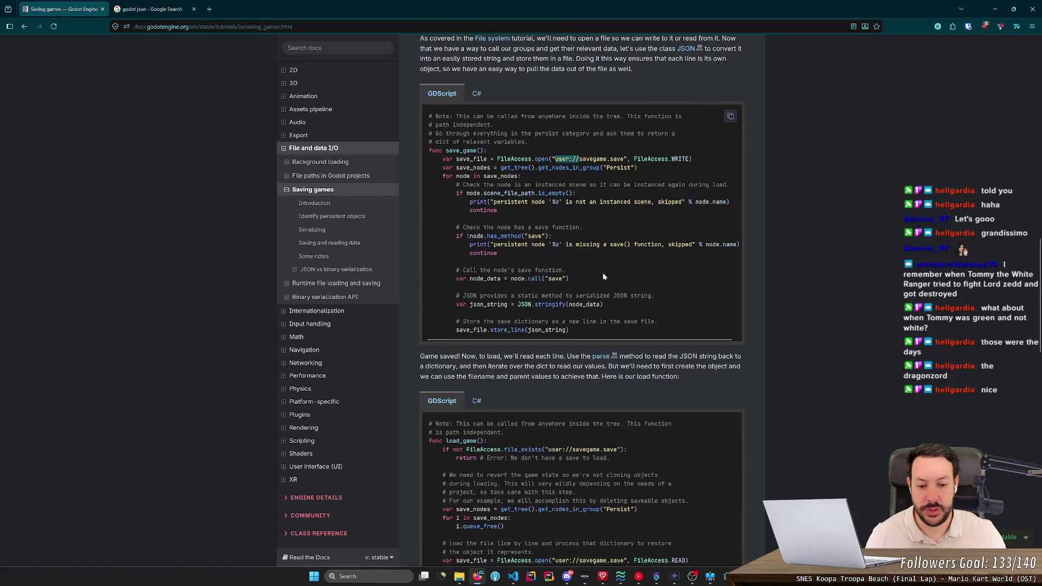
scroll(603, 277, "down", 3)
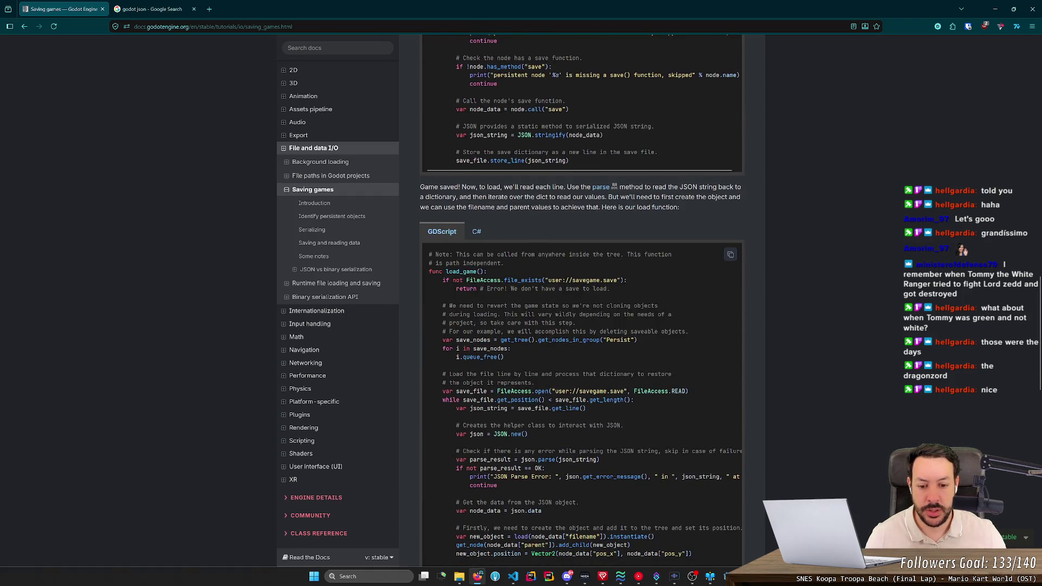
Step: Copy the FileAccess.open save_file line and place the caret at the end of _ready
key("alt+Tab")
key("alt+Tab")
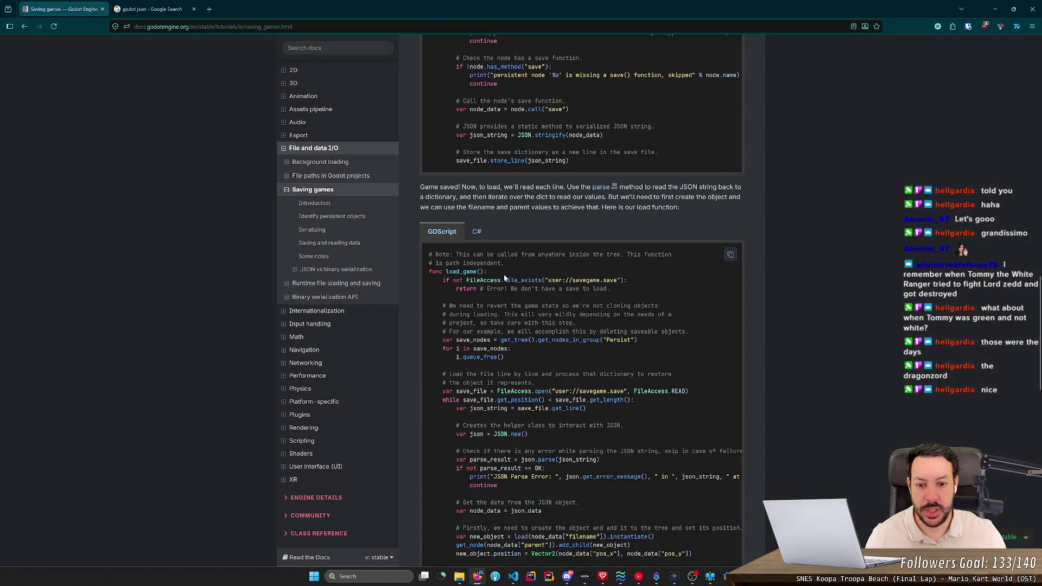
scroll(503, 294, "up", 4)
left_click(503, 294)
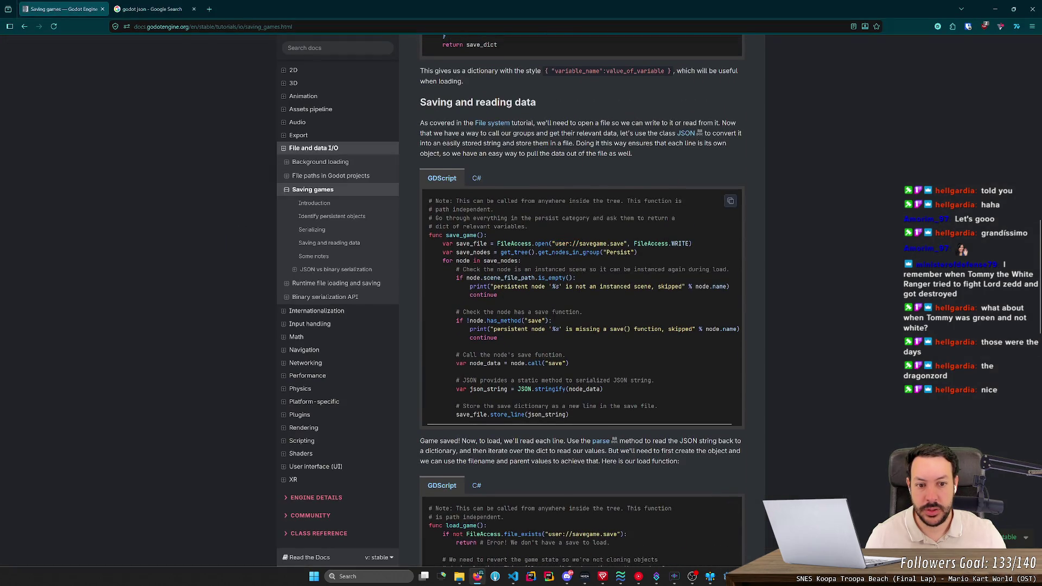
left_click_drag(692, 243, 441, 243)
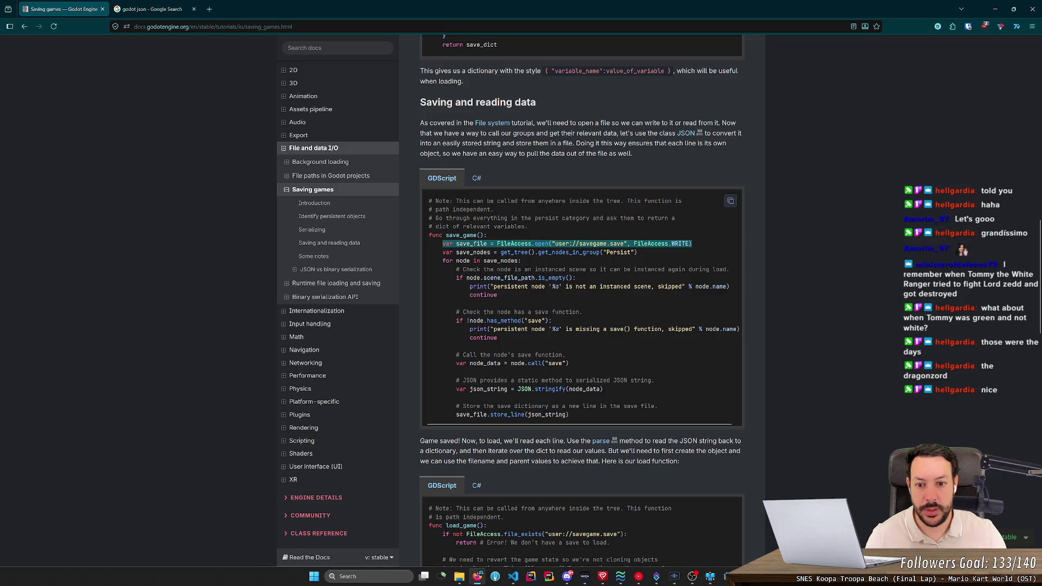
key("alt+Tab")
left_click(437, 213)
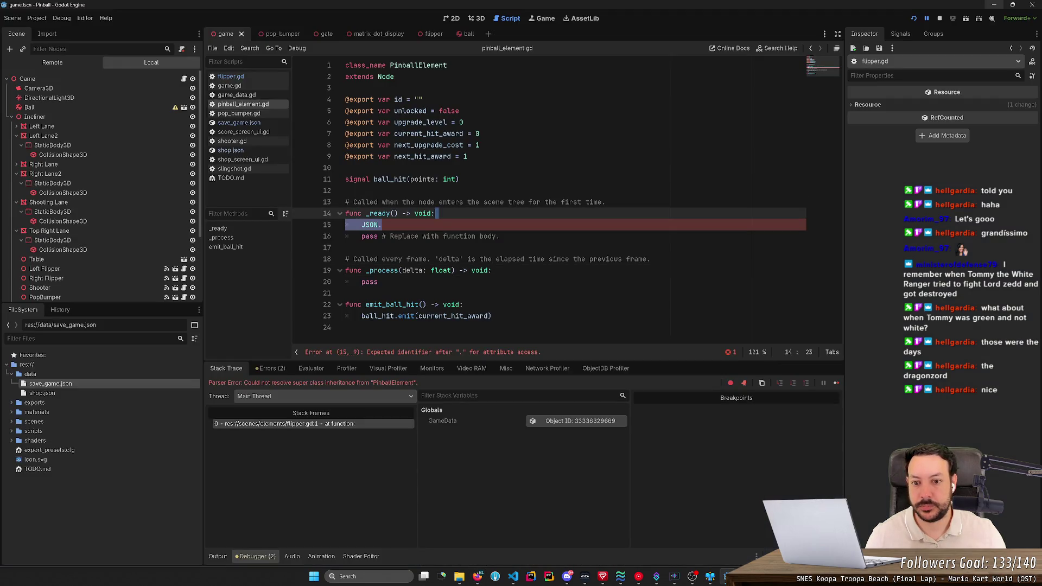
Step: Paste the FileAccess.open line into _ready, pointing it at res://data/savegame.json with FileAccess.READ
key("Return")
key("ctrl+v")
double_click(502, 225)
type("res")
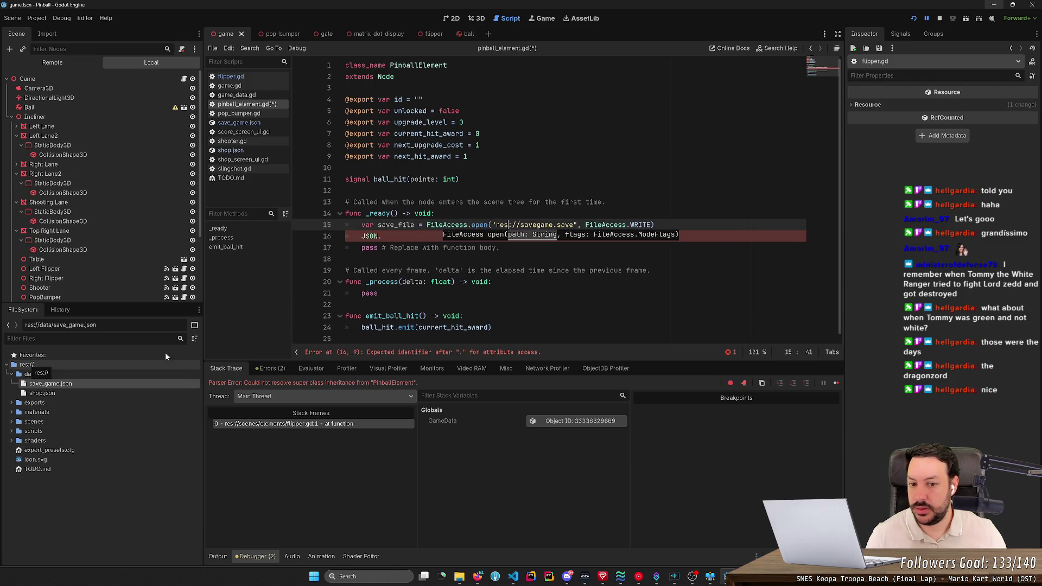
left_click(520, 225)
type("data/")
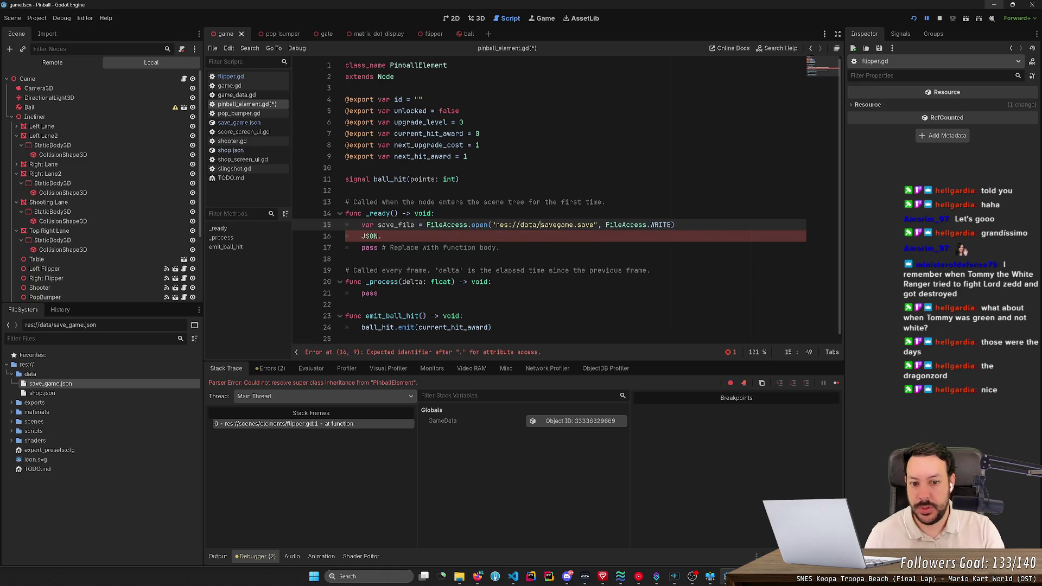
key("ctrl+shift+Right")
key("ctrl+shift+Right")
key("ctrl+shift+Right")
type("save")
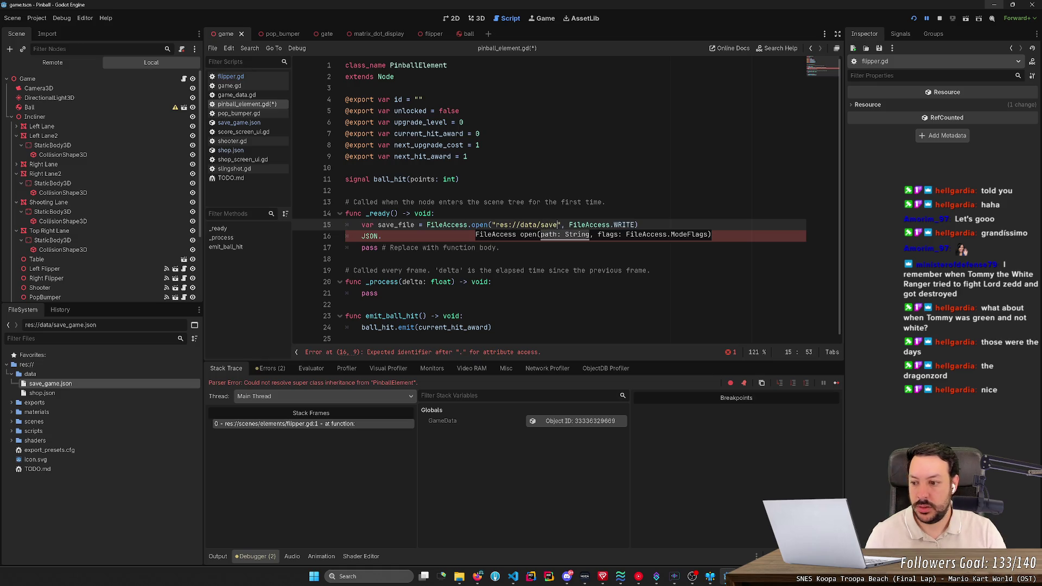
type("game.jso")
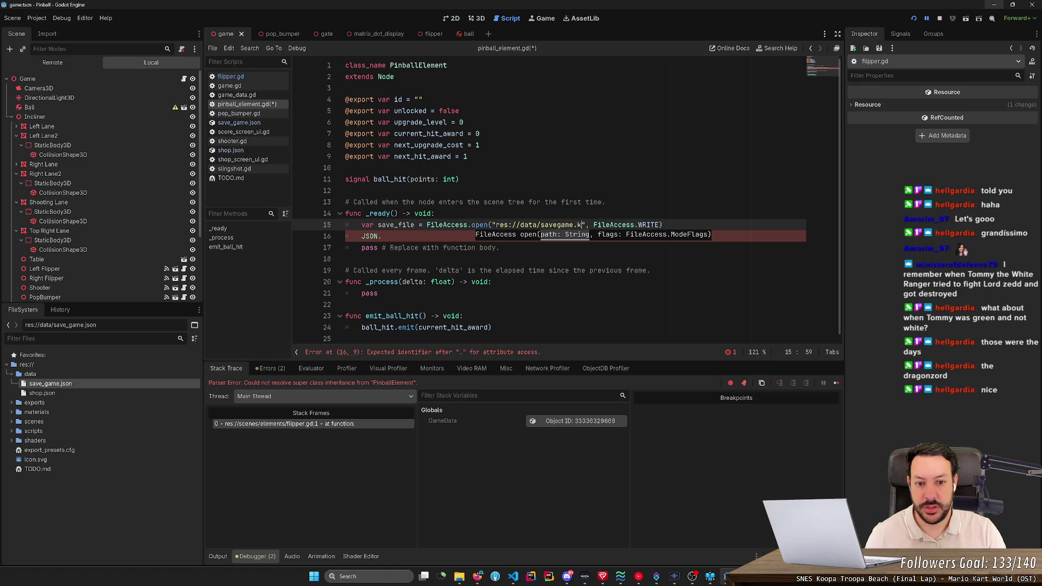
type("n")
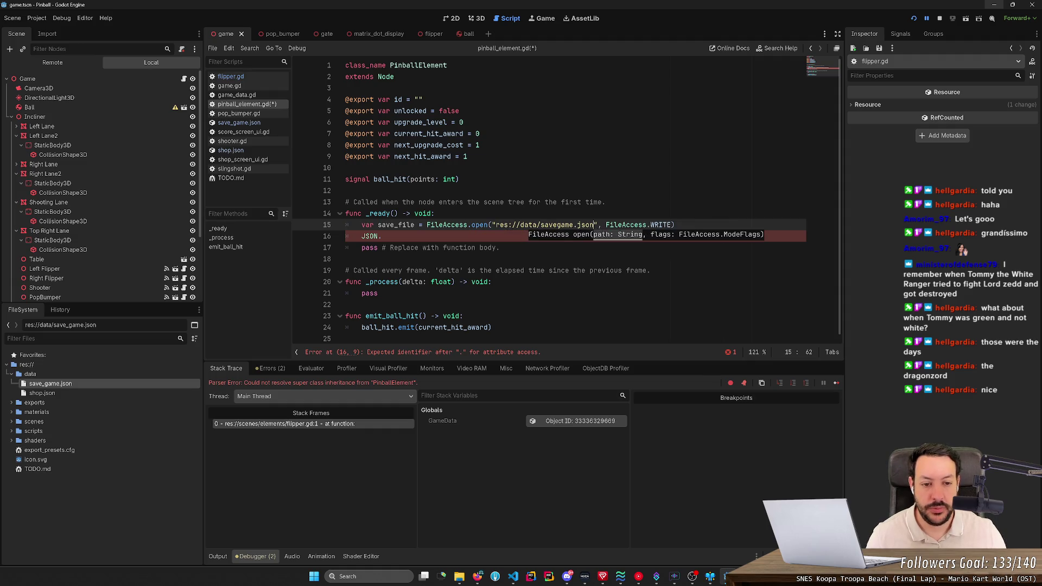
key("ctrl+Right")
key("ctrl+Right")
key("ctrl+Right")
key("ctrl+shift+Right")
type("READ")
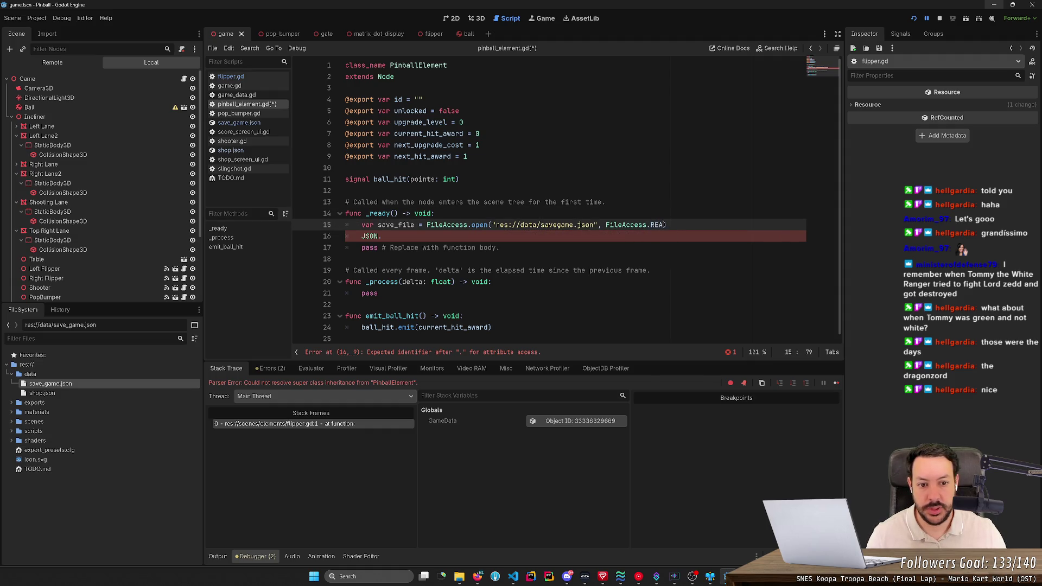
Step: Rename the data file to save_game.json, match the path in code, and save
key("F2")
type("savegame")
key("Return")
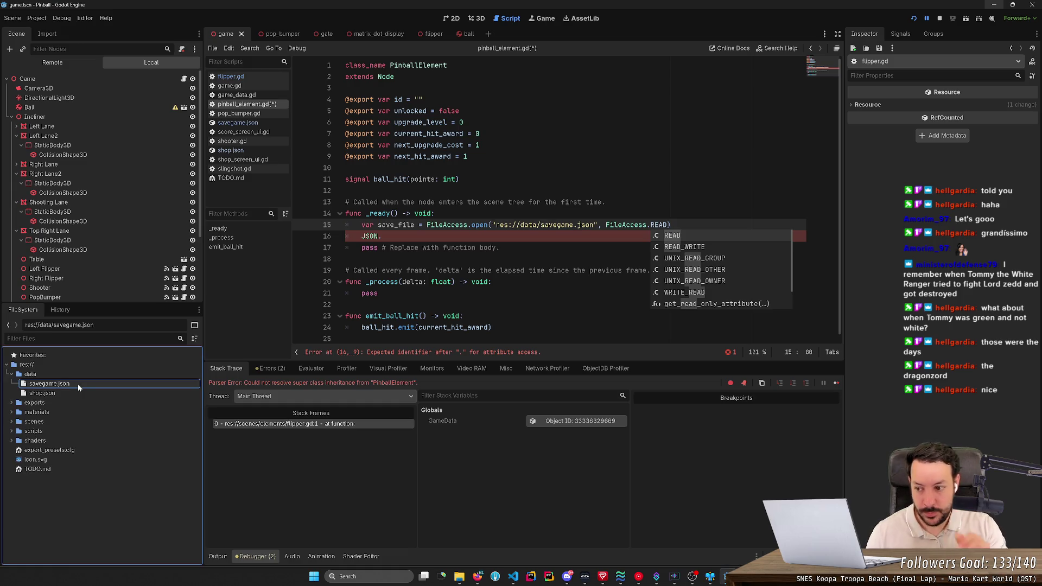
left_click(79, 387)
type("_")
key("Return")
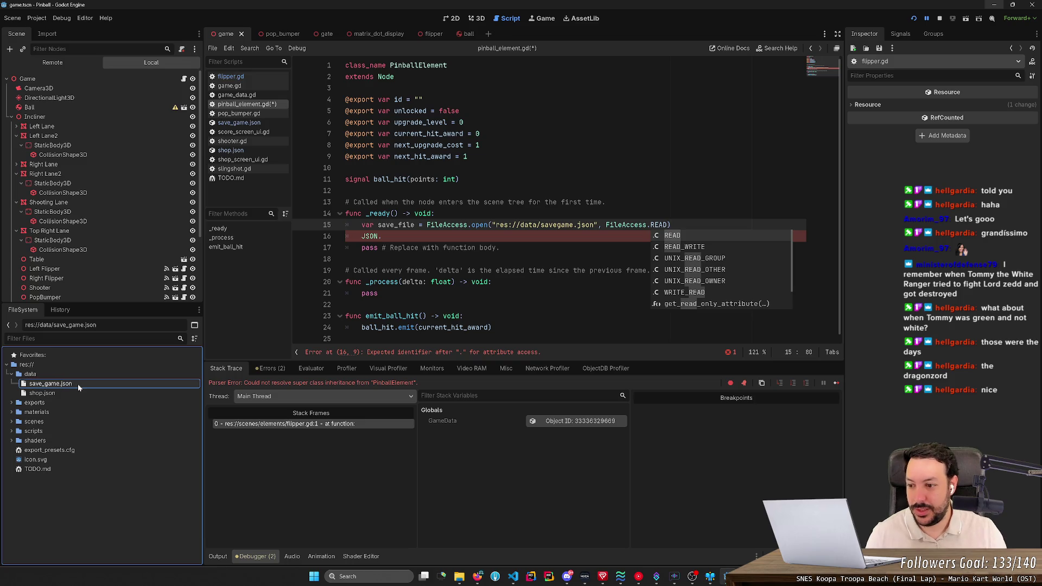
left_click(553, 225)
key("Right")
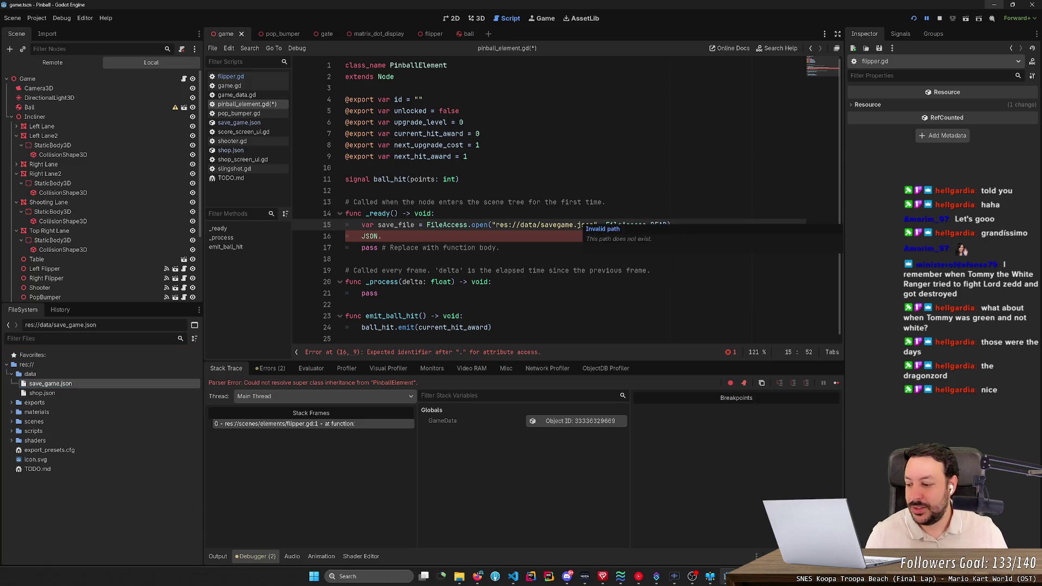
type("_")
key("ctrl+s")
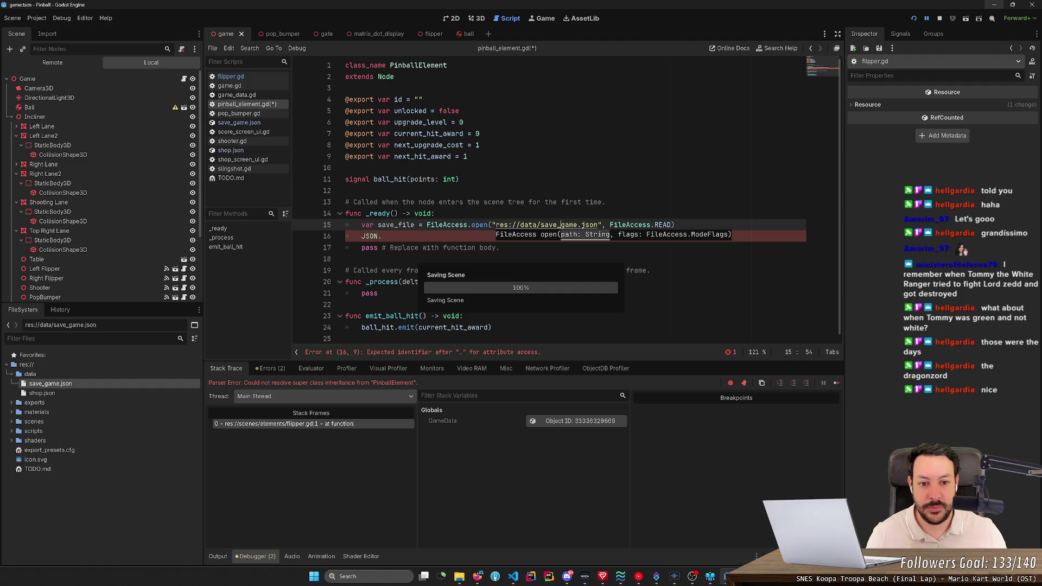
Step: Complete the line below the file-open call as JSON.parse
left_click(583, 225)
mouse_move(584, 225)
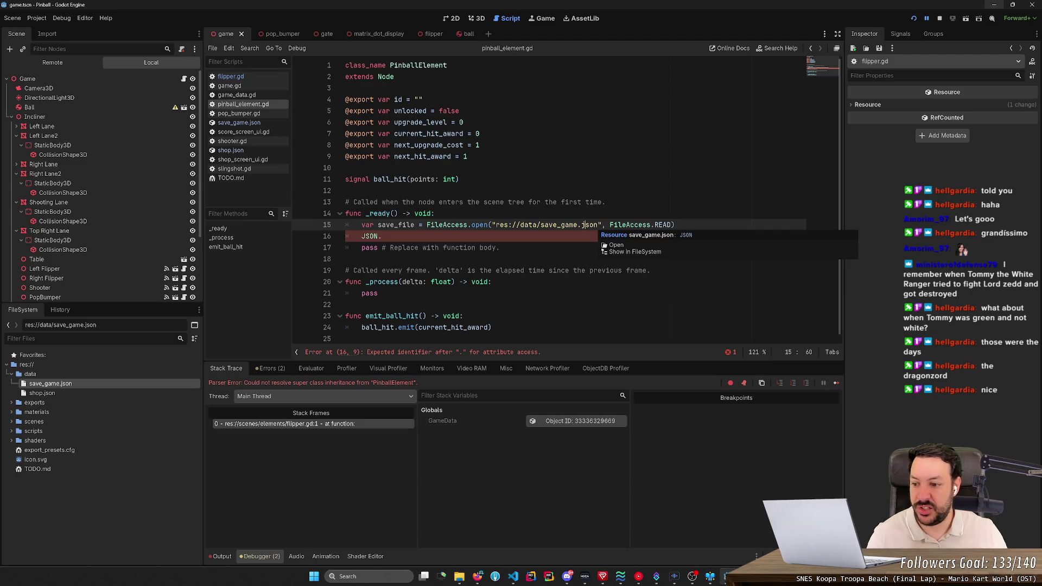
left_click_drag(383, 236, 674, 225)
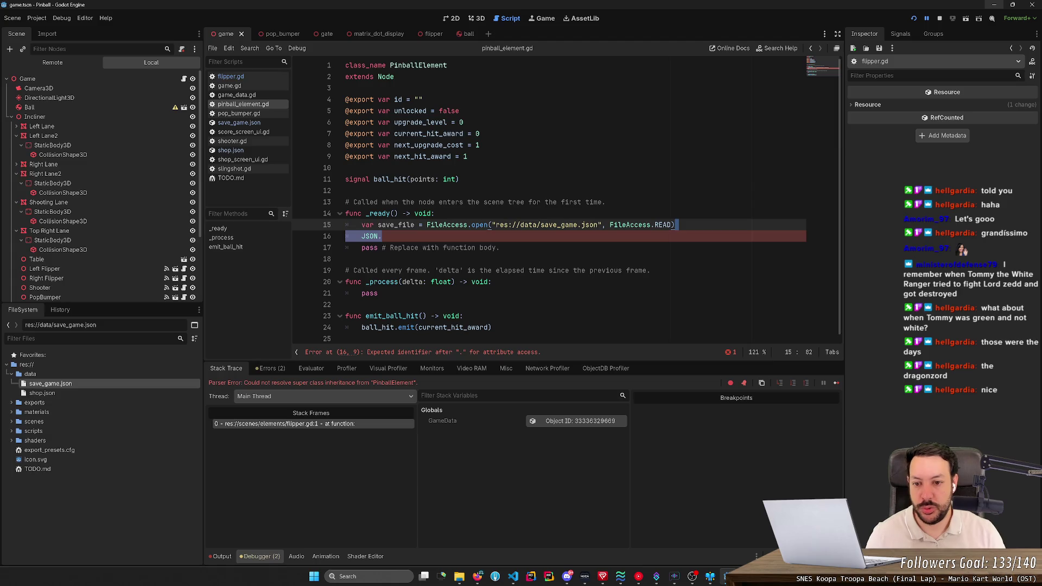
key("Down")
type("parse")
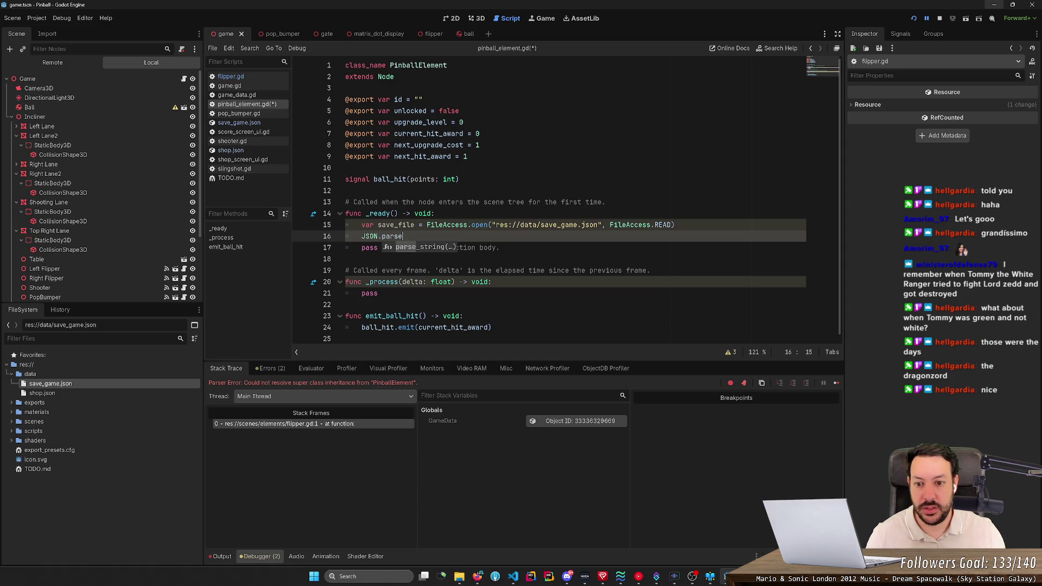
left_click(398, 225)
left_click_drag(398, 225, 641, 225)
key("alt+Tab")
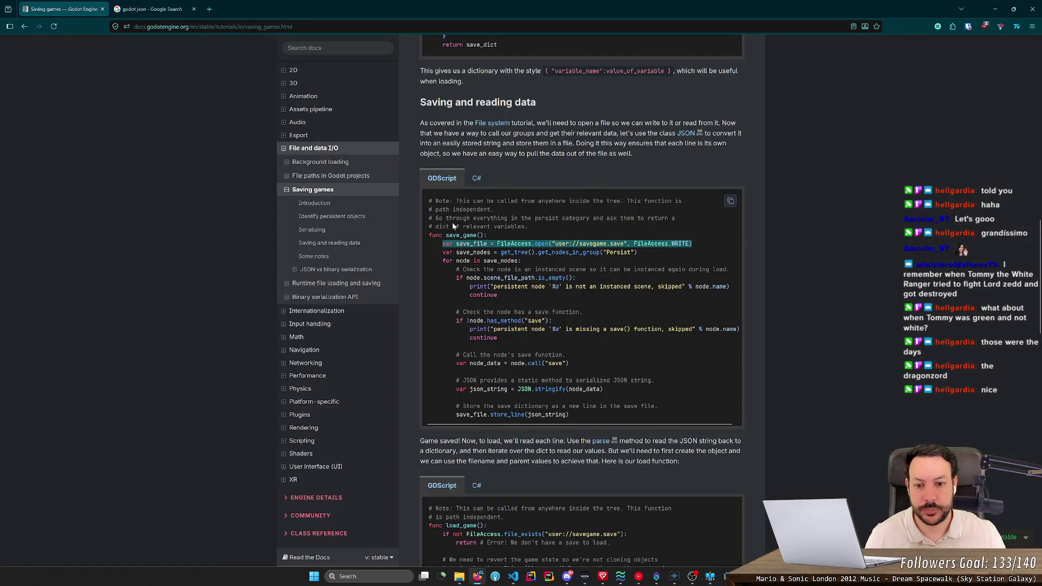
Step: Reopen save_load_json.gd on GitHub and study how load_game parses file.get_line() with JSON
key("ctrl+shift+t")
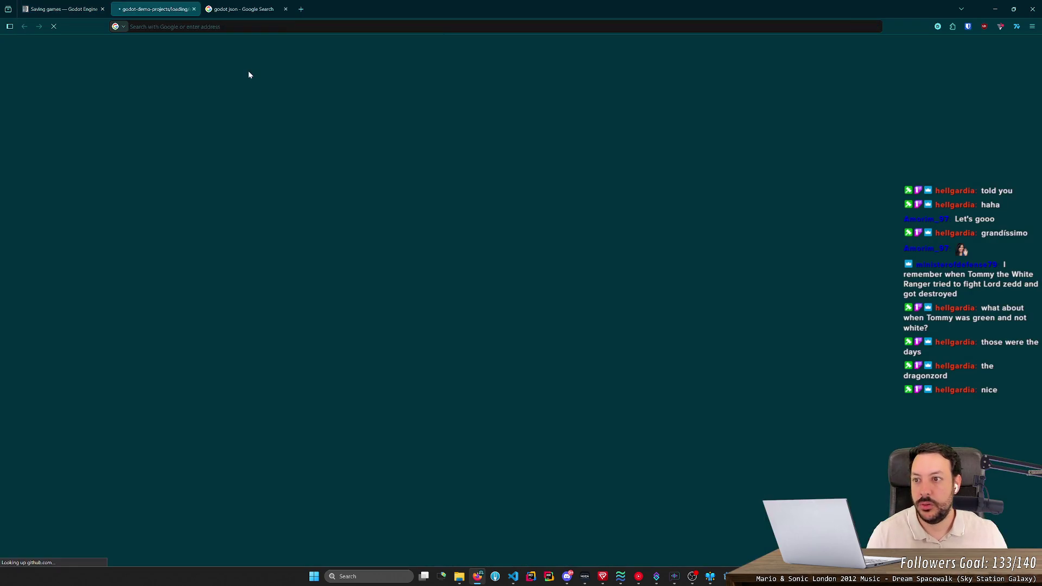
middle_click(239, 10)
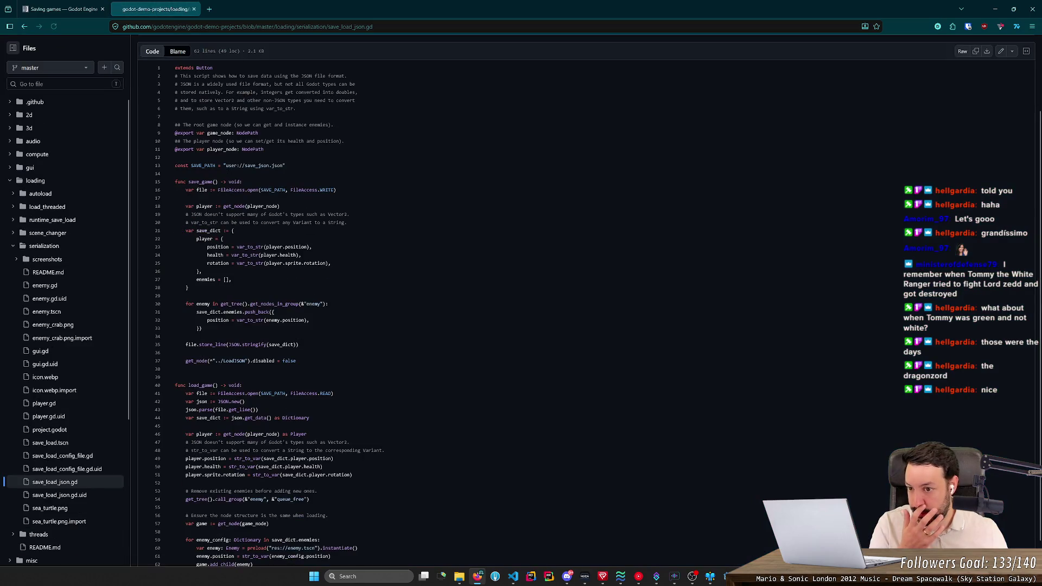
left_click(201, 190)
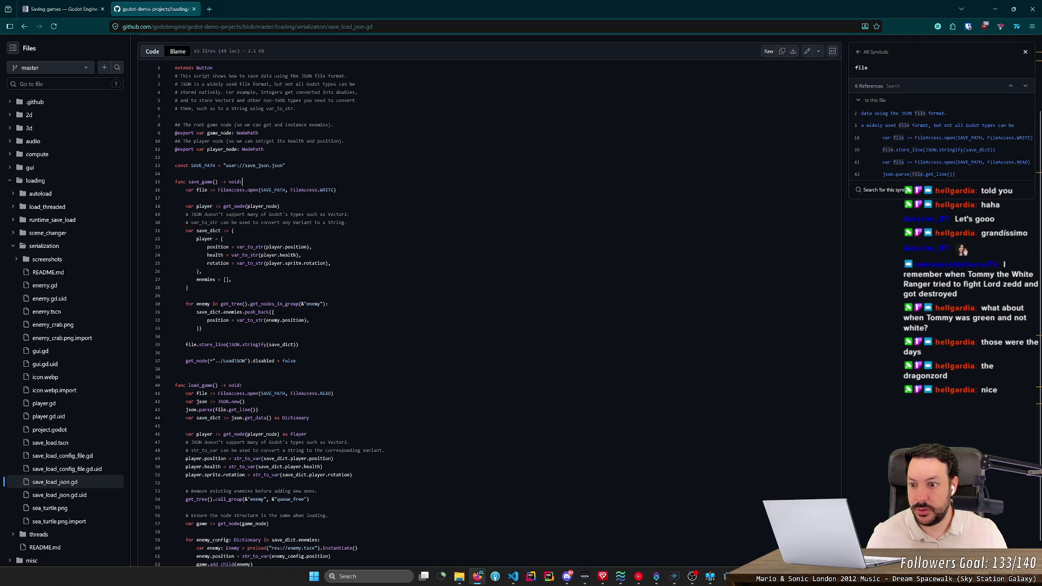
left_click_drag(189, 182, 226, 182)
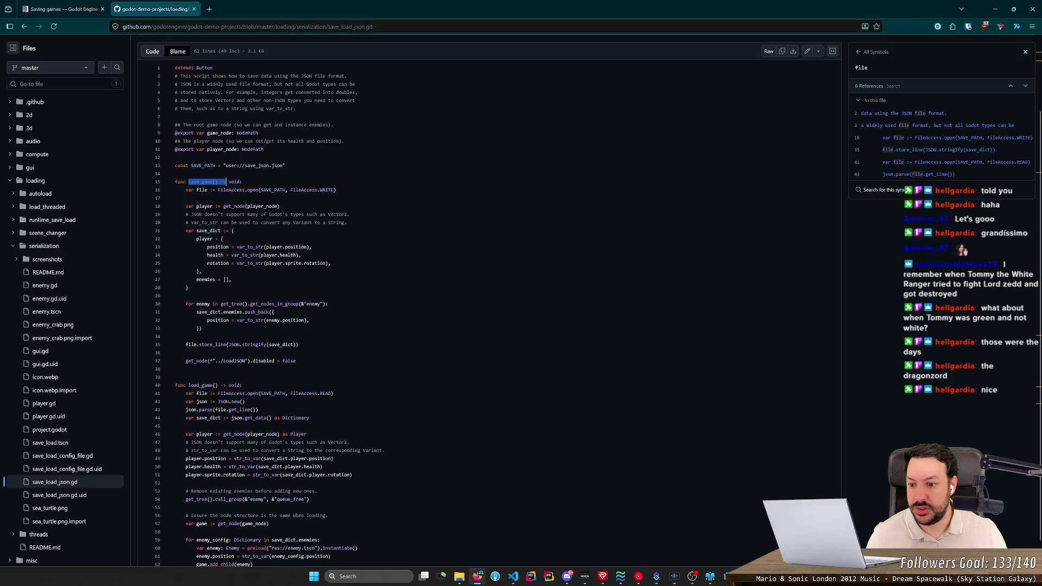
scroll(226, 163, "down", 1)
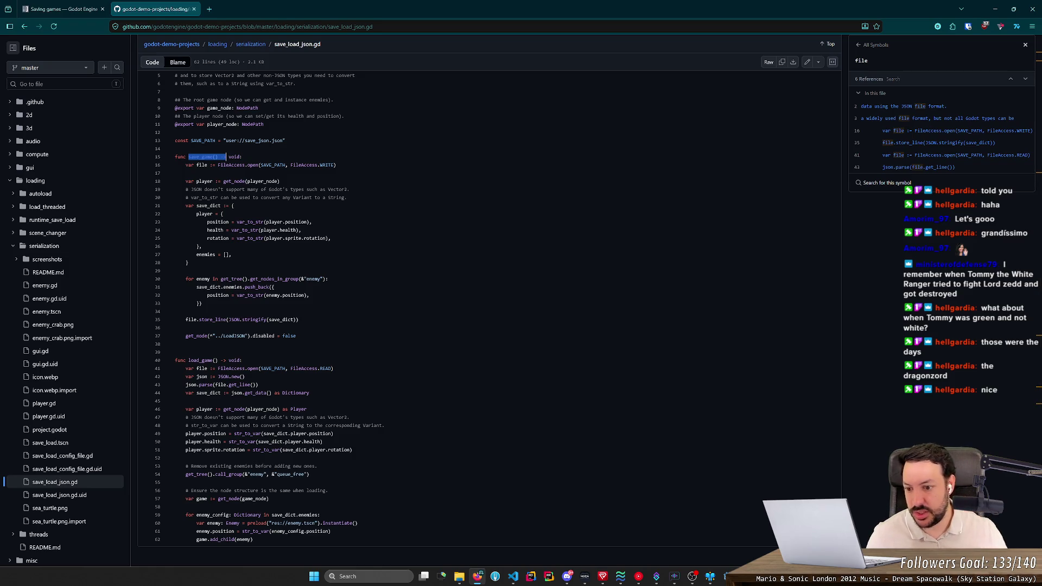
left_click_drag(259, 384, 159, 382)
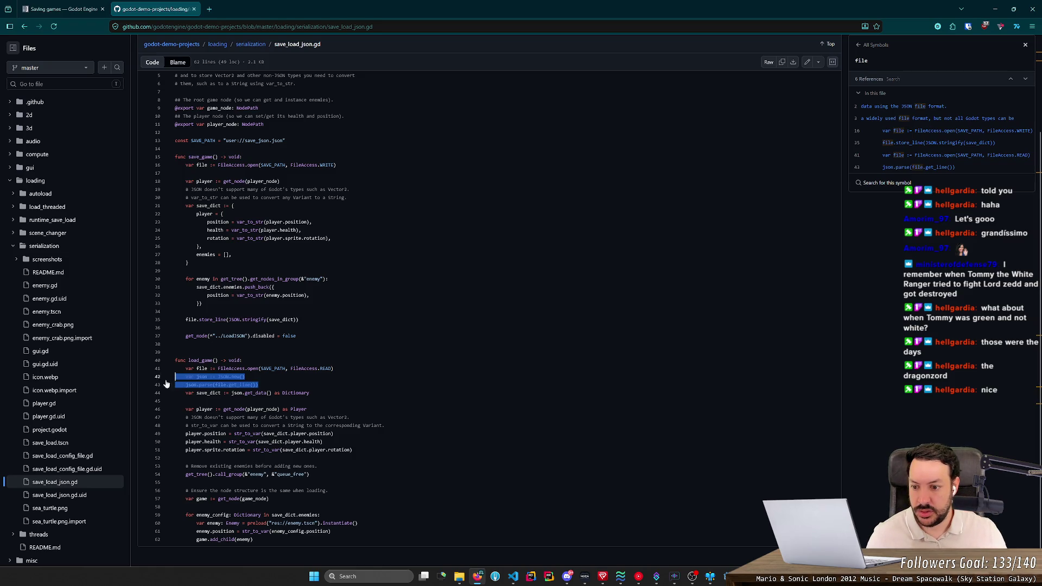
left_click(239, 384)
mouse_move(259, 384)
left_mouse_down()
mouse_move(175, 376)
mouse_move(175, 386)
left_mouse_up()
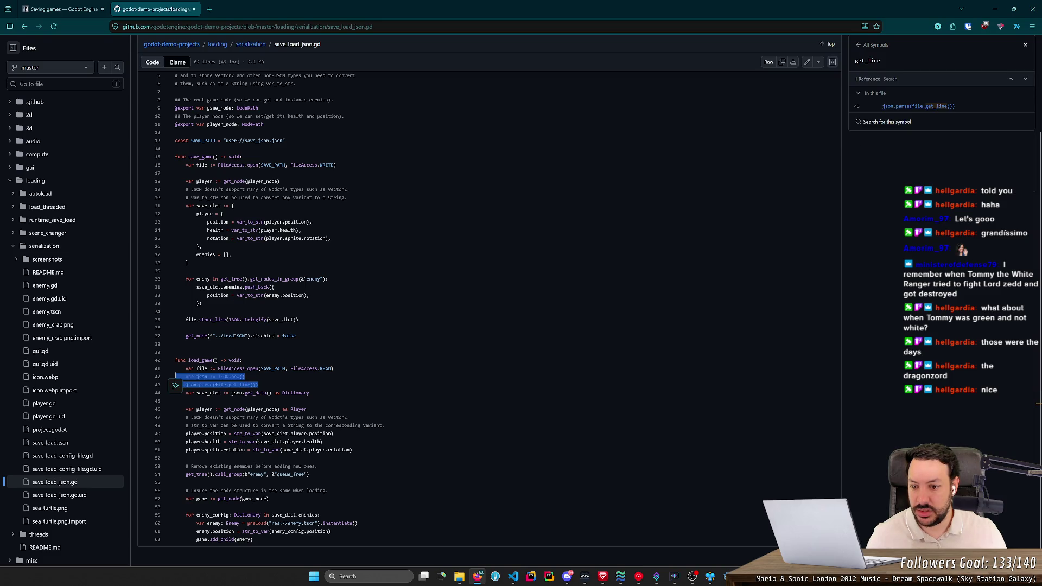
key("Right")
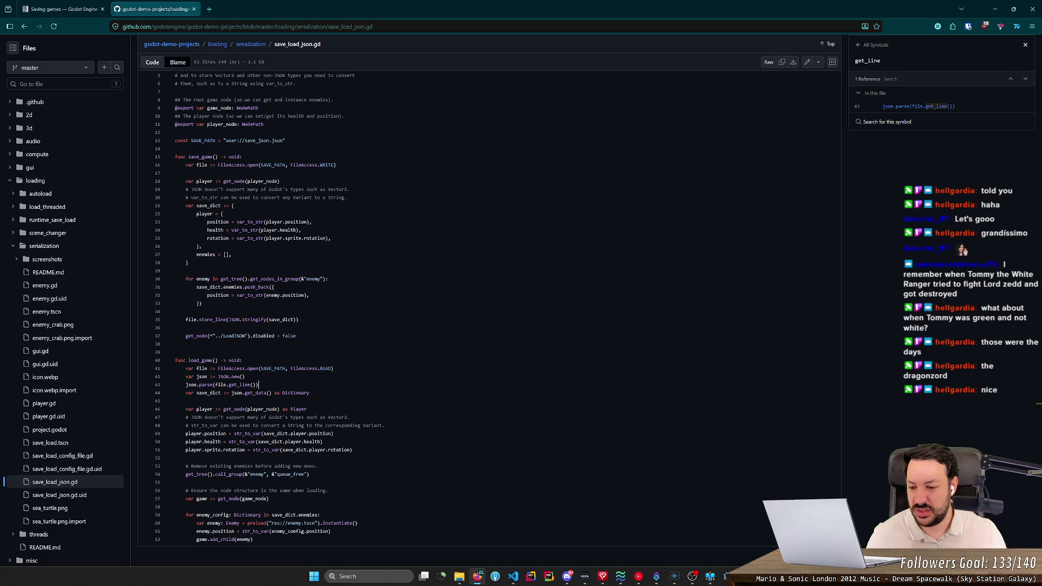
key("alt+Tab")
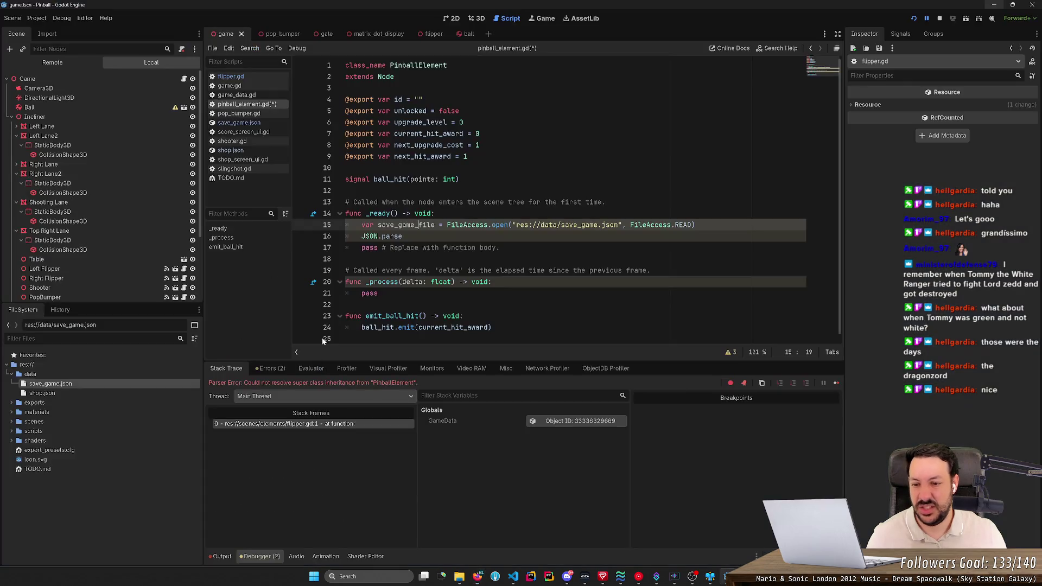
Step: Replace line 16's JSON.parse with a reference to save_game_file
left_click(402, 236)
key("BackSpace")
key("BackSpace")
key("BackSpace")
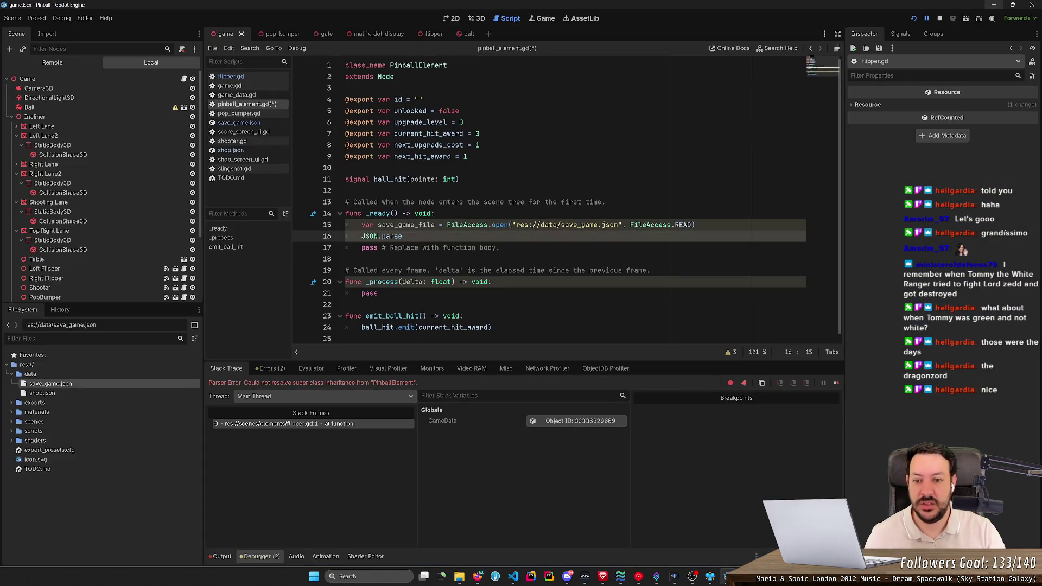
key("BackSpace")
key("BackSpace")
key("BackSpace")
type("save")
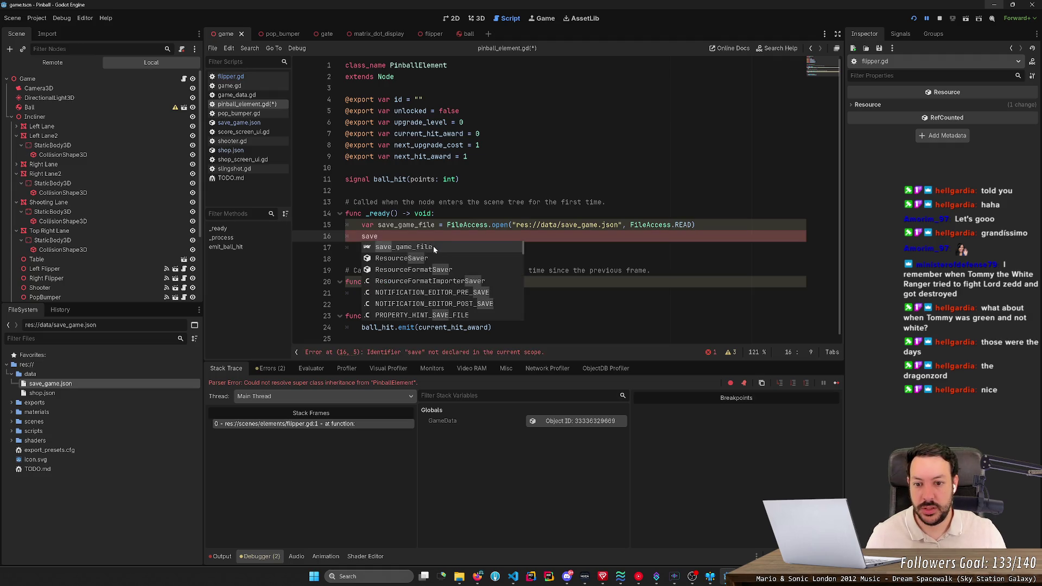
key("Return")
Step: Check the GitHub example and the FileAccess open() reference, then return to the script
left_click(347, 224)
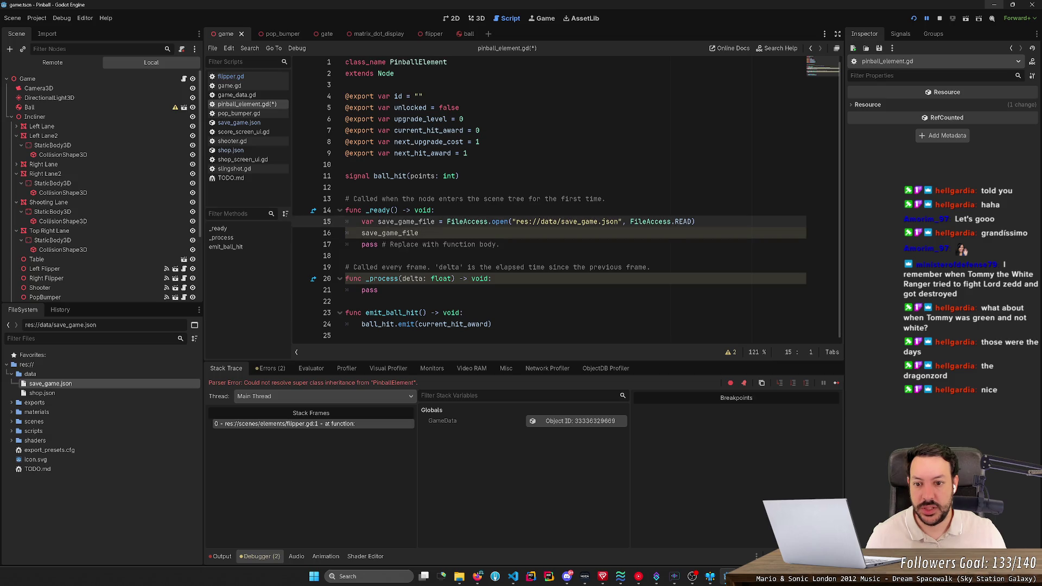
left_click(398, 221)
key("Down")
key("End")
key("Up")
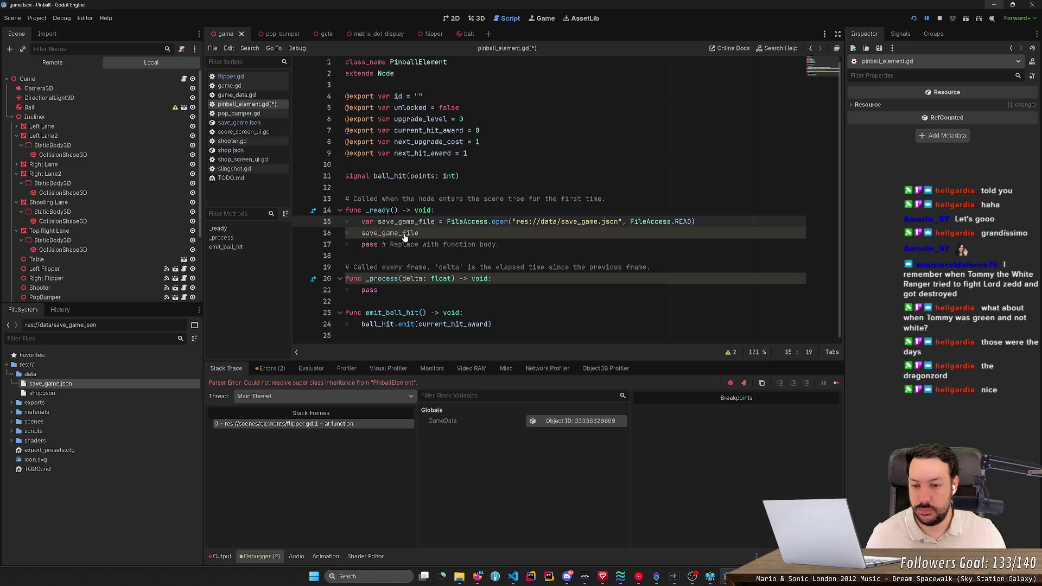
key("alt+Tab")
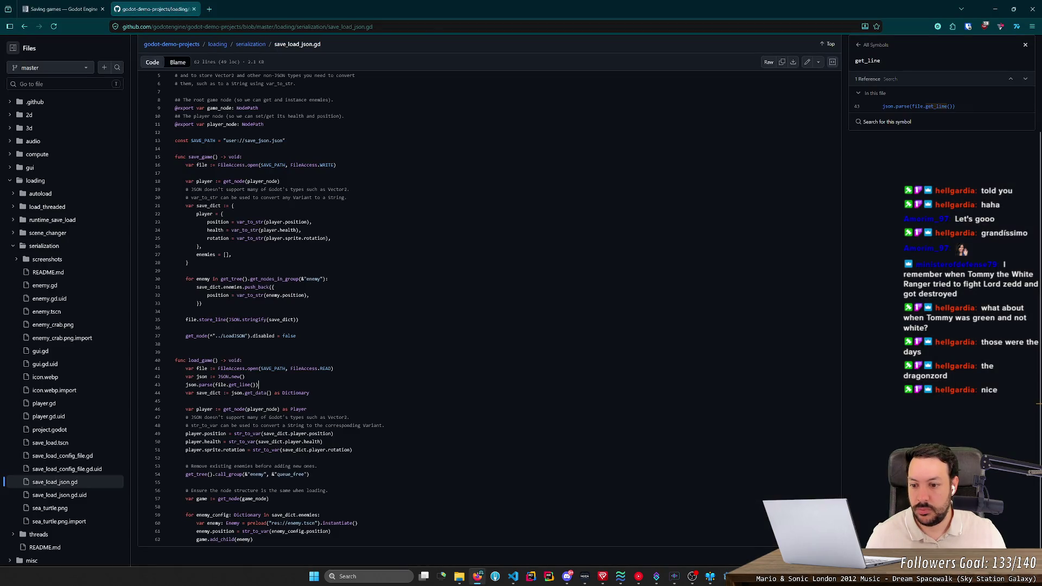
key("alt+Tab")
left_click(498, 222, "ctrl")
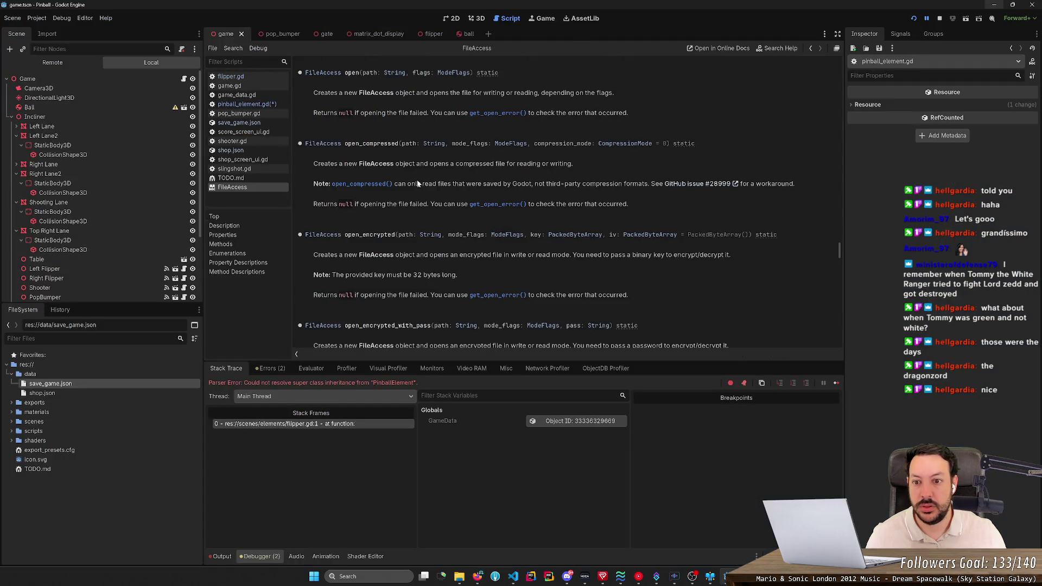
left_click(322, 145)
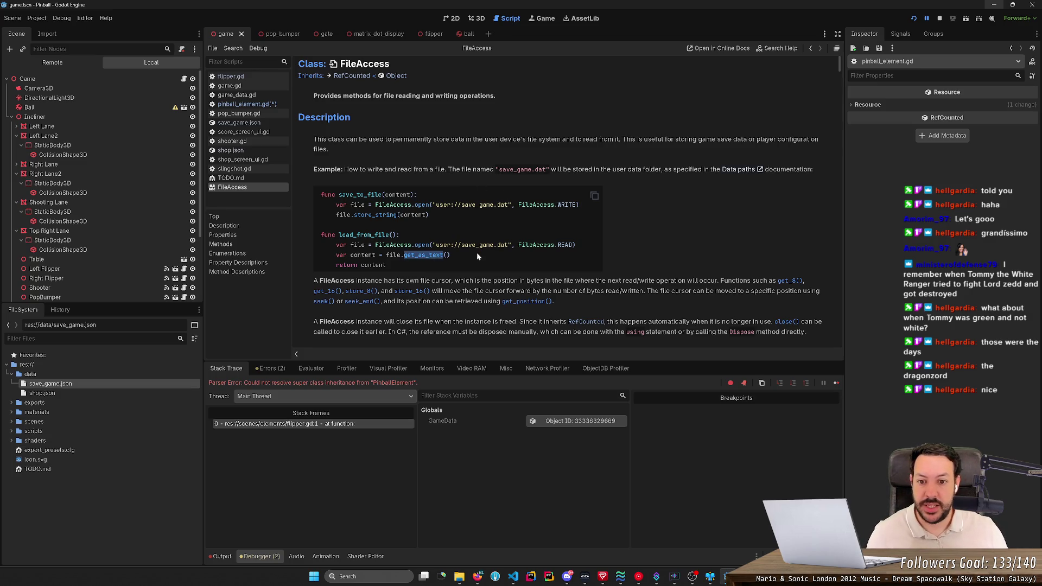
key("alt+Left")
Step: Write line 16 as var json = JSON.parse_string(save_game_file.get_as_text()); and start a new line
left_click(418, 236)
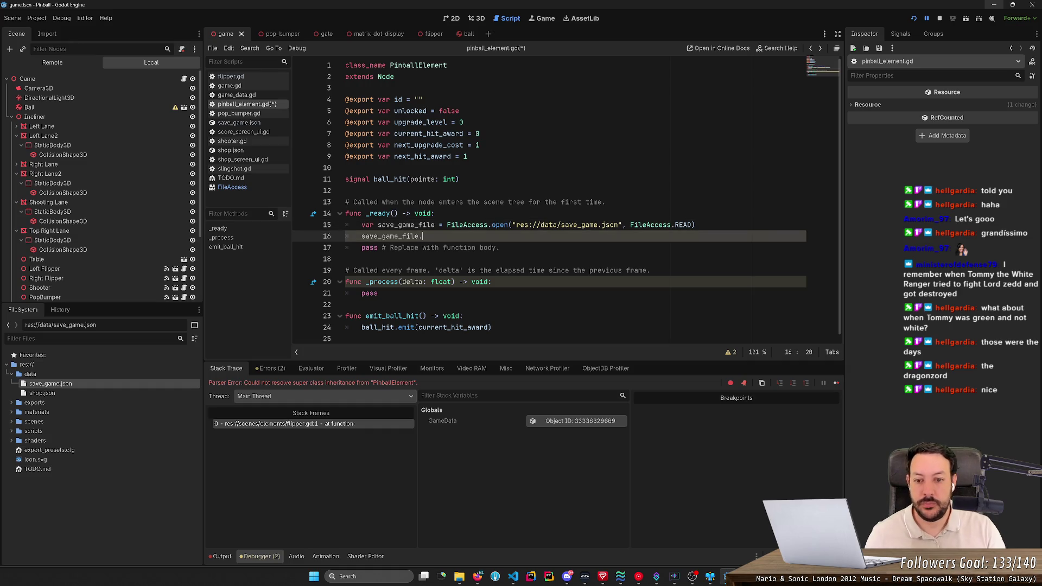
type("get_as")
key("Return")
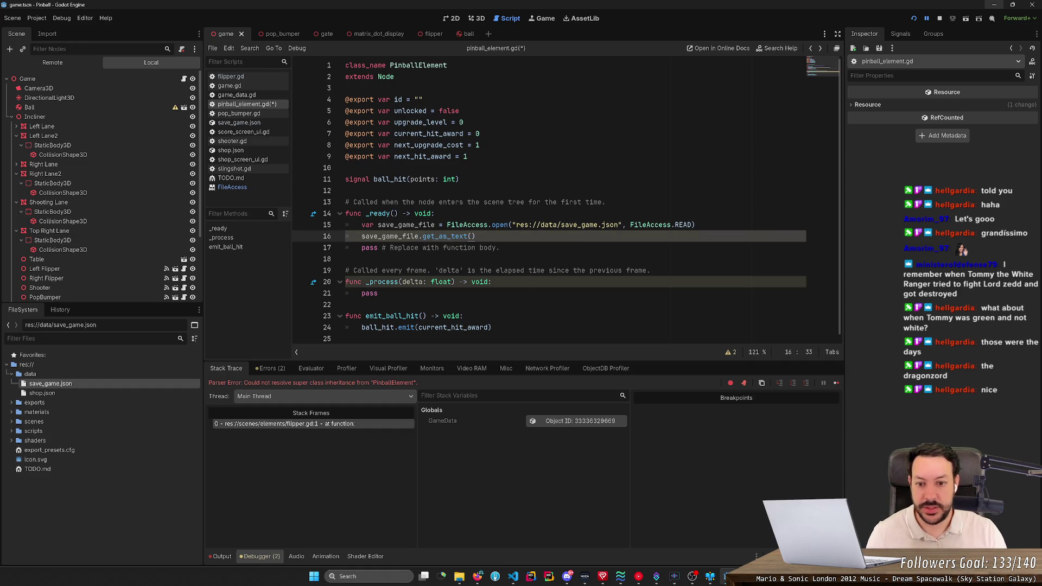
left_click(362, 236)
type("JSON")
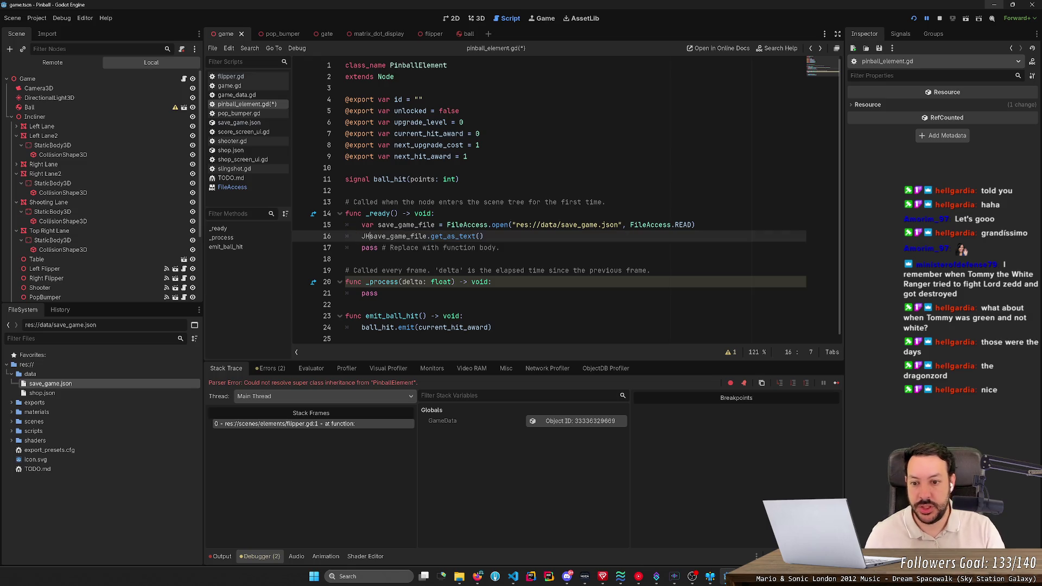
type(".parse")
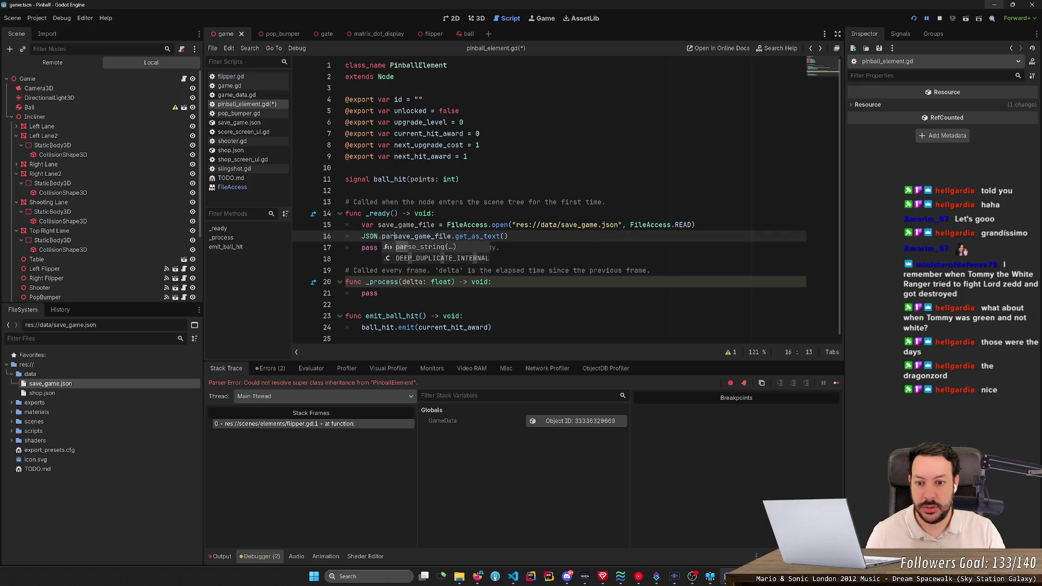
key("Return")
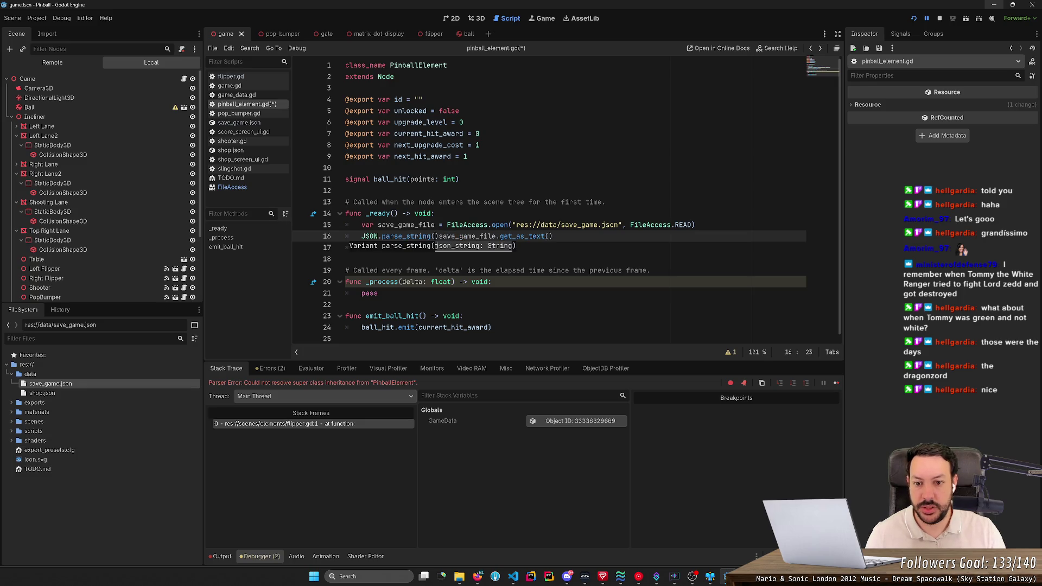
key("Delete")
left_click(540, 237)
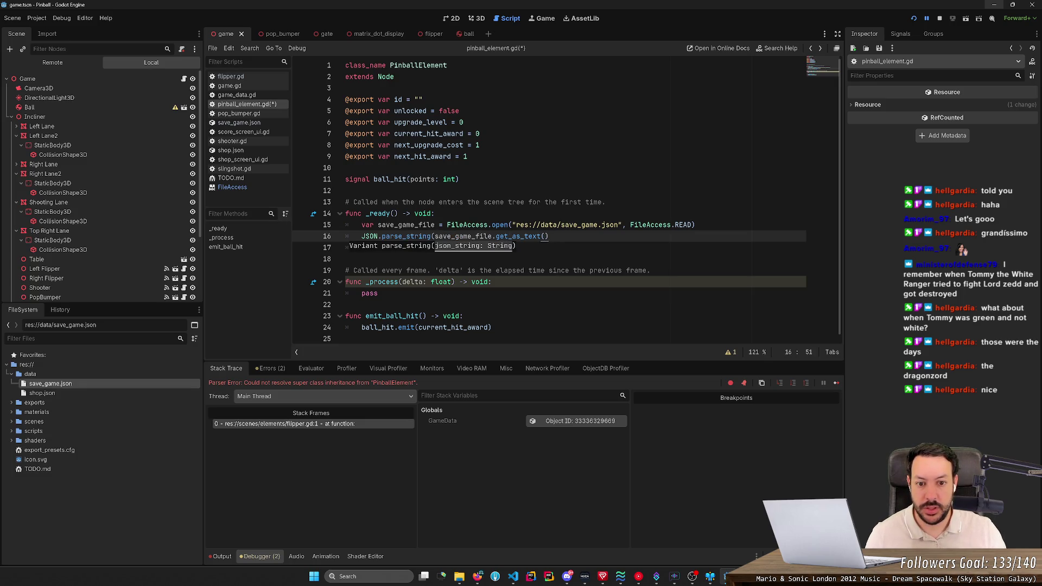
type(");")
key("Home")
type("var json =")
key("End")
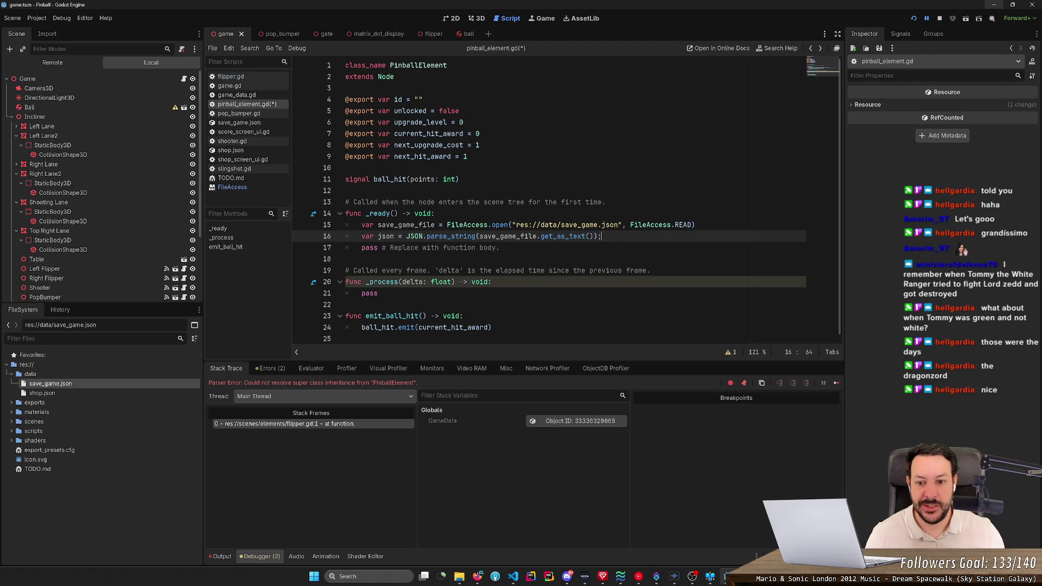
key("Return")
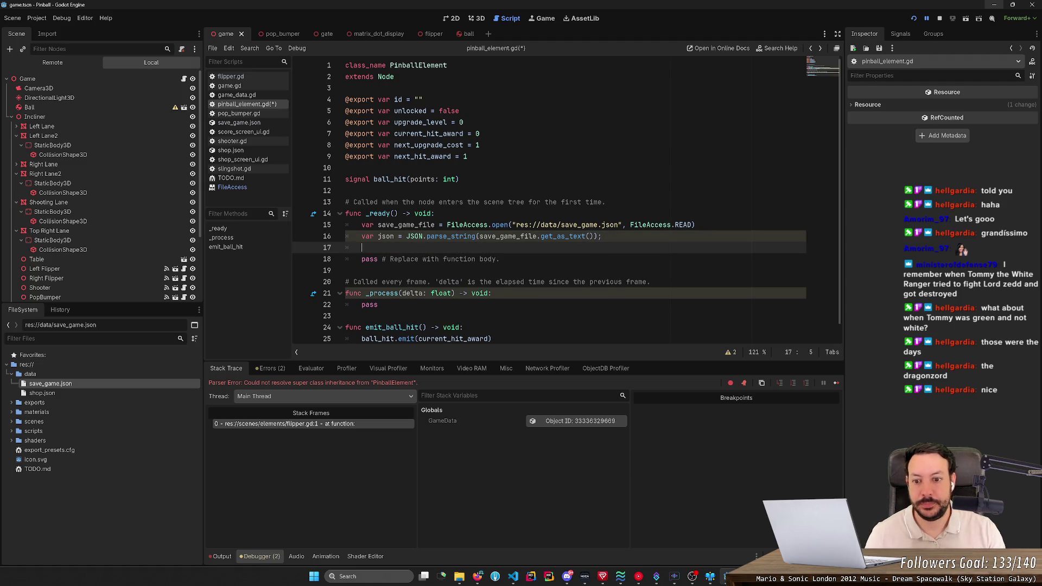
Step: Write 'var save_dictionary = json.get_data() as Dictionary', following the GitHub example script
type("json.")
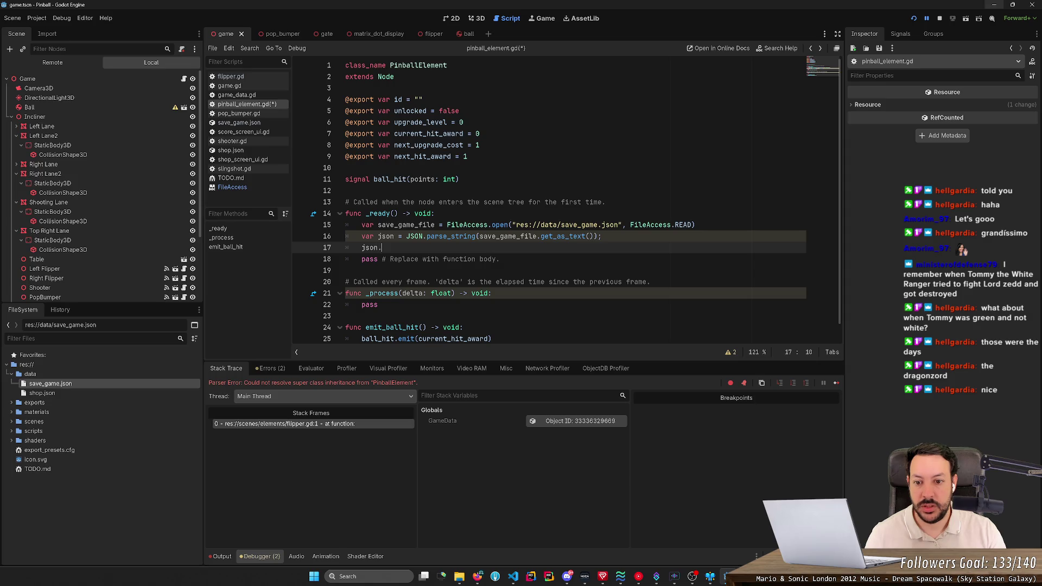
key("alt+Tab")
middle_click(685, 234)
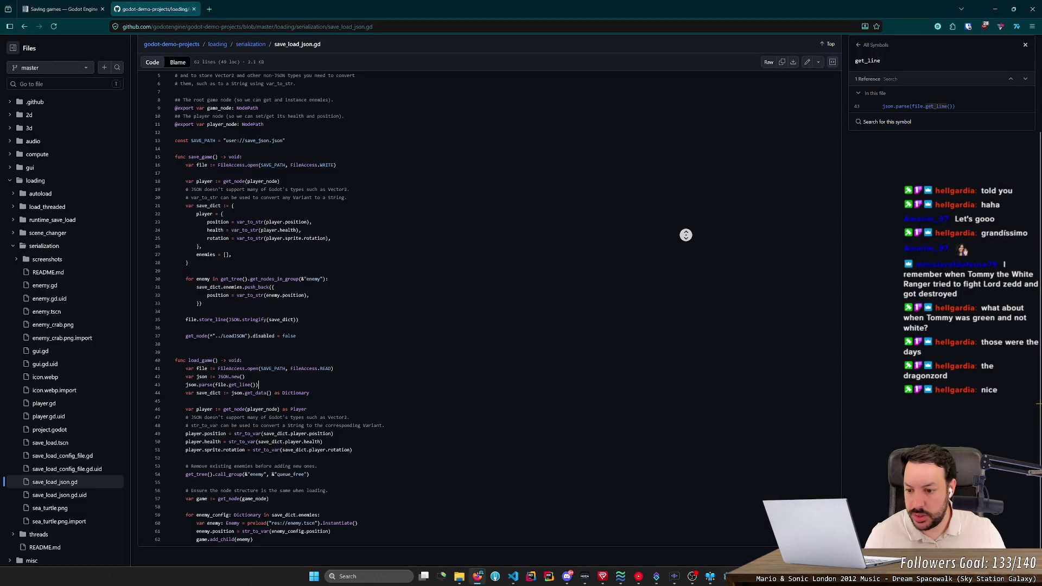
left_click(330, 238)
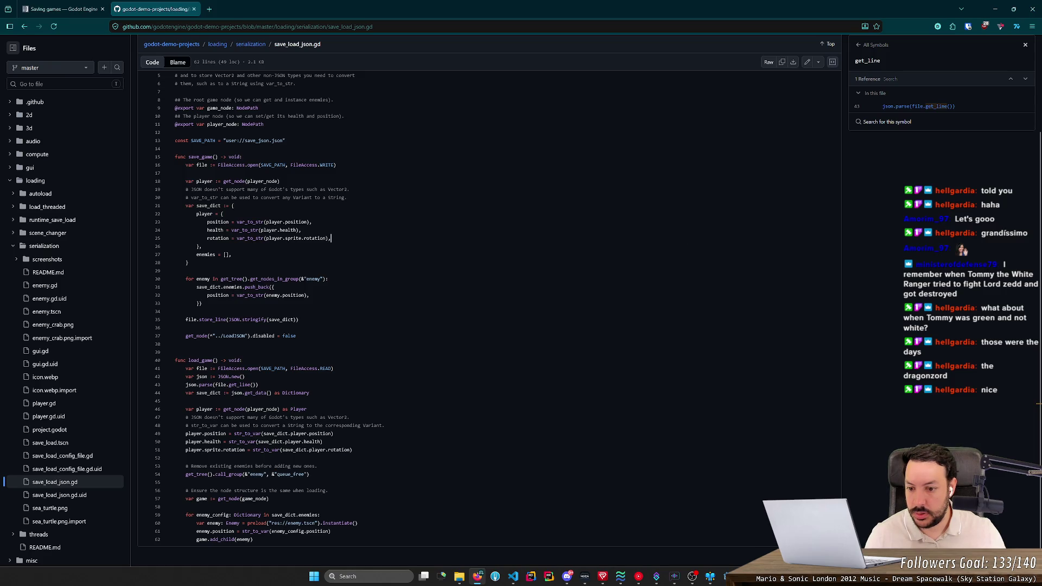
double_click(258, 393)
key("alt+Tab")
type("get_data()")
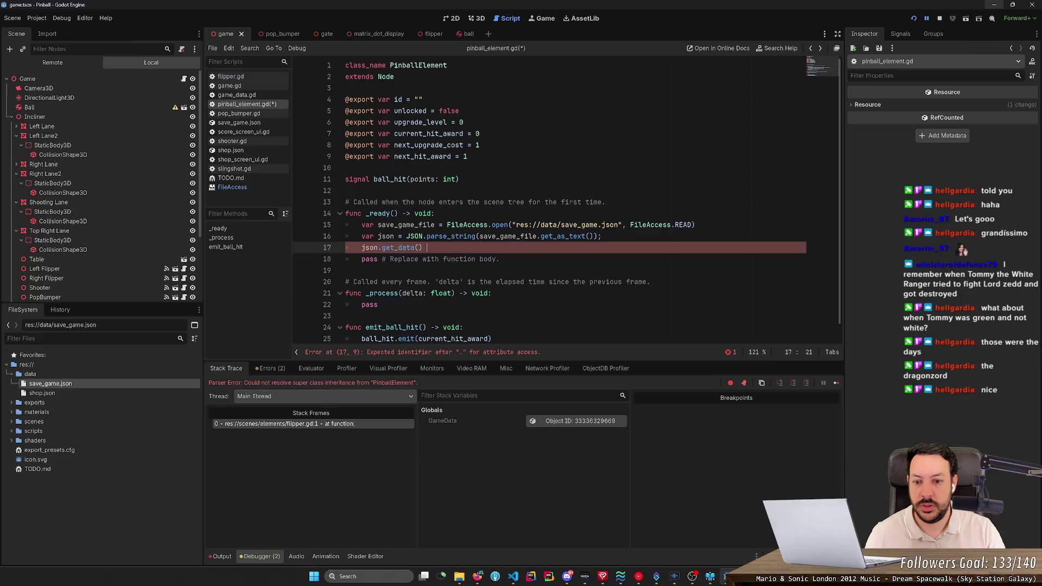
key("alt+Tab")
key("alt+Tab")
type("as Dictionary")
key("alt+Tab")
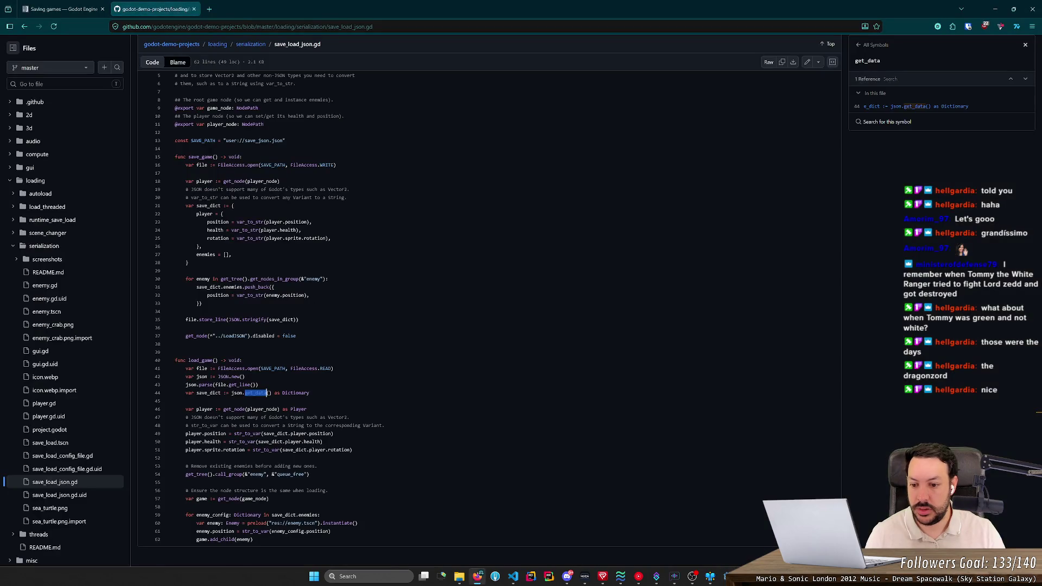
key("alt+Tab")
left_click(361, 248)
type("var json.get_data() as Dictionary")
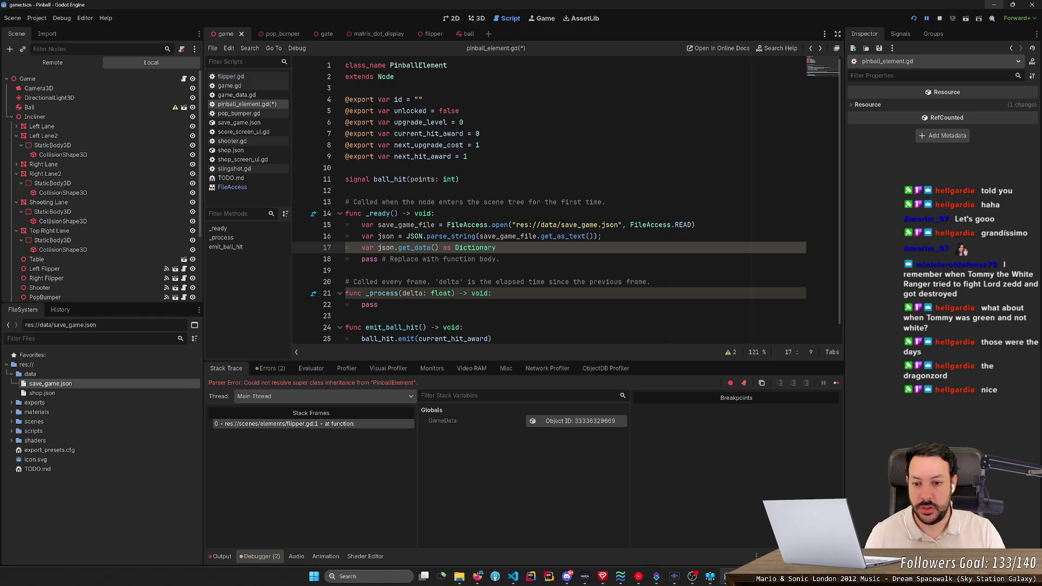
key("alt+Tab")
key("alt+Tab")
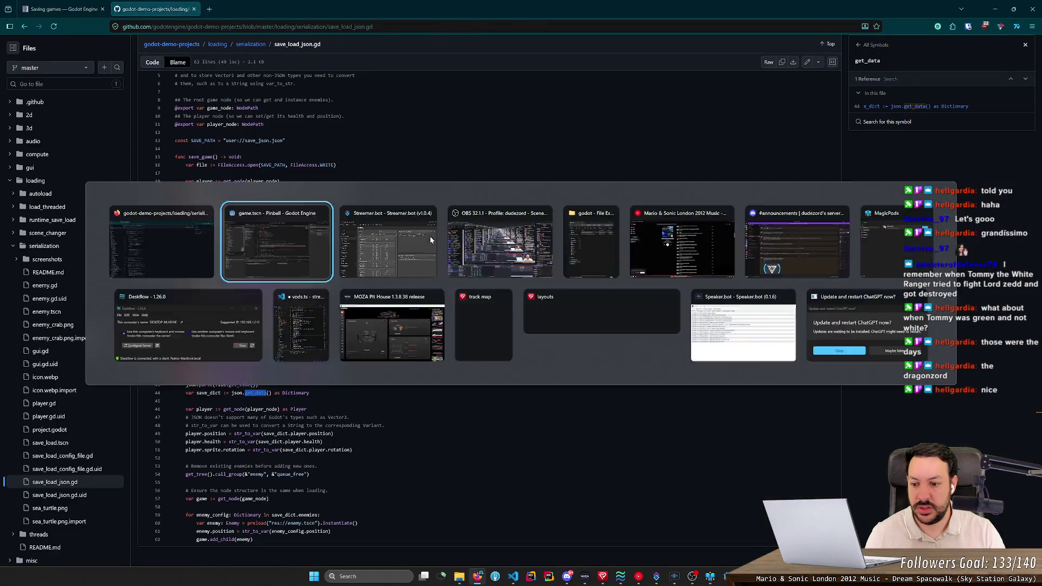
type("save_dictiona")
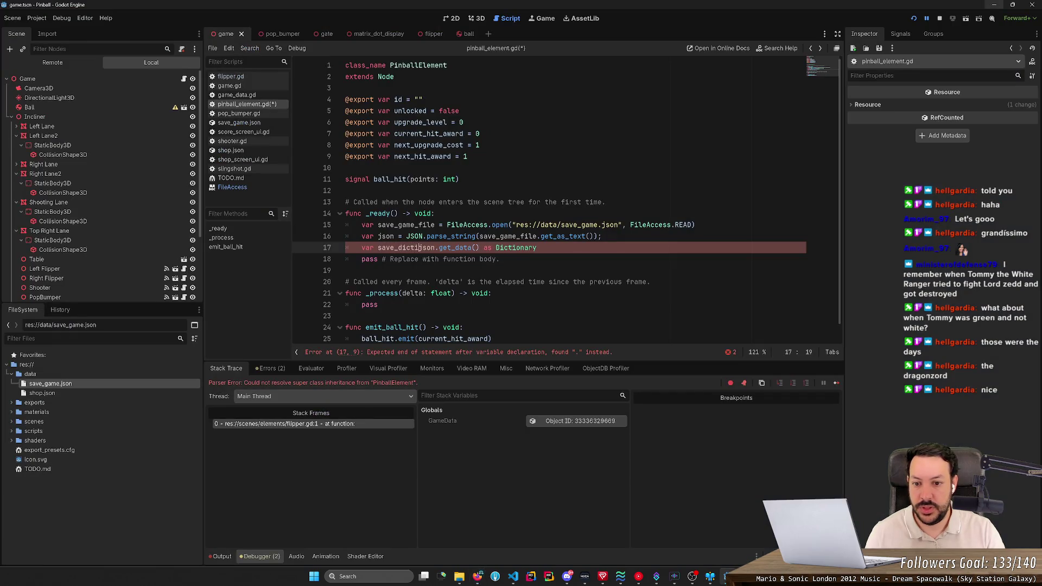
type("ry =")
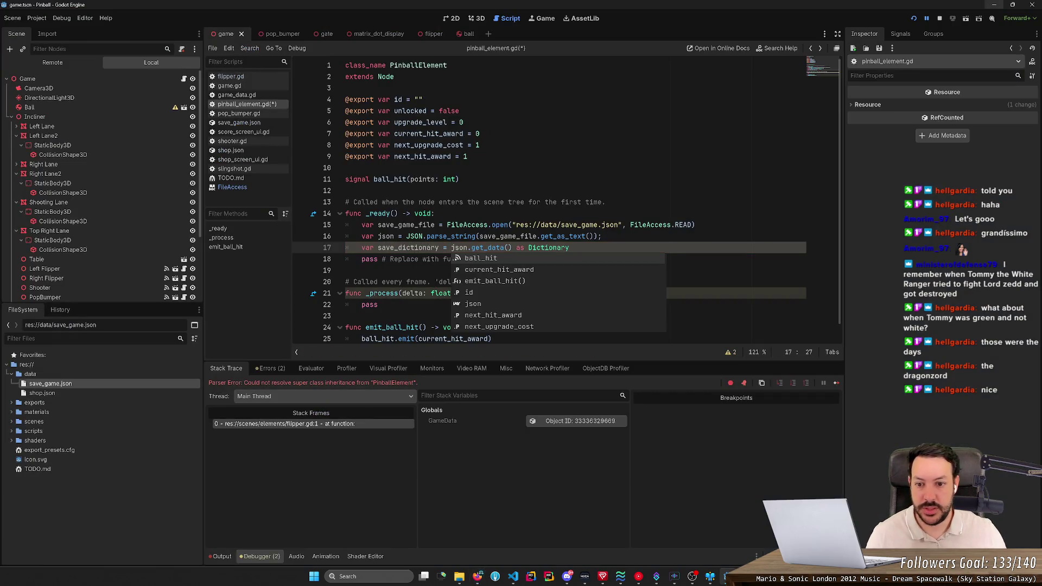
left_click(427, 236)
Step: Start a new line 'save_dictionary.table_1.' and open save_game.json to check its keys
left_click(569, 247)
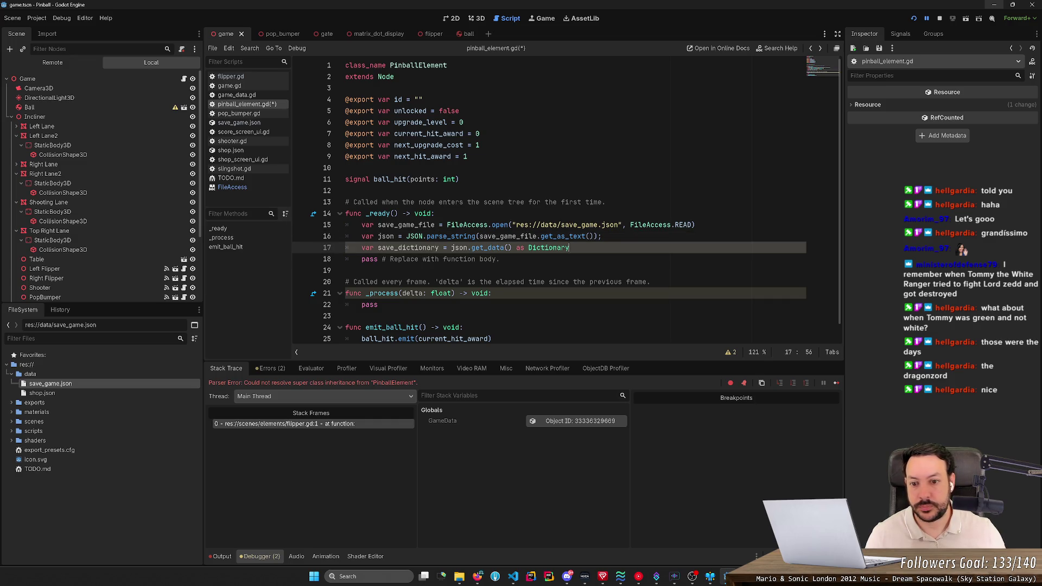
key("Return")
key("Return")
key("Up")
type("save")
key("Return")
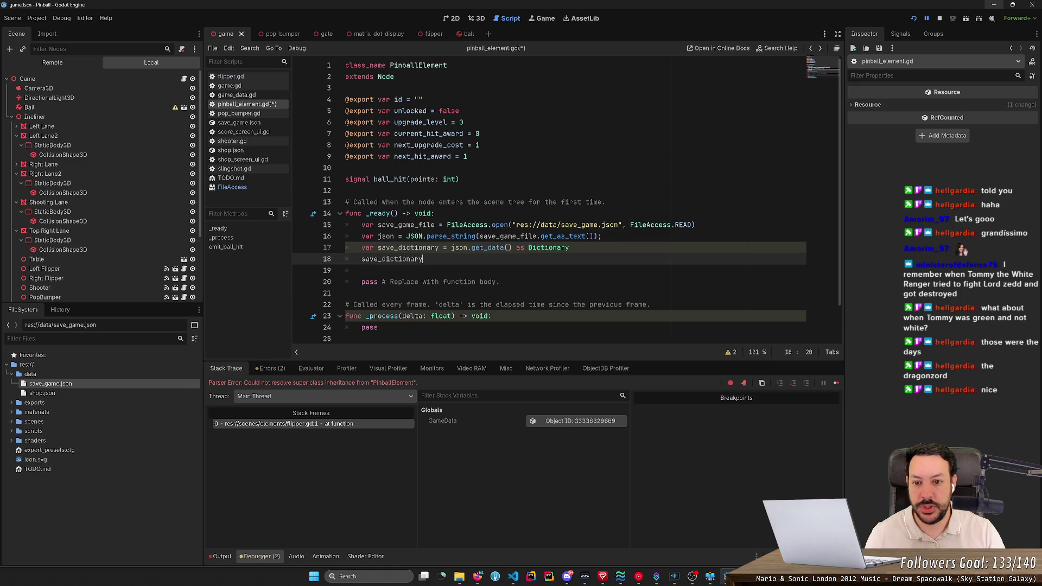
type(".table_1.")
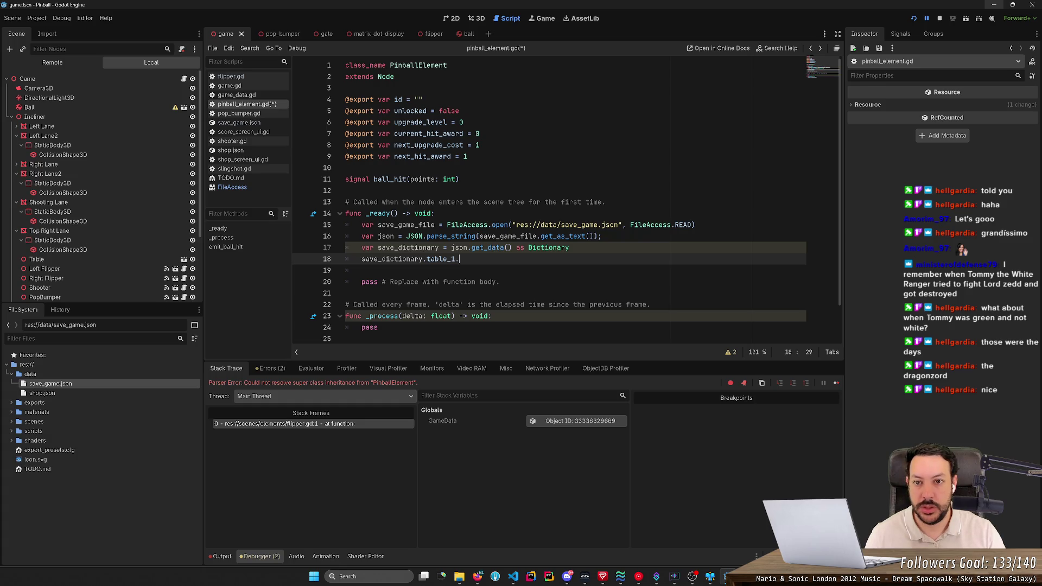
double_click(42, 385)
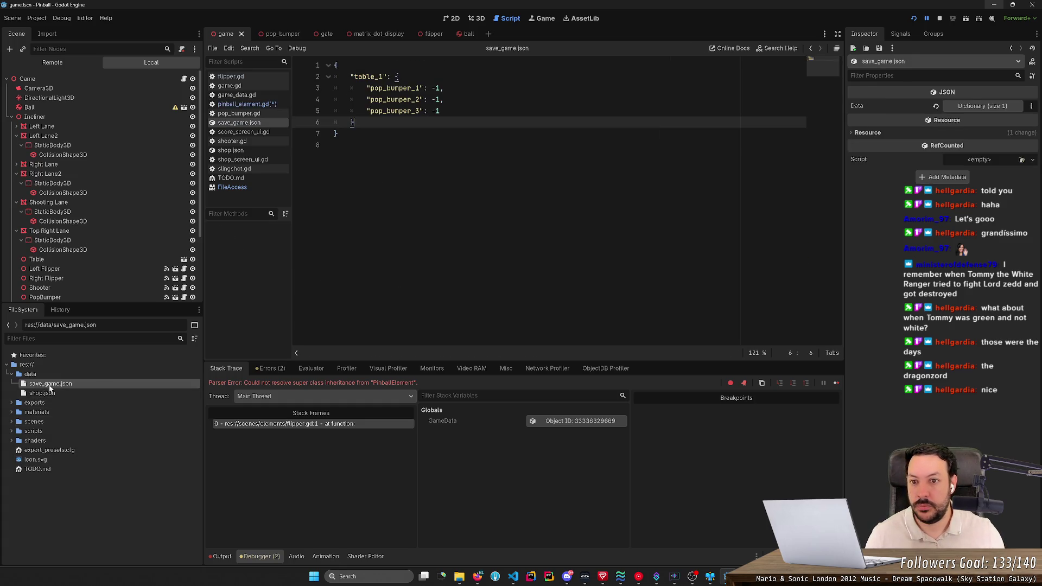
Step: Complete the lookup as save_dictionary.table_1.pop_bumper_1 using the key from the JSON
double_click(384, 76)
key("ctrl+c")
left_click(247, 104)
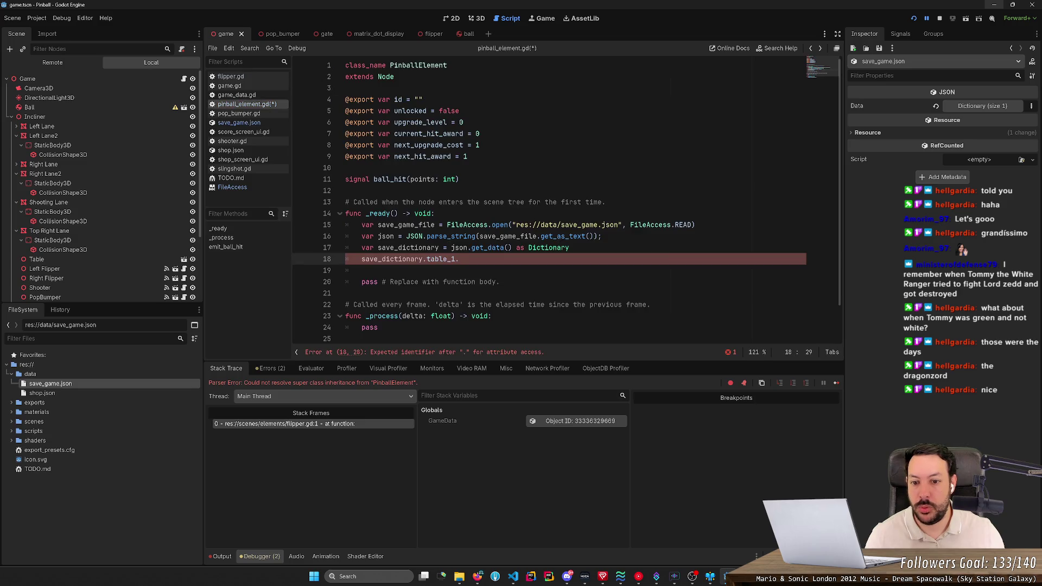
key("ctrl+v")
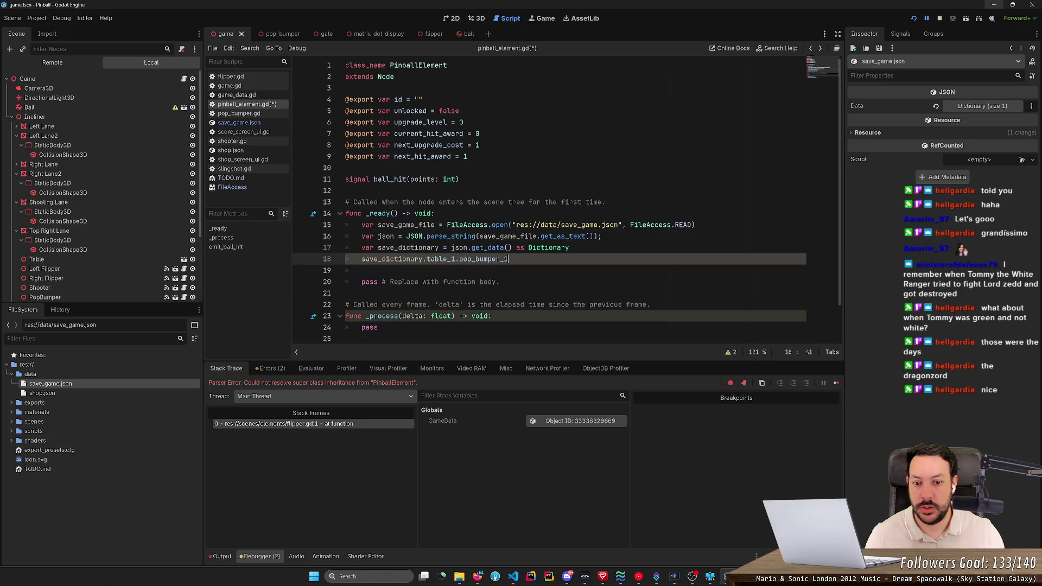
key("alt+Tab")
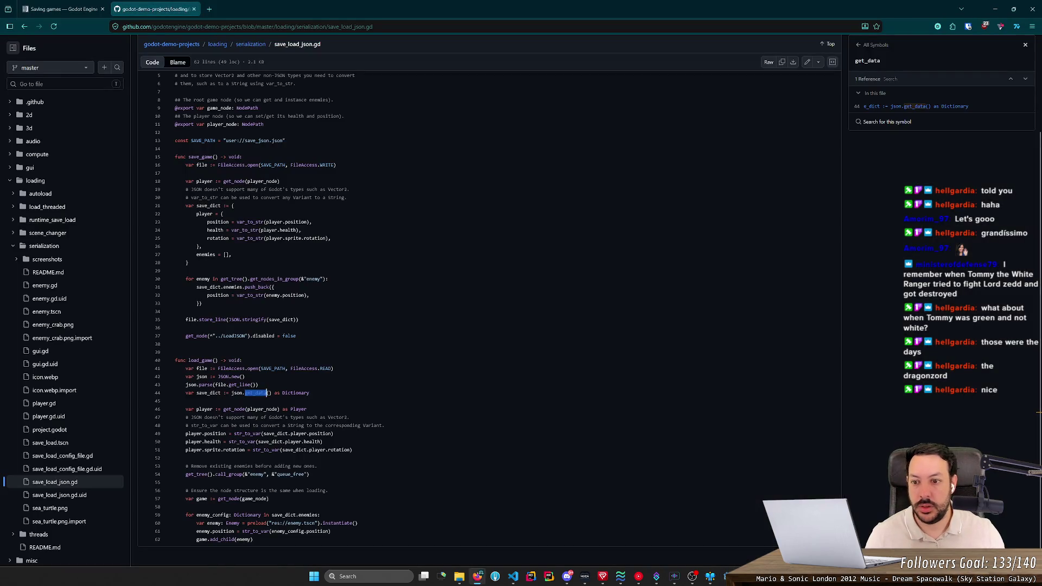
key("alt+Tab")
Step: Assign the lookup to 'var saved_upgrade_level', with blank lines above and below it
key("Home")
type("var unl")
type("ock_level =")
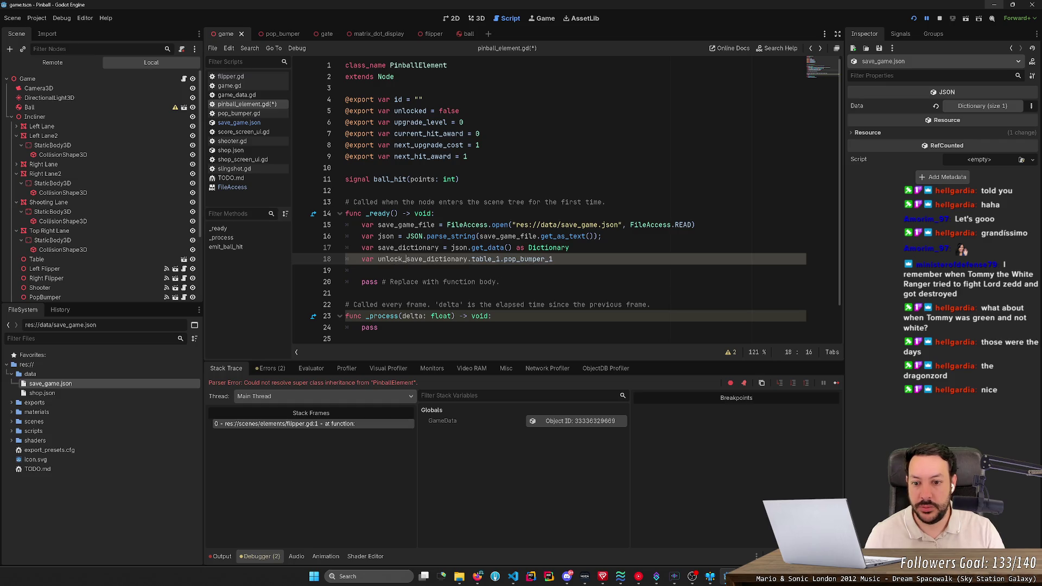
key("Escape")
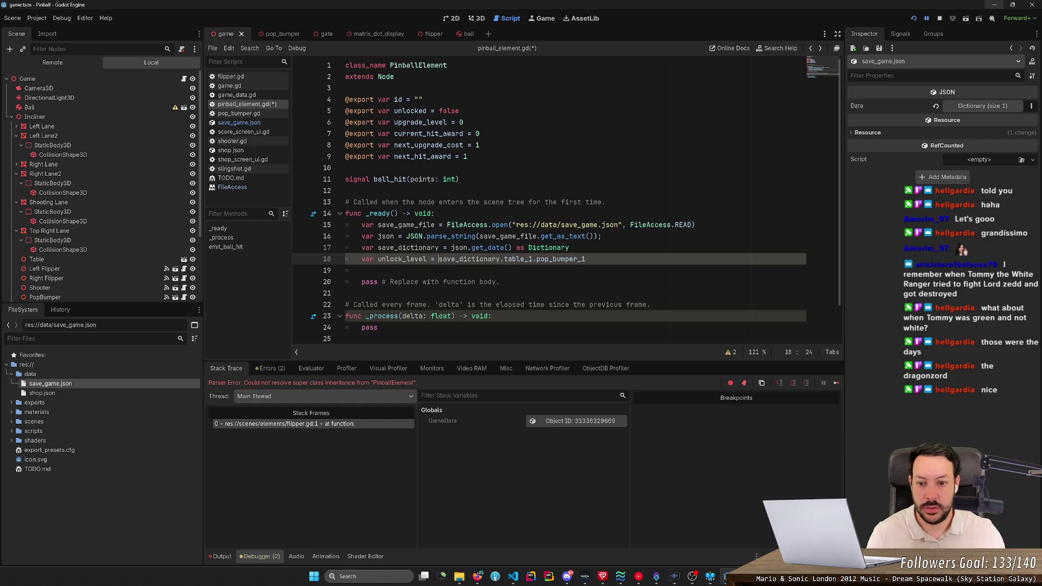
key("Up")
key("End")
key("Return")
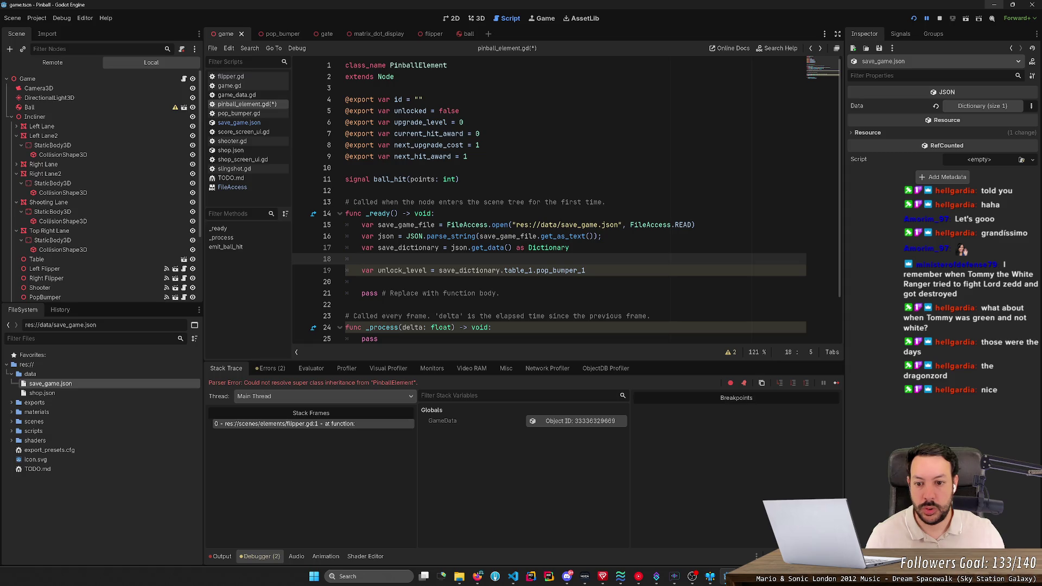
left_click(402, 270)
type("upgrade")
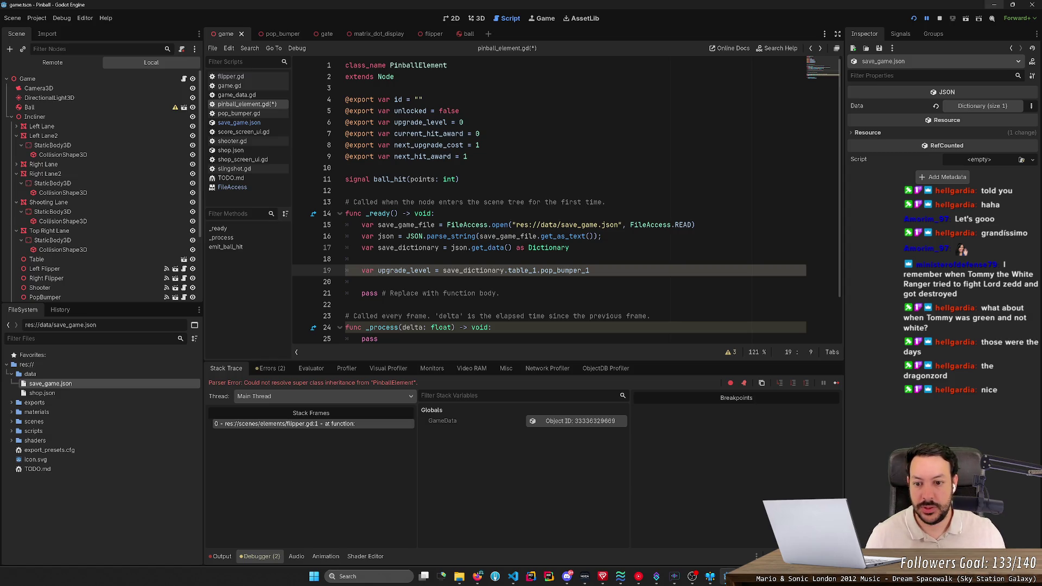
type("saved_")
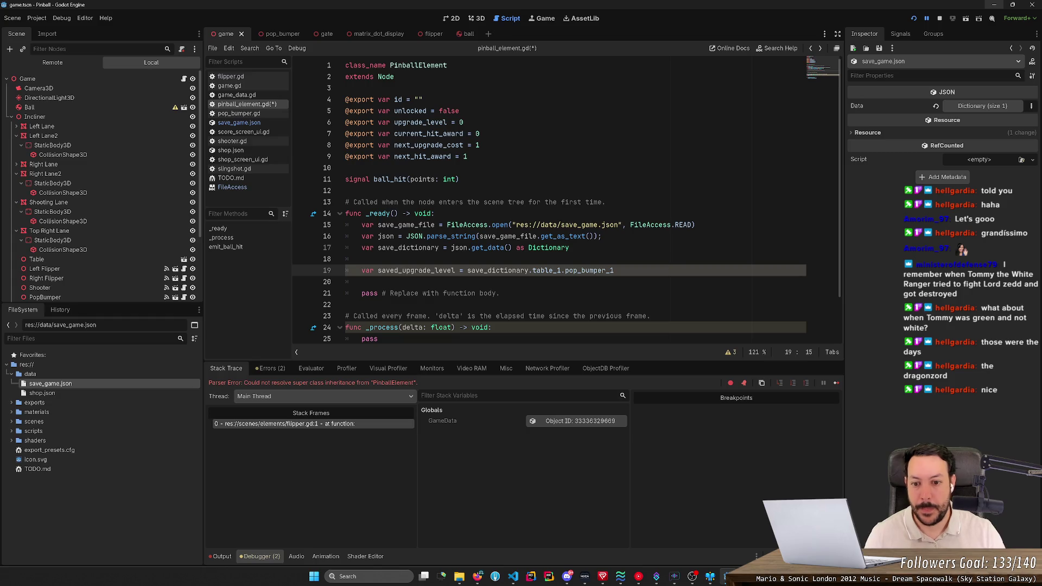
key("End")
key("Return")
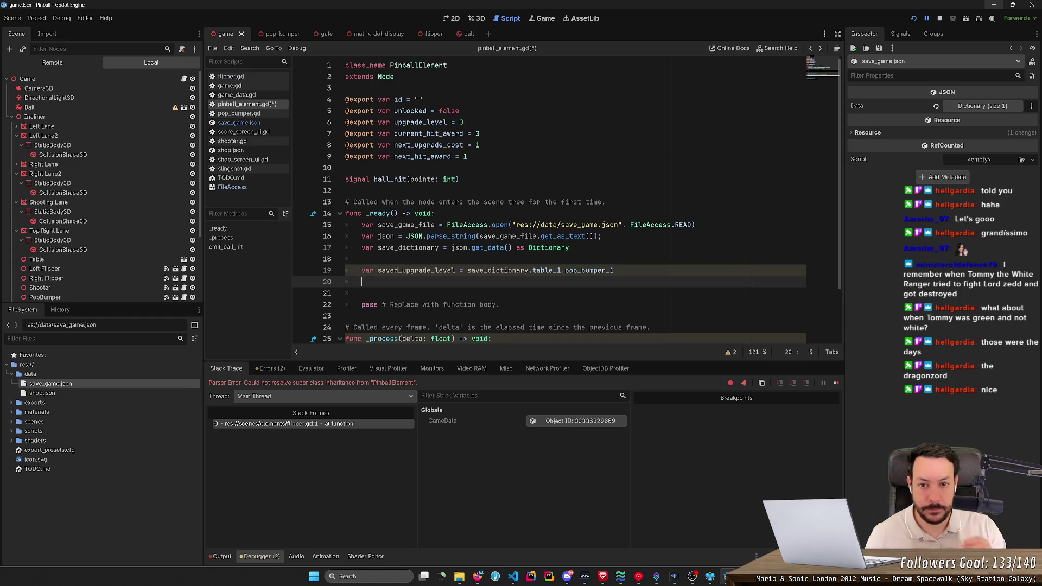
key("alt+Tab")
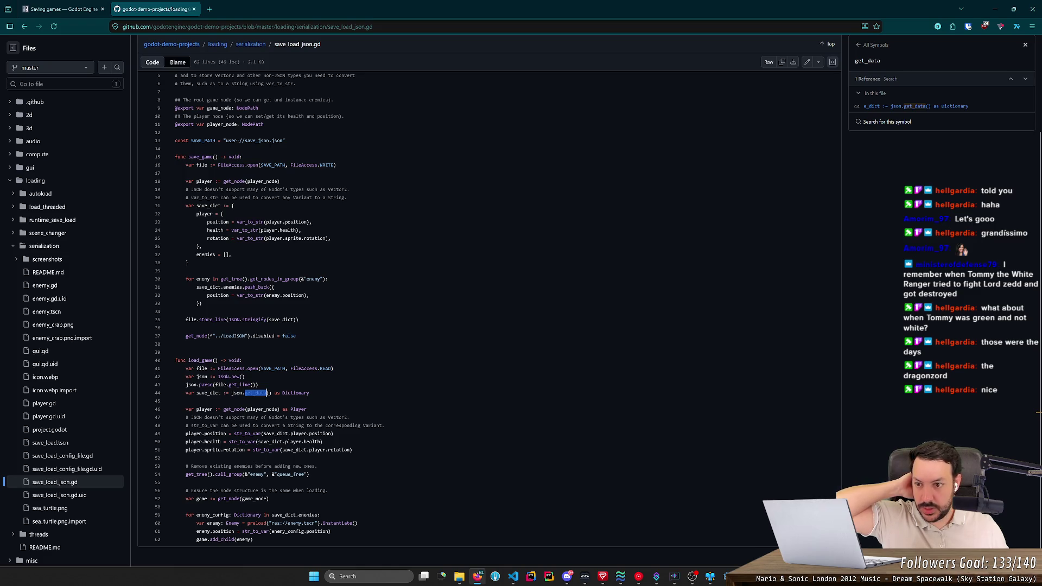
Step: Copy 'player.health = str_to_var(save_dict.player.health)' from save_load_json.gd and paste it into _ready()
left_click(213, 442)
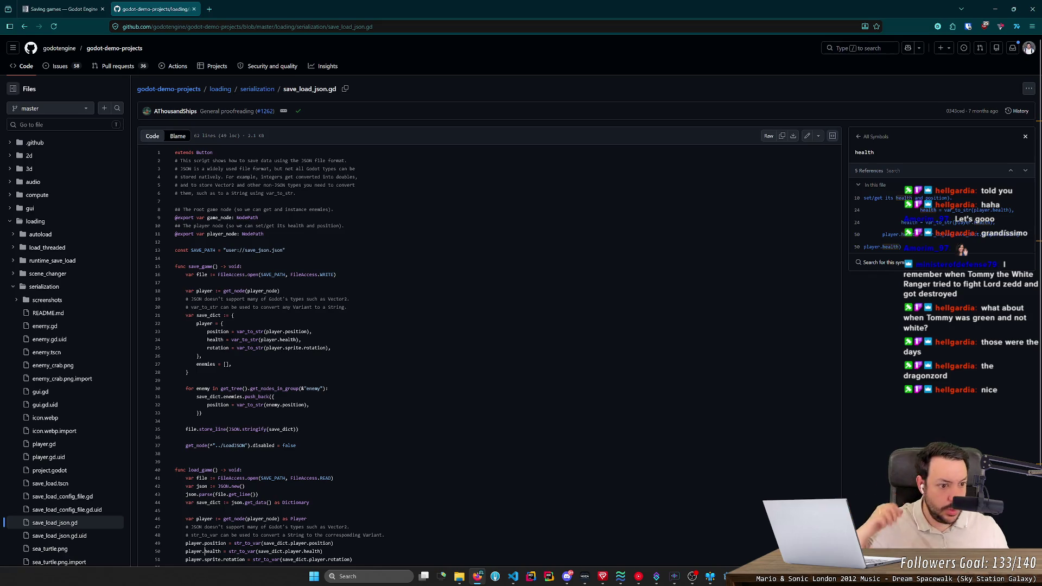
scroll(217, 462, "down", 2)
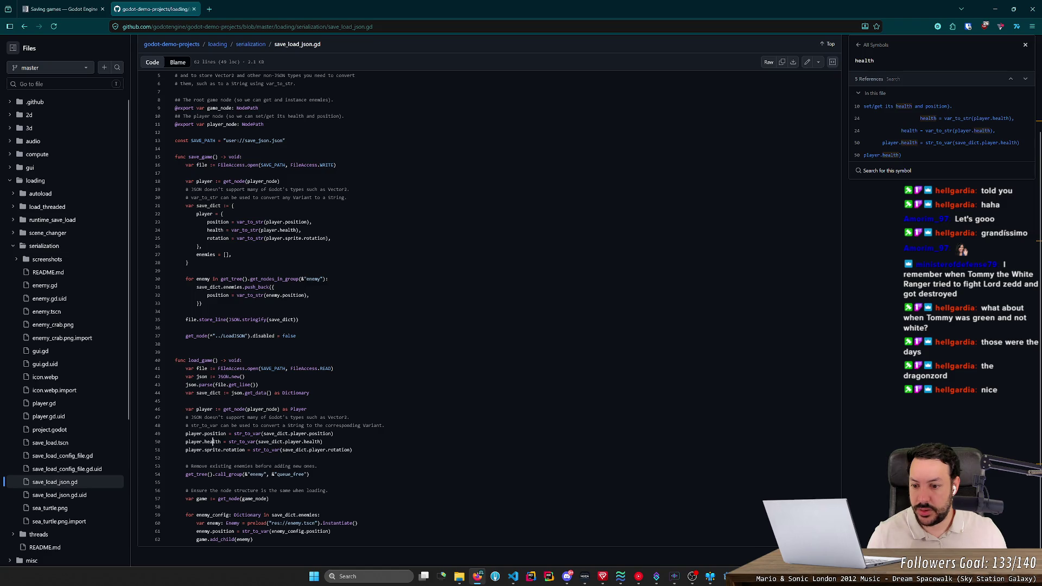
left_click(117, 395)
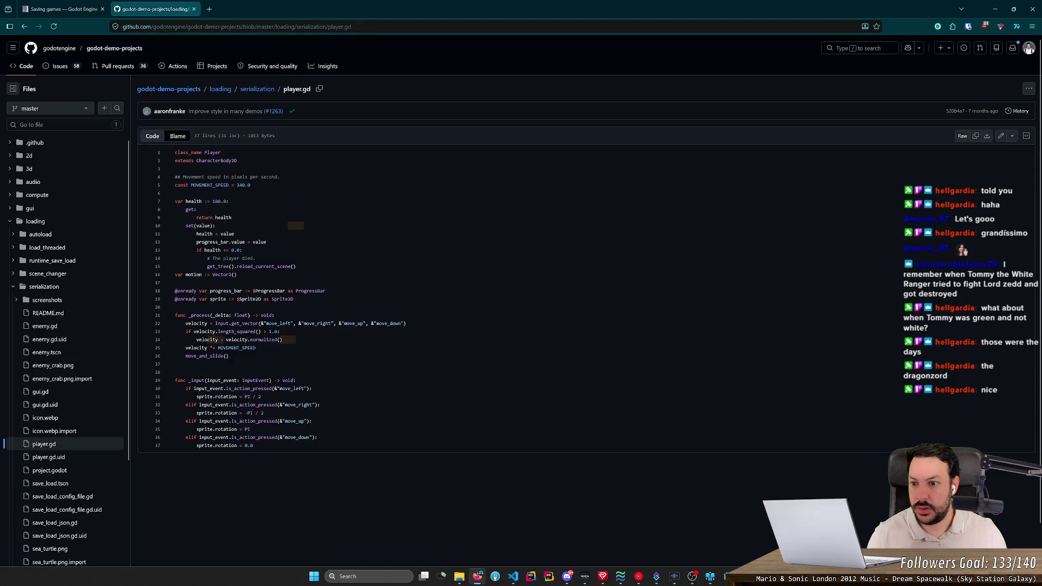
key("alt+Left")
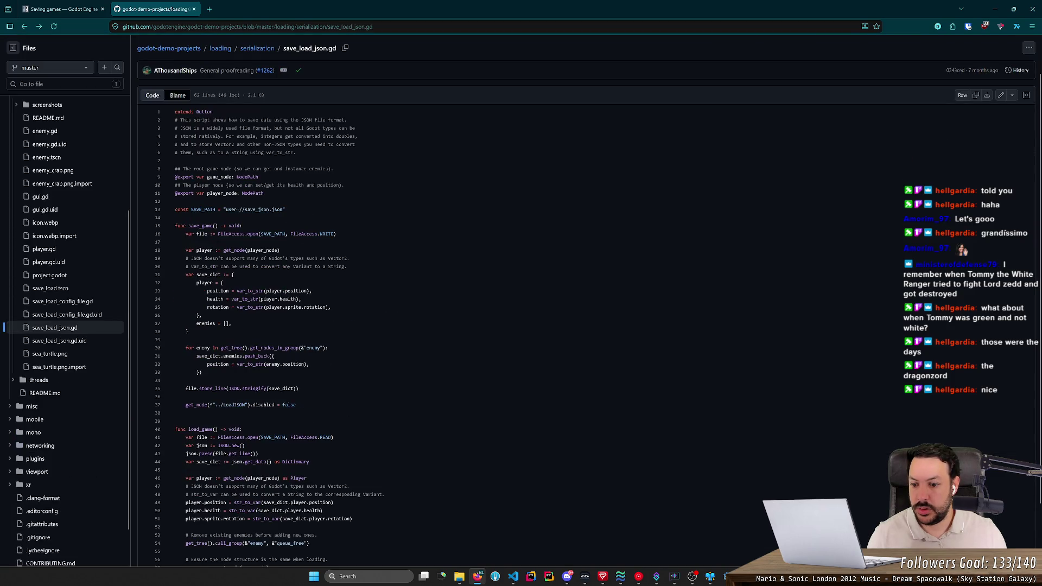
scroll(586, 326, "down", 2)
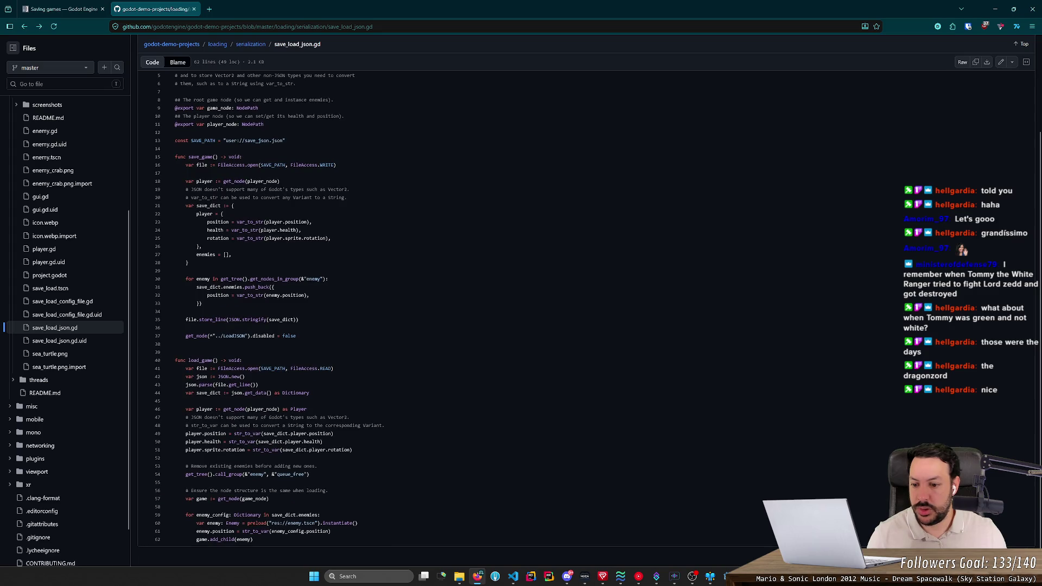
left_click_drag(185, 441, 323, 441)
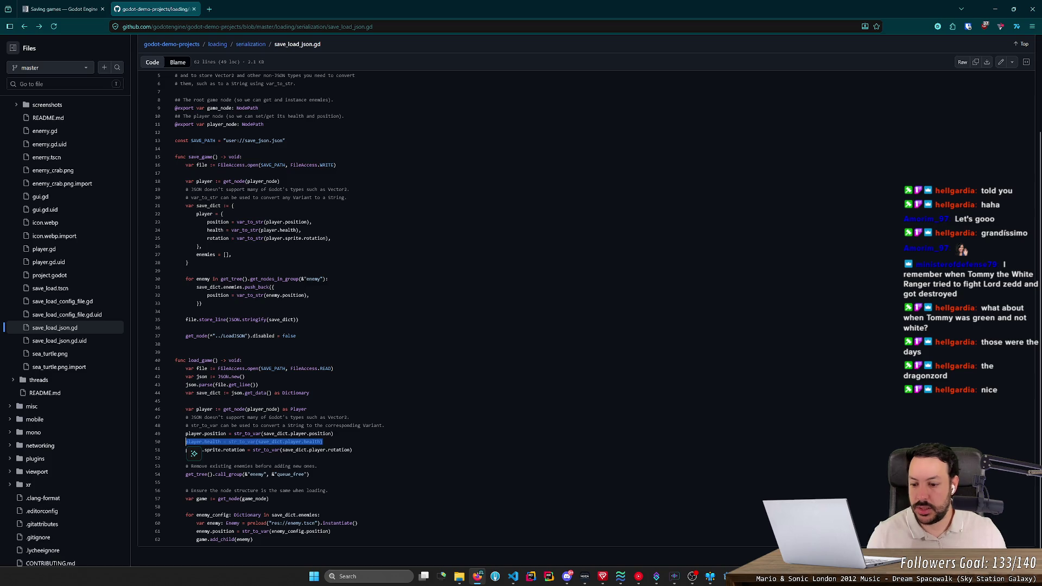
key("ctrl+c")
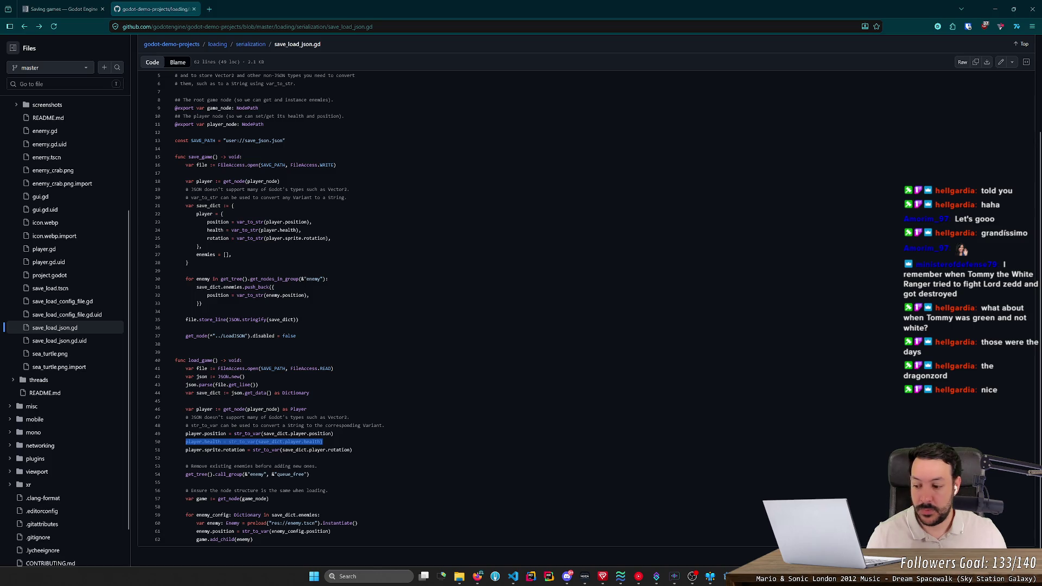
key("alt+Tab")
key("ctrl+v")
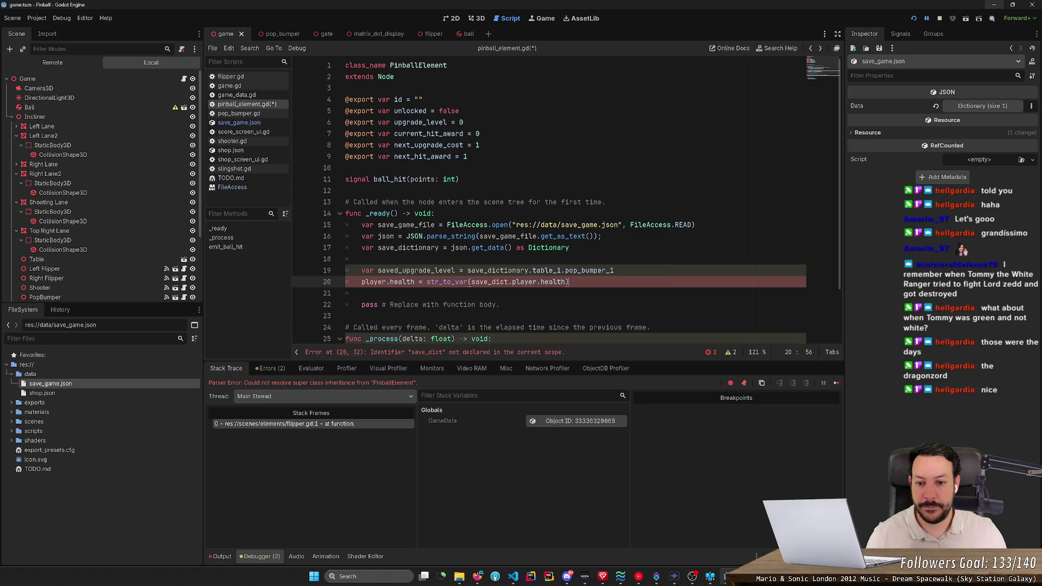
Step: Type saved_upgrade_level as int wrapped in str_to_var(), and delete the pasted player.health line
double_click(447, 281)
left_click(469, 270)
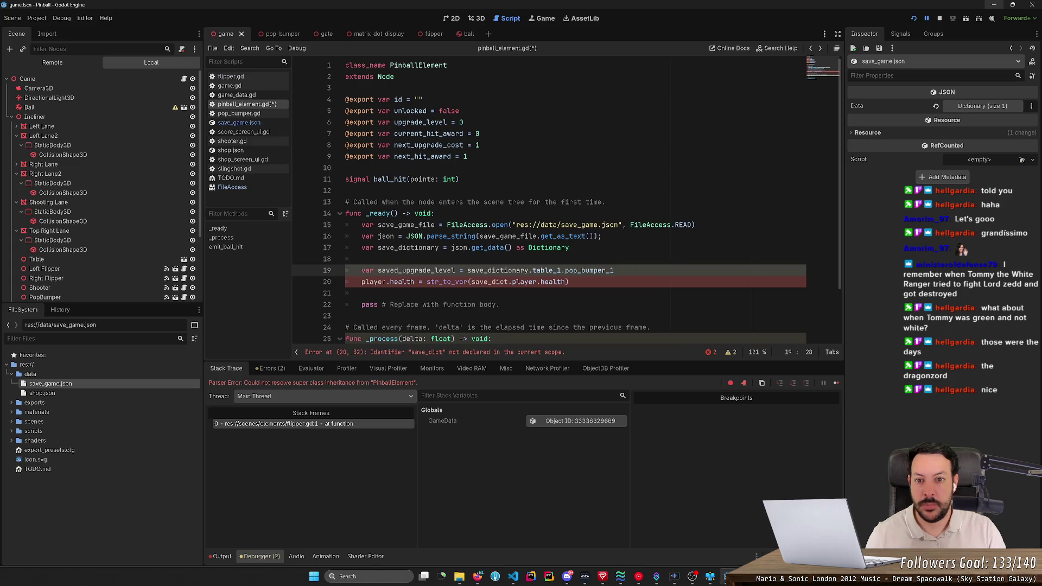
type(": ")
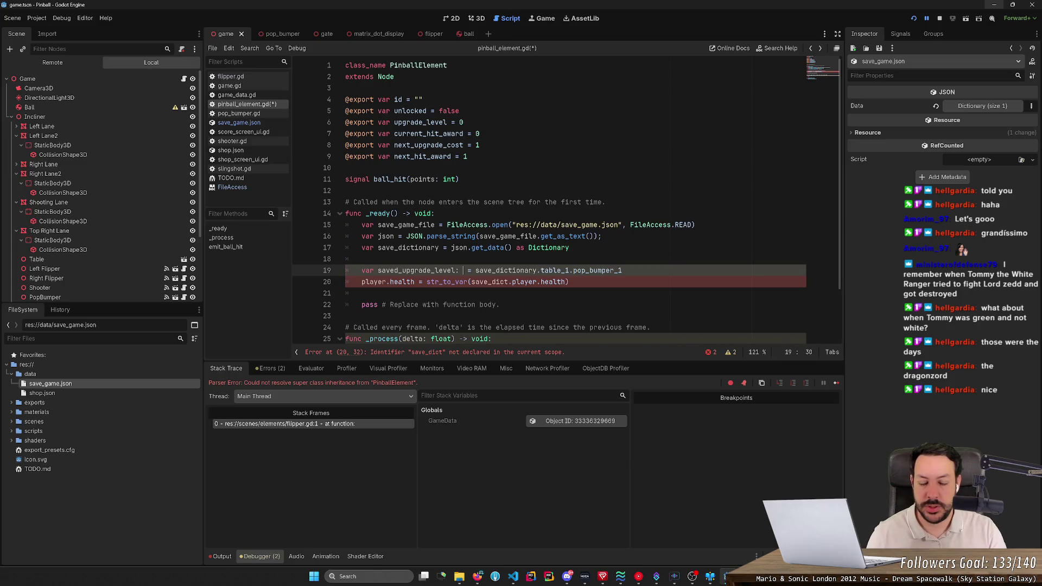
type("int")
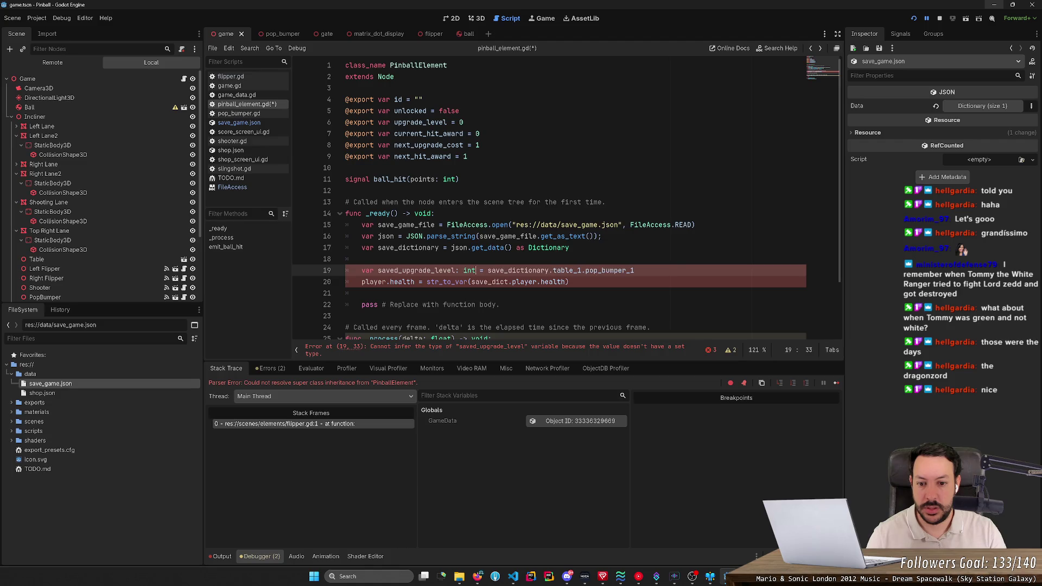
key("Escape")
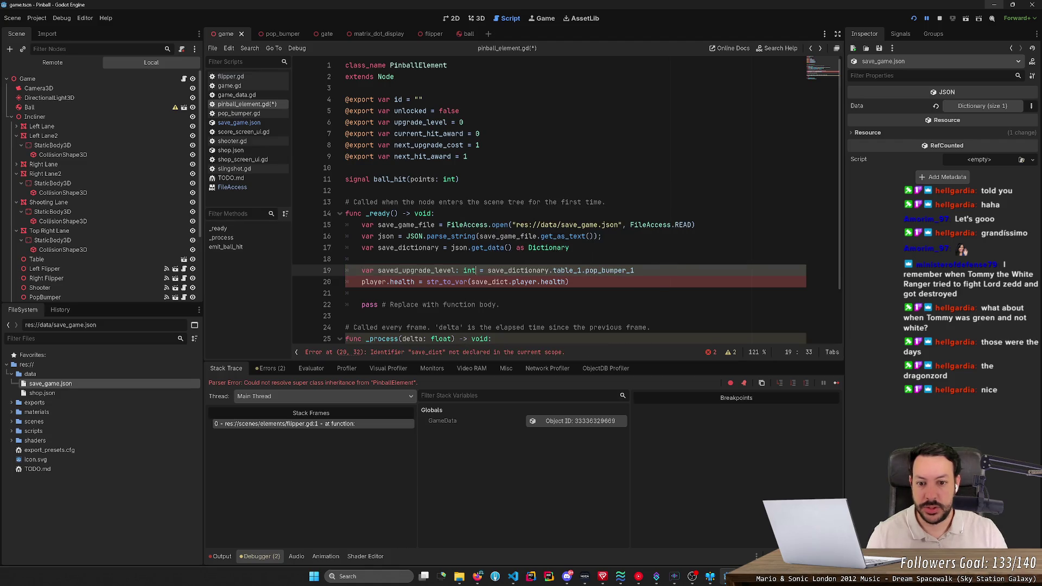
key("Delete")
type("str_to_var(")
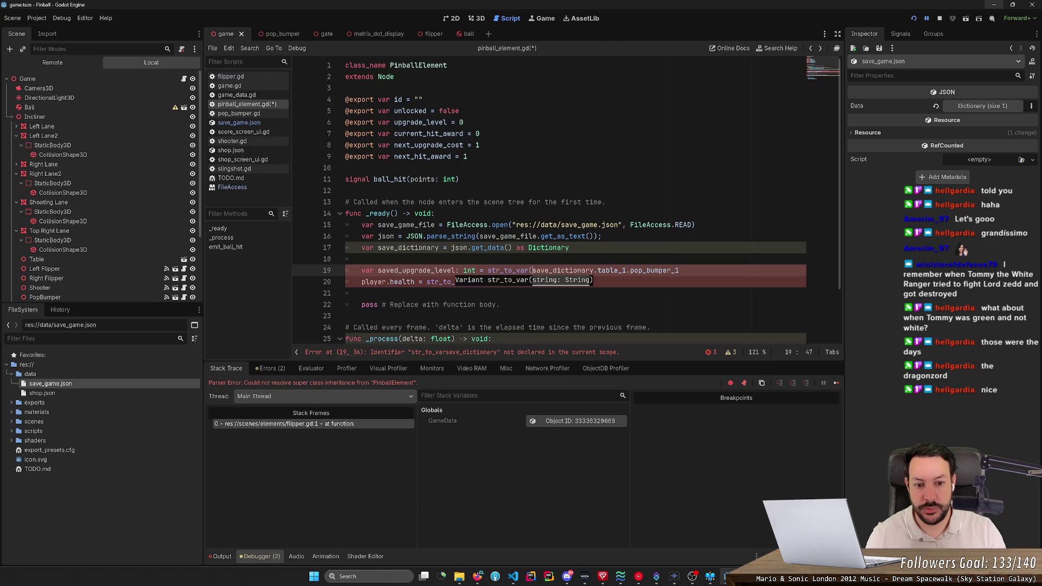
left_click(679, 271)
type(")")
key("Down")
key("ctrl+shift+k")
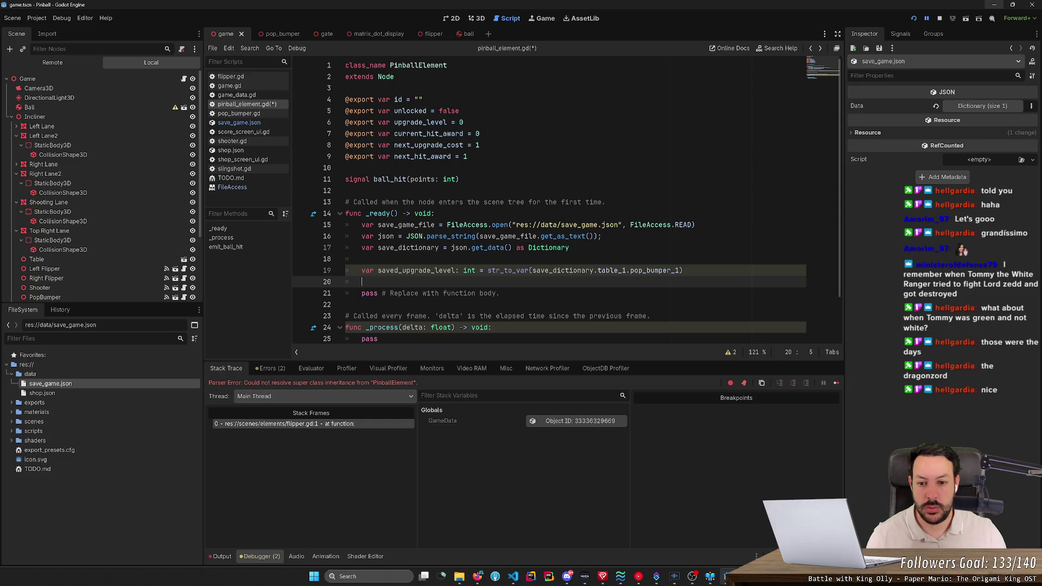
Step: Add 'if saved_upgrade_level < 0:' setting unlocked = false and upgrade_level = 0
type("if save_u")
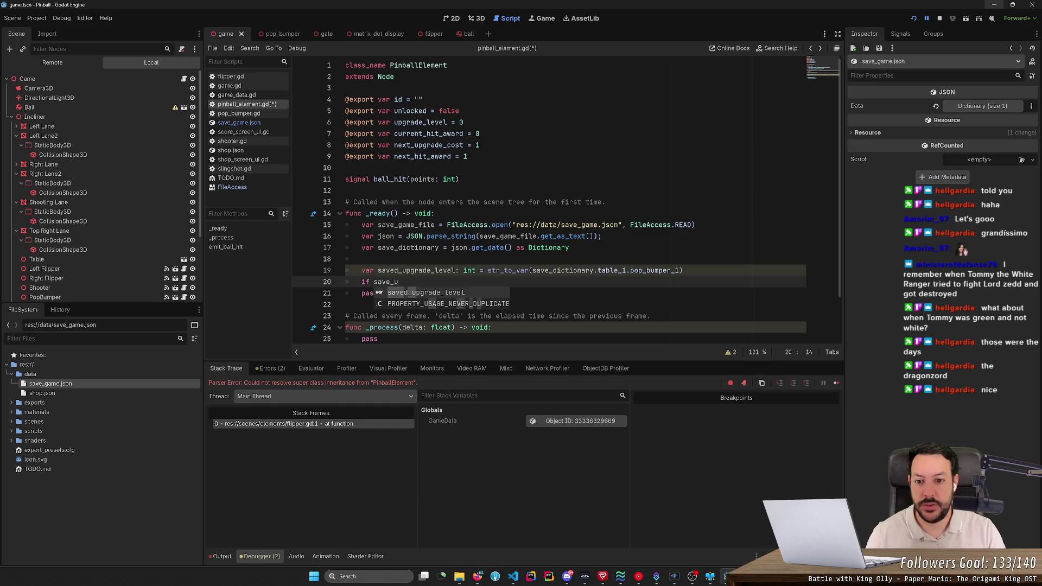
key("Return")
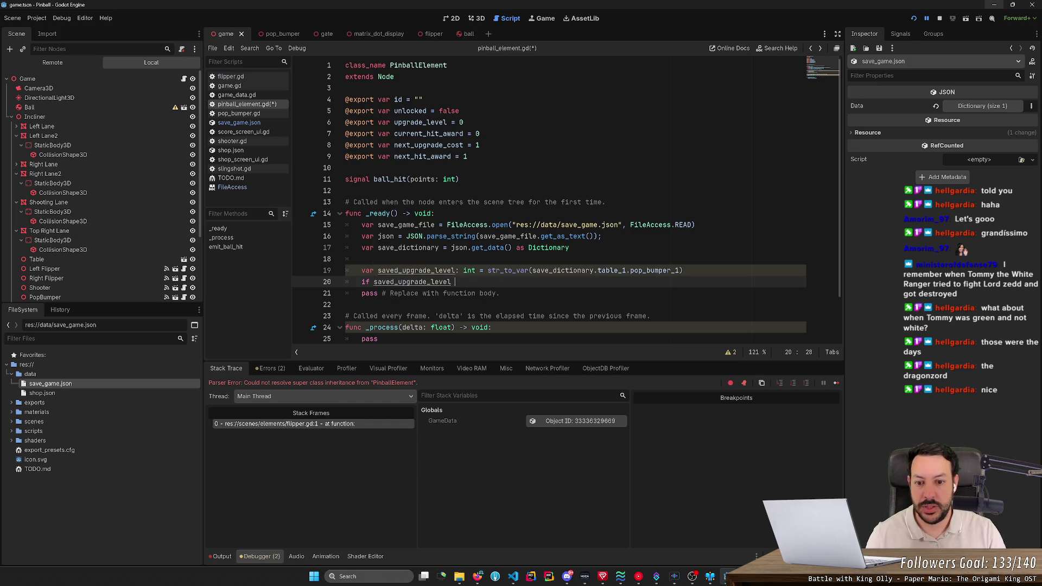
type("< 0:")
key("Return")
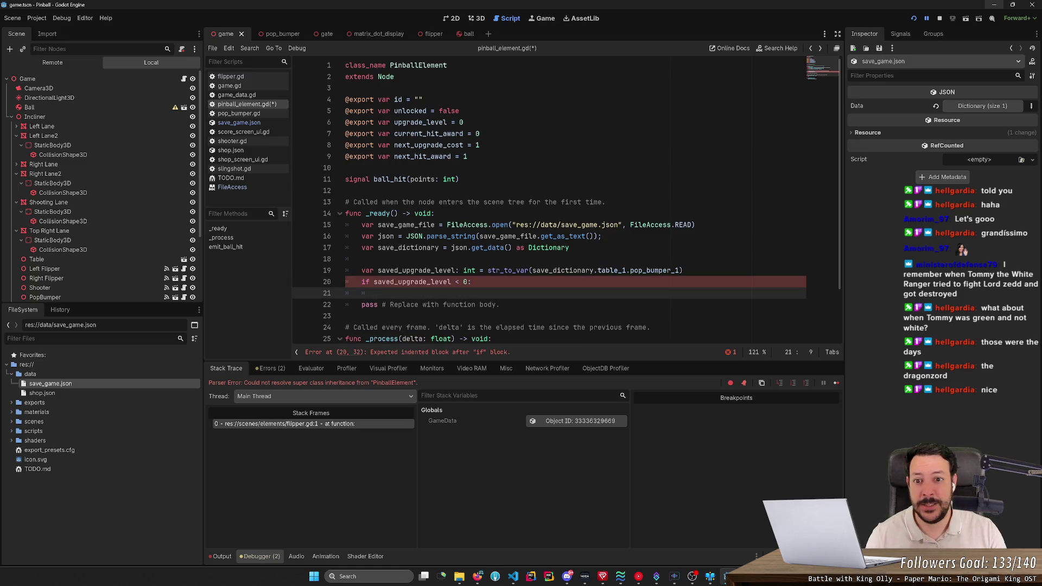
type("unlocked = fa")
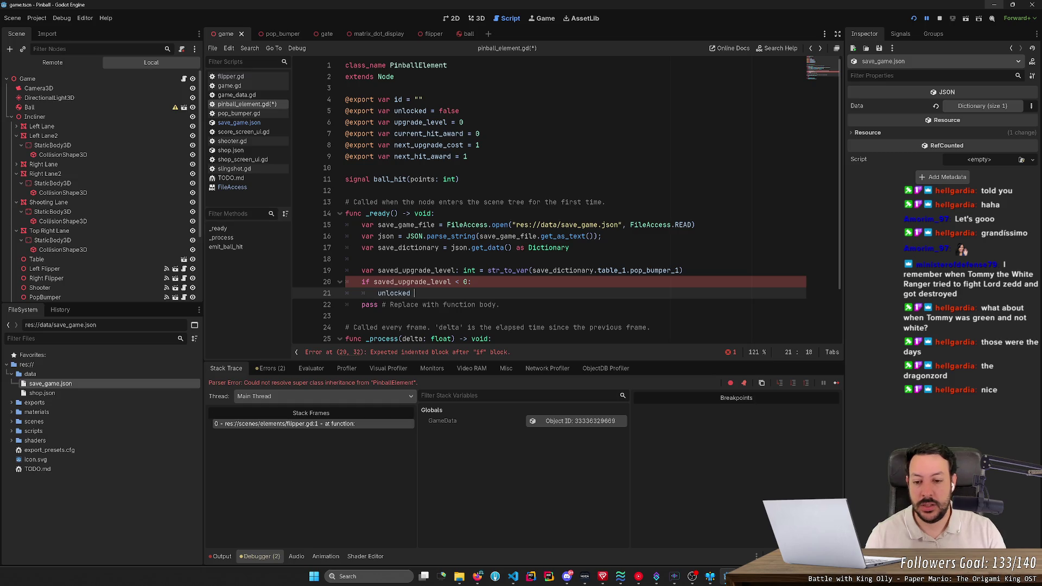
type("lse")
key("Return")
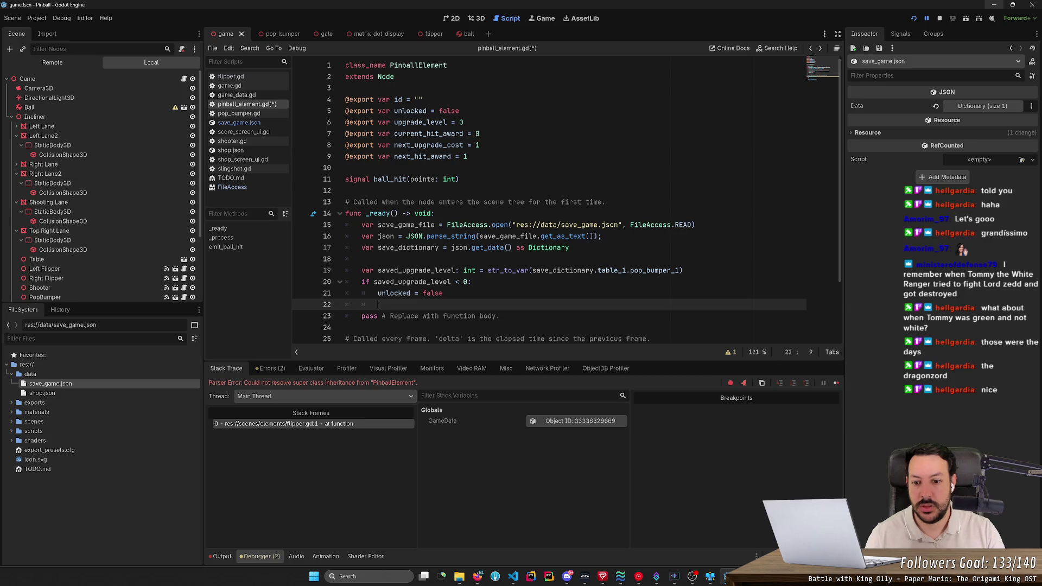
type("uph")
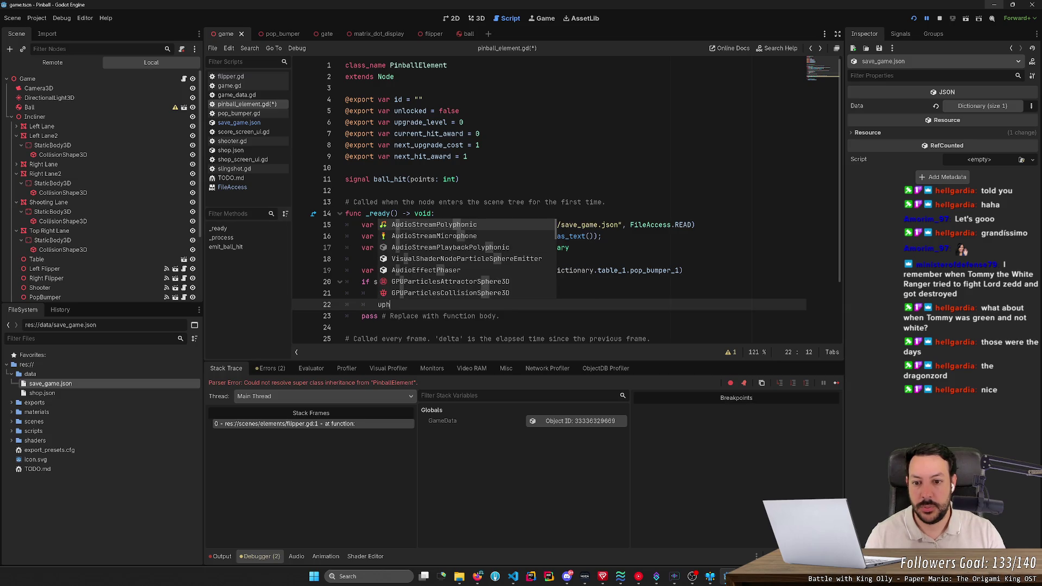
key("BackSpace")
type("g")
key("Return")
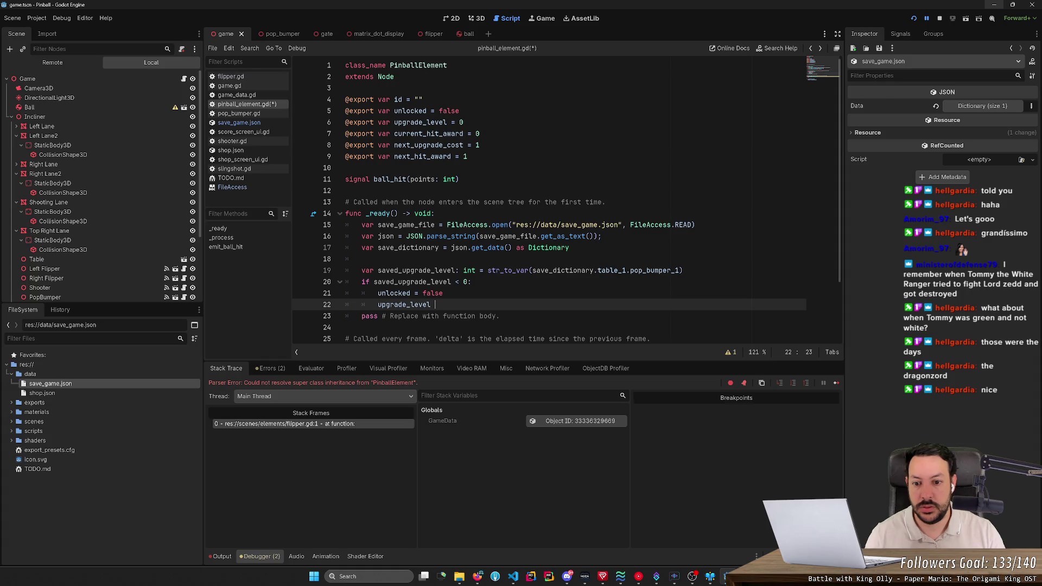
type("= 0")
key("Return")
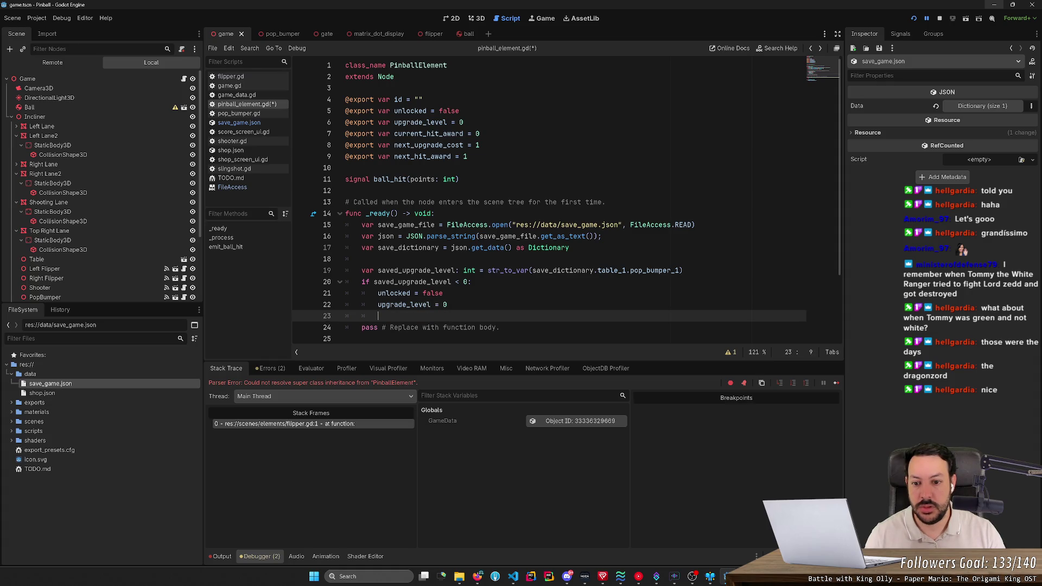
Step: Add an else branch setting unlocked = true and upgrade_level = saved_upgrade_level, then save the script
key("BackSpace")
type("else:")
key("Return")
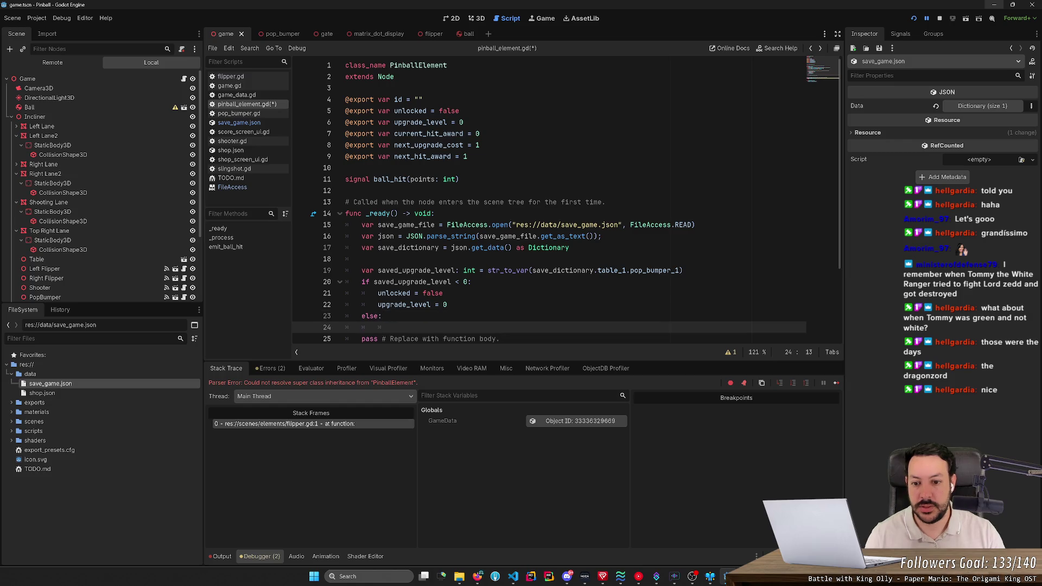
key("BackSpace")
type("unlo")
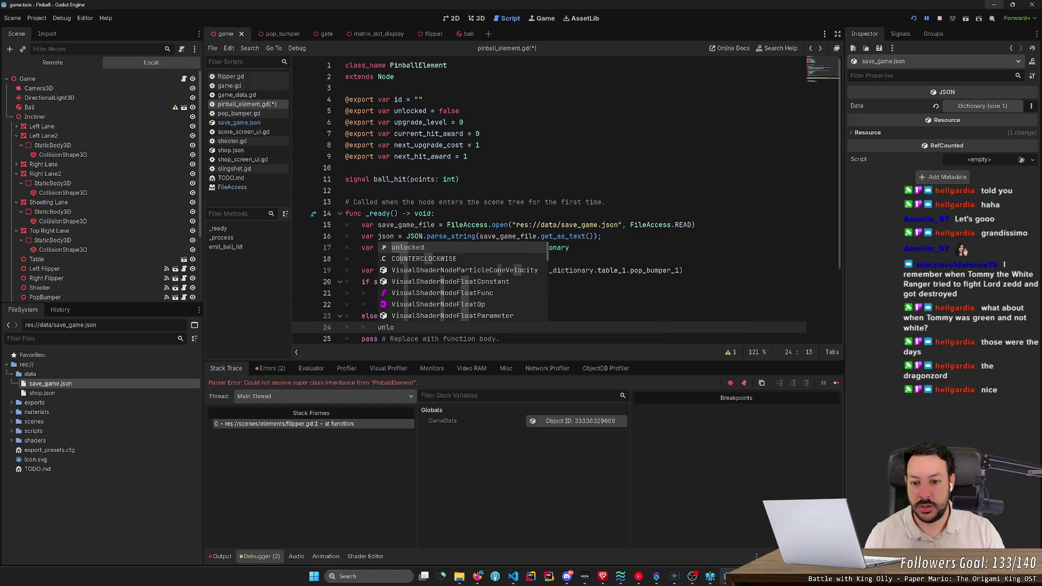
type("cked = true")
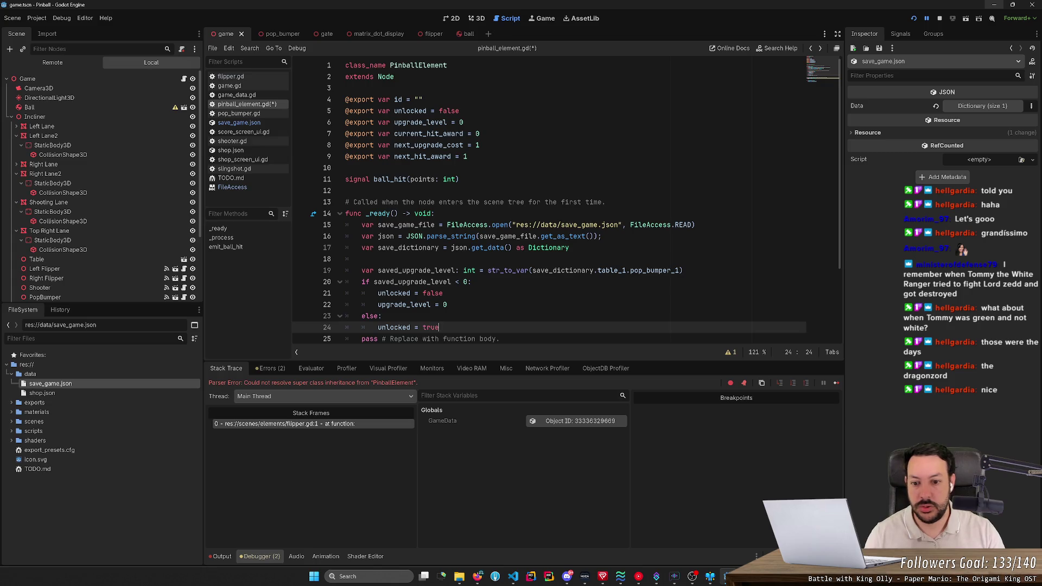
key("Return")
type("upgrade")
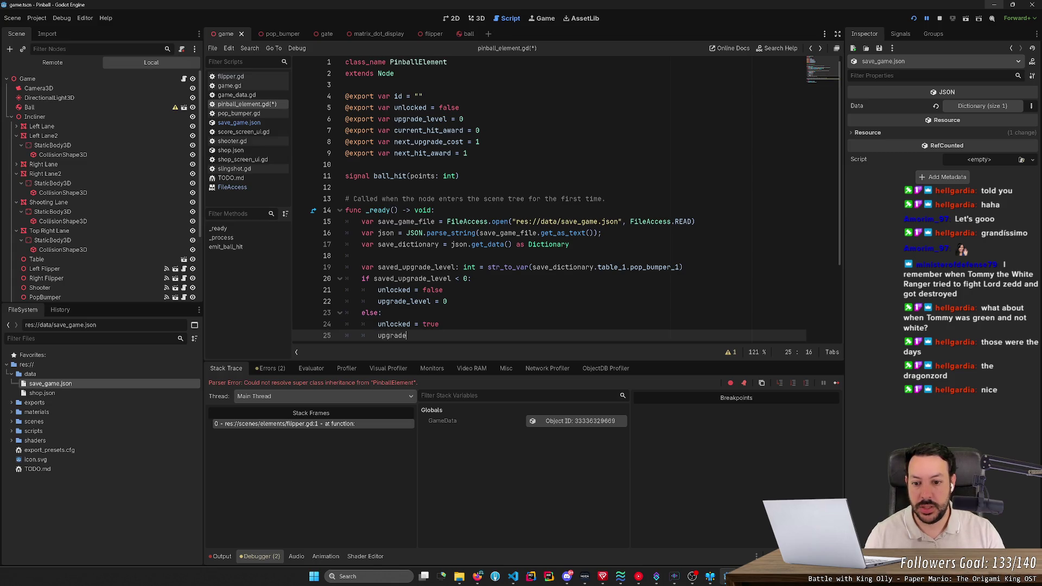
key("Return")
type("= saved")
key("Return")
key("Return")
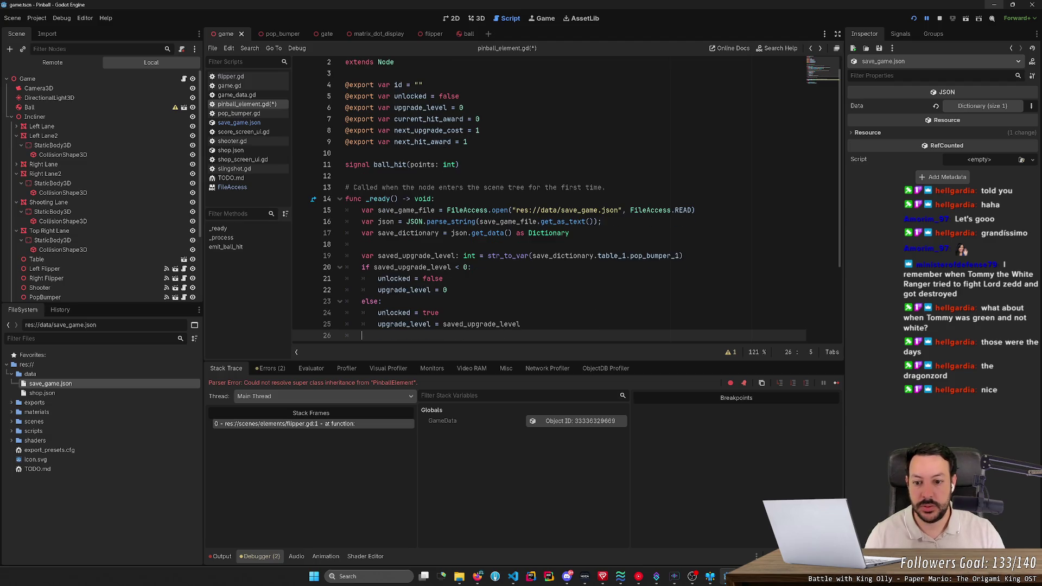
scroll(548, 201, "down", 2)
key("BackSpace")
key("ctrl+s")
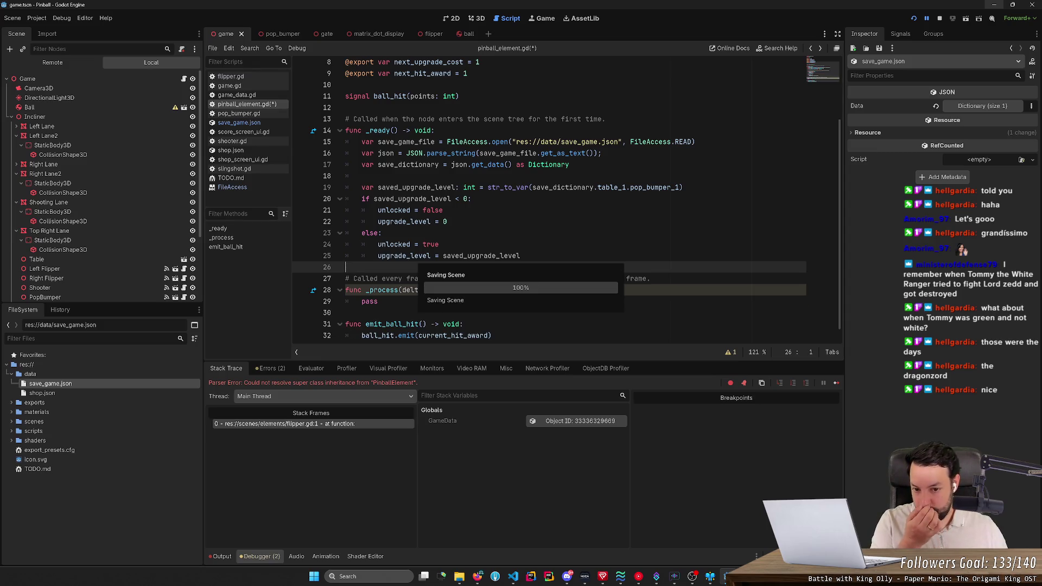
Step: Dismiss the Load Errors dialog, save, then run and stop the Pinball project twice
left_click(776, 141)
key("ctrl+s")
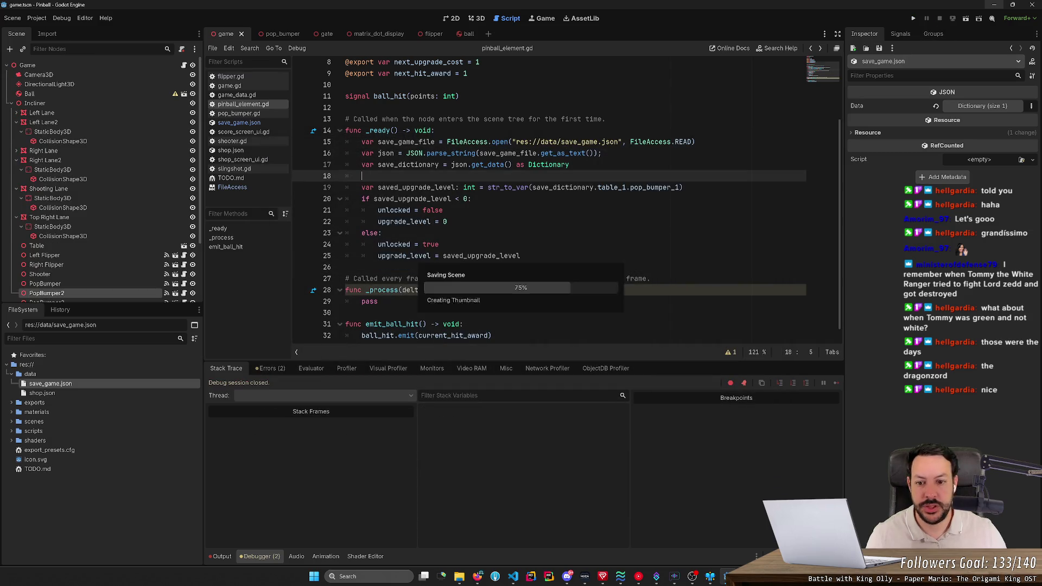
left_click(913, 18)
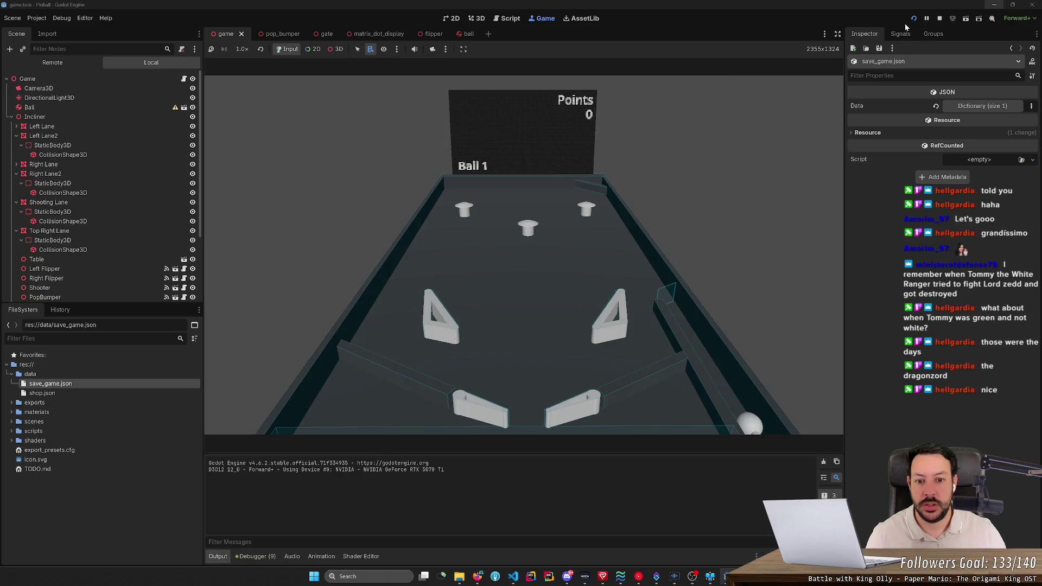
left_click(939, 18)
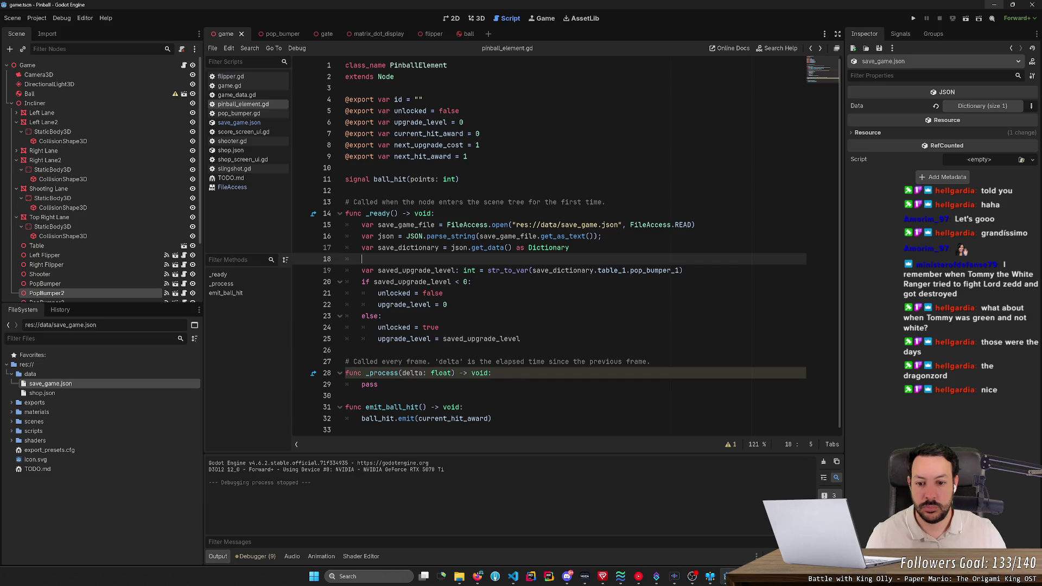
left_click(913, 19)
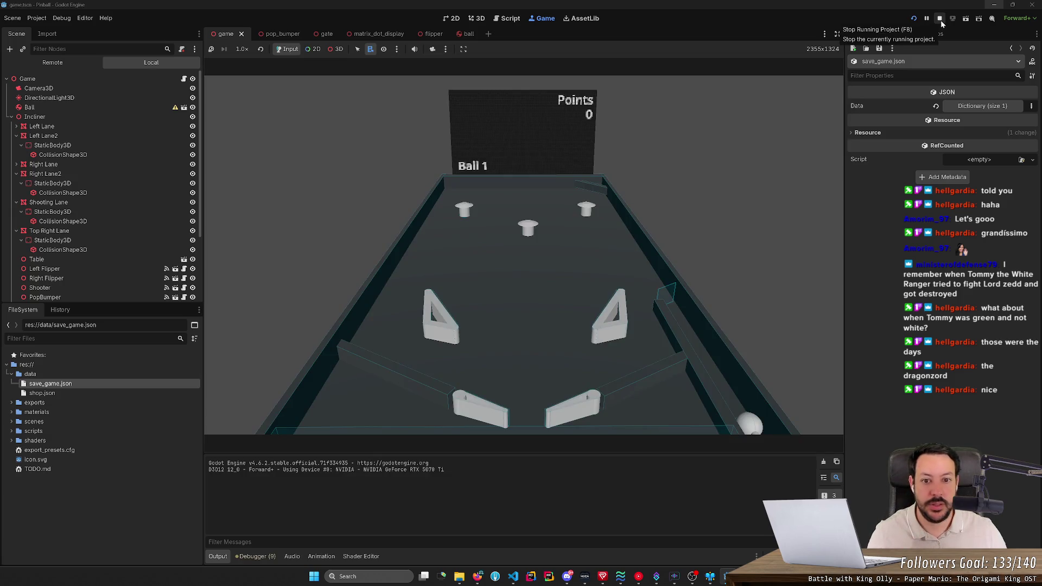
left_click(940, 22)
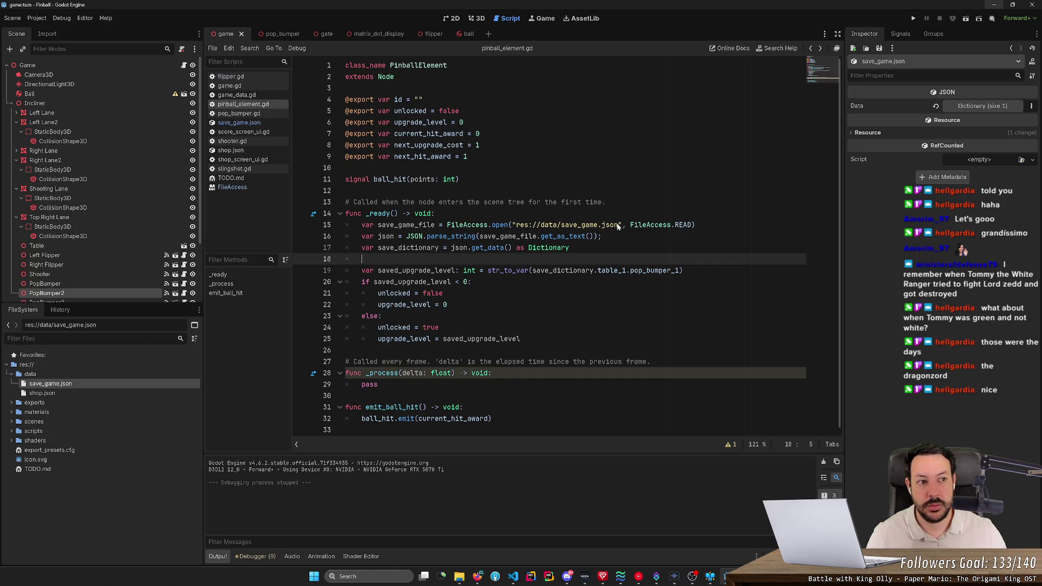
Step: Set pop_bumper_1 to 3 in save_game.json, run the game, and view the Remote scene tree
double_click(60, 389)
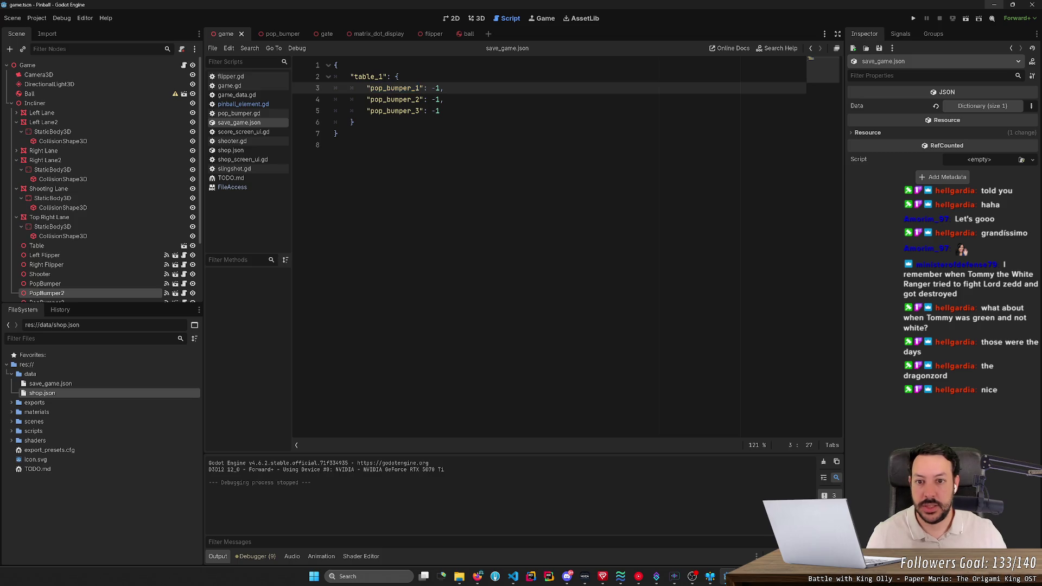
double_click(437, 88)
type("3")
left_click(913, 18)
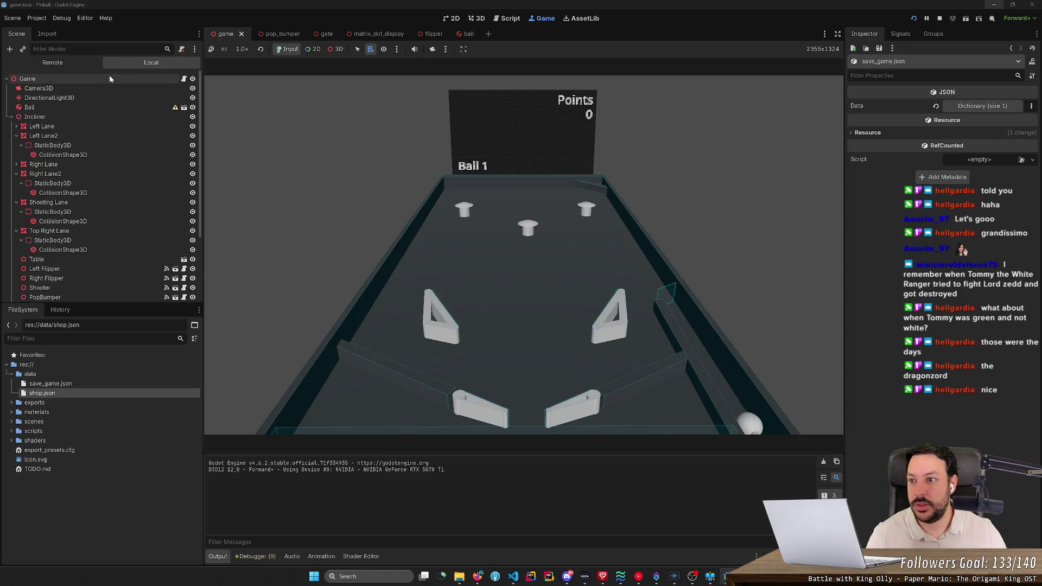
left_click(49, 64)
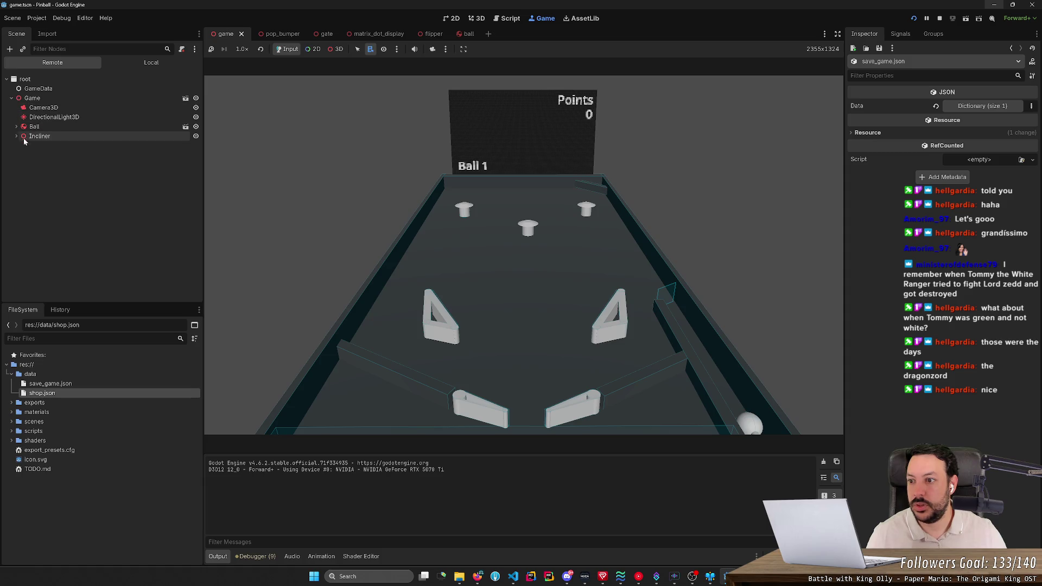
Step: Inspect the live PopBumper's properties under Incliner, then stop the game and return to pinball_element.gd
left_click(16, 136)
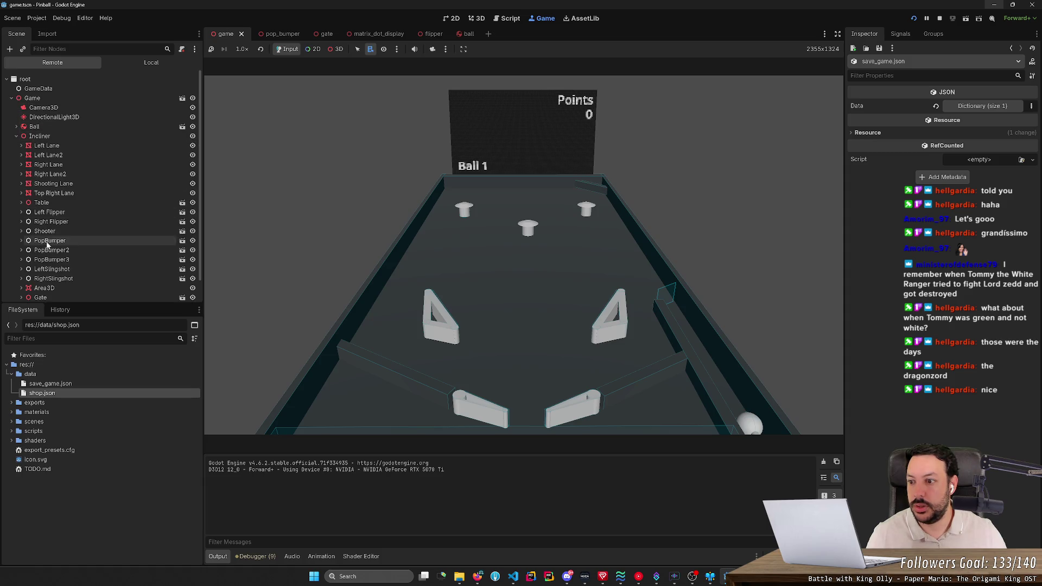
left_click(88, 242)
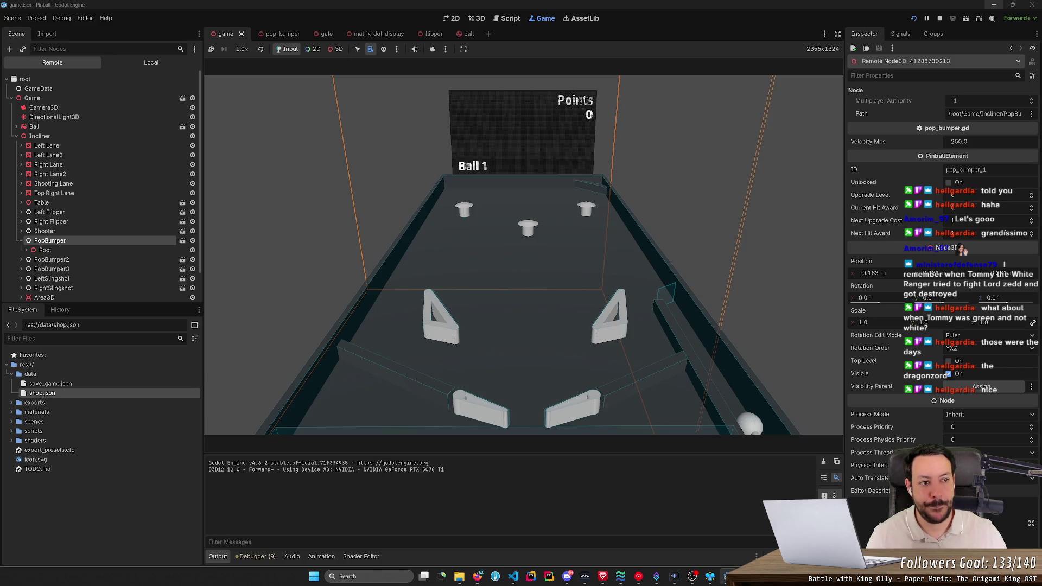
left_click(939, 18)
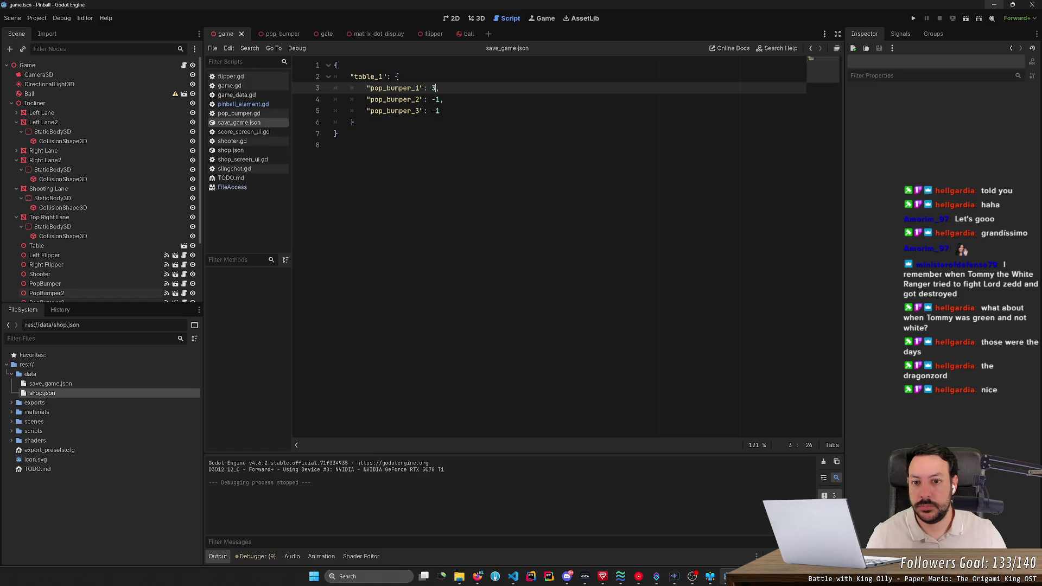
key("alt+Left")
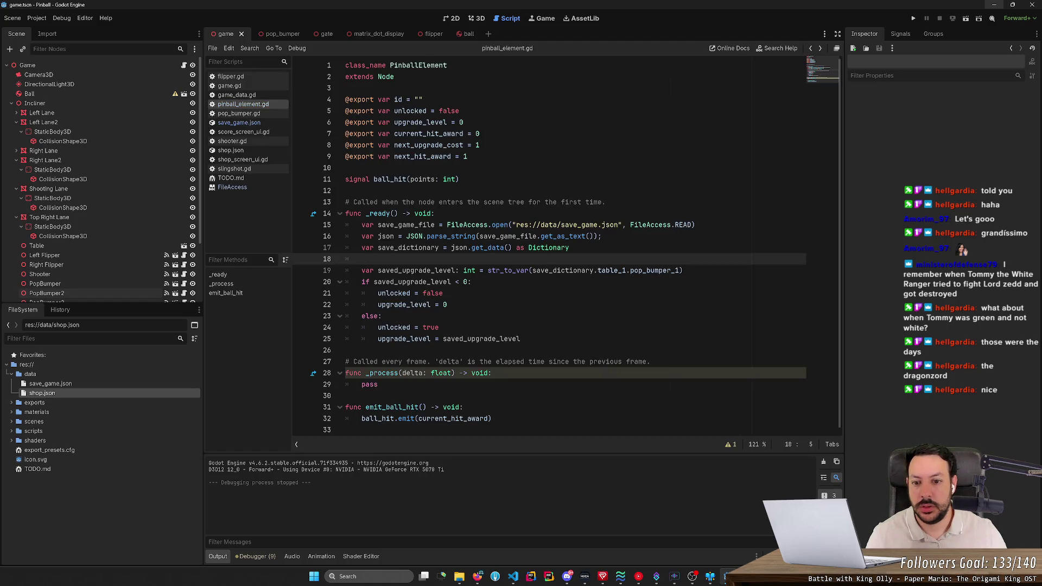
Step: Test-run with a breakpoint on line 15, then move it to line 16 and run again
left_click(302, 225)
left_click(914, 18)
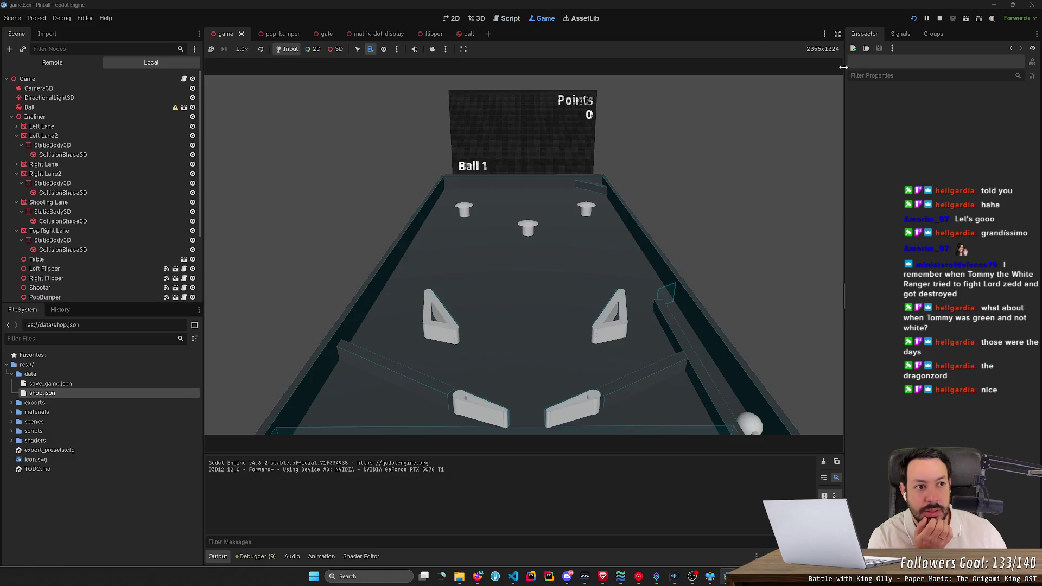
key("F8")
left_click(300, 226)
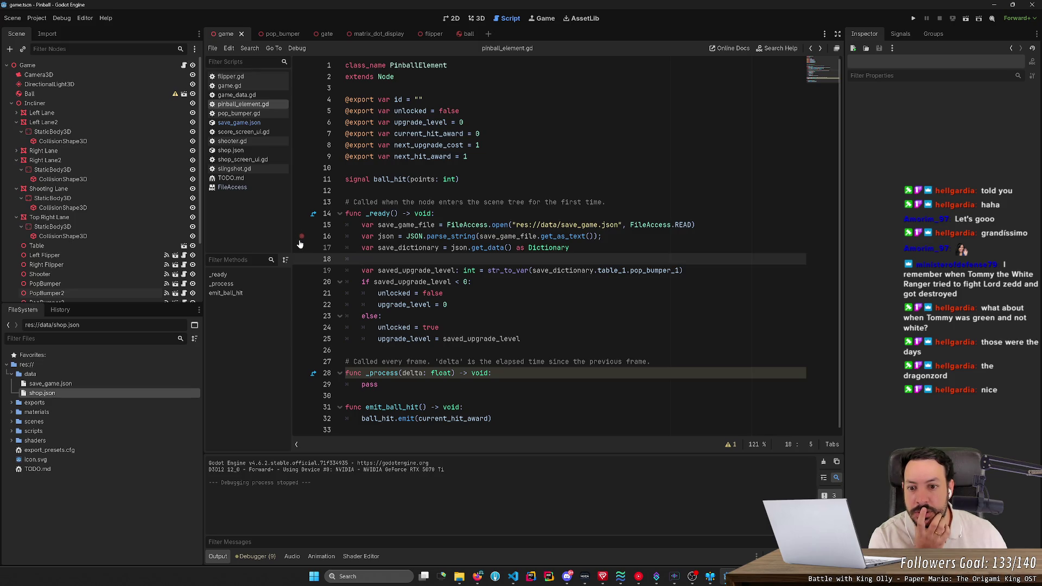
left_click(300, 239)
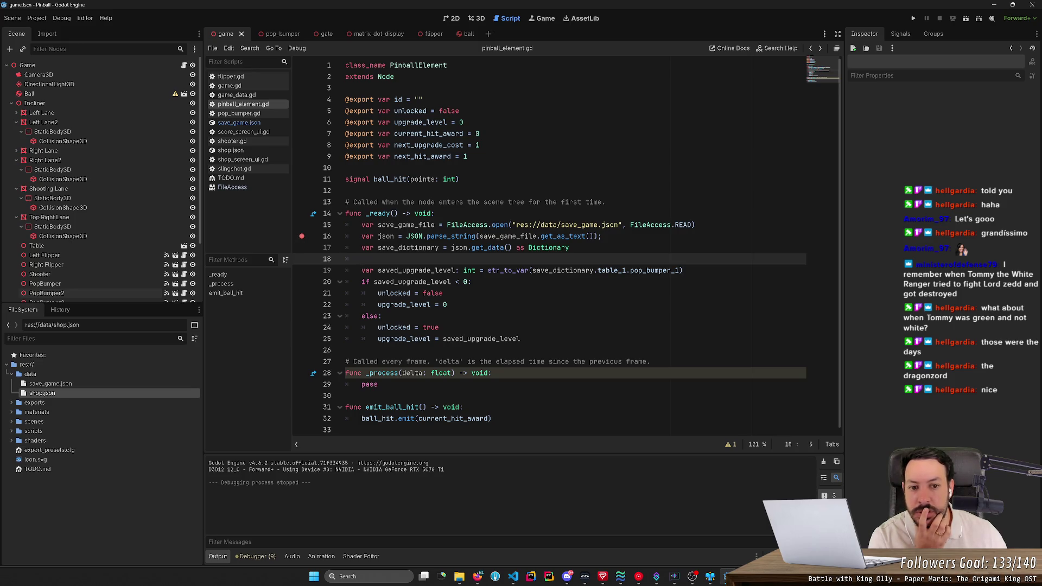
left_click(915, 20)
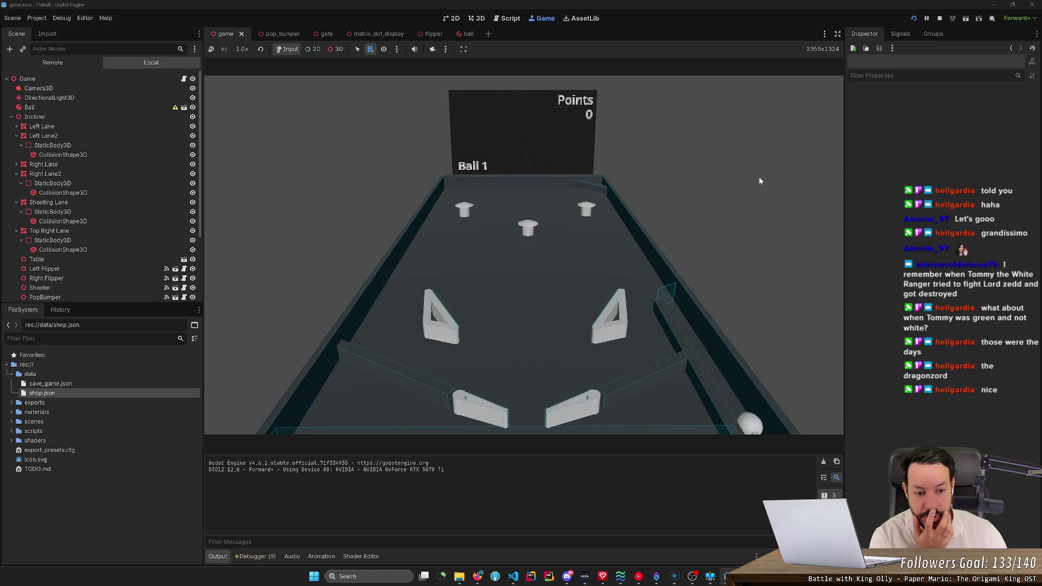
key("space")
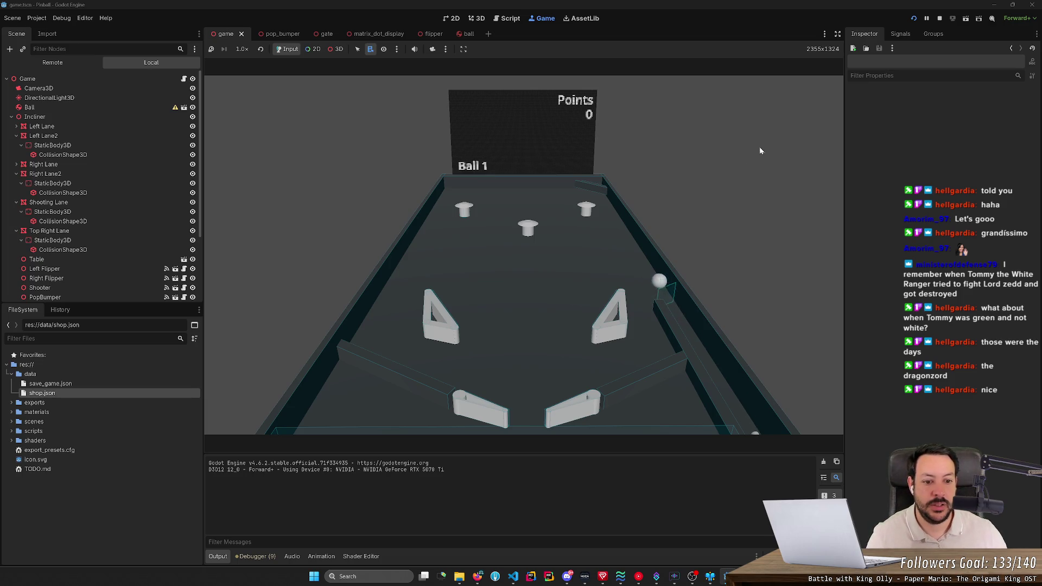
left_click(942, 19)
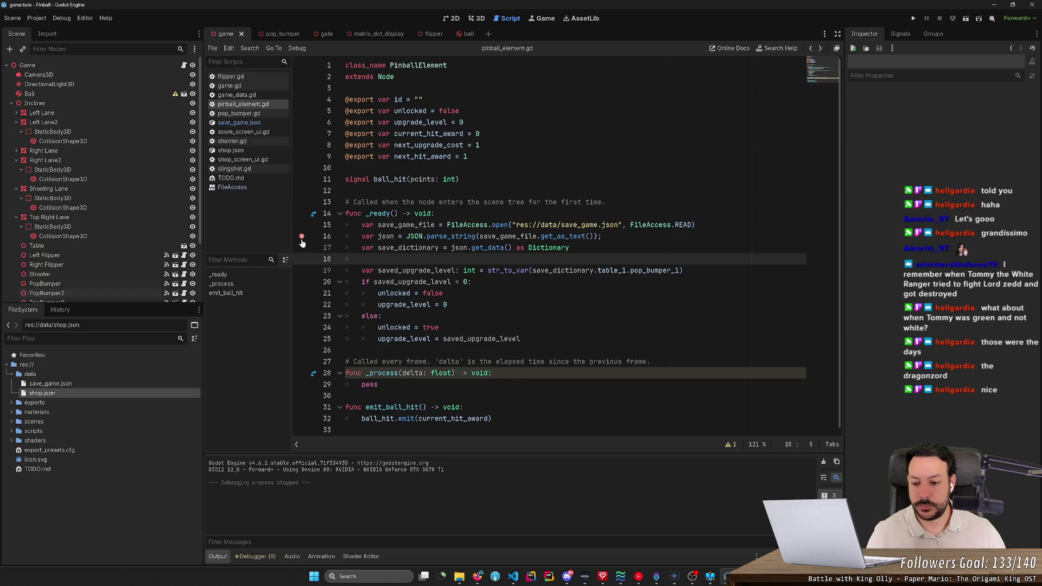
Step: Check the Debugger's warnings and errors during another run, then close the game and Godot
left_click(255, 557)
left_click(268, 369)
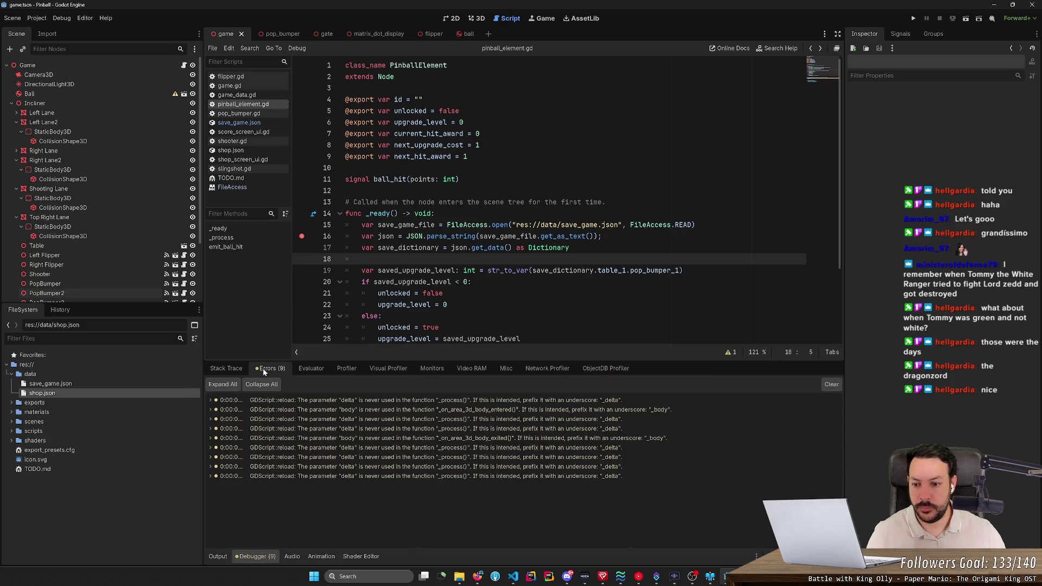
mouse_move(348, 406)
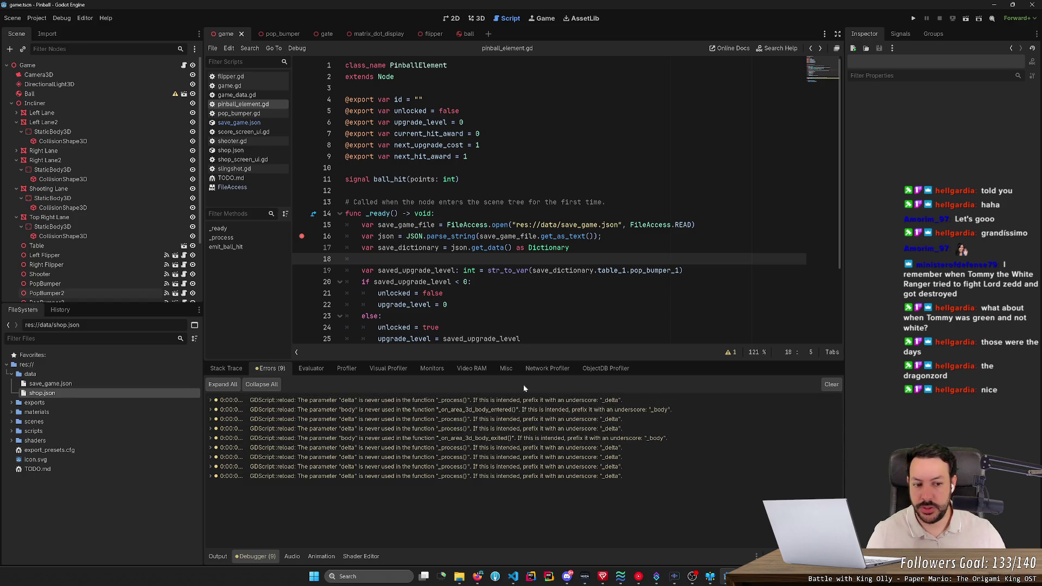
left_click(913, 18)
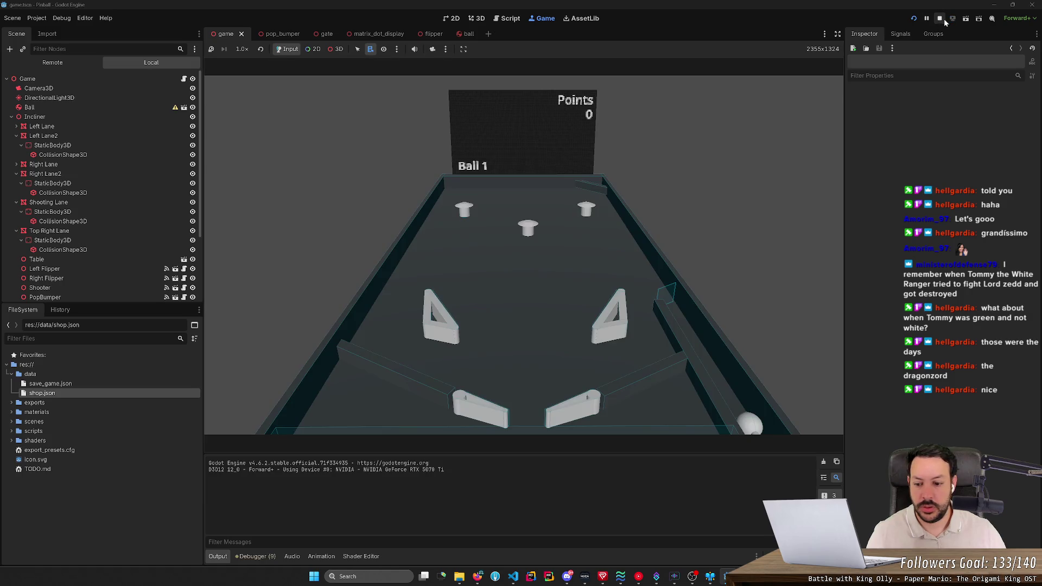
left_click(255, 556)
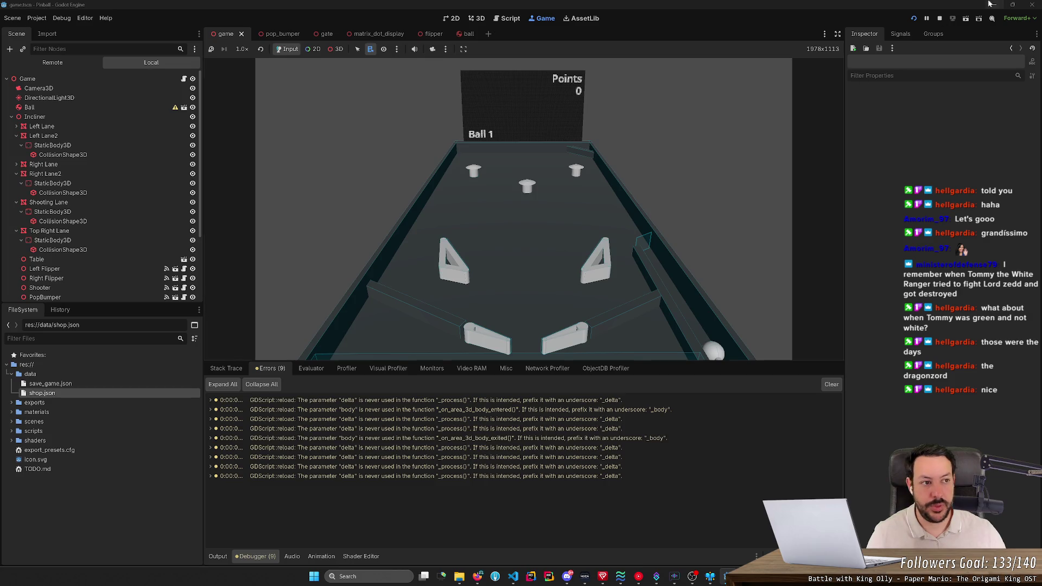
left_click(1033, 5)
left_click(486, 302)
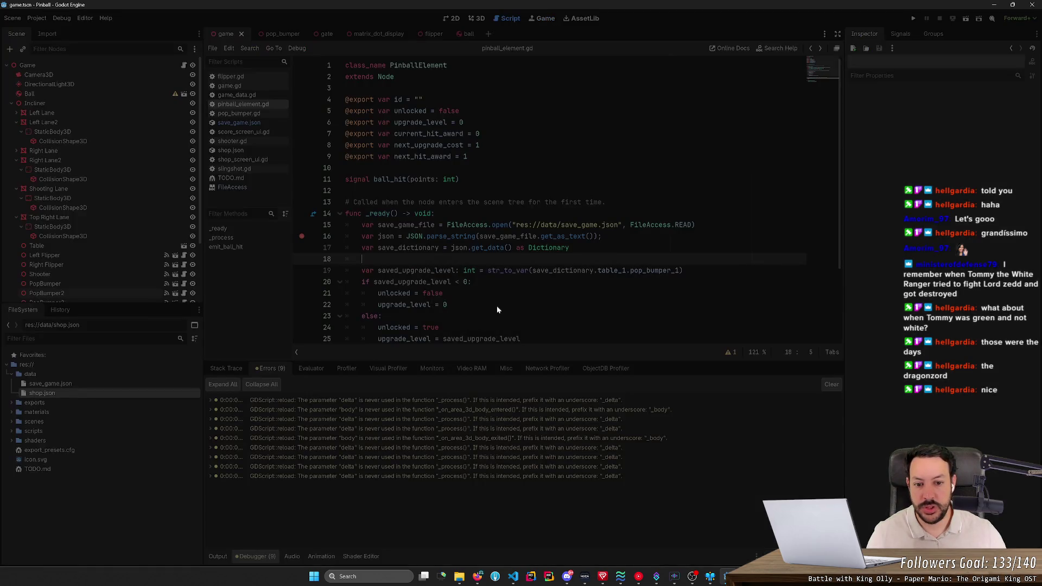
left_click(468, 576)
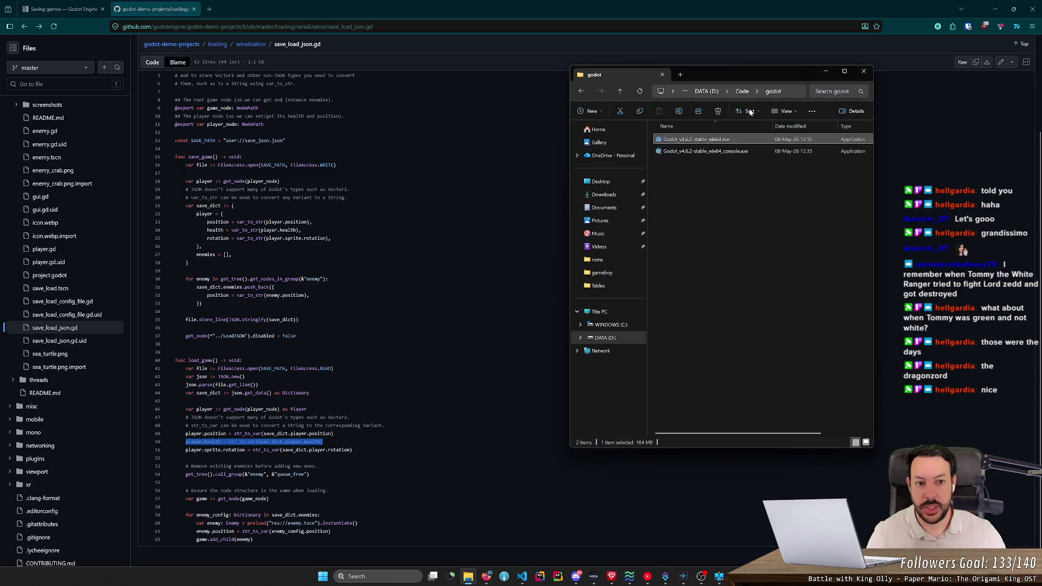
Step: Launch Godot 4.6.2 from Explorer and open the Pinball project
double_click(713, 142)
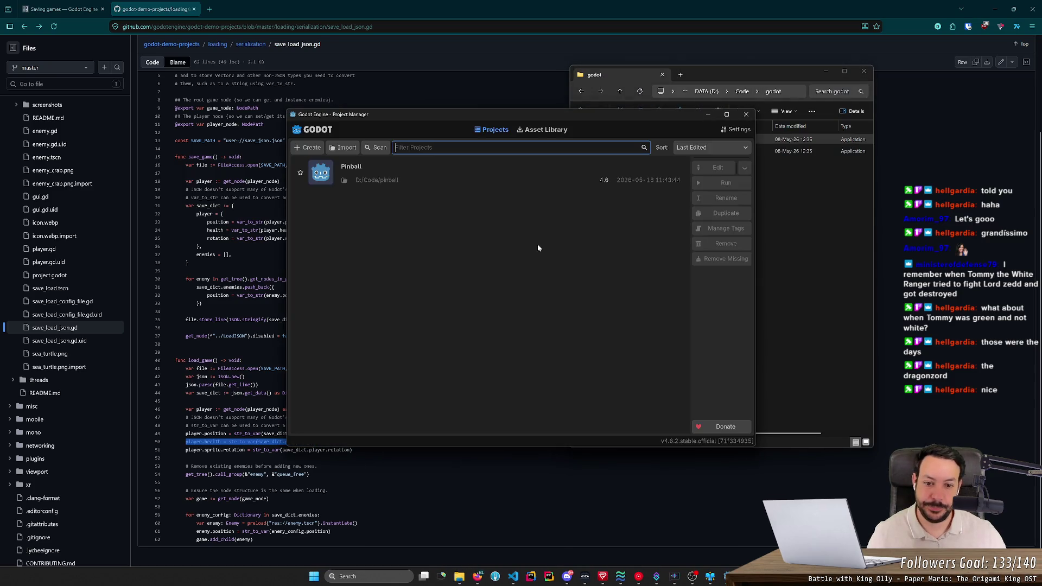
double_click(501, 179)
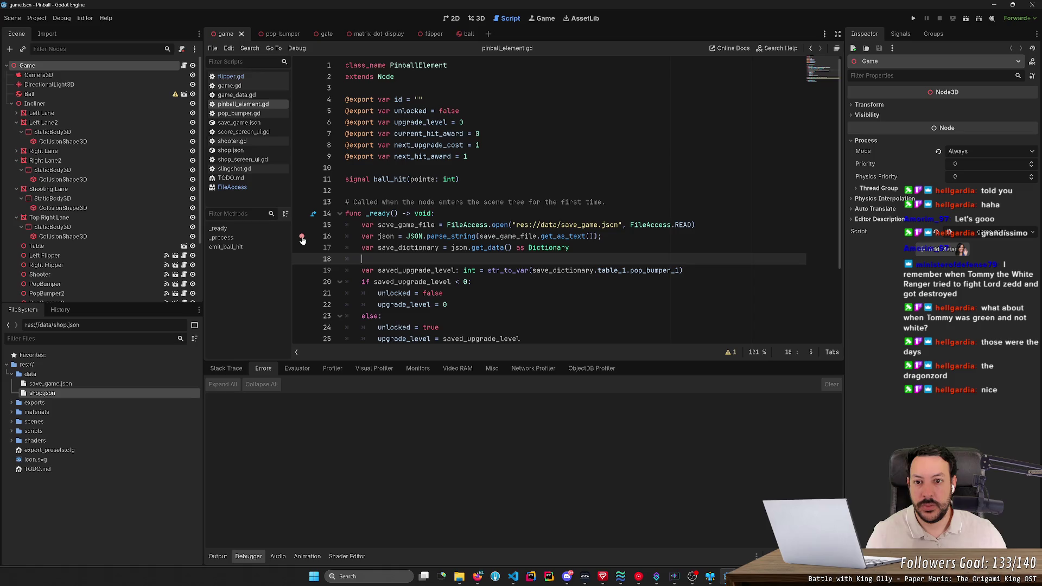
left_click(913, 20)
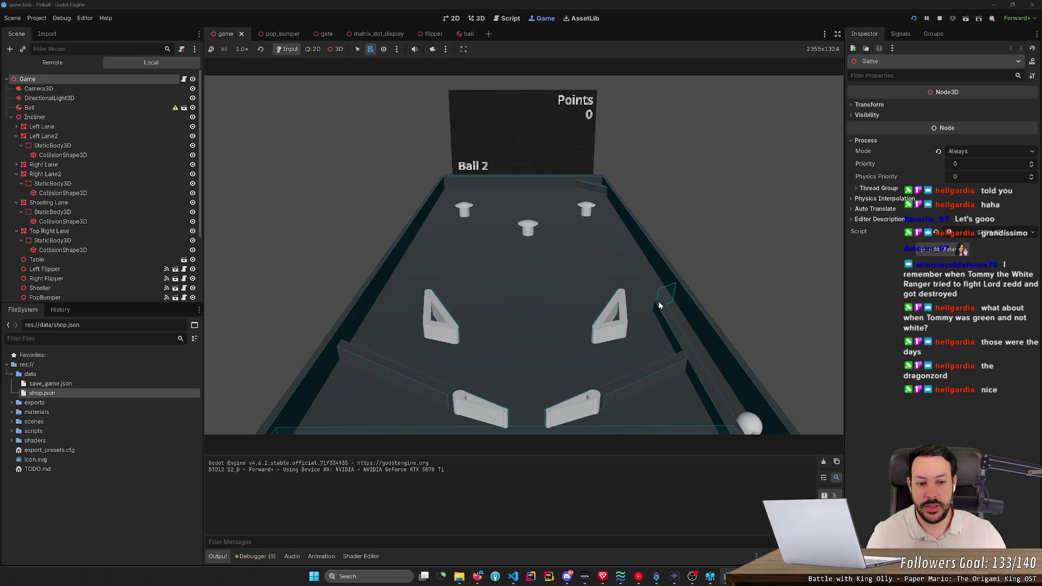
key("space")
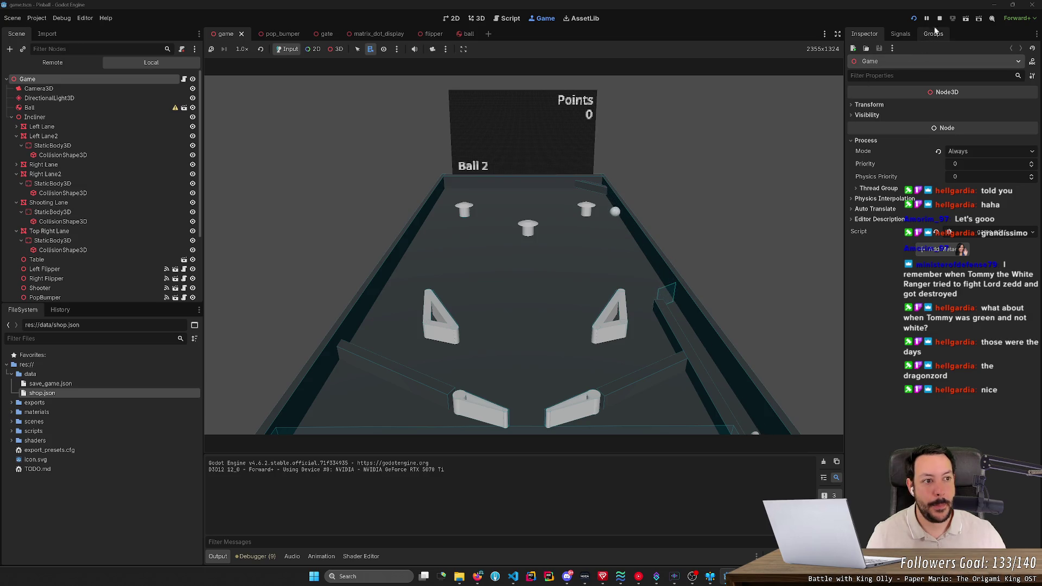
left_click(937, 20)
mouse_move(502, 225)
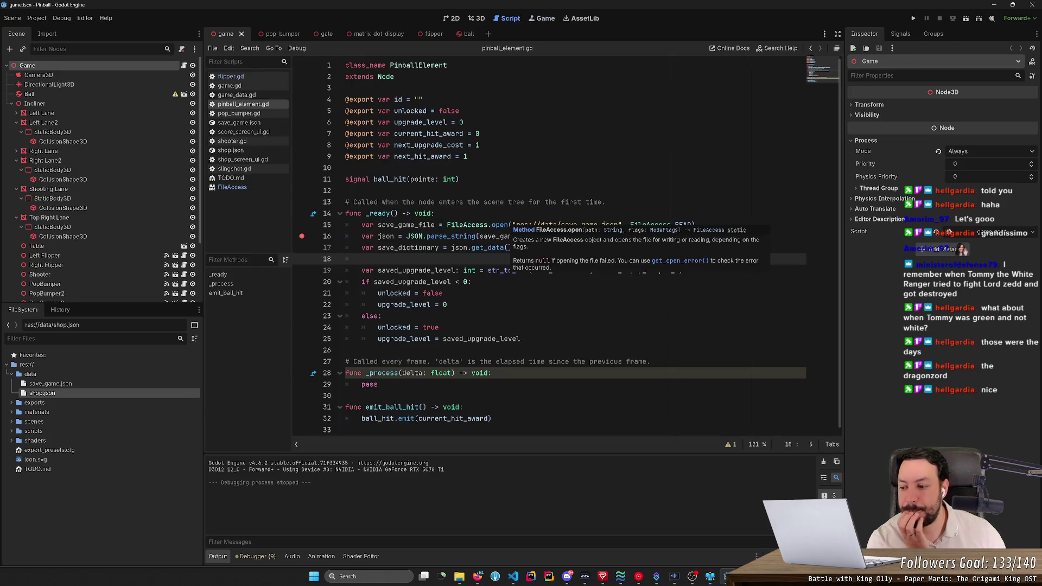
mouse_move(469, 270)
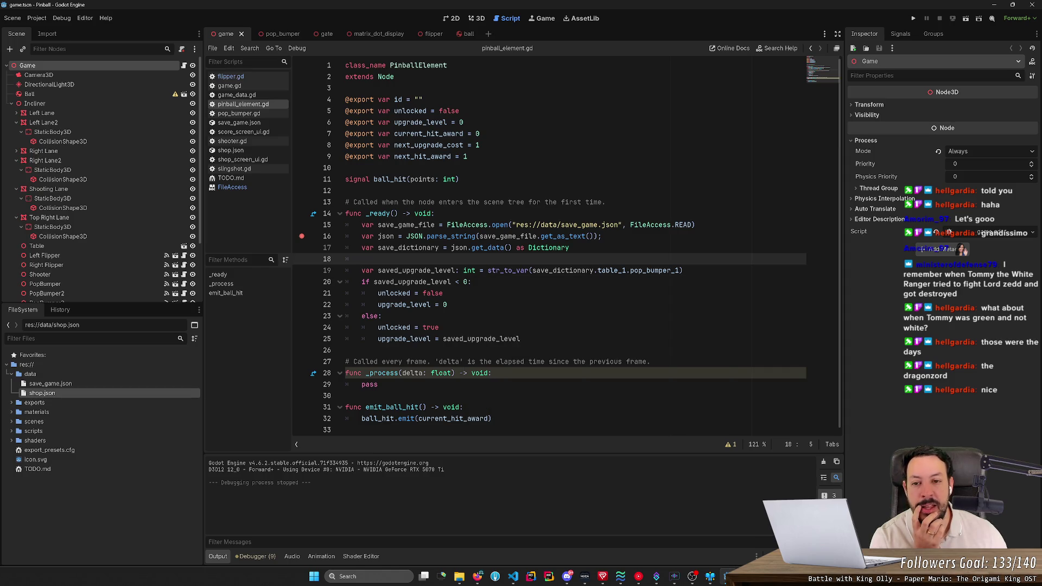
left_click(385, 76, "ctrl")
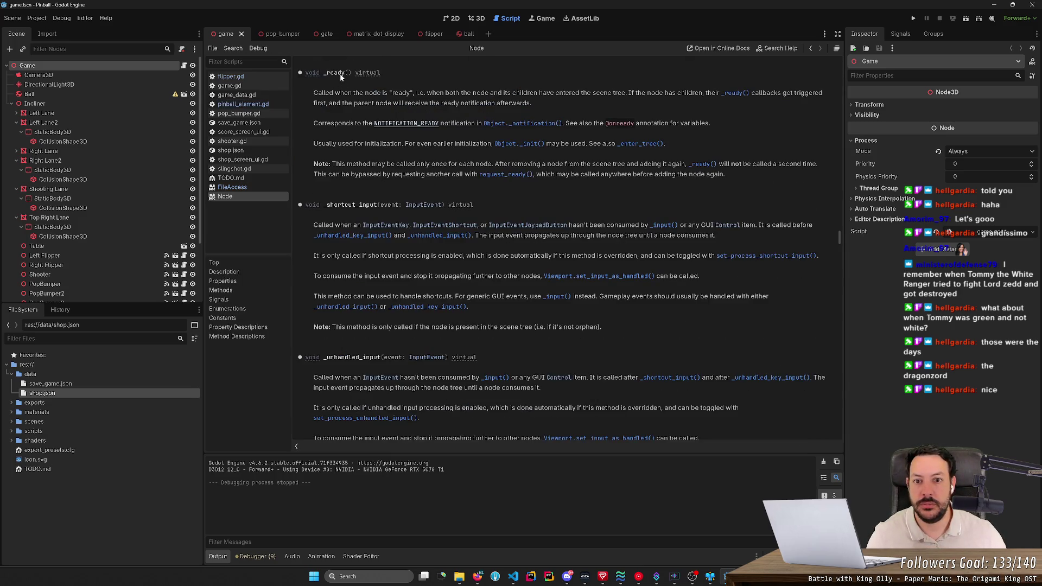
scroll(442, 166, "up", 5)
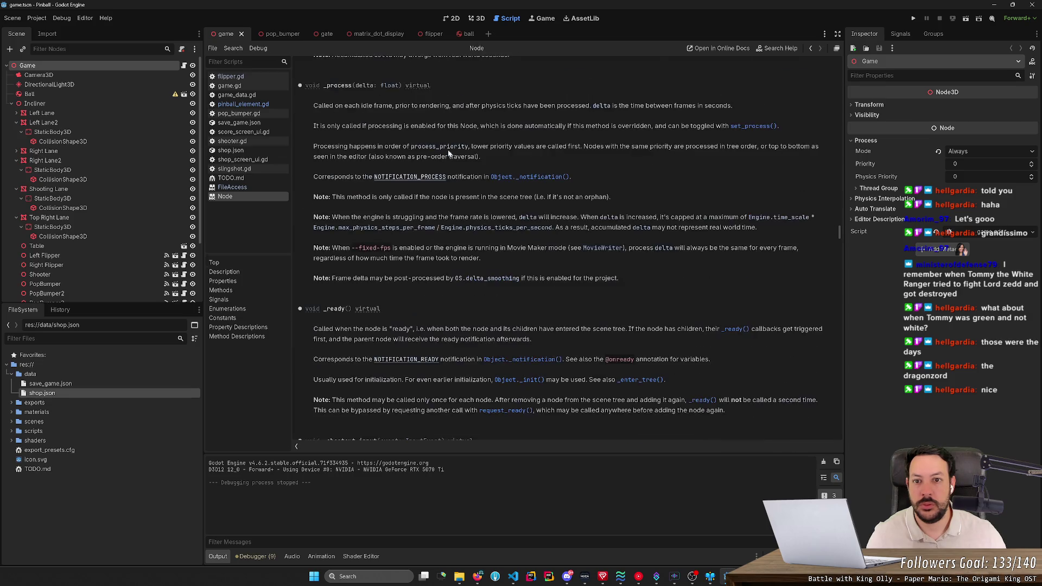
key("alt+Left")
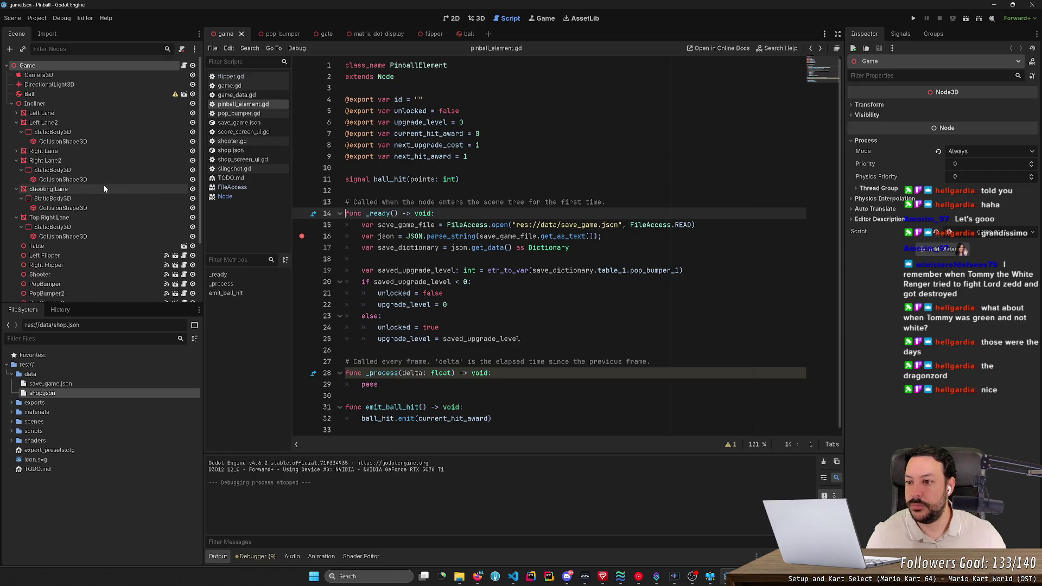
scroll(106, 190, "down", 3)
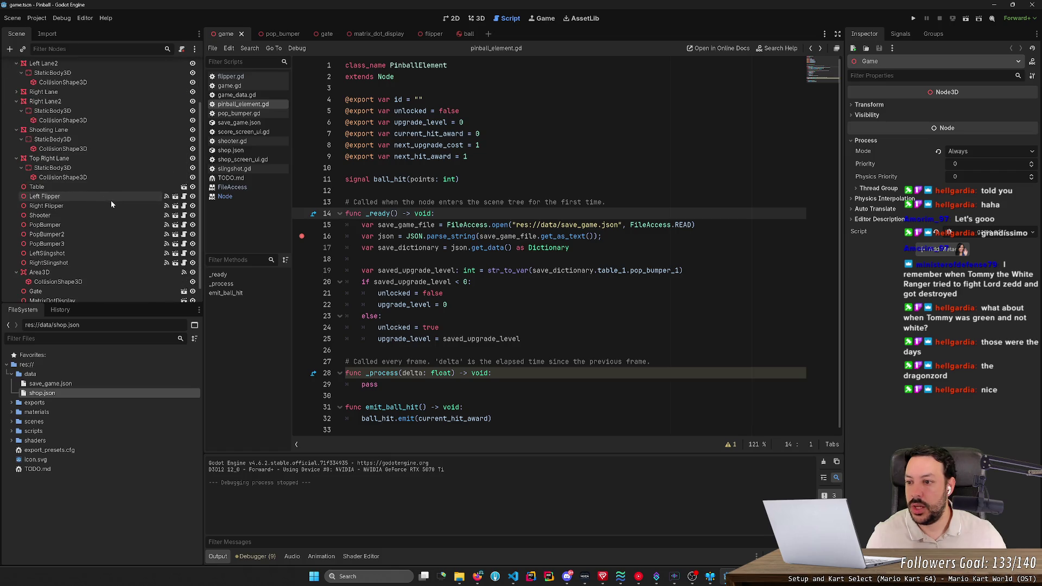
left_click(183, 224)
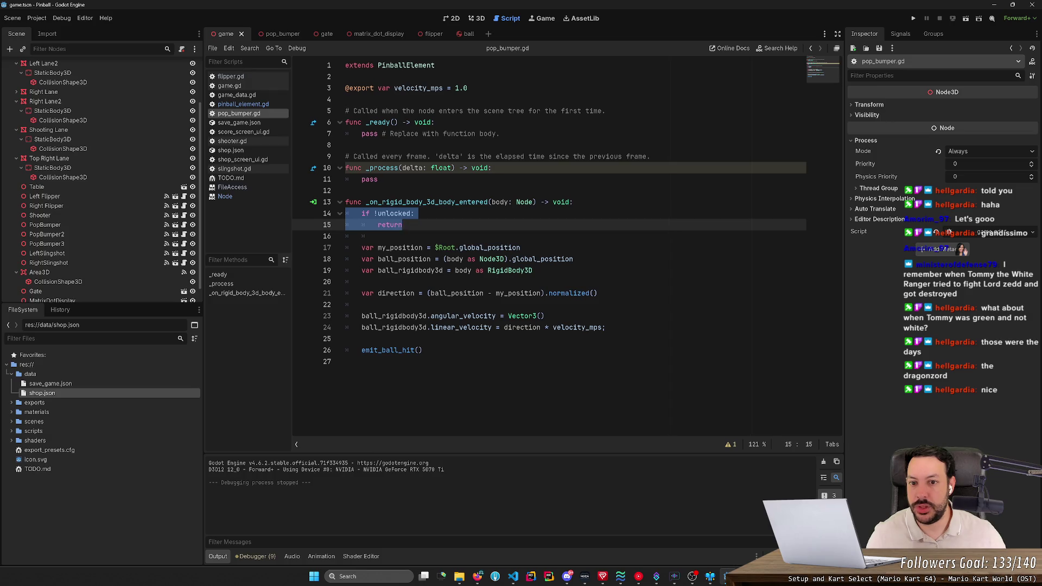
left_click(345, 134)
left_click(434, 122)
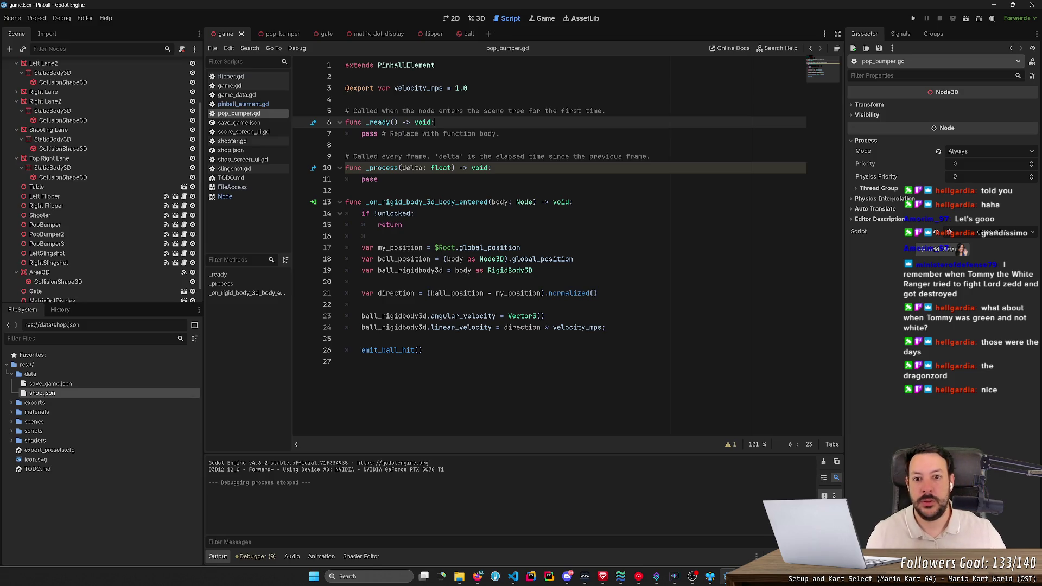
key("Down")
key("End")
key("shift+Up")
key("shift+Up")
key("shift+Up")
key("BackSpace")
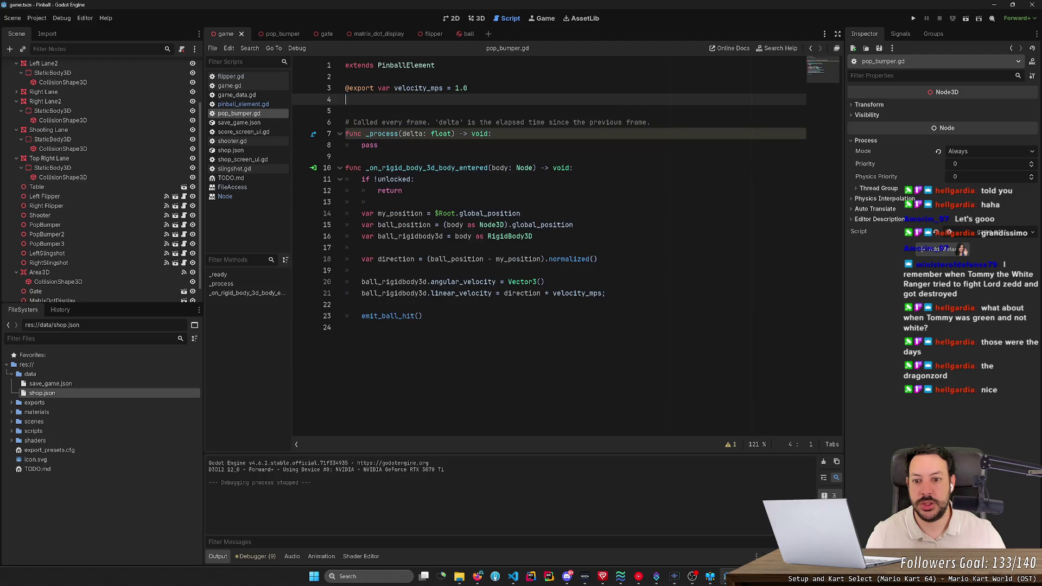
key("shift+Down")
key("shift+Down")
key("shift+Down")
key("BackSpace")
key("Down")
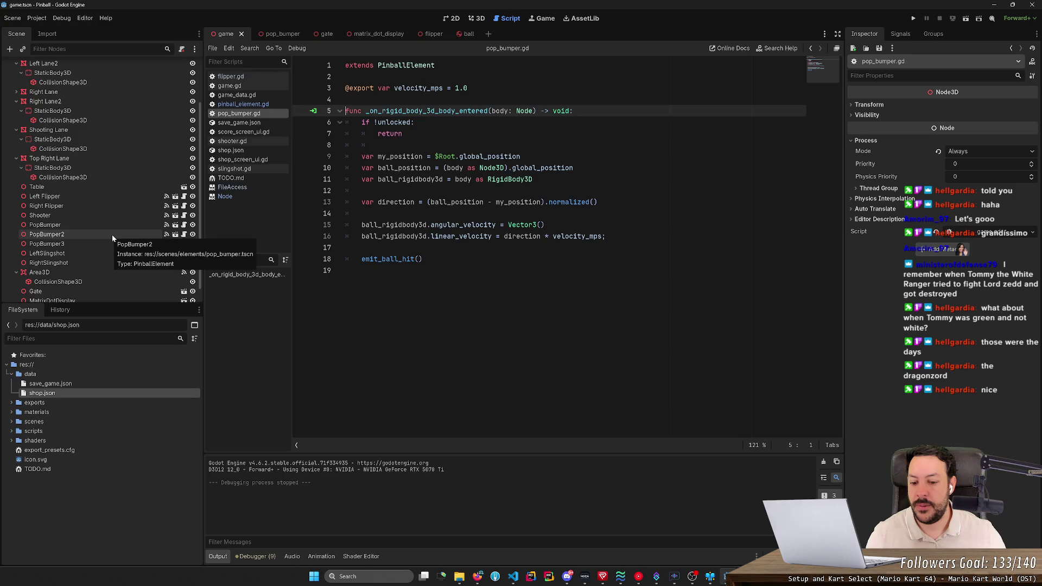
key("ctrl+z")
key("ctrl+z")
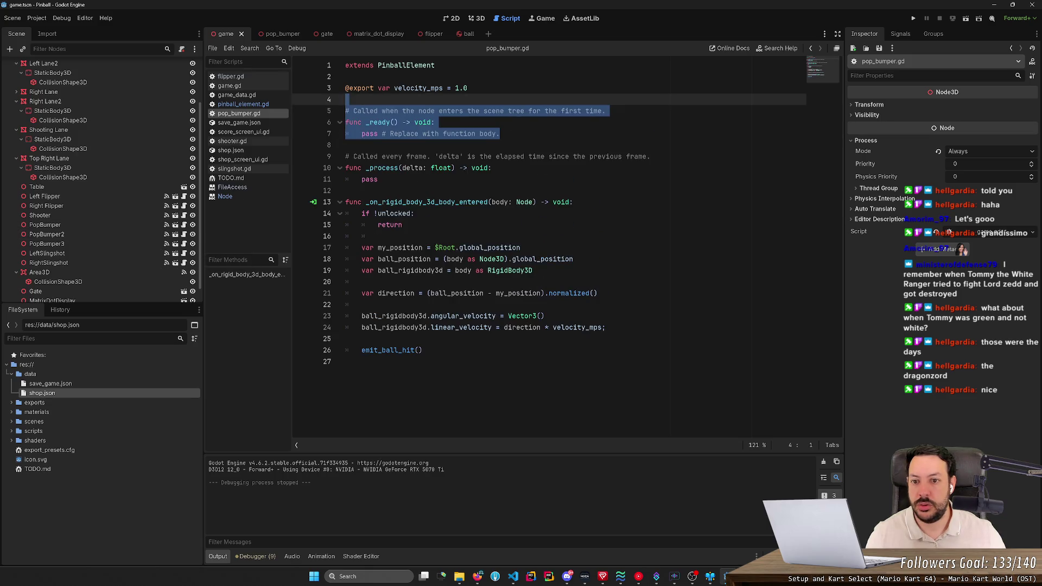
left_click(436, 122)
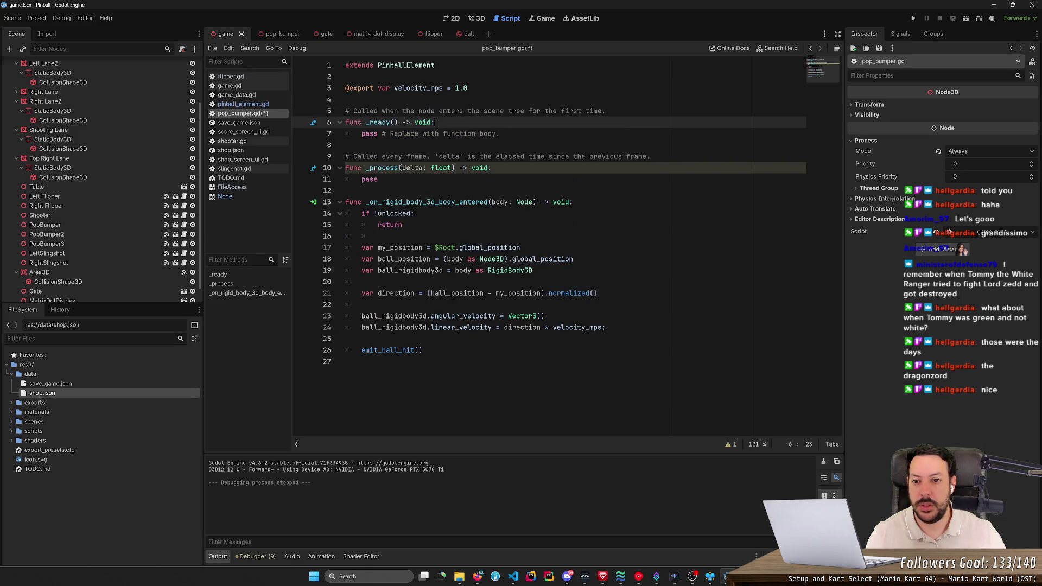
Step: Replace the pass line in _ready with a super._ready() call
key("Return")
type("base._ready()")
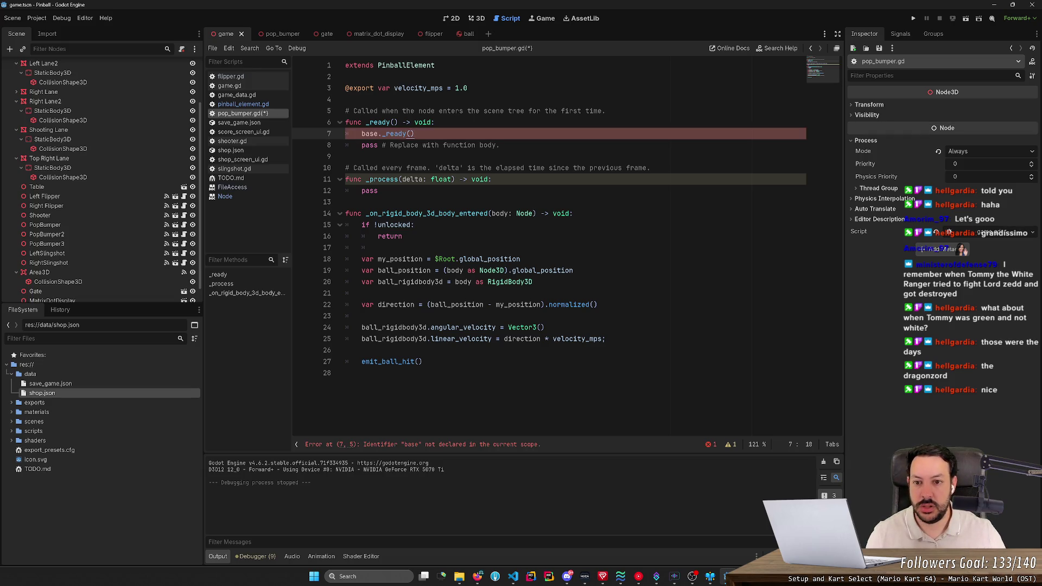
key("shift+Home")
type("supe")
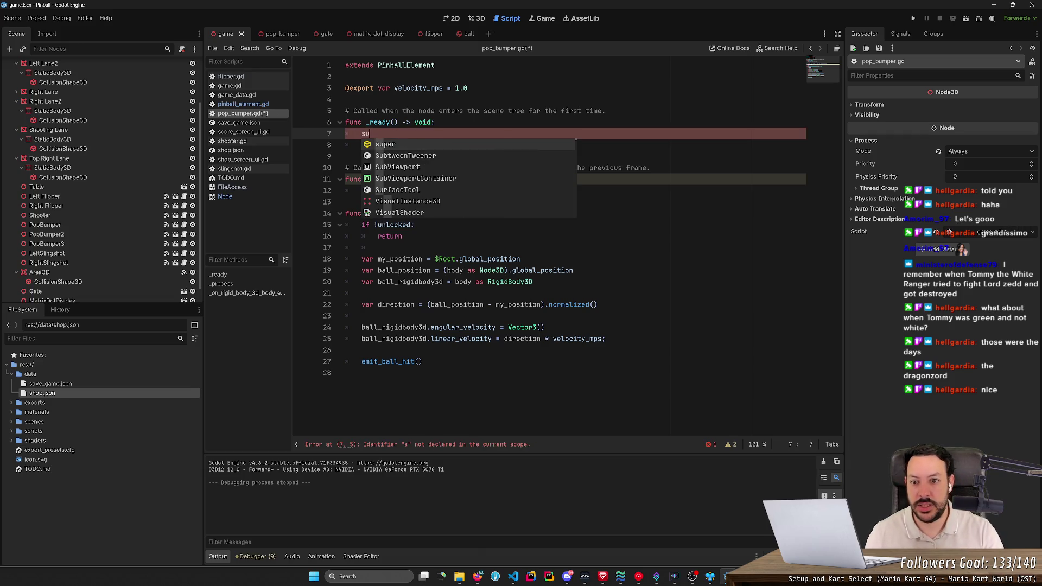
type("r._pro")
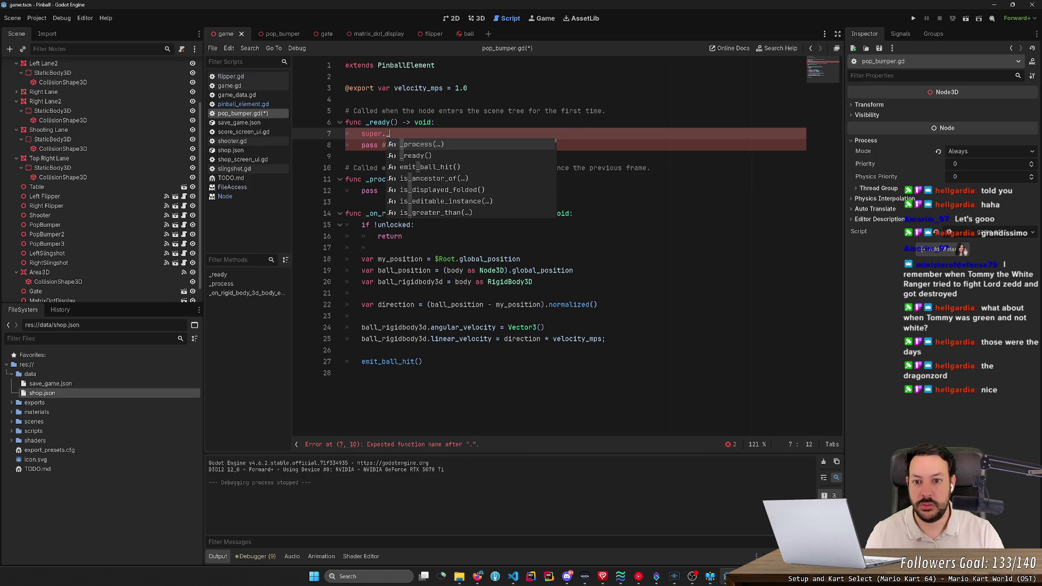
key("Return")
key("BackSpace")
key("BackSpace")
key("BackSpace")
type("ready()")
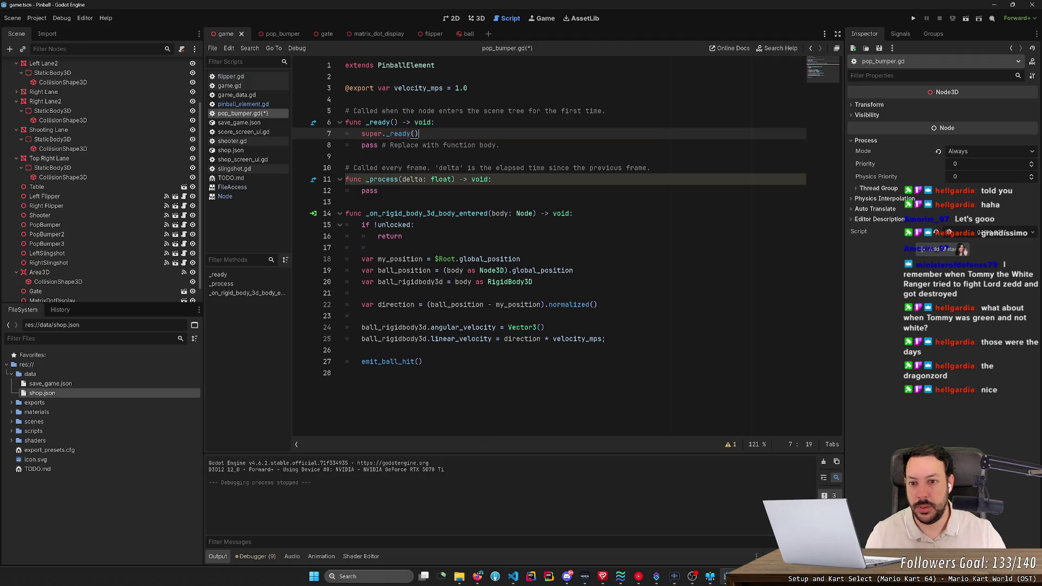
key("Down")
key("ctrl+shift+k")
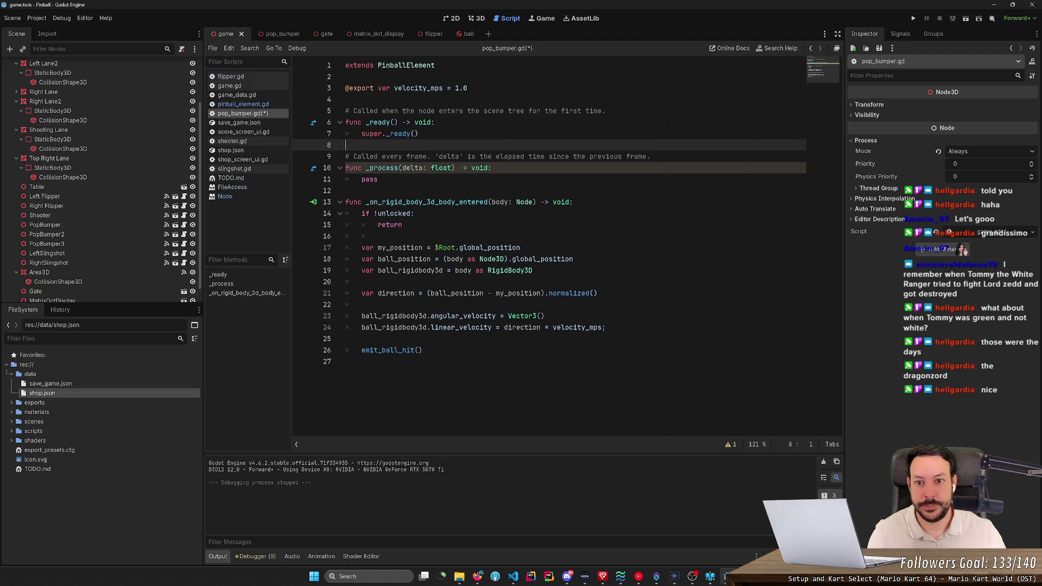
Step: Copy the call into _process as super._process(), delete its pass and stub comments, and save
key("shift+Up")
key("shift+Up")
key("shift+End")
key("ctrl+c")
key("Down")
key("Down")
key("Down")
key("End")
key("ctrl+v")
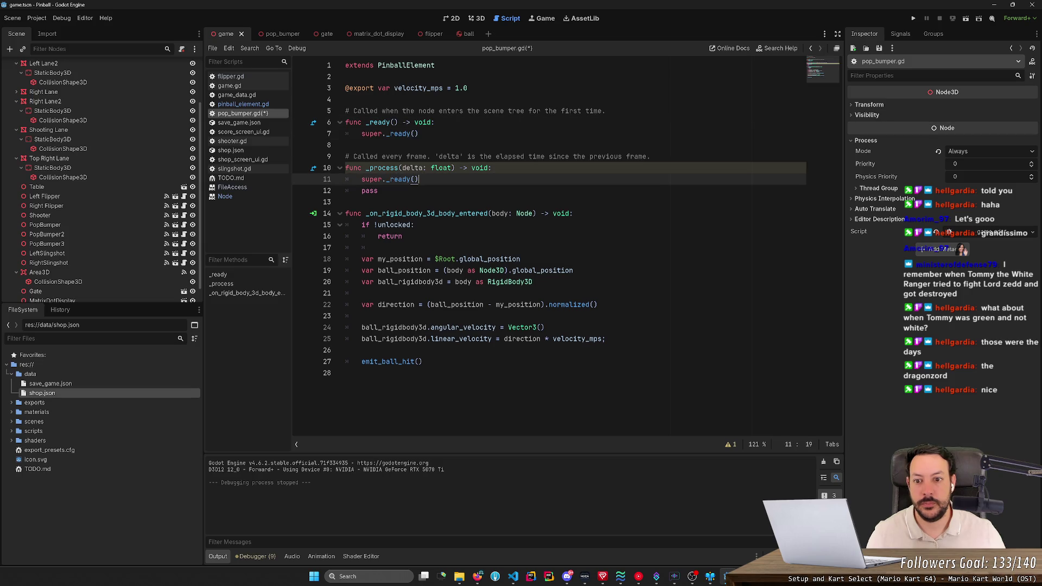
key("Down")
double_click(399, 179)
type("_process")
left_click(377, 191)
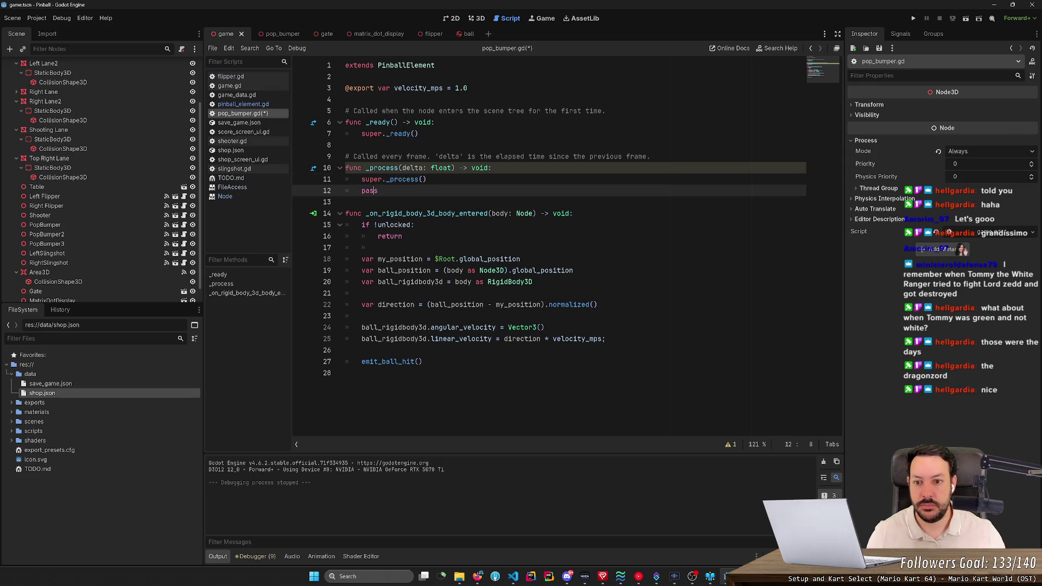
key("ctrl+shift+k")
key("Up")
key("Up")
key("Up")
key("ctrl+shift+k")
key("Up")
key("Up")
key("Up")
key("ctrl+shift+k")
key("ctrl+s")
Step: Pass delta into super._process(delta) and copy the finished _ready and _process functions
left_click_drag(427, 156, 345, 110)
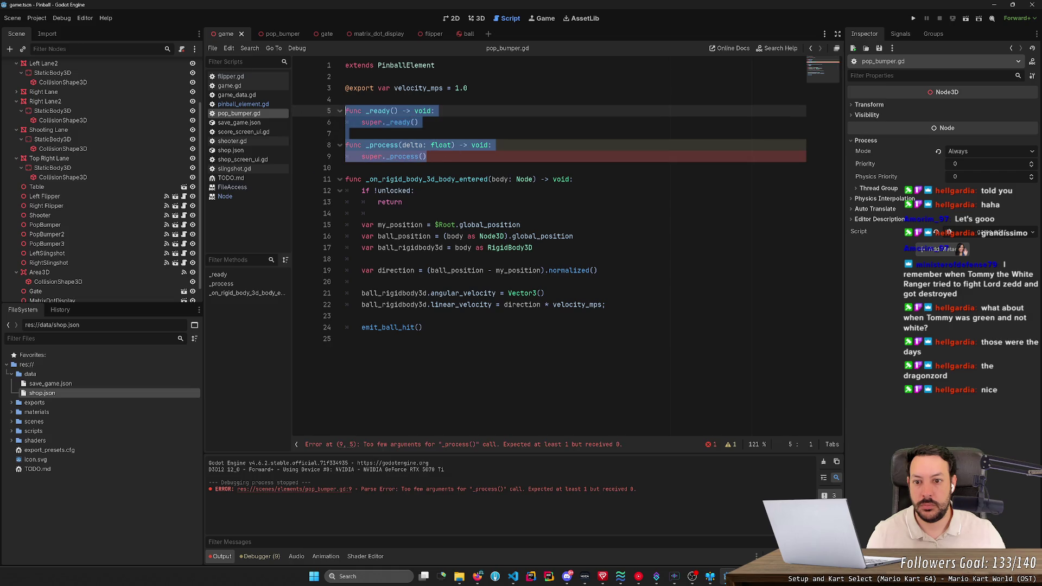
left_click(427, 156)
key("Left")
type("delta")
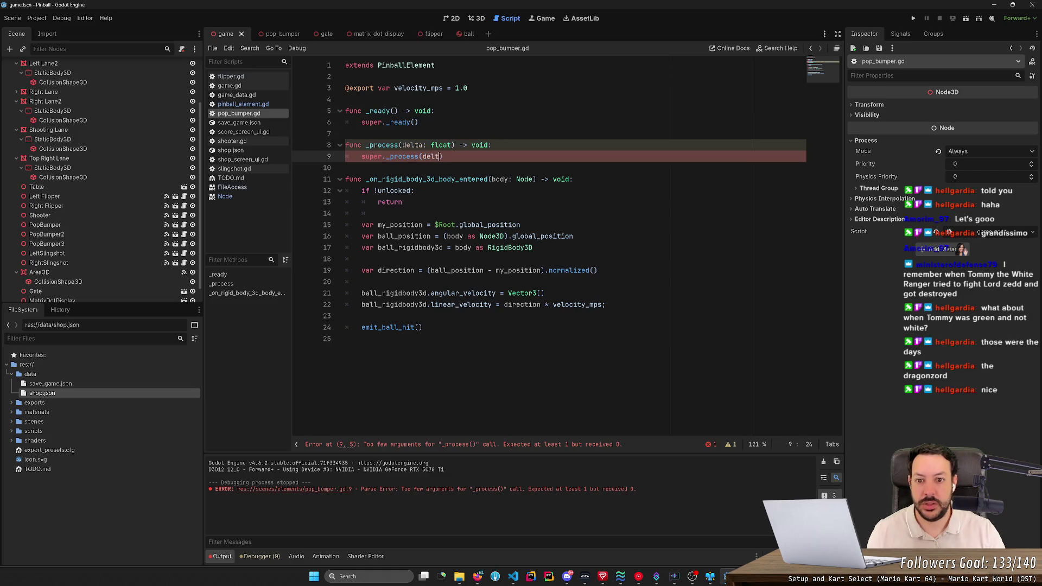
mouse_move(448, 156)
left_mouse_down()
mouse_move(347, 145)
mouse_move(345, 111)
left_mouse_up()
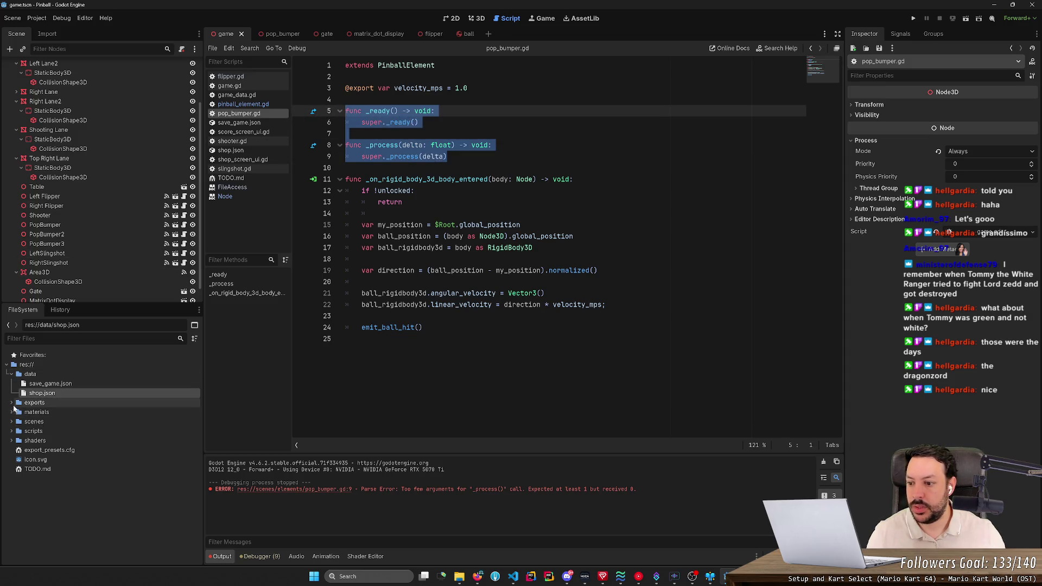
left_click(11, 431)
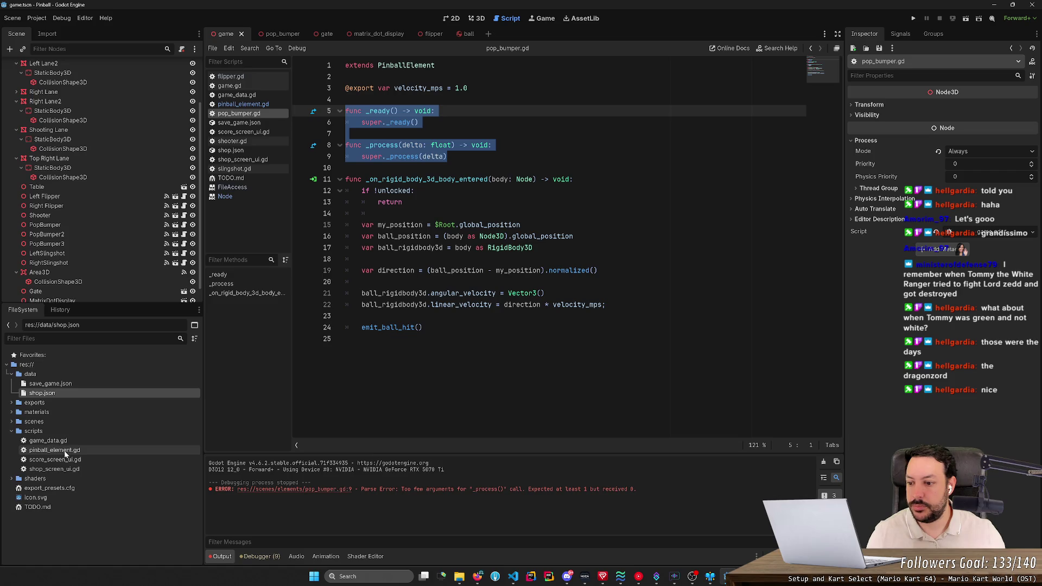
Step: Paste the super-calling _ready and _process functions into flipper.gd under scenes/elements
left_click(11, 431)
left_click(12, 422)
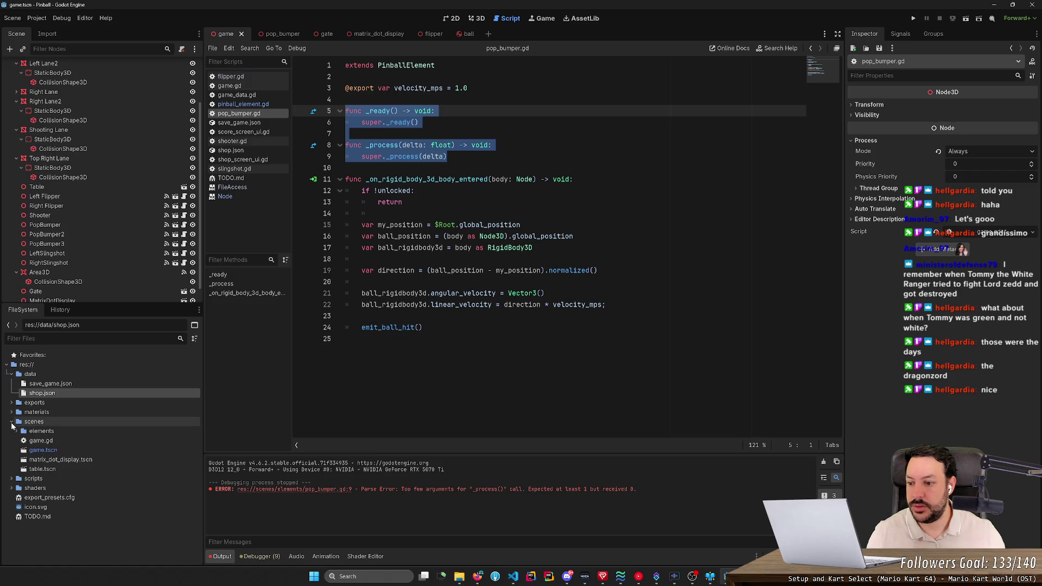
left_click(16, 431)
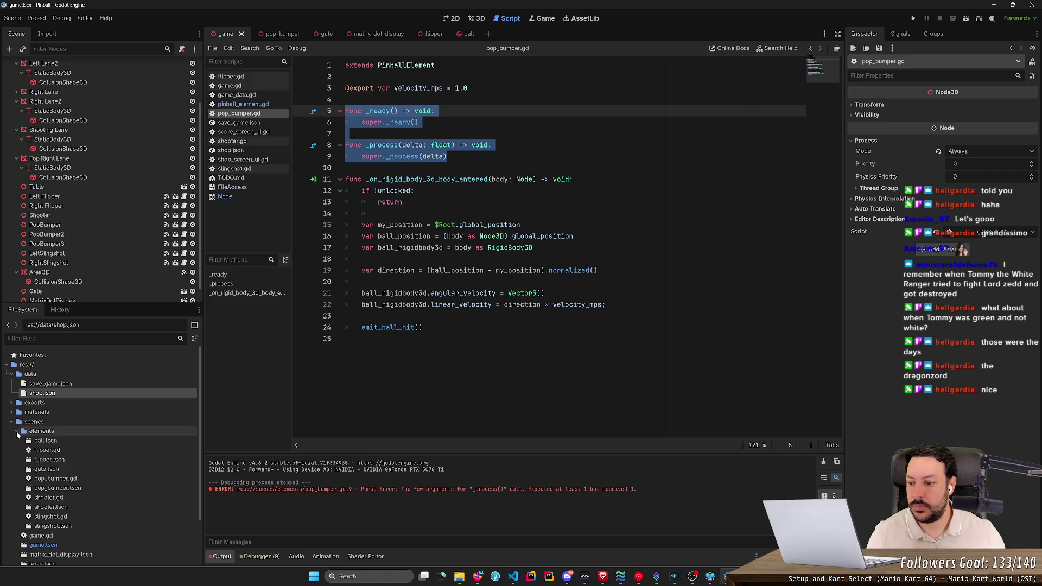
double_click(68, 450)
mouse_move(377, 316)
left_mouse_down()
mouse_move(358, 277)
mouse_move(334, 267)
left_mouse_up()
key("ctrl+v")
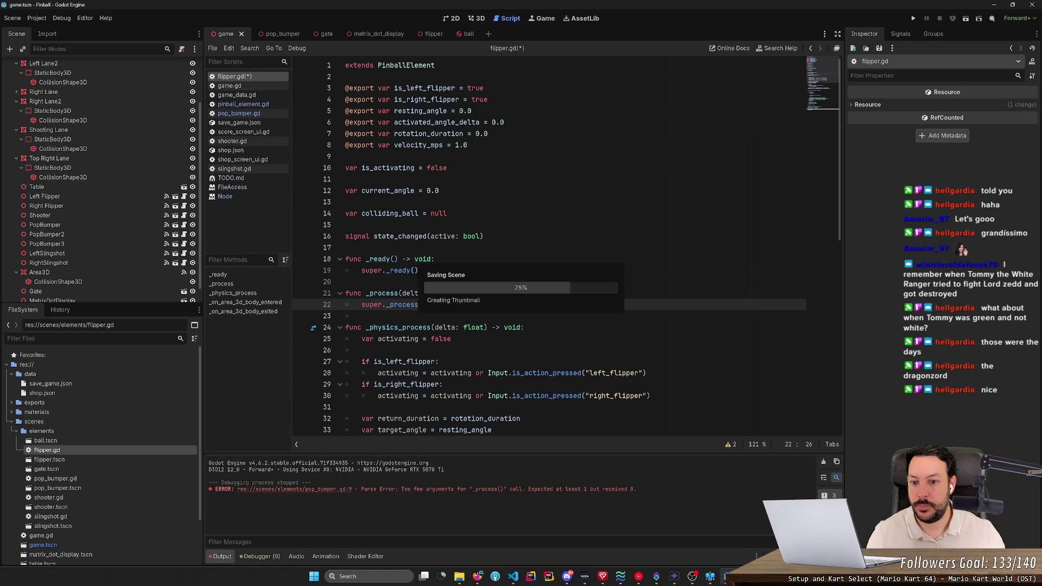
Step: Replace shooter.gd's _ready stub with the super-calling functions
double_click(80, 475)
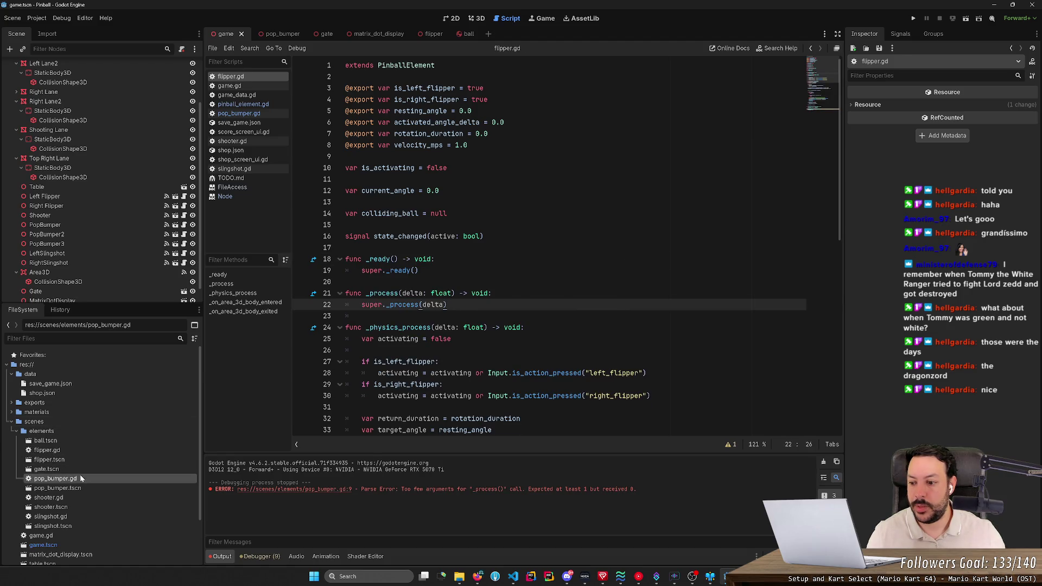
double_click(72, 498)
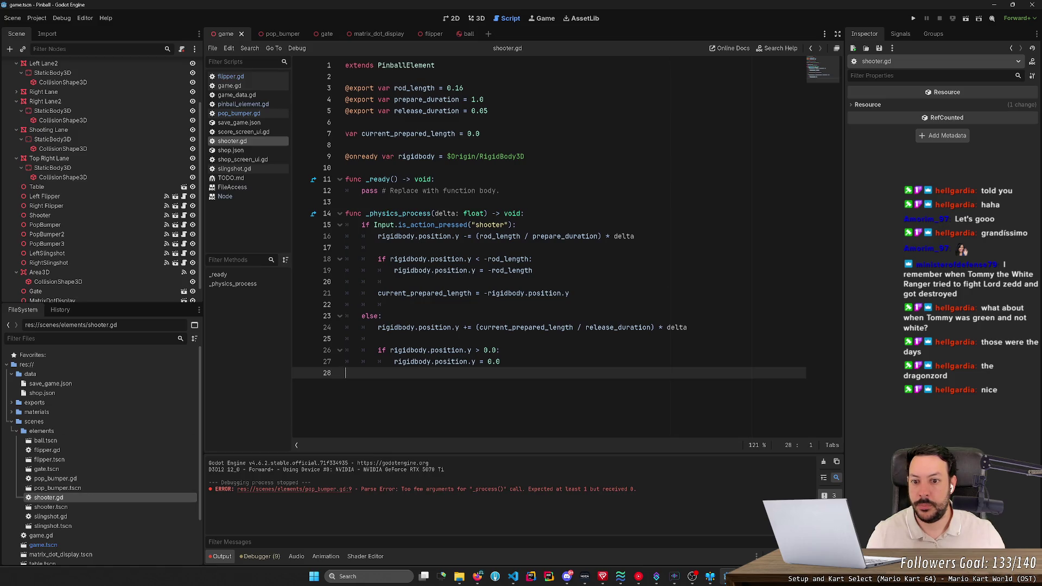
left_click_drag(501, 190, 345, 179)
key("ctrl+v")
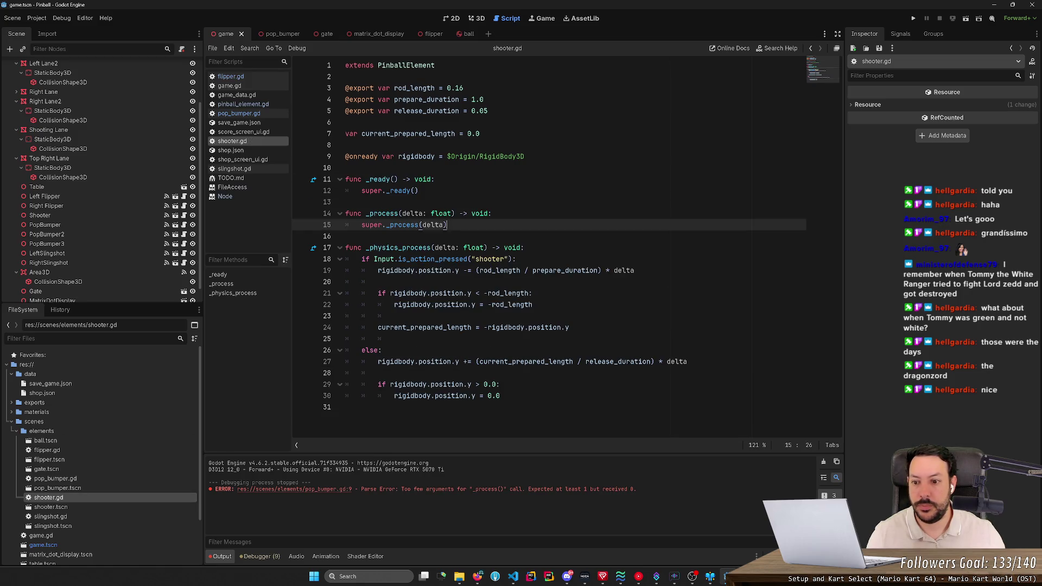
Step: Paste the same functions into slingshot.gd, save it, and run the game
left_click(78, 516)
double_click(78, 516)
key("shift+Up")
key("shift+Up")
key("shift+Up")
key("ctrl+v")
key("ctrl+s")
left_click(914, 18)
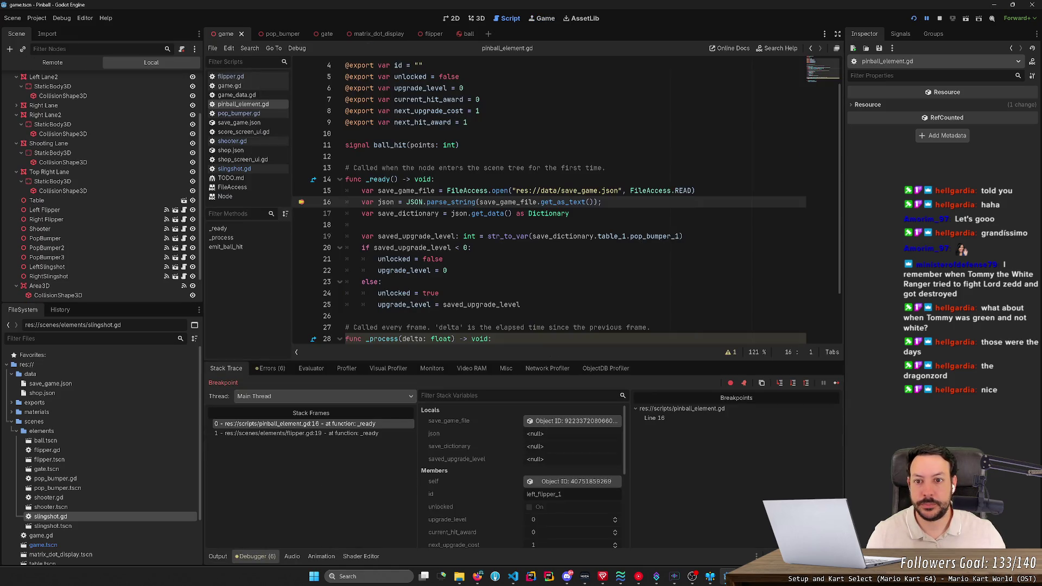
Step: Step the debugger, read the JSON.parse_string docs, and inspect the json variable's contents
scroll(567, 199, "up", 2)
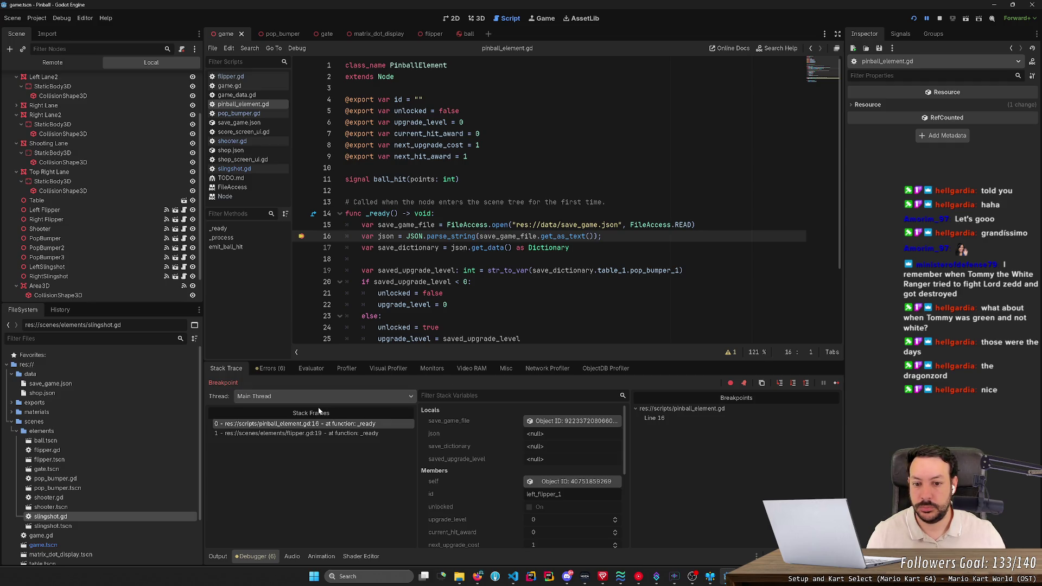
left_click(791, 384)
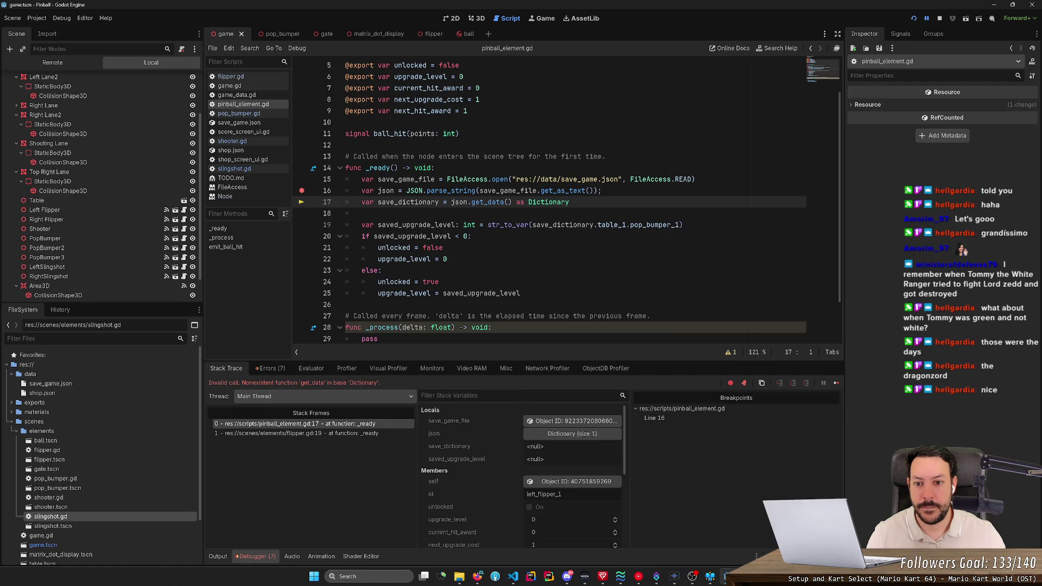
mouse_move(388, 201)
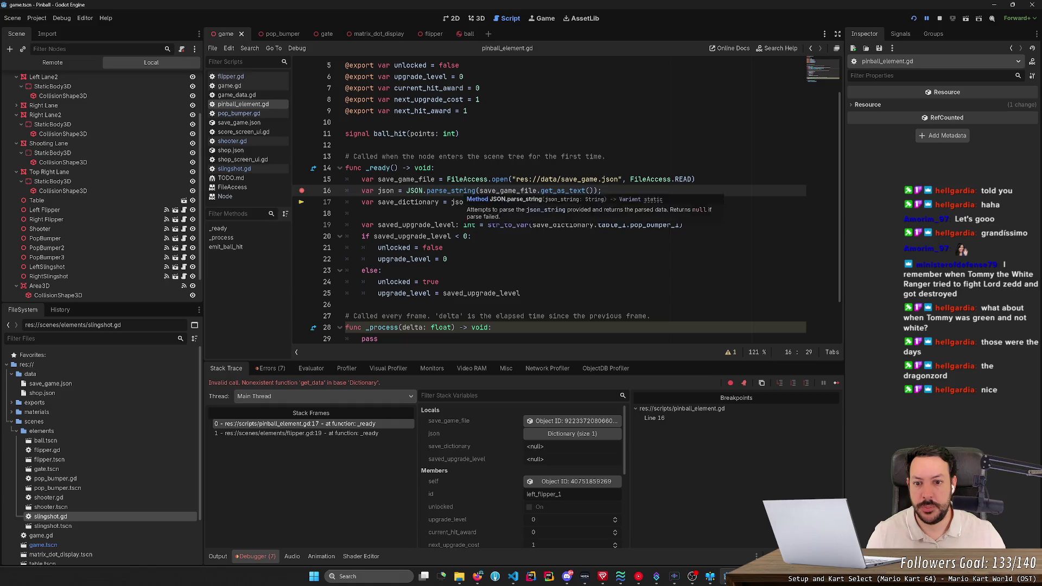
left_click(458, 192, "ctrl")
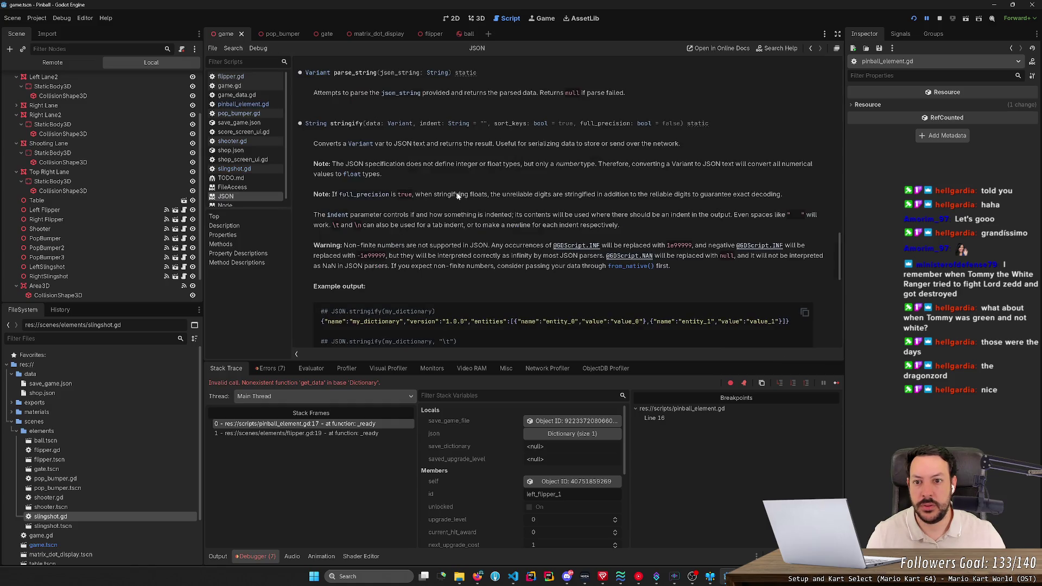
key("alt+Left")
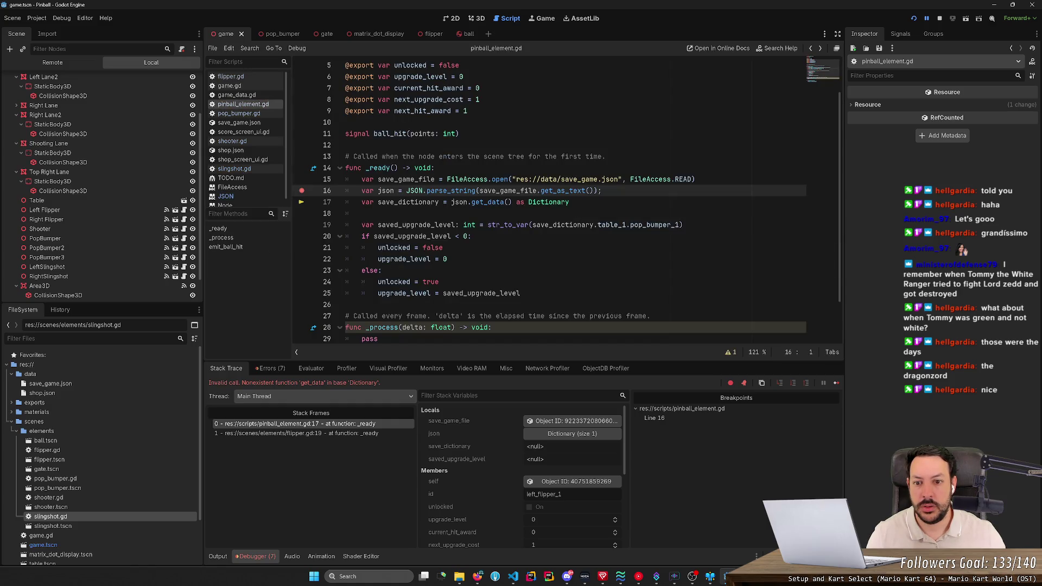
left_click(378, 225)
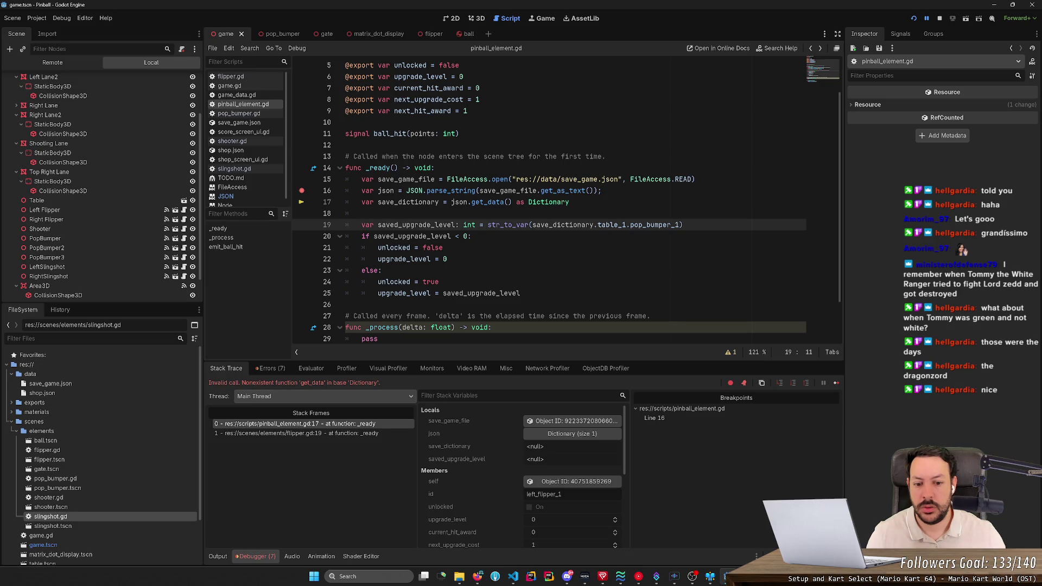
left_click(565, 436)
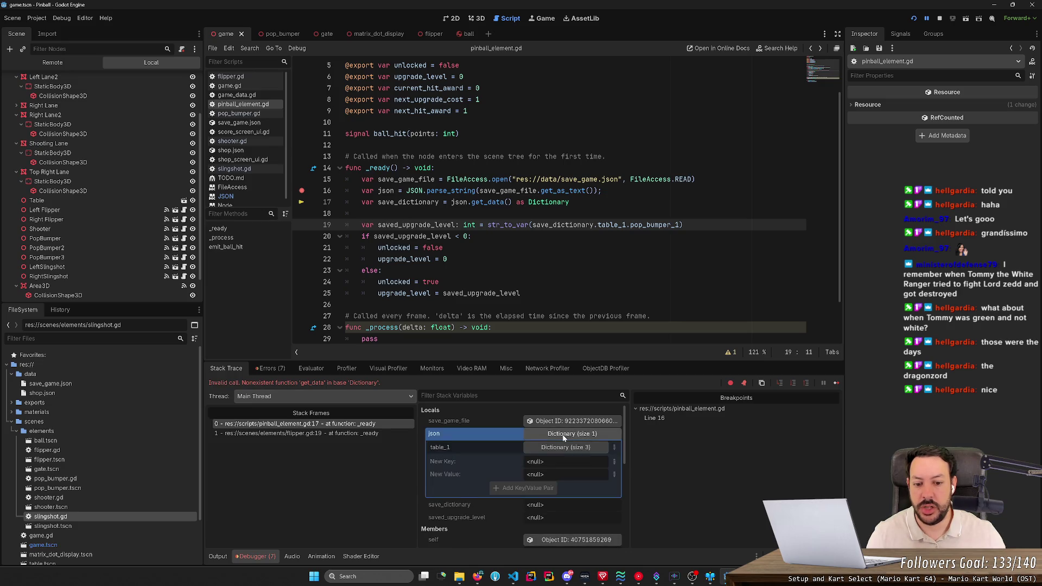
left_click(570, 202)
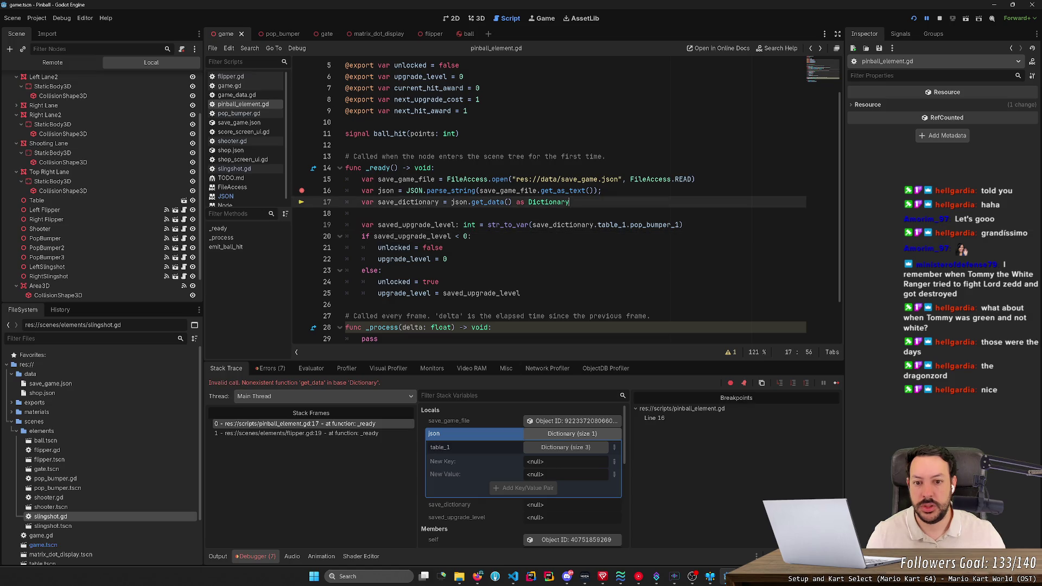
Step: Remove the redundant json.get_data line and move the breakpoint from line 16 to line 18
double_click(409, 202)
key("ctrl+c")
double_click(386, 190)
key("ctrl+v")
left_click(411, 202)
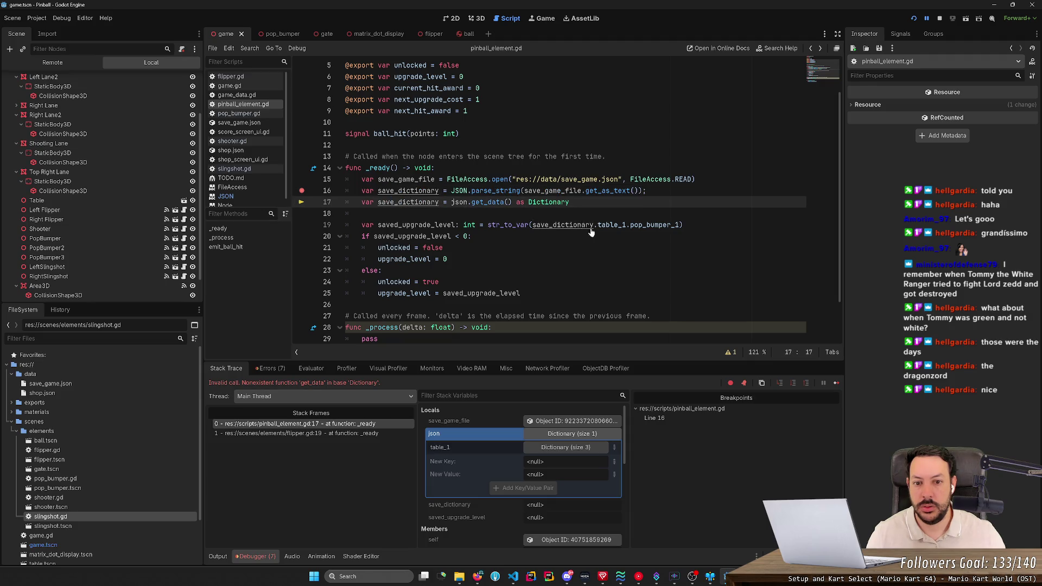
key("ctrl+x")
left_click(301, 213)
left_click(300, 191)
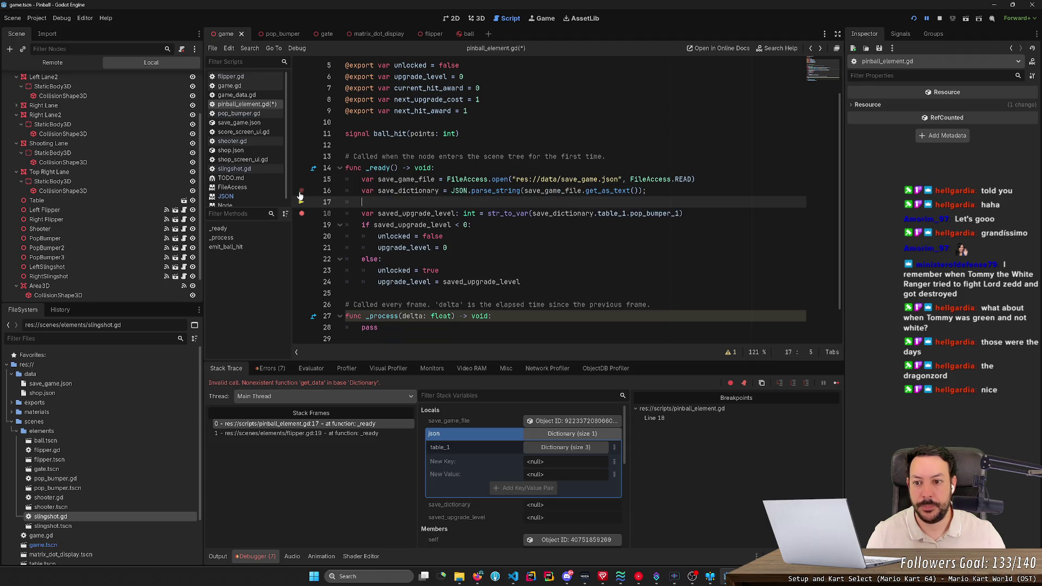
Step: Rerun, confirm table_1 in save_dictionary holds pop_bumper_1 to pop_bumper_3 levels, then stop
left_click(915, 18)
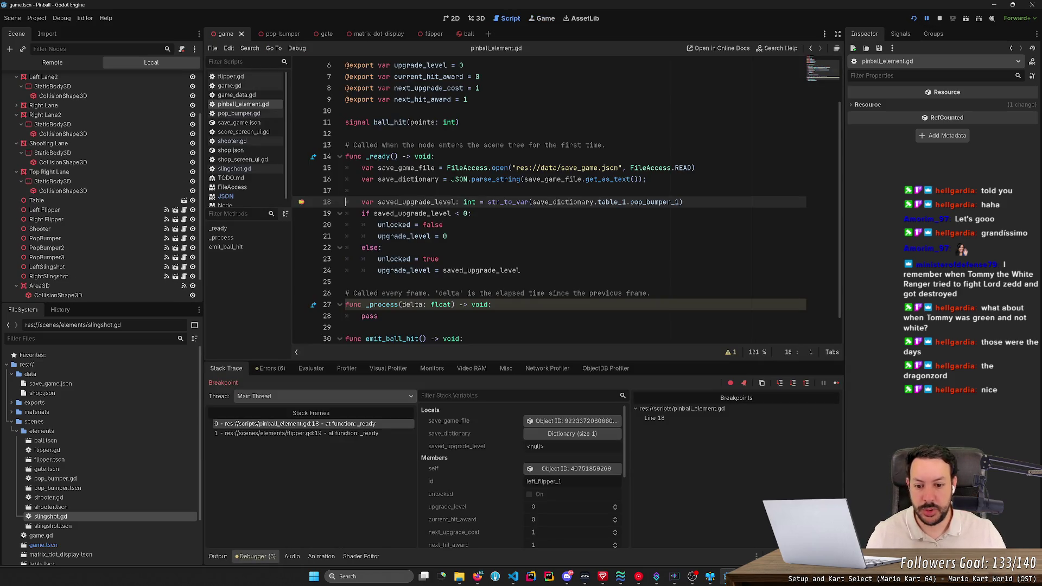
left_click(578, 437)
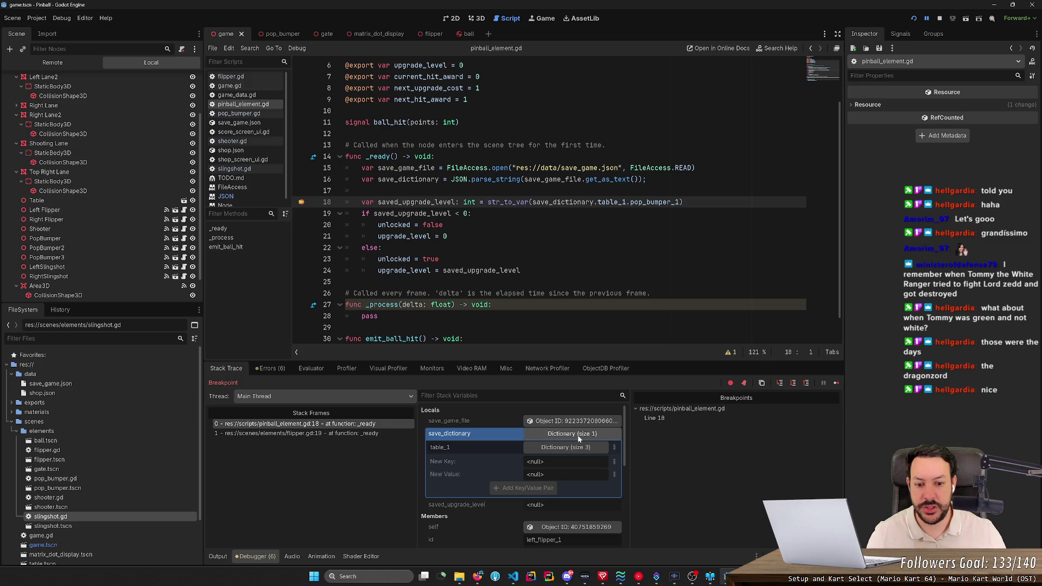
left_click(546, 449)
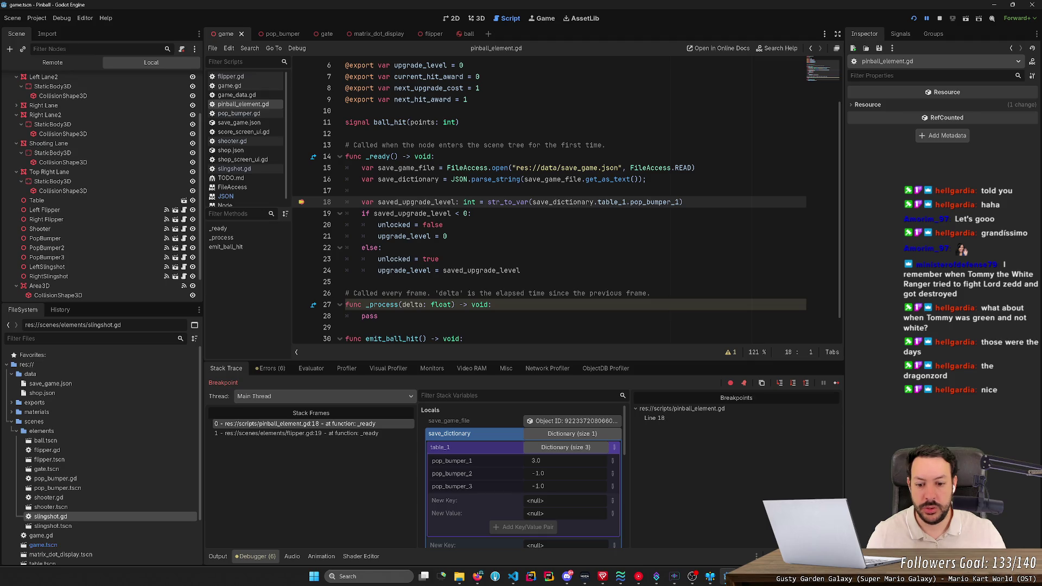
left_click(937, 19)
scroll(654, 244, "up", 1)
double_click(654, 259)
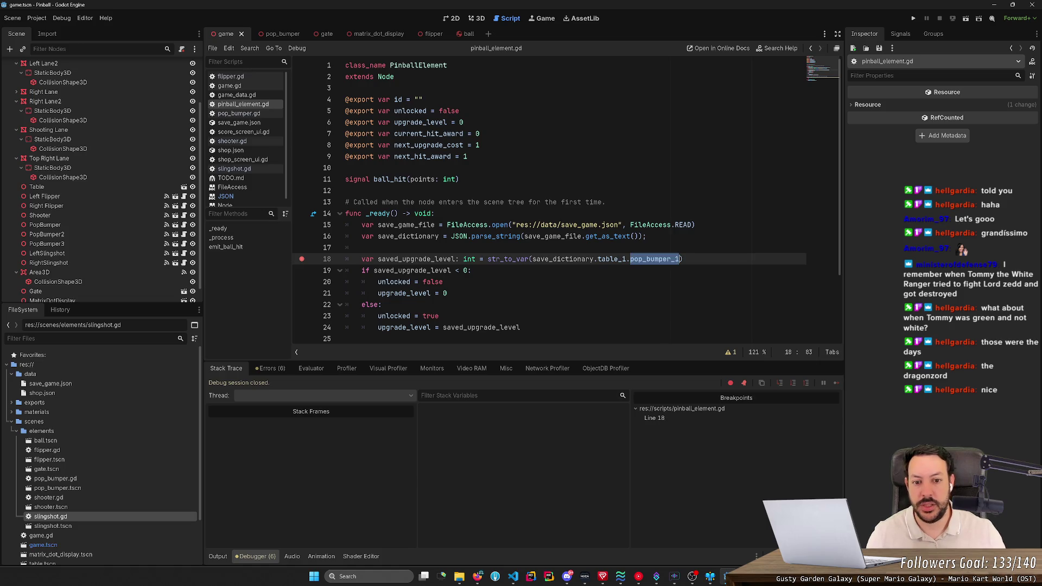
Step: Rewrite line 18's lookup as save_dictionary[GameData.table_id][id] instead of .table_1.pop_bumper_1
left_click(531, 259)
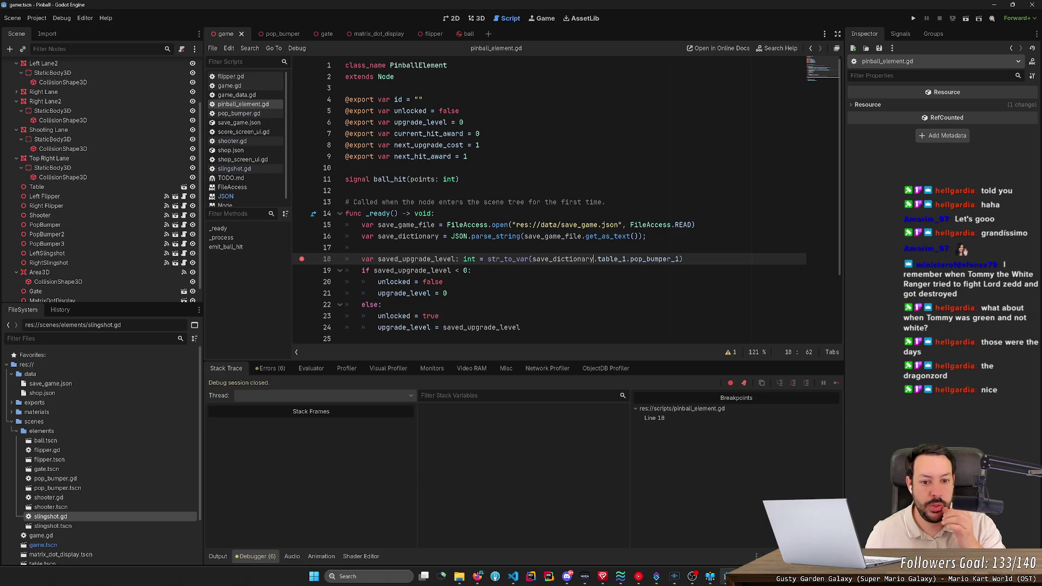
type("[")
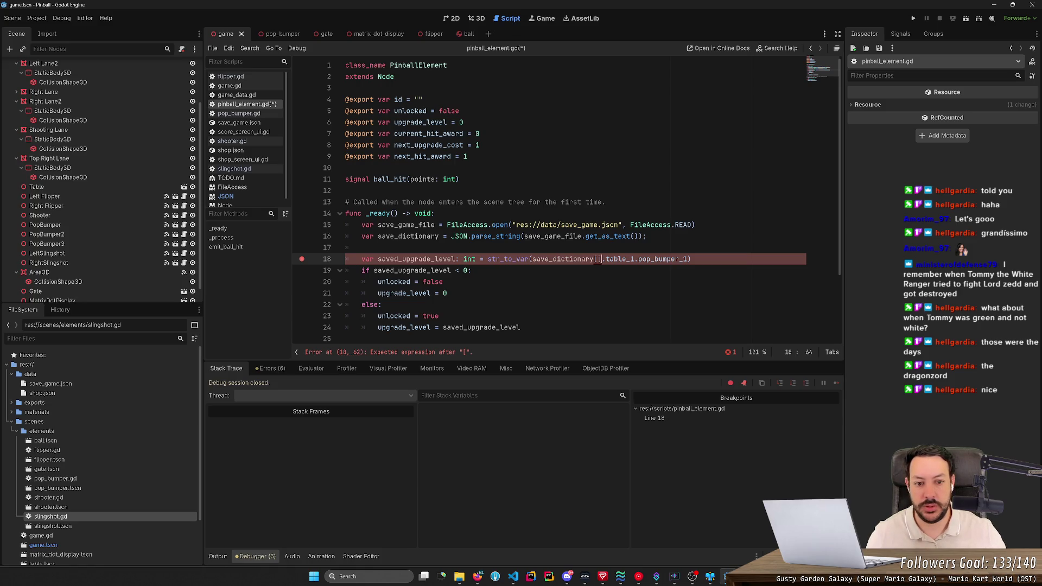
type("\"ad")
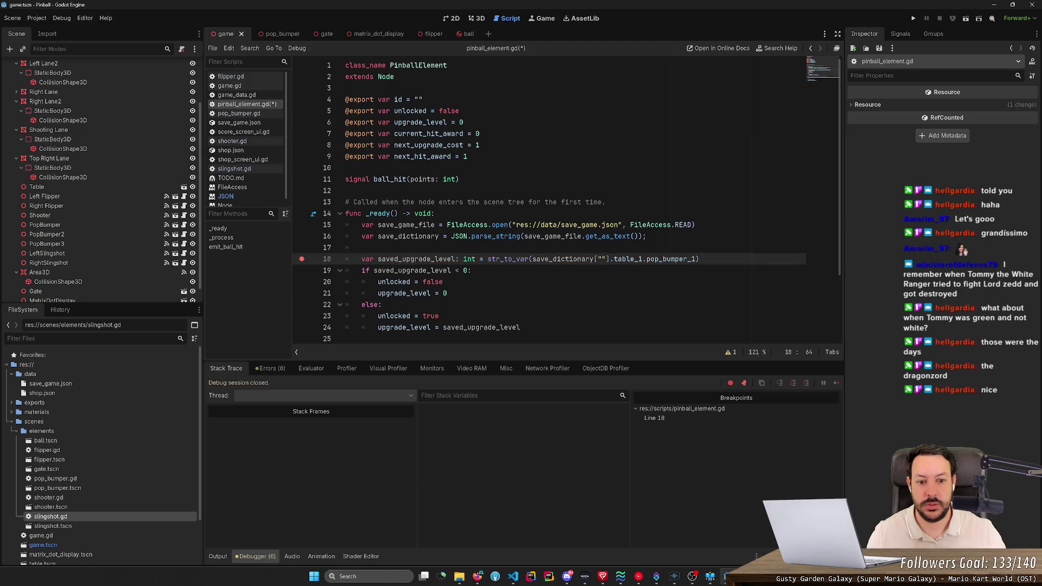
key("shift+Right")
key("shift+Right")
key("shift+Right")
key("shift+Right")
key("shift+Right")
key("BackSpace")
type("[\"ad\"")
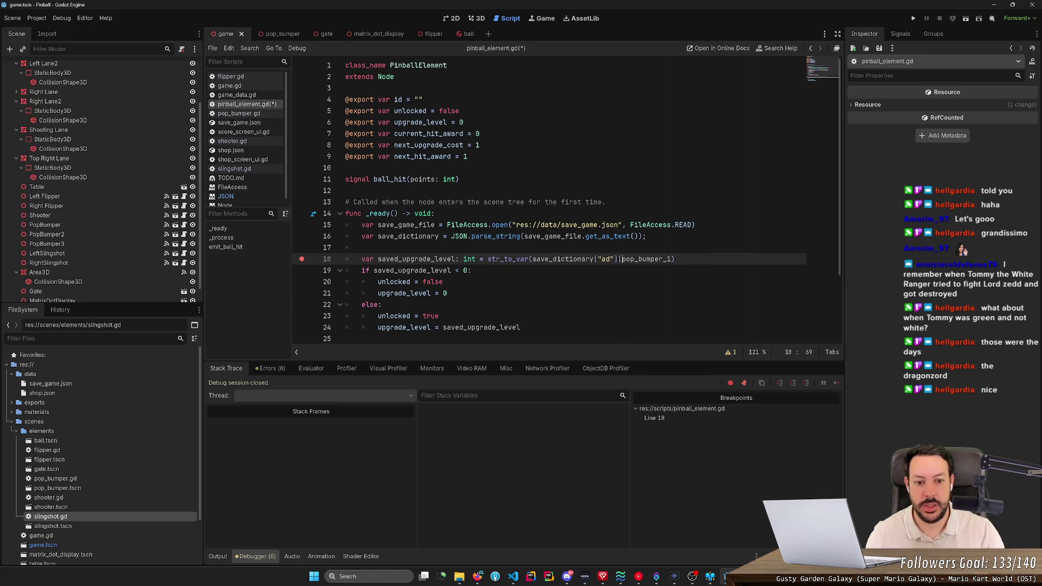
type("]")
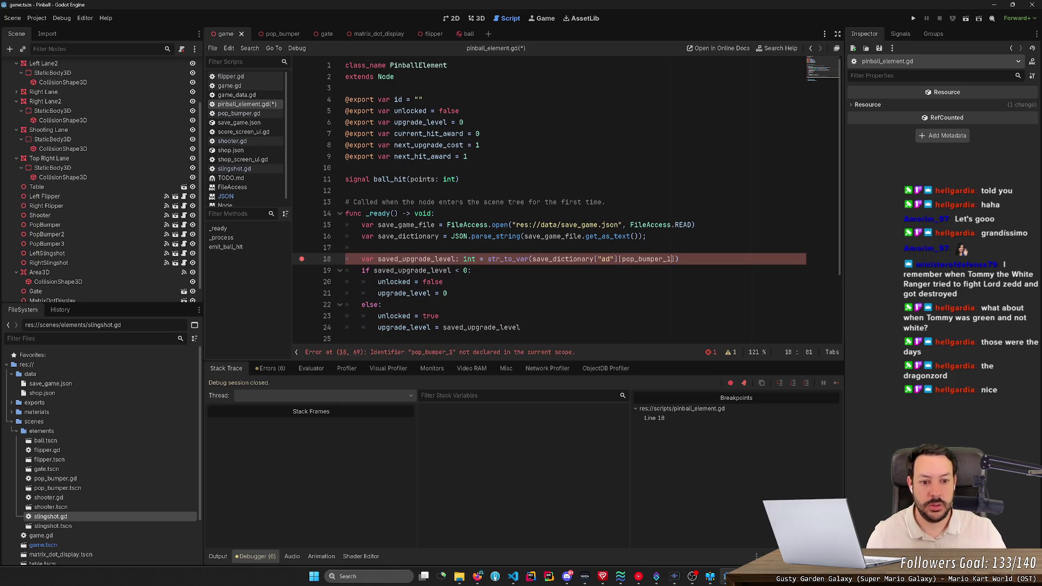
key("Left")
key("ctrl+shift+Left")
type("id")
key("Left")
key("Left")
key("Left")
key("BackSpace")
key("BackSpace")
key("BackSpace")
type("GameData.")
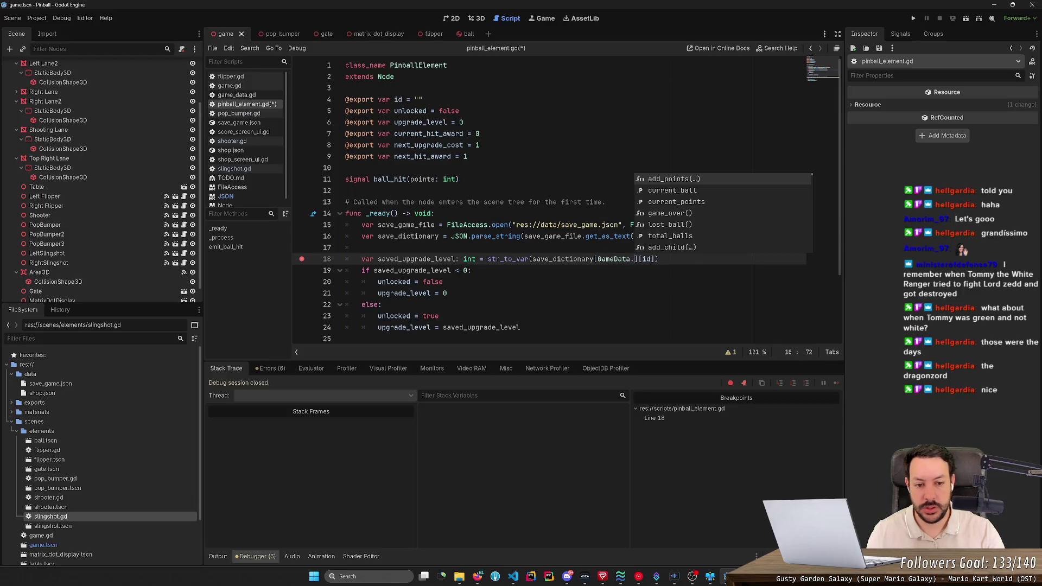
type("table_id")
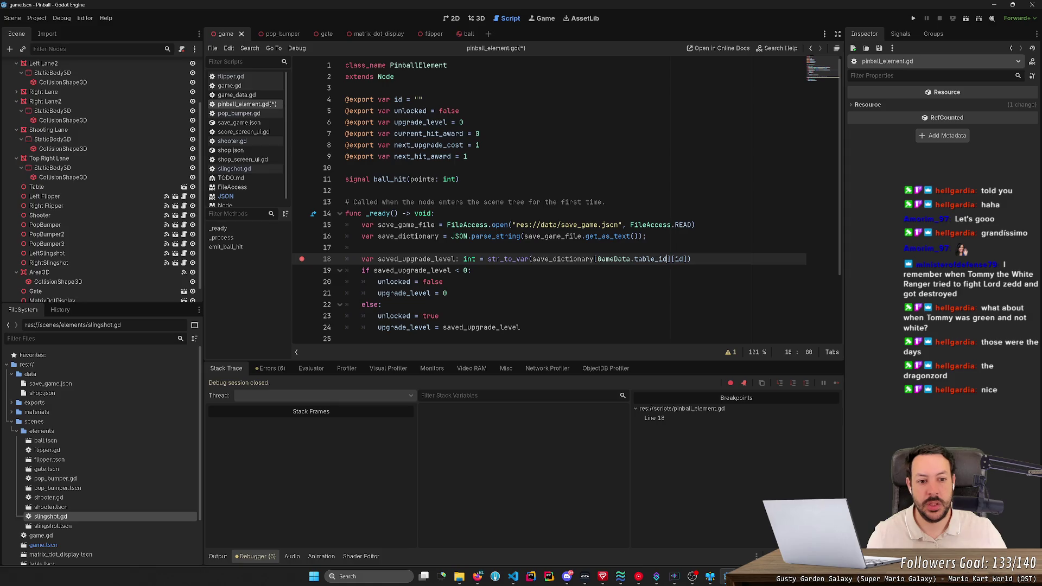
Step: Change the key to element_id after checking the id export on line 4, then open game_data.gd
type("element_")
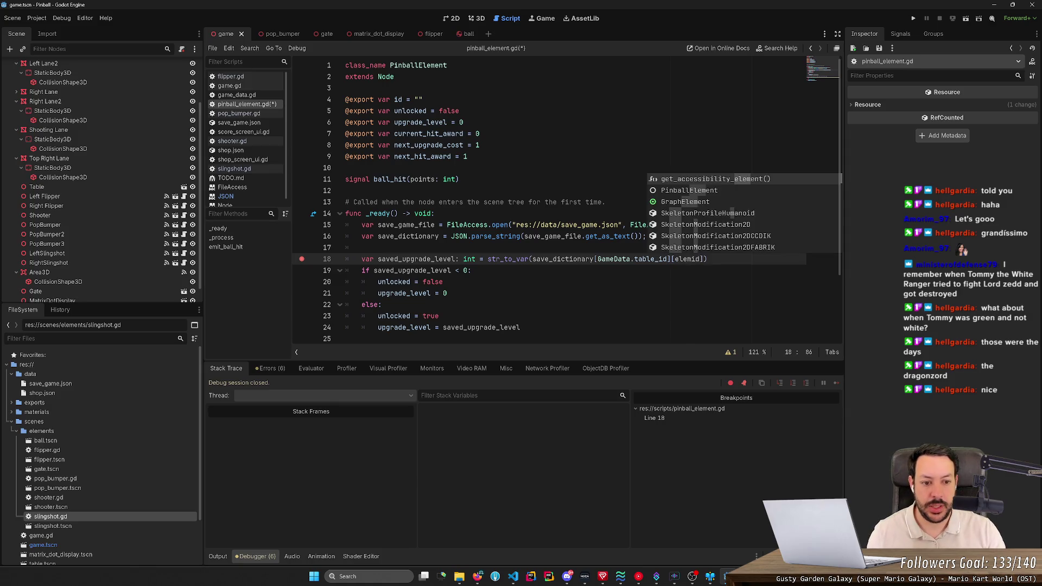
left_click(395, 99)
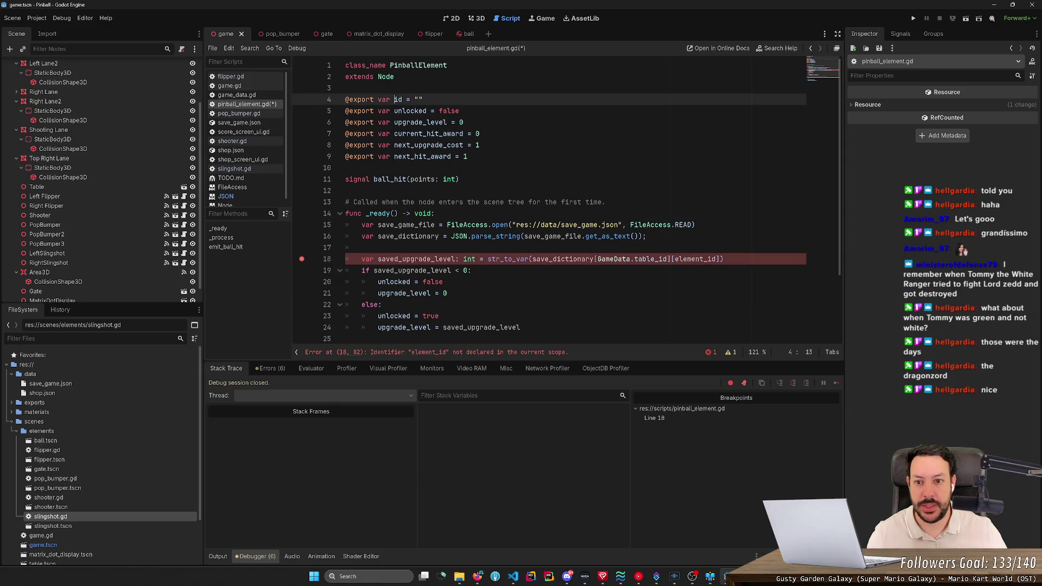
left_click(707, 259)
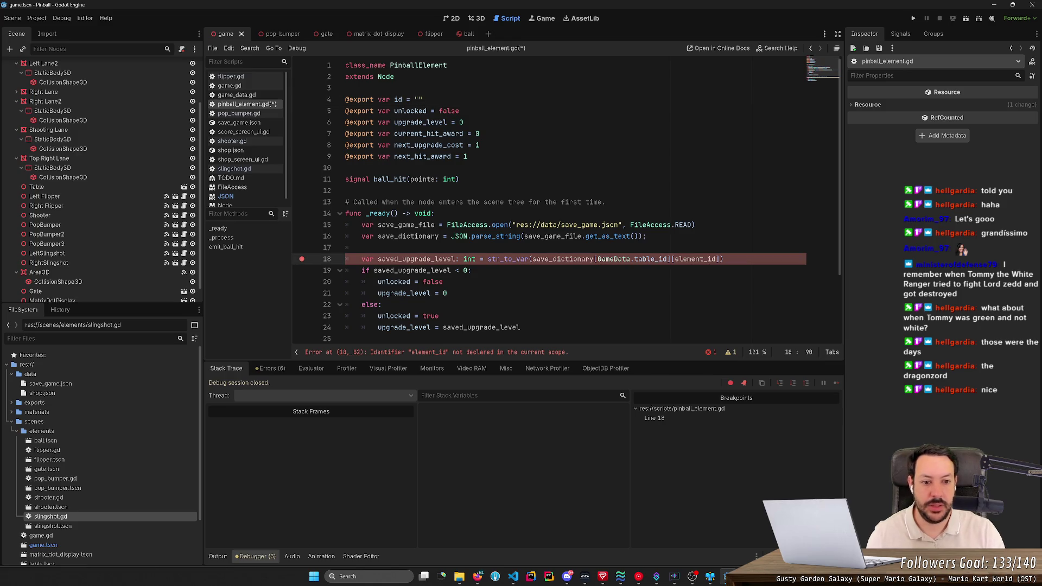
left_click(614, 259, "ctrl")
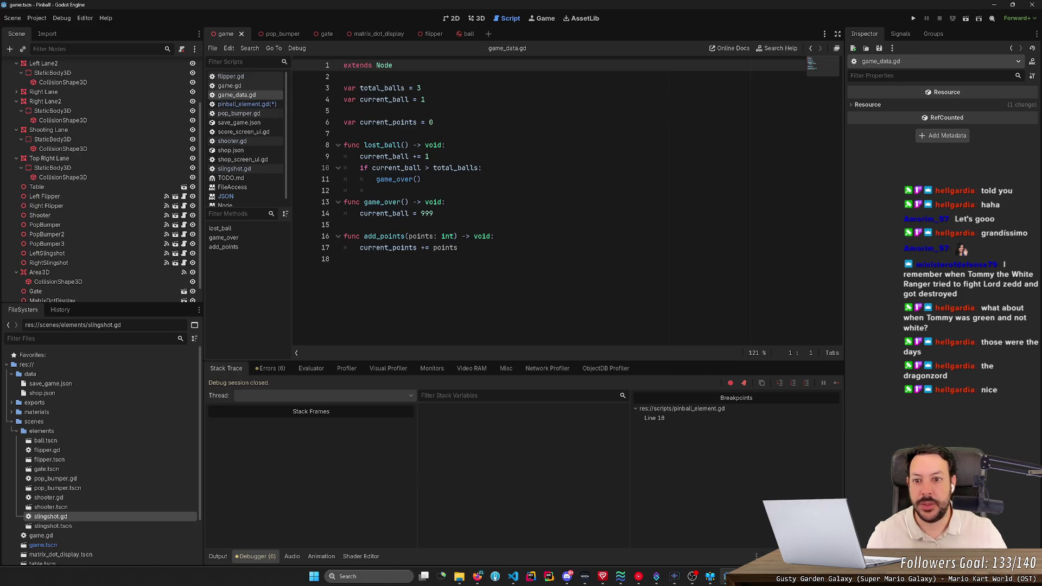
Step: Declare var table_id = "table_1" under extends Node in game_data.gd and save all scripts
key("Down")
key("Return")
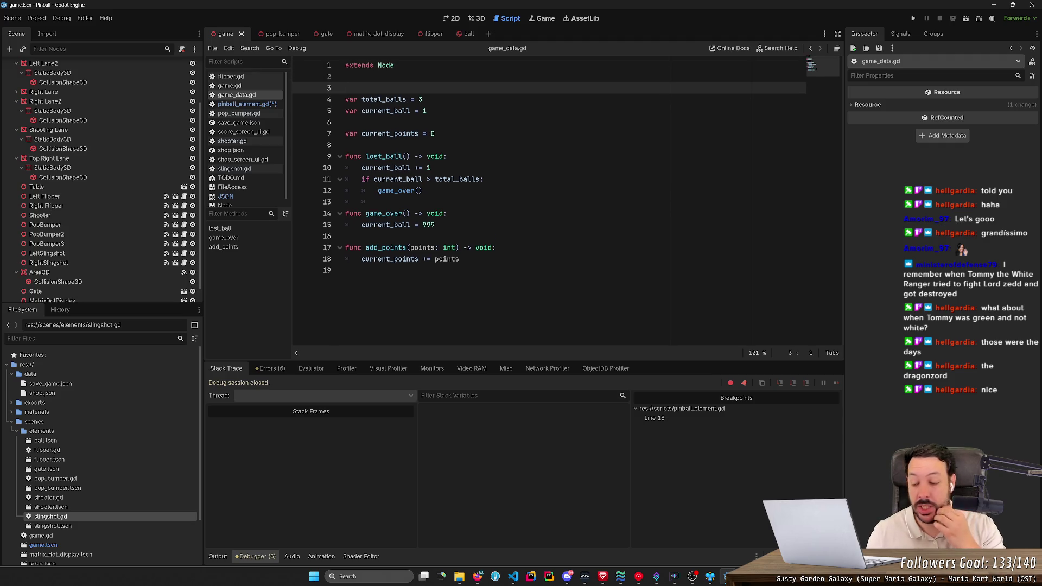
type("var ")
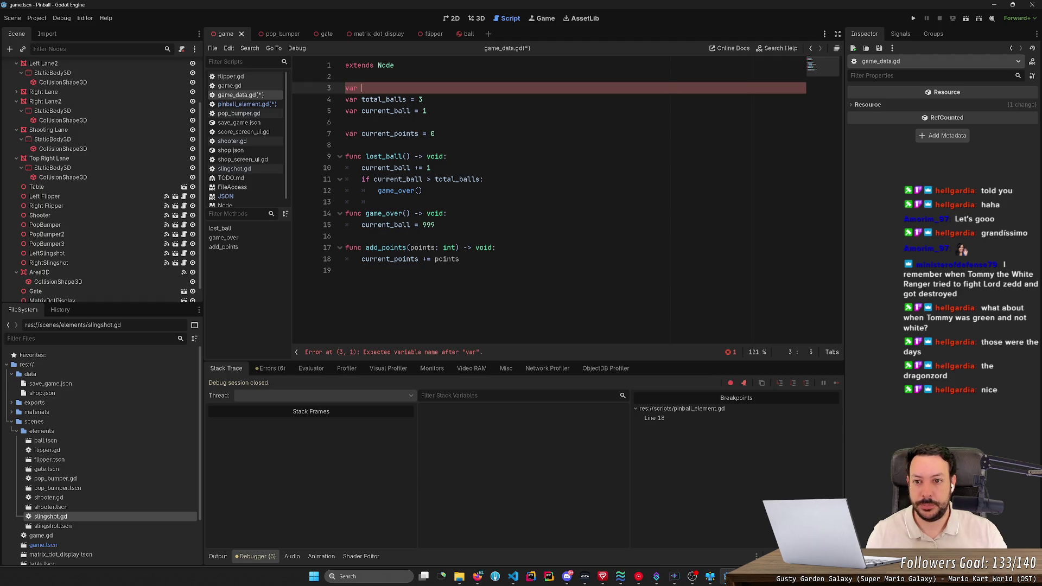
type("cur")
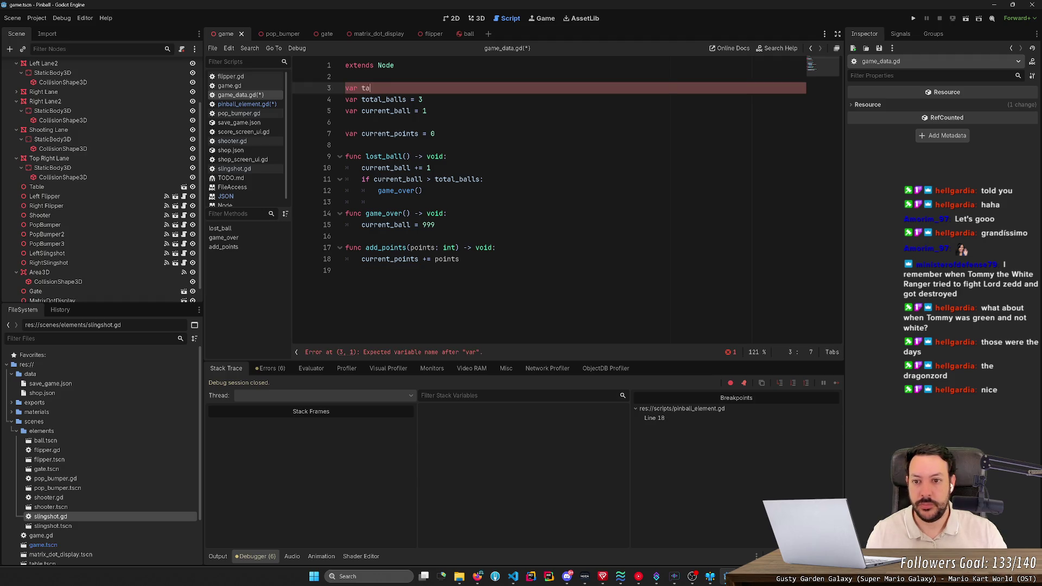
type("rent_table_id = \"")
type("table_1")
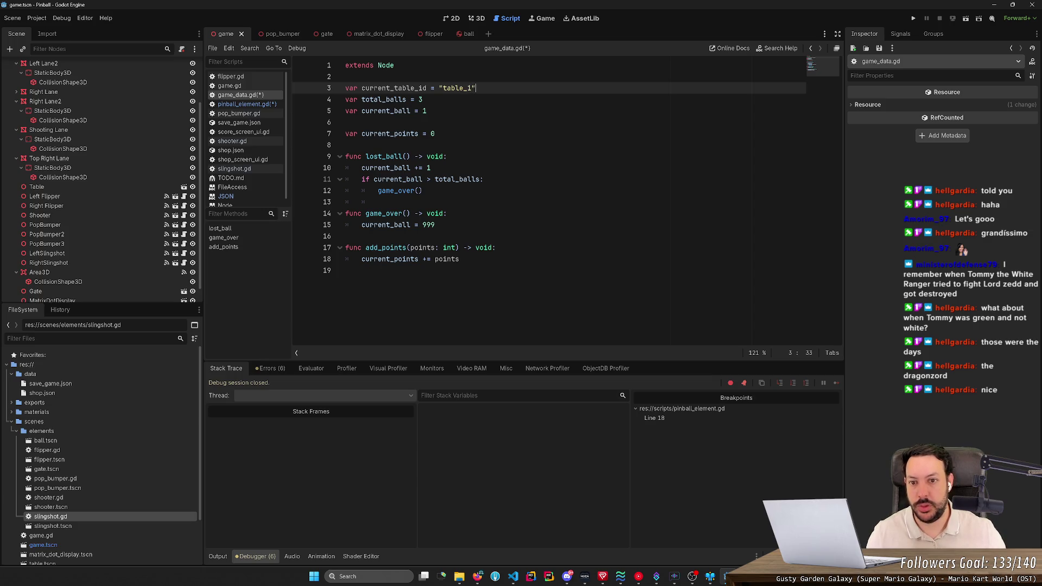
key("Return")
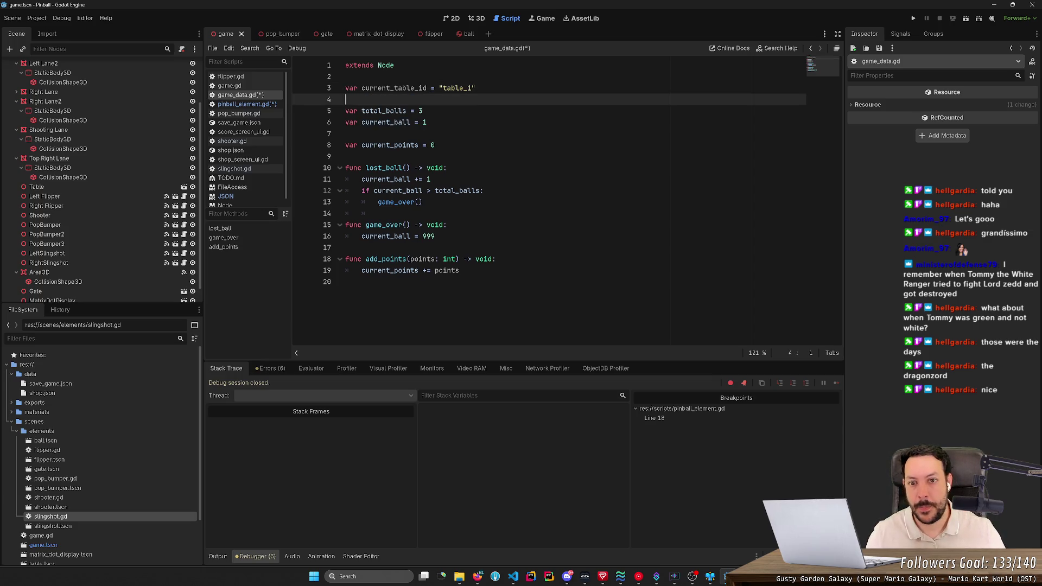
left_click(394, 87)
key("ctrl+s")
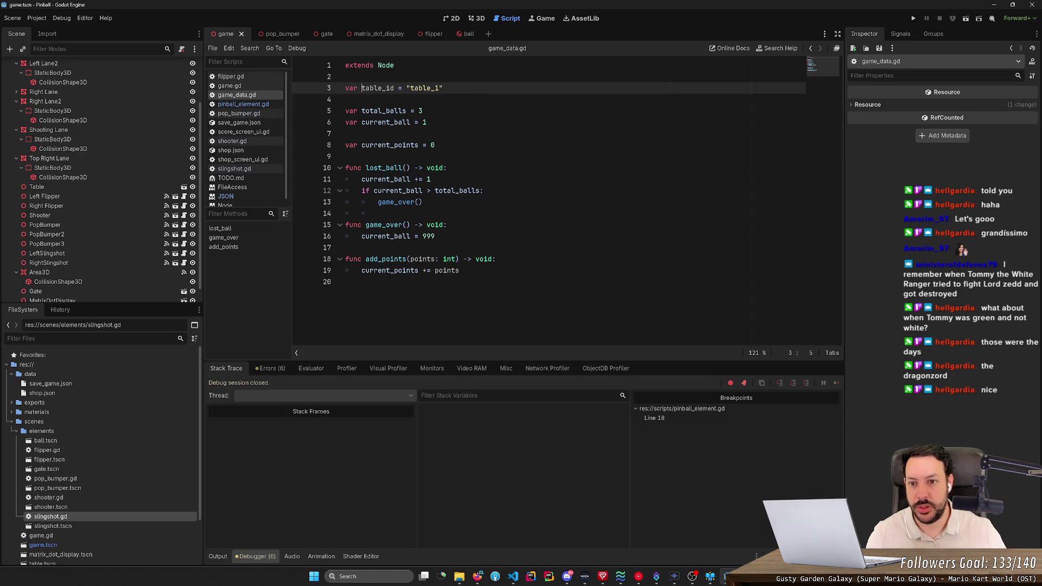
left_click(243, 103)
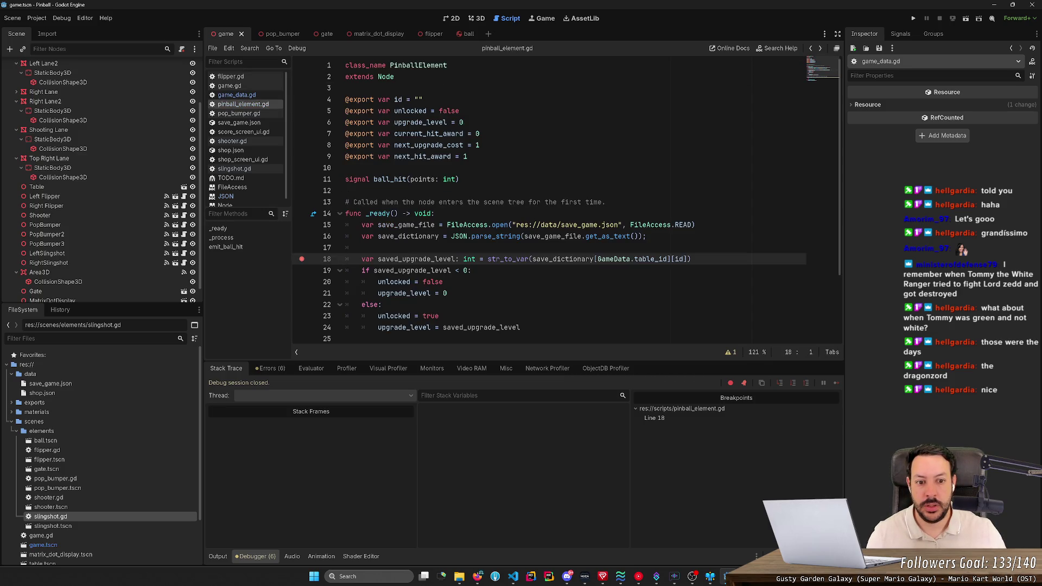
Step: Run to the line-18 breakpoint, check table_id and id, and step over to reveal the invalid 'left_flipper_1' key
left_click(914, 19)
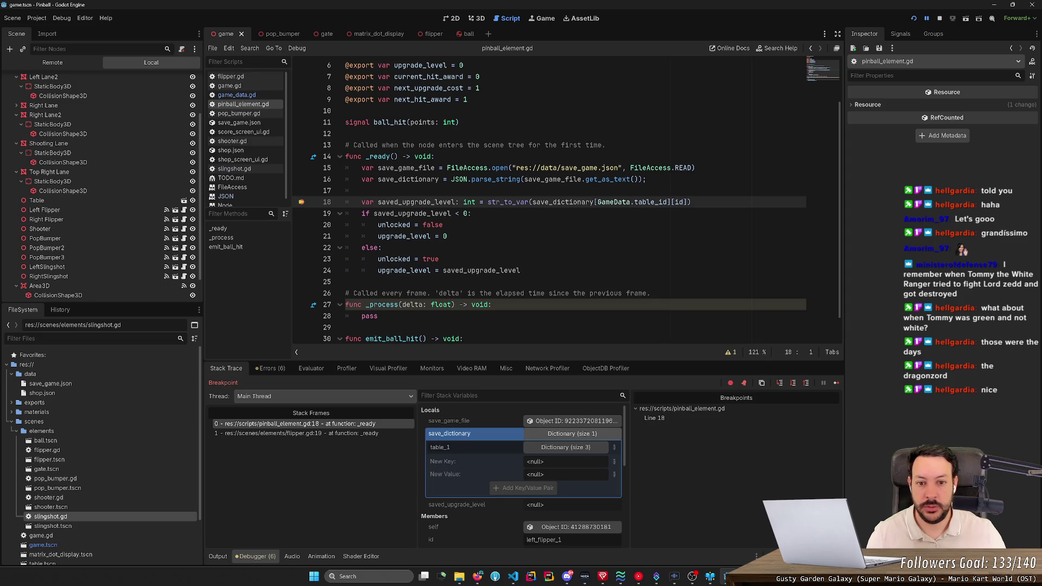
mouse_move(646, 202)
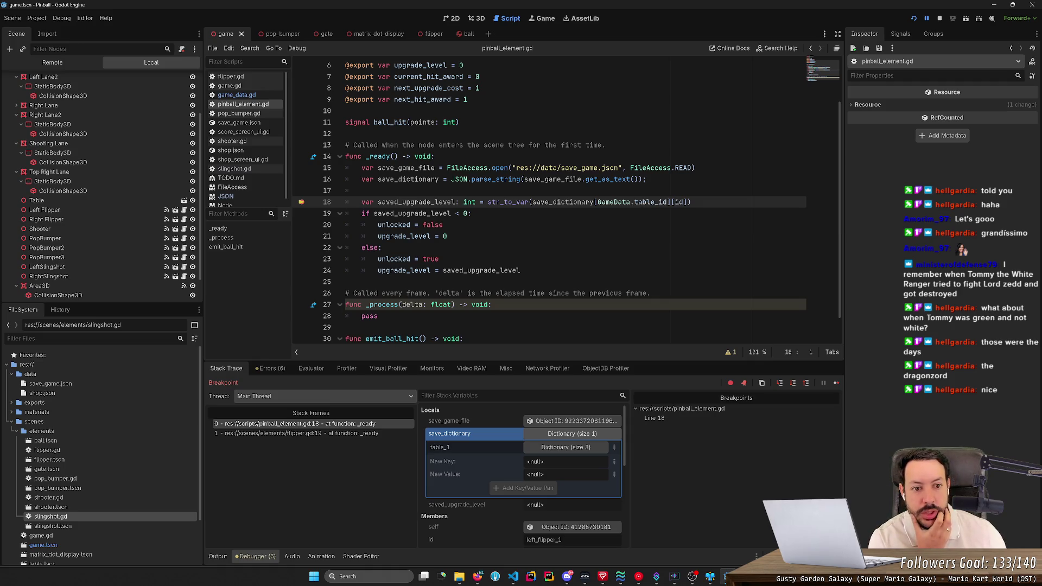
mouse_move(680, 201)
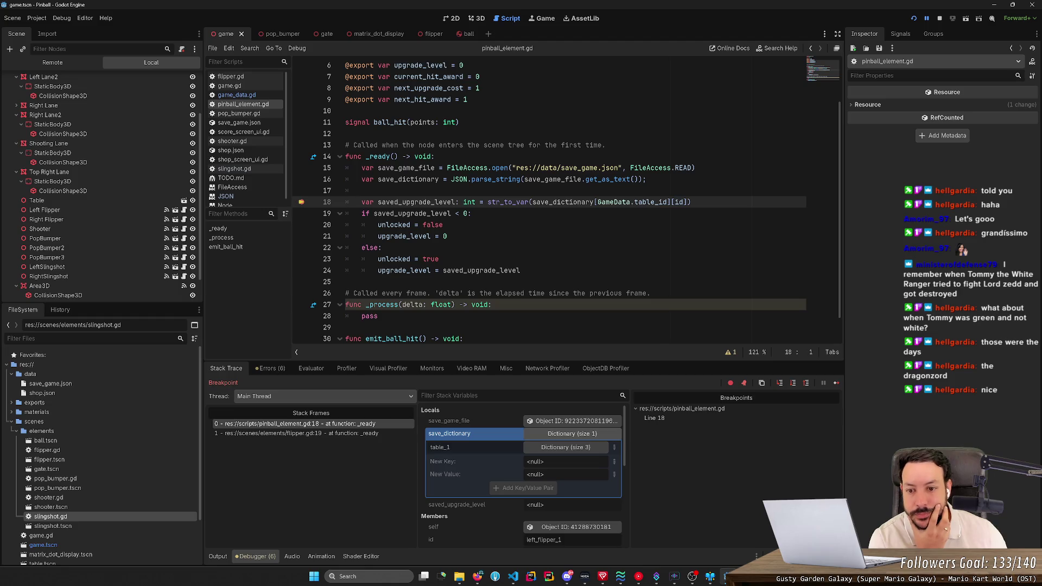
left_click(793, 383)
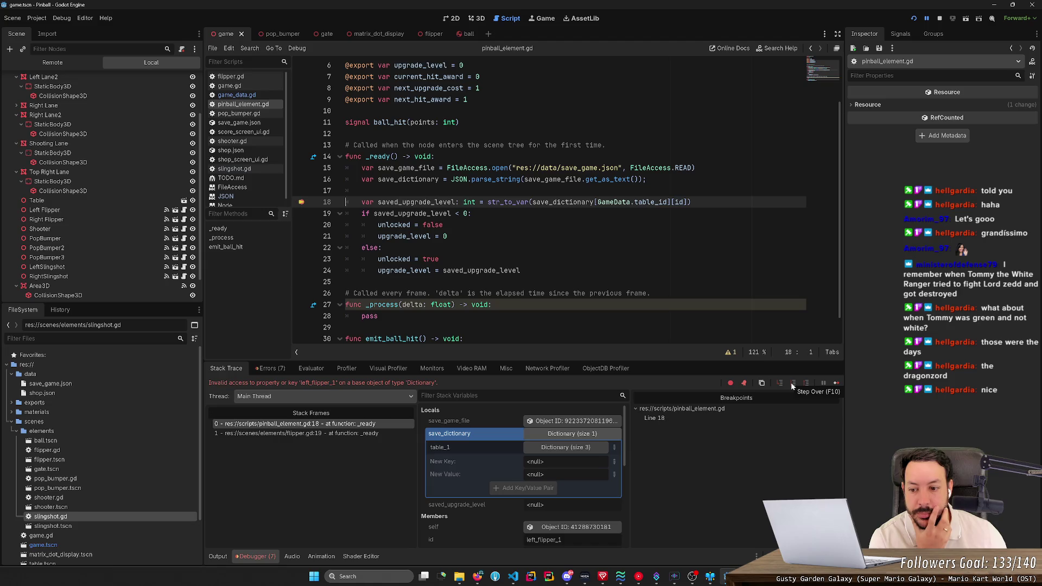
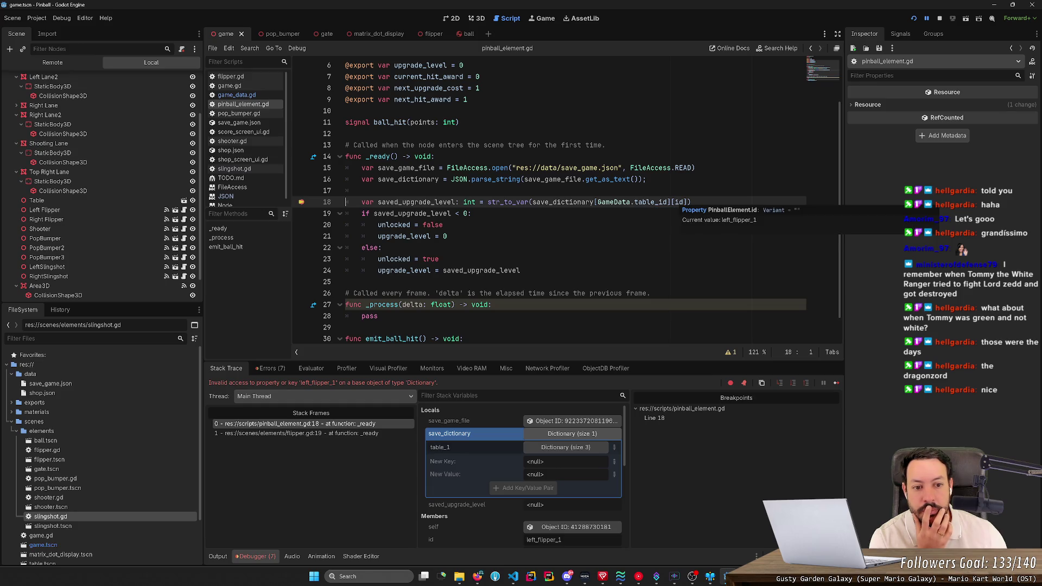
Step: Stop the debug session and clear the breakpoint on line 18
left_click(939, 19)
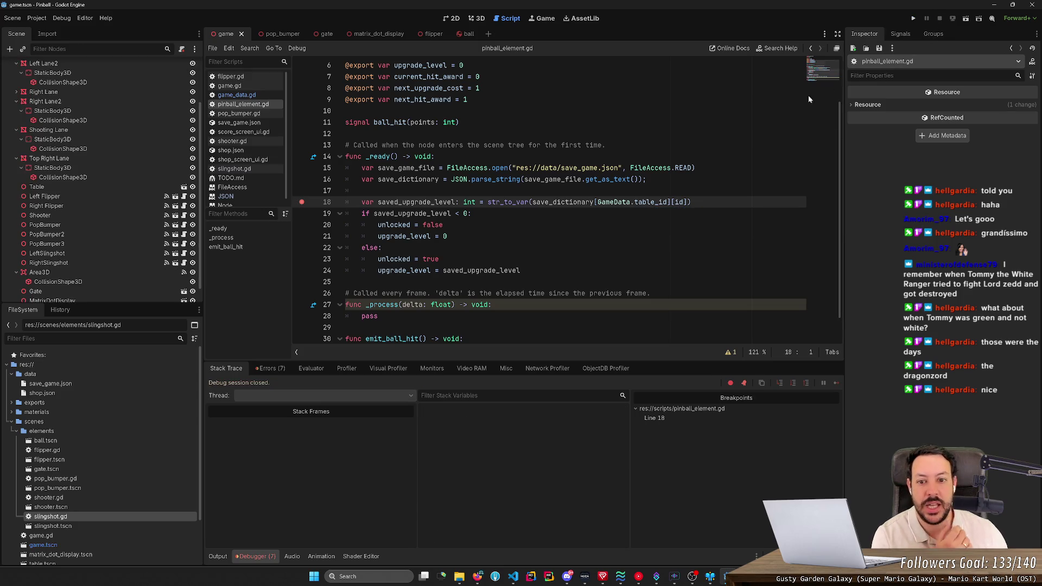
left_click(305, 205)
scroll(305, 205, "up", 1)
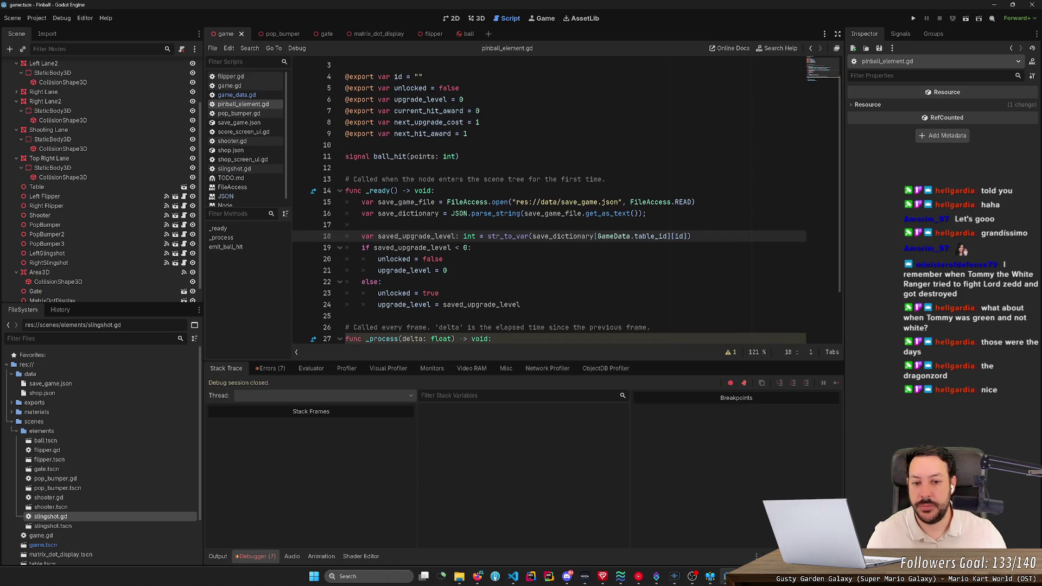
Step: Insert a blank line 18 above the saved_upgrade_level lookup
left_click(362, 225)
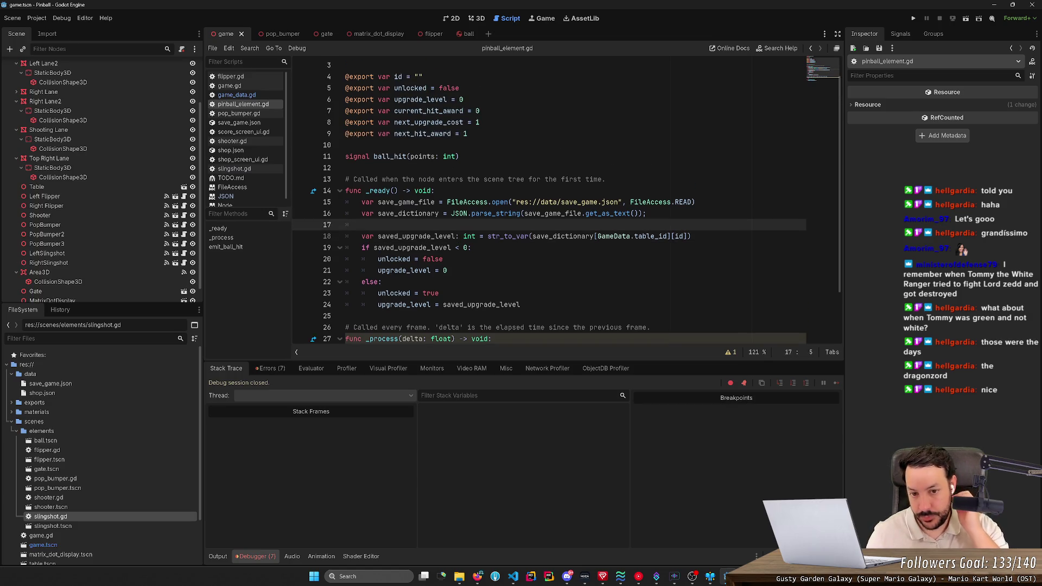
key("Return")
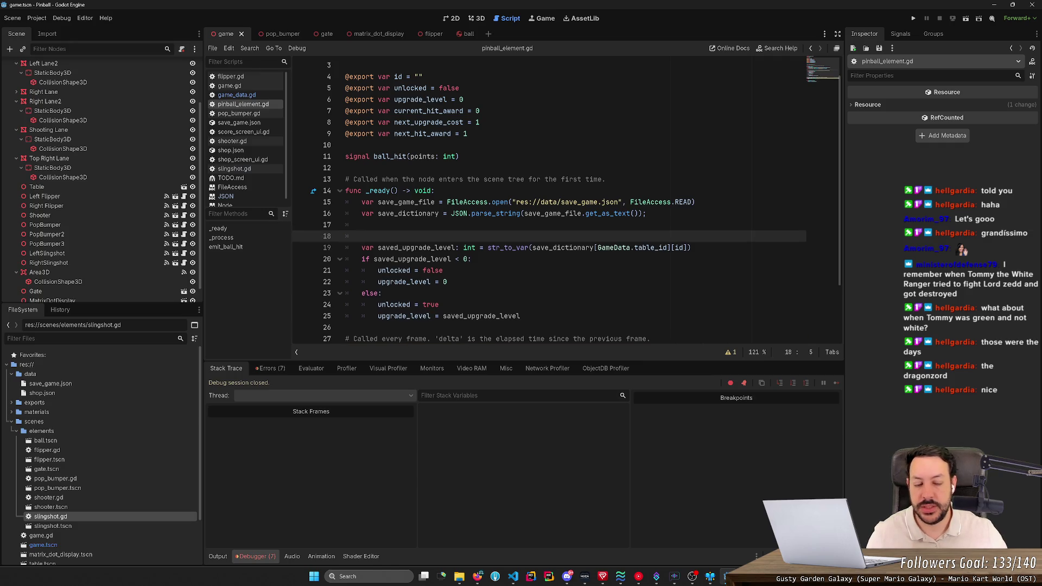
key("Down")
key("End")
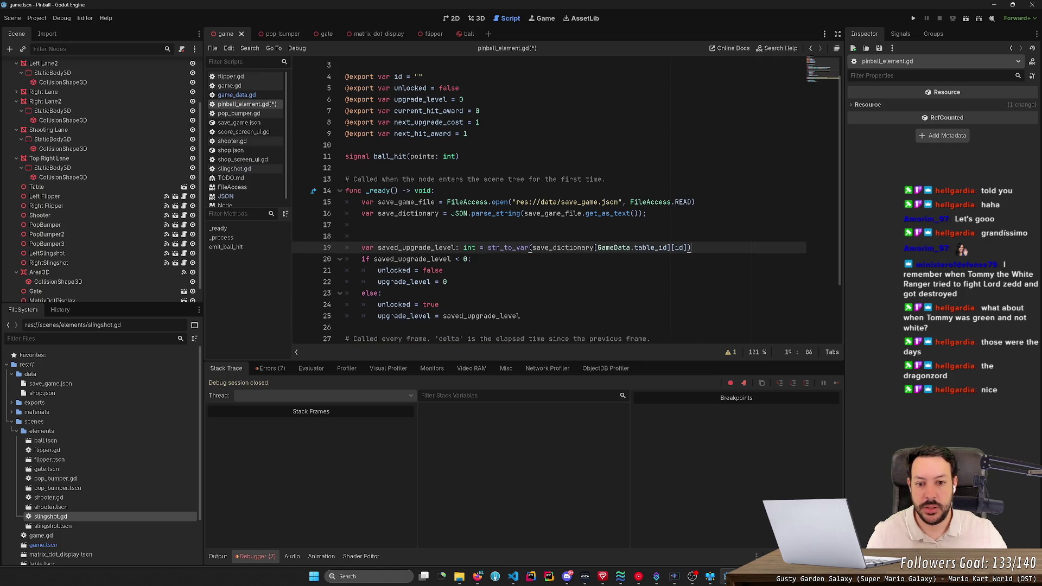
left_click_drag(532, 247, 595, 248)
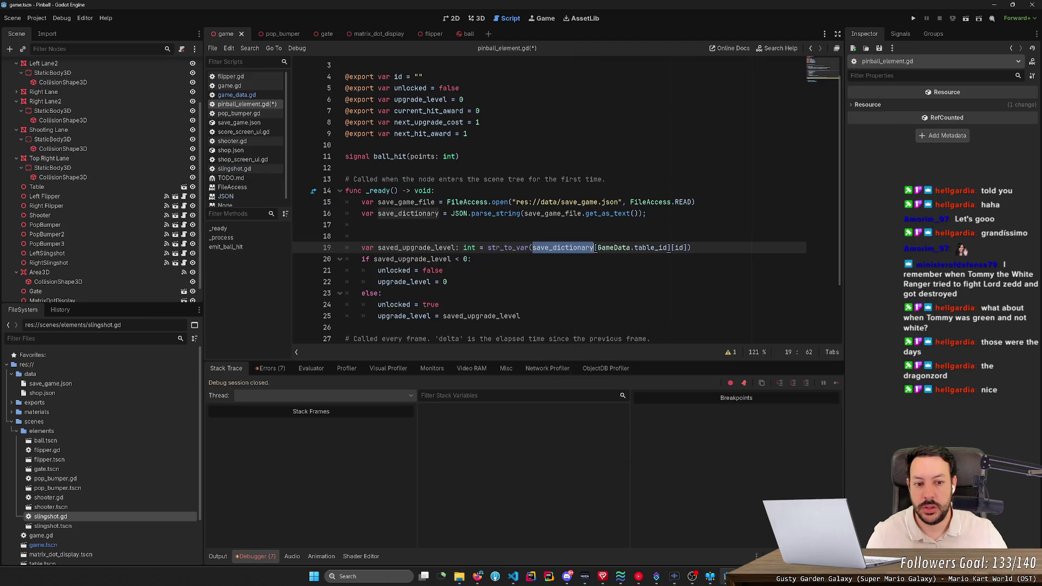
key("Up")
type("var")
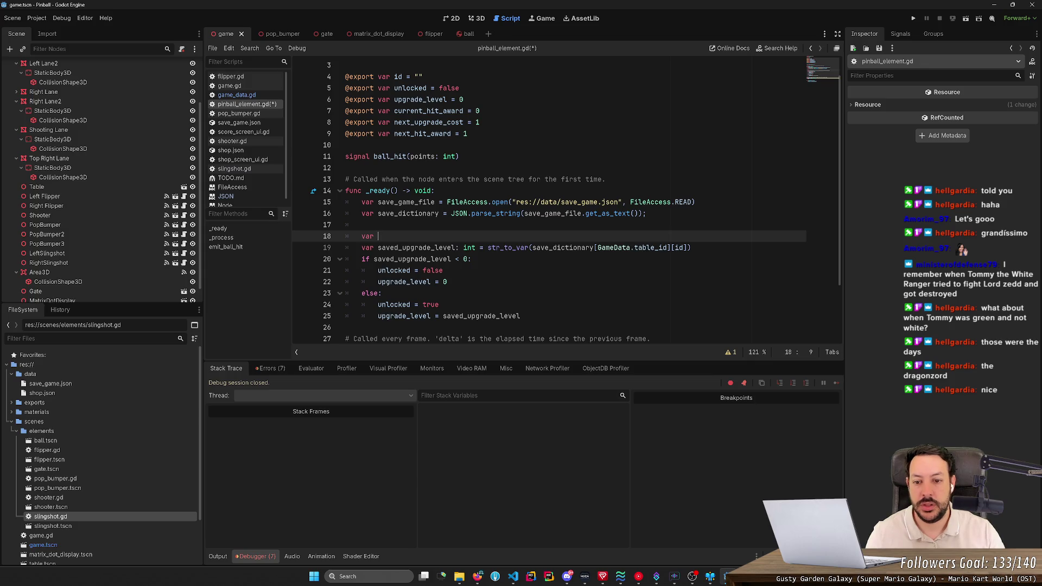
key("BackSpace")
key("BackSpace")
key("BackSpace")
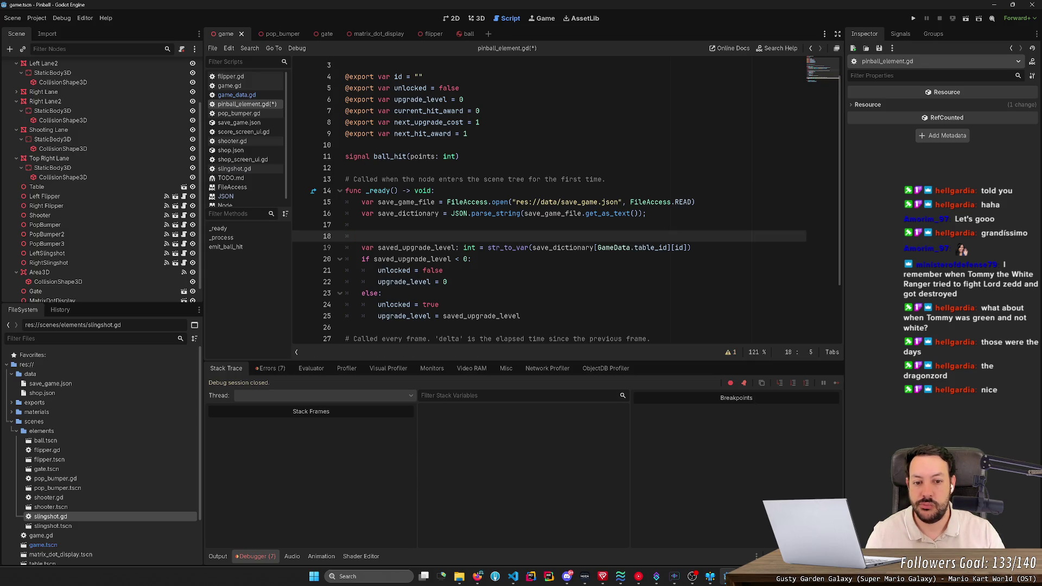
Step: Write save_dictionary.contains on the new line, consulting the GitHub save/load JSON example
left_click(478, 576)
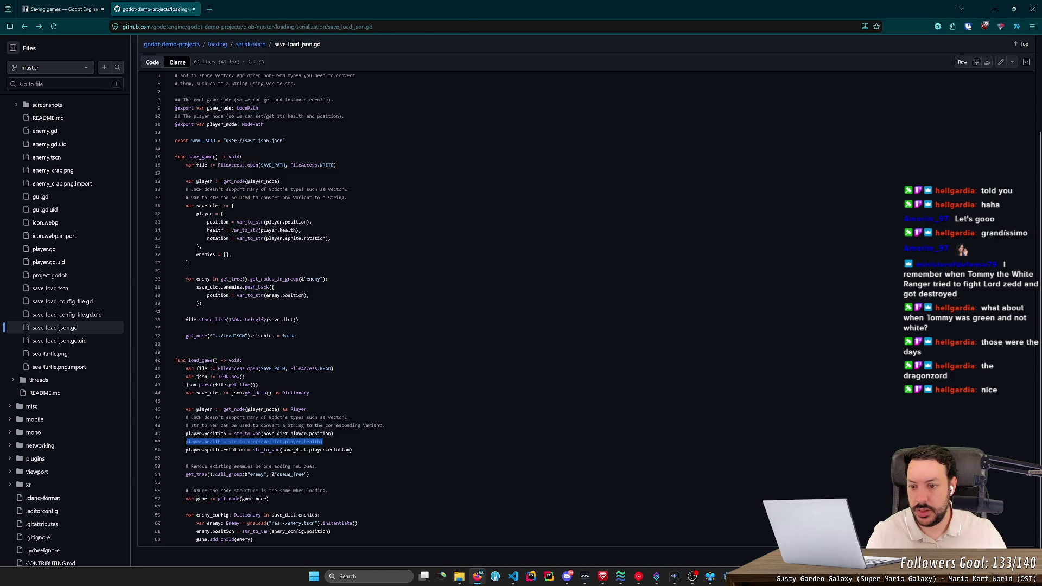
key("alt+Tab")
type("save_")
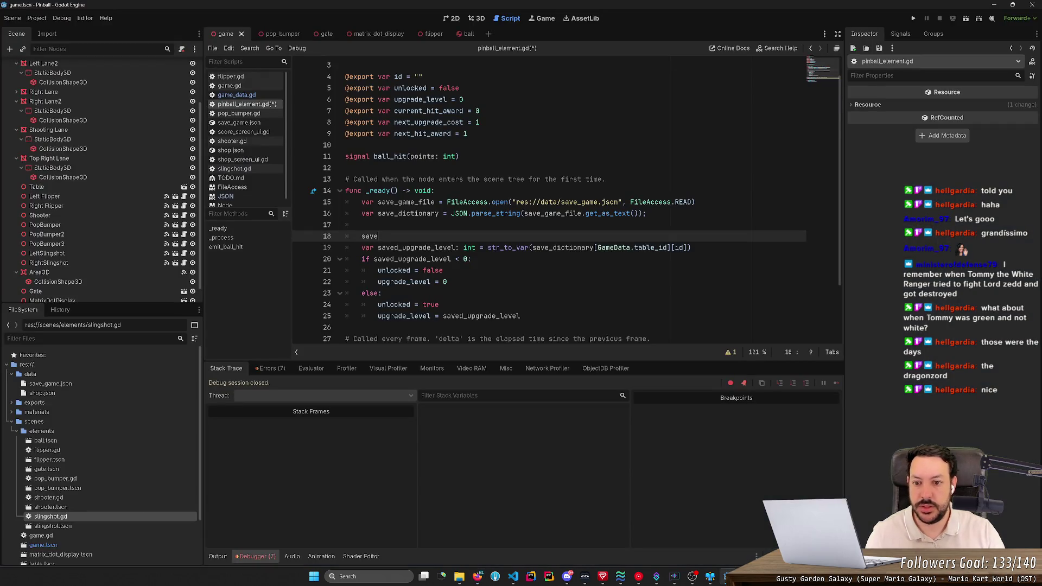
key("Return")
type(".co")
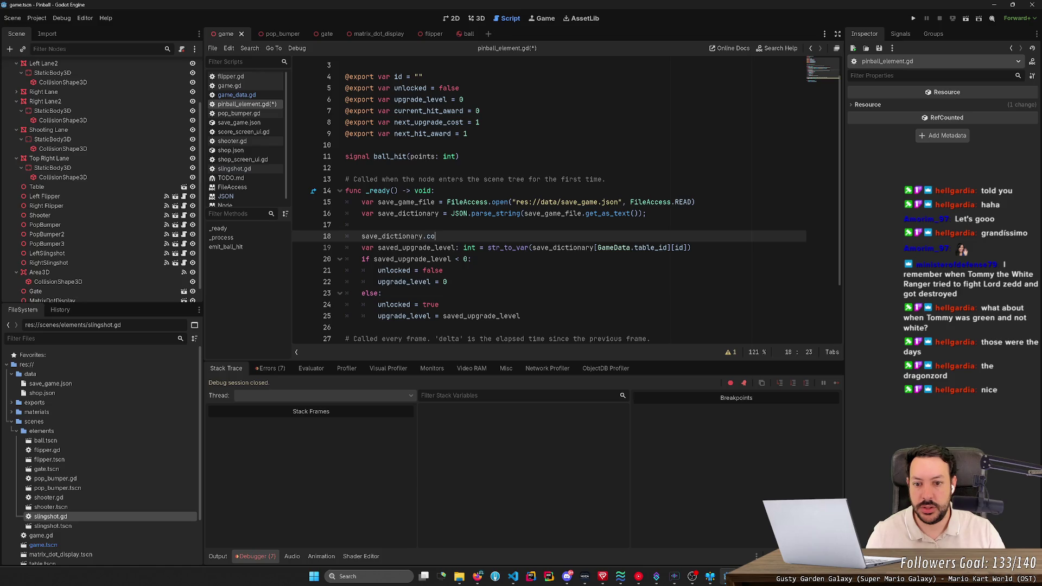
type("ntains")
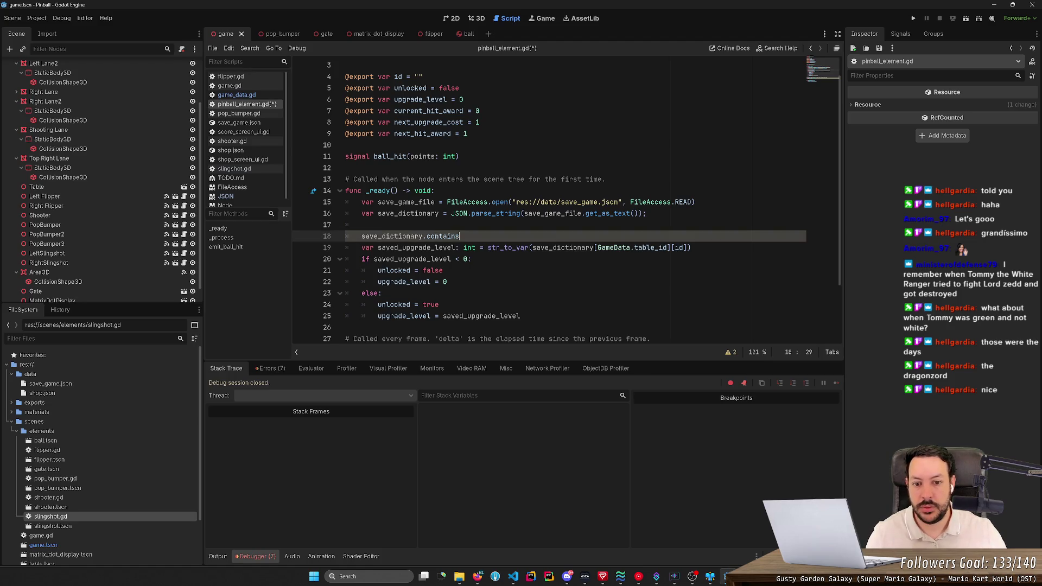
left_click(443, 236)
left_click(459, 237)
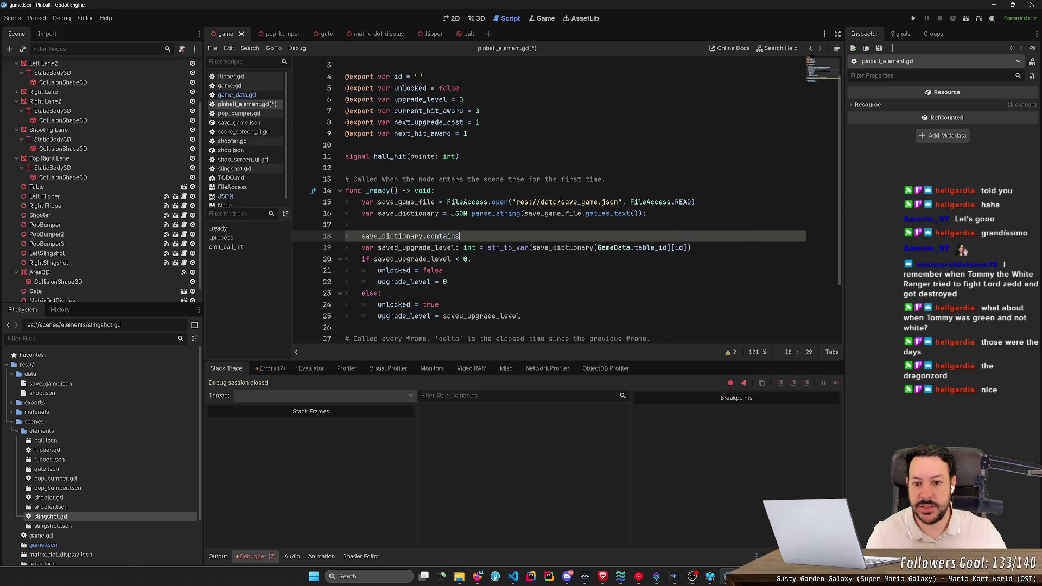
key("alt+Tab")
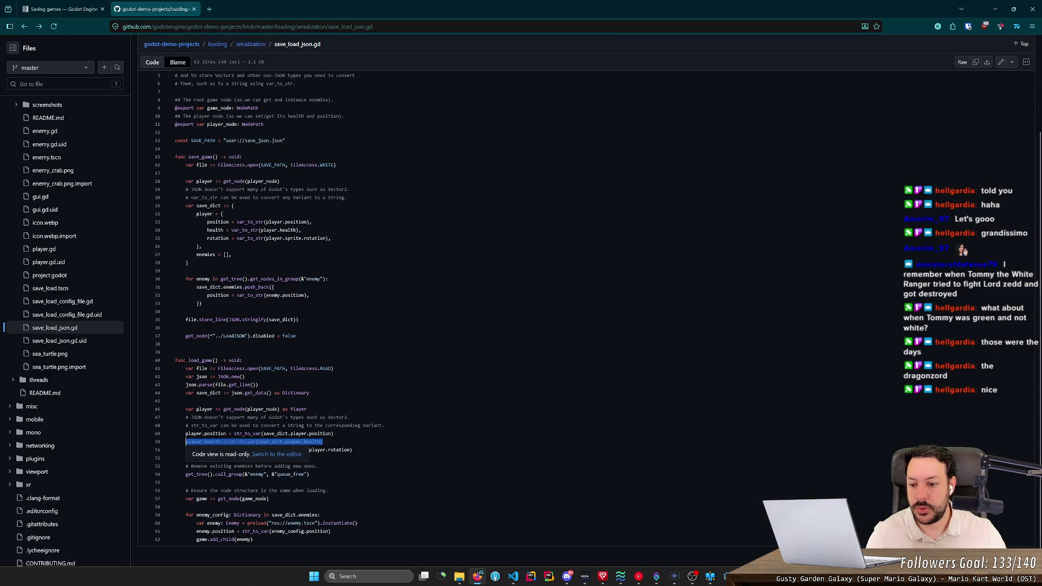
Step: Search 'dictionary godot' and open the Godot Docs Dictionary class reference
left_click(210, 9)
type("dictionar")
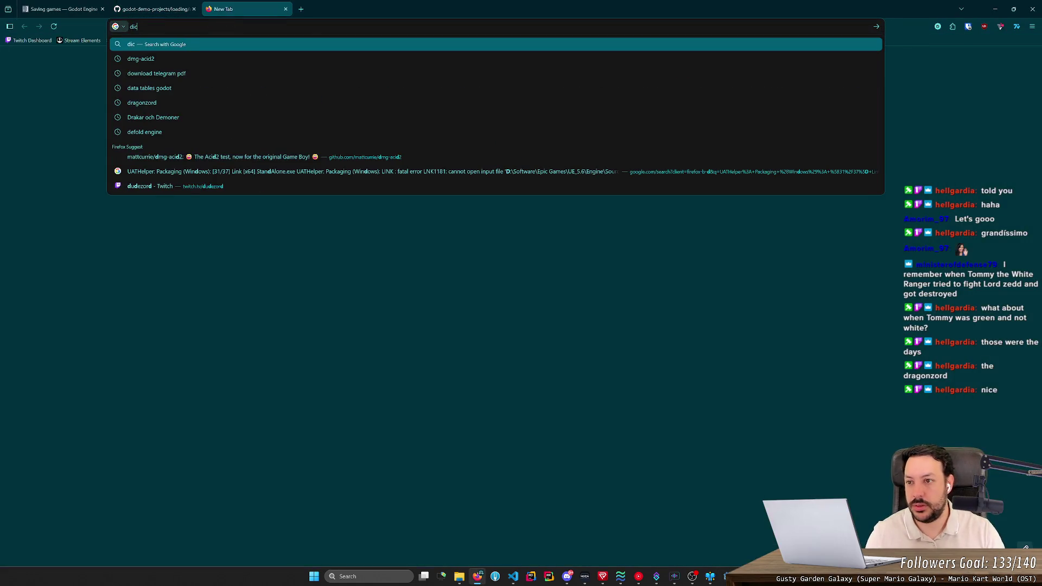
type("y ")
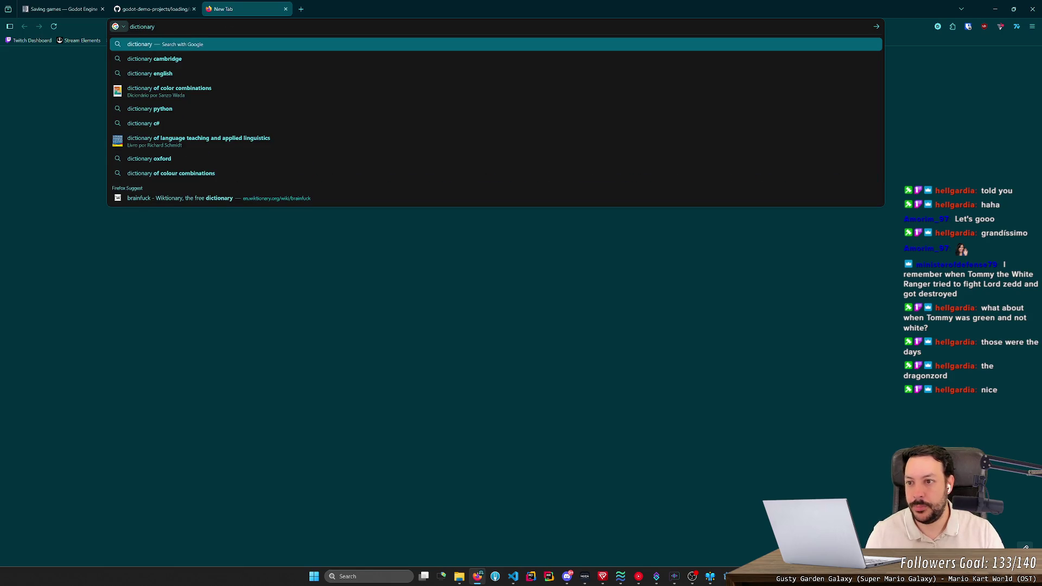
type("godot")
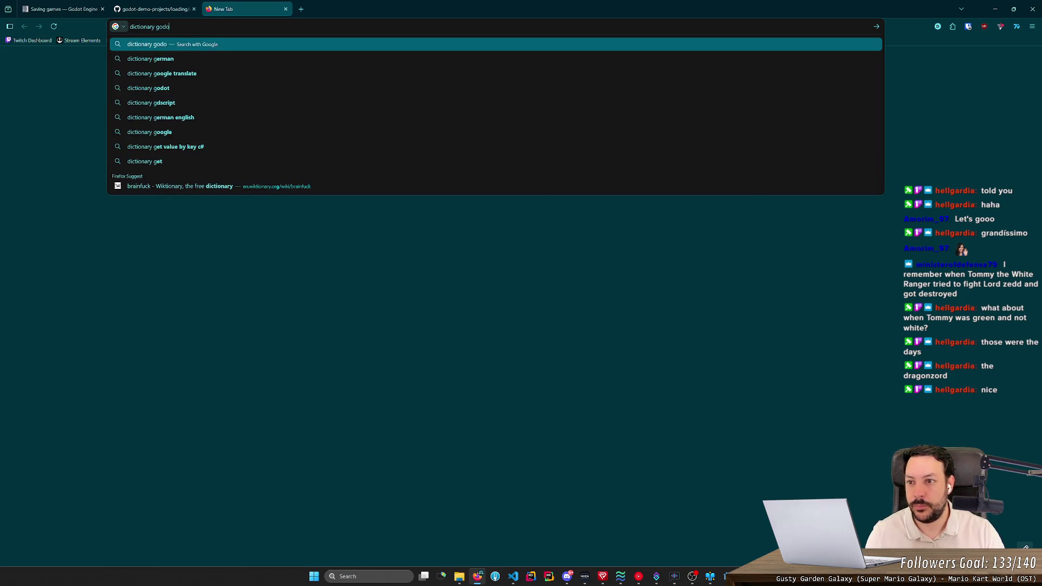
key("Return")
left_click(129, 125)
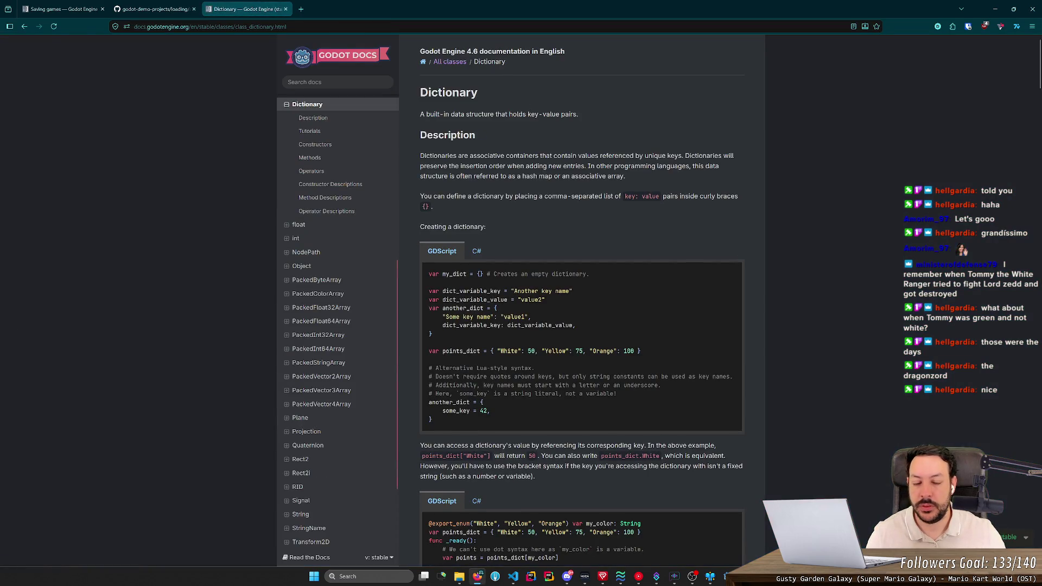
Step: Scroll through the Dictionary page's examples, constructors and methods table
scroll(580, 326, "down", 2)
key("alt+Tab")
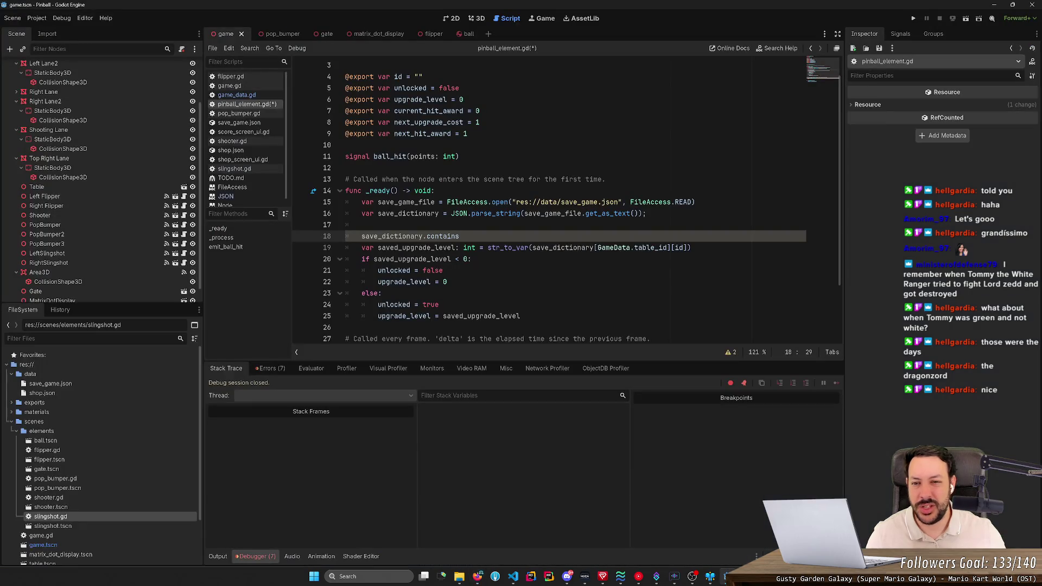
key("alt+Tab")
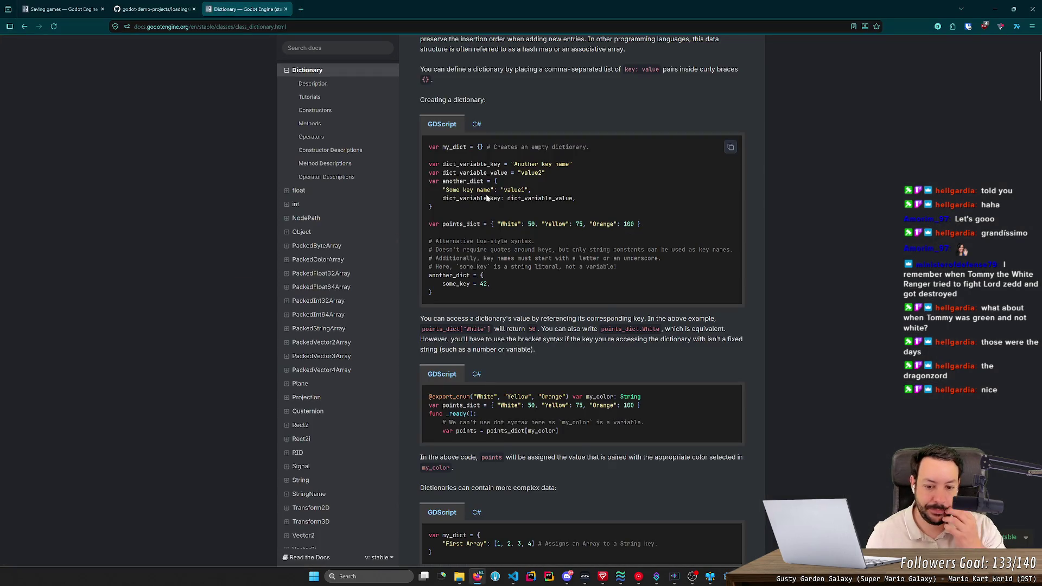
scroll(530, 177, "down", 3)
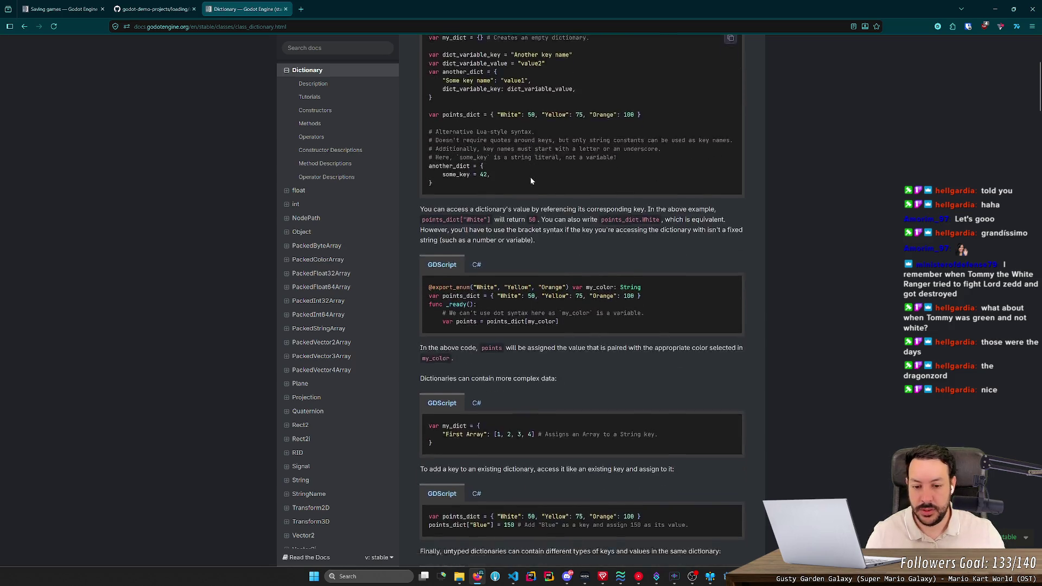
scroll(581, 299, "down", 5)
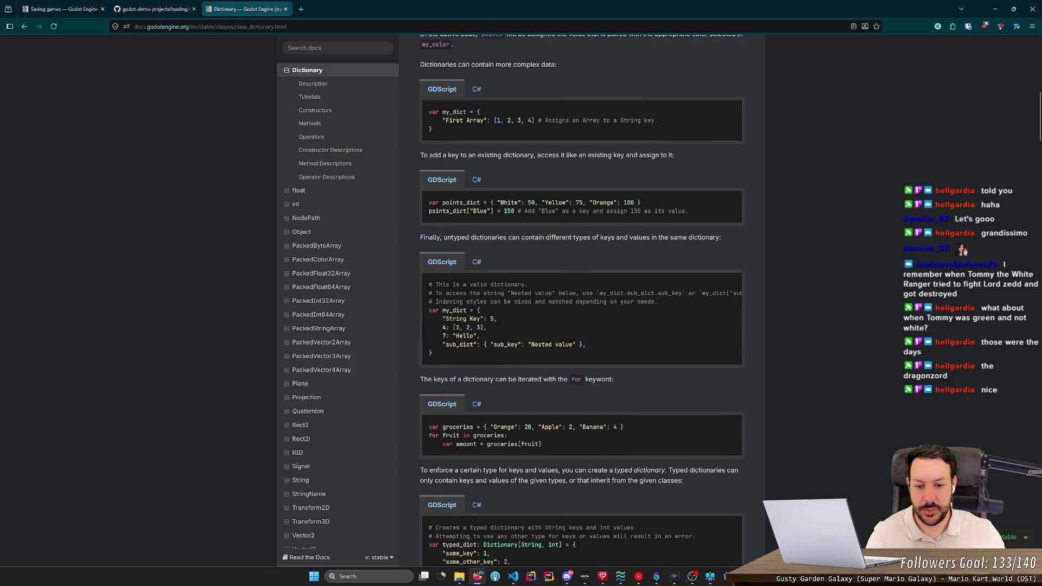
scroll(529, 177, "down", 2)
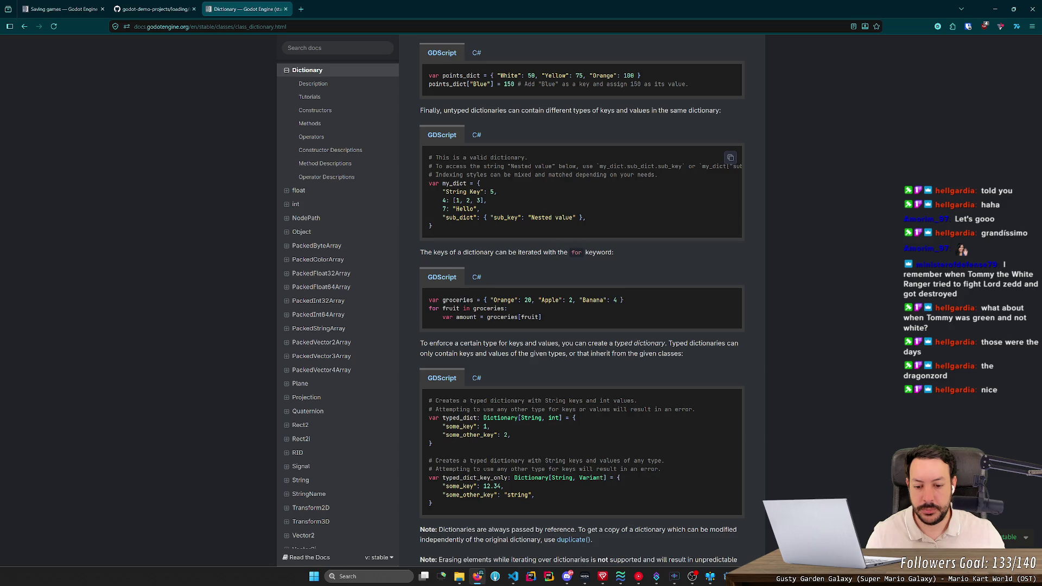
scroll(529, 177, "down", 6)
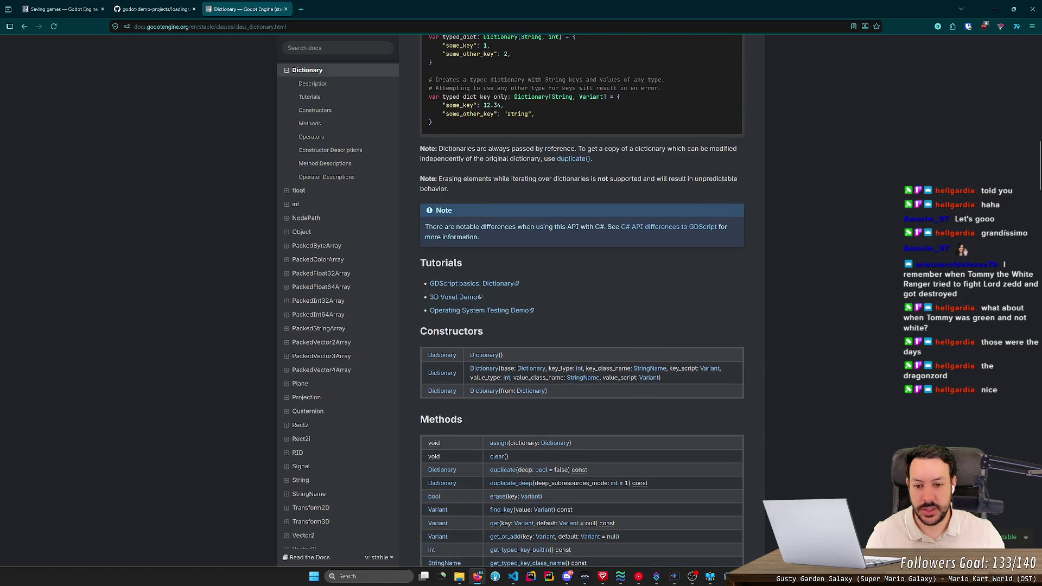
scroll(531, 180, "up", 7)
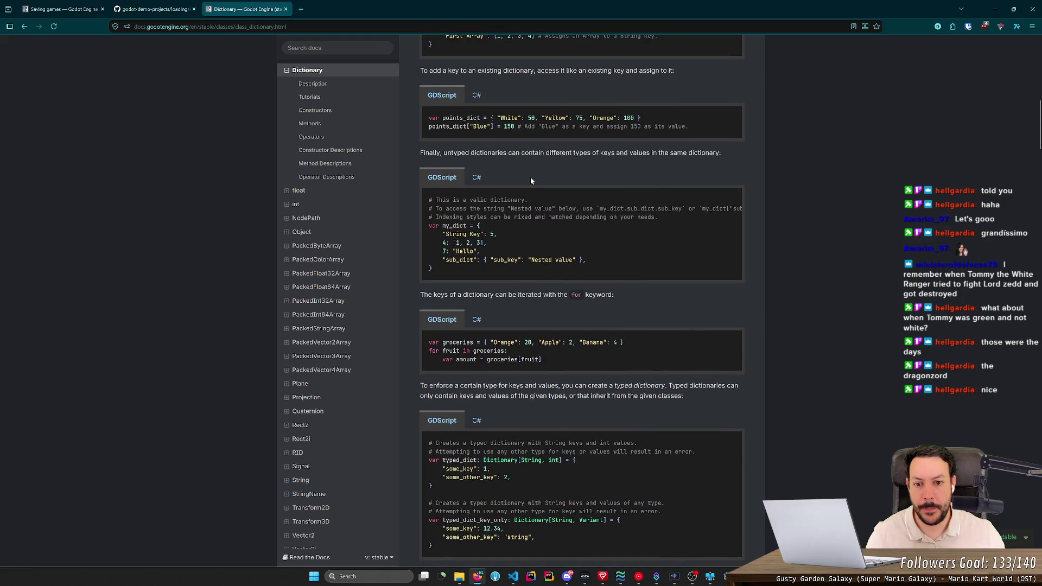
scroll(531, 181, "up", 4)
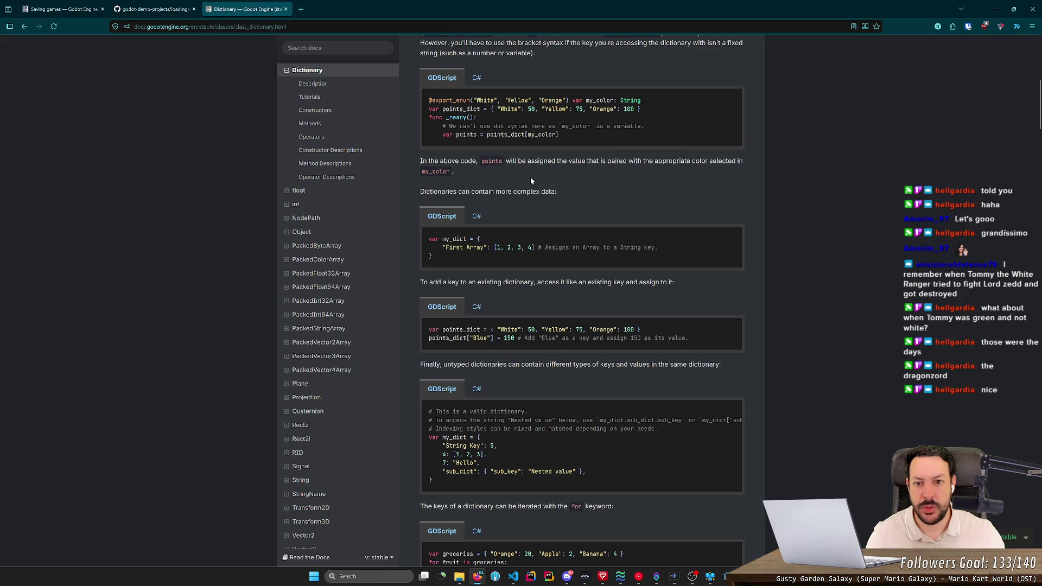
scroll(530, 177, "up", 2)
left_click_drag(571, 211, 516, 204)
scroll(540, 206, "up", 6)
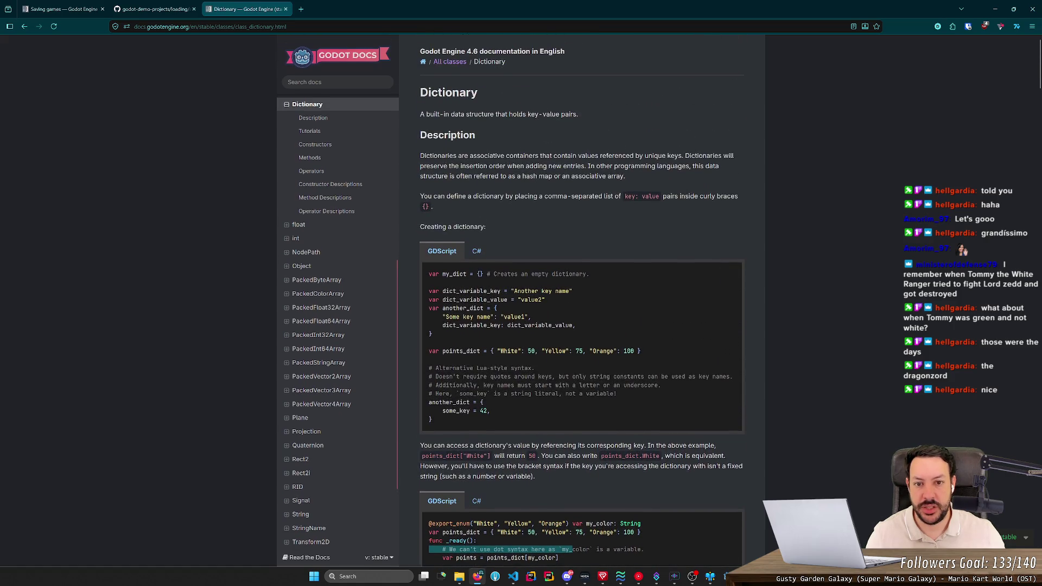
middle_click(492, 149)
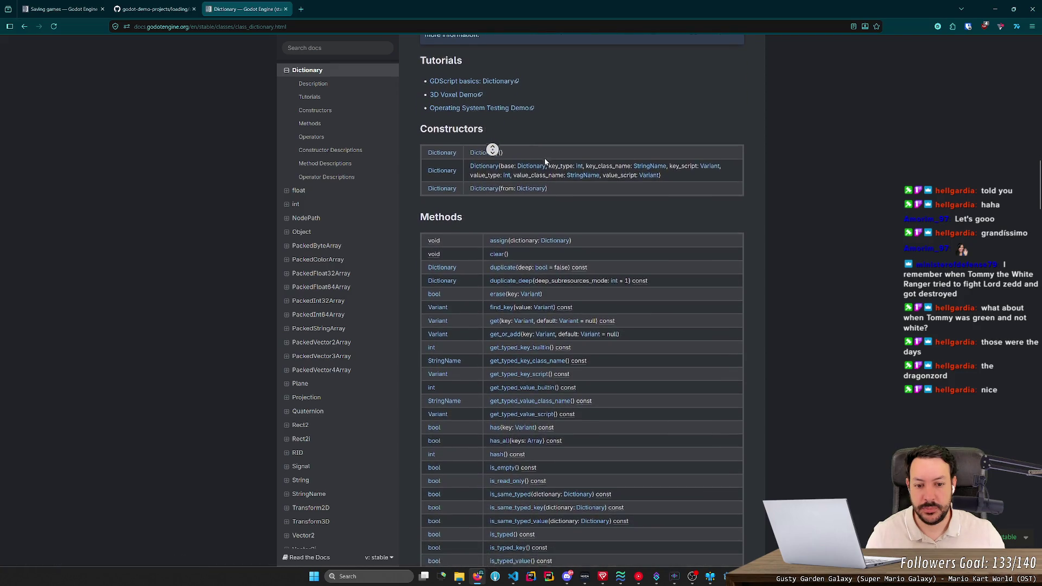
Step: Study the Dictionary get() signature and the Variant page, then return to pinball_element.gd
left_click(632, 170)
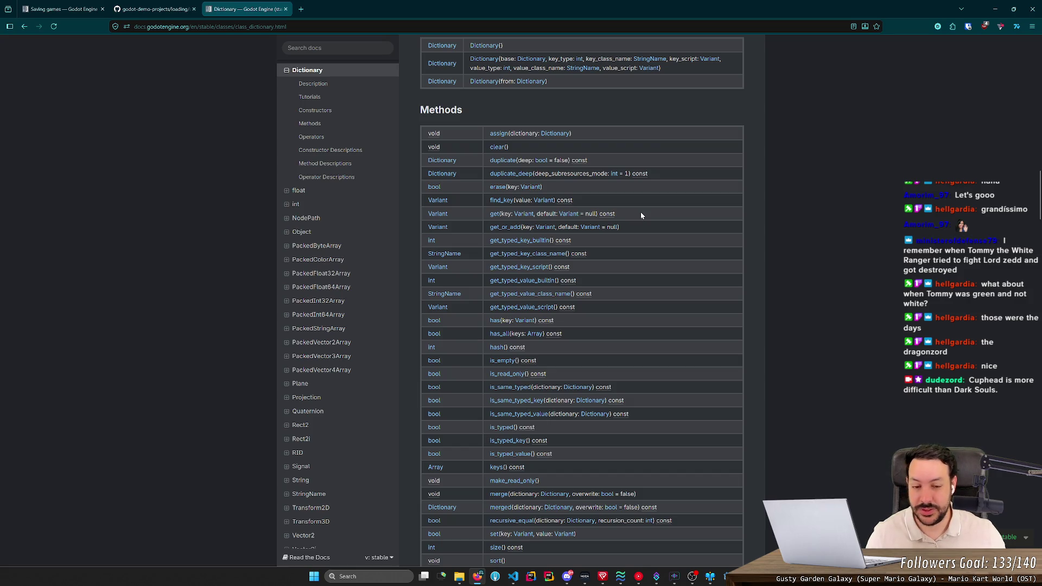
left_click_drag(640, 212, 487, 213)
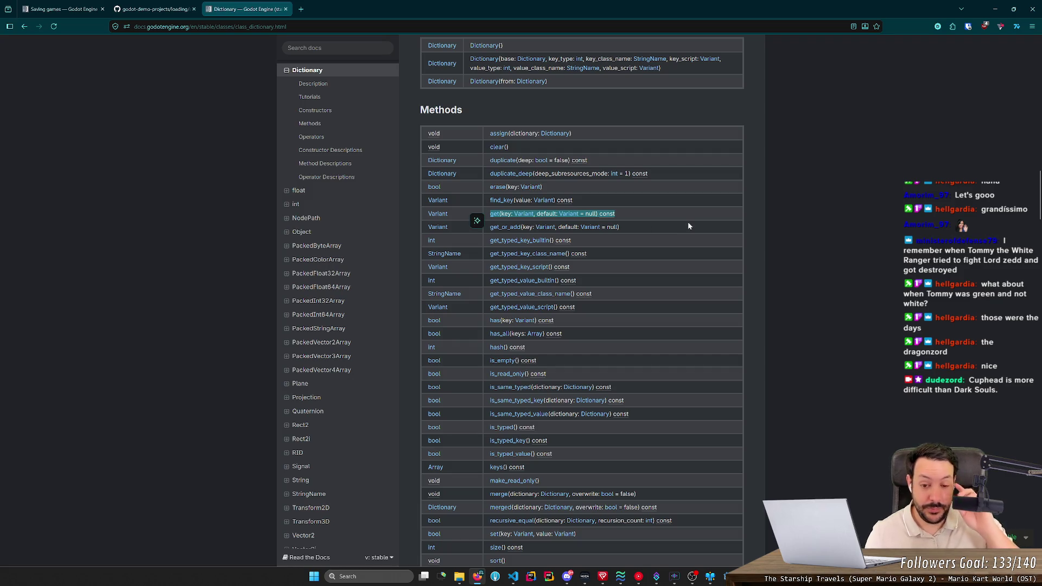
left_click(650, 226)
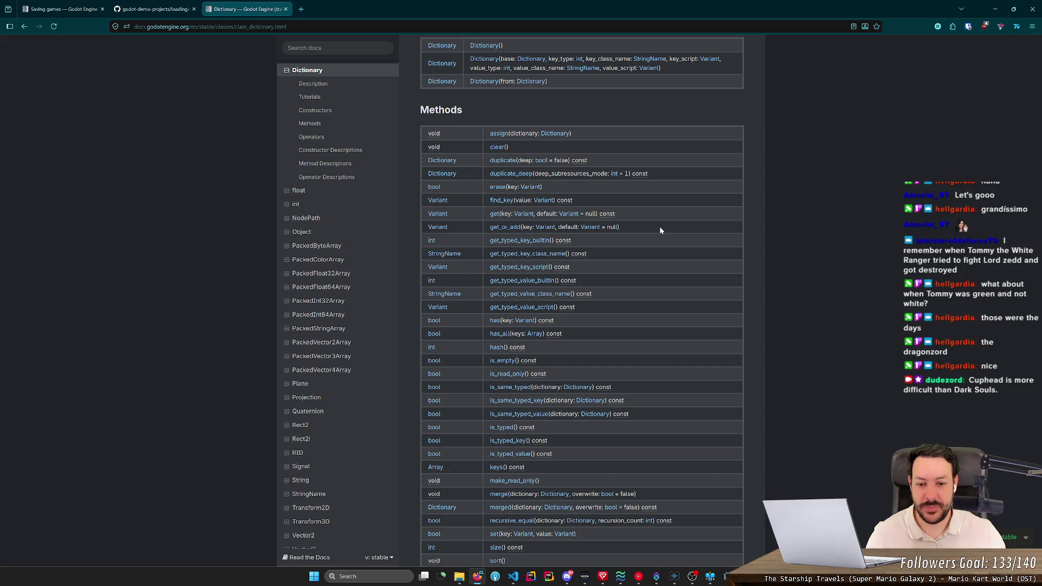
middle_click(664, 228)
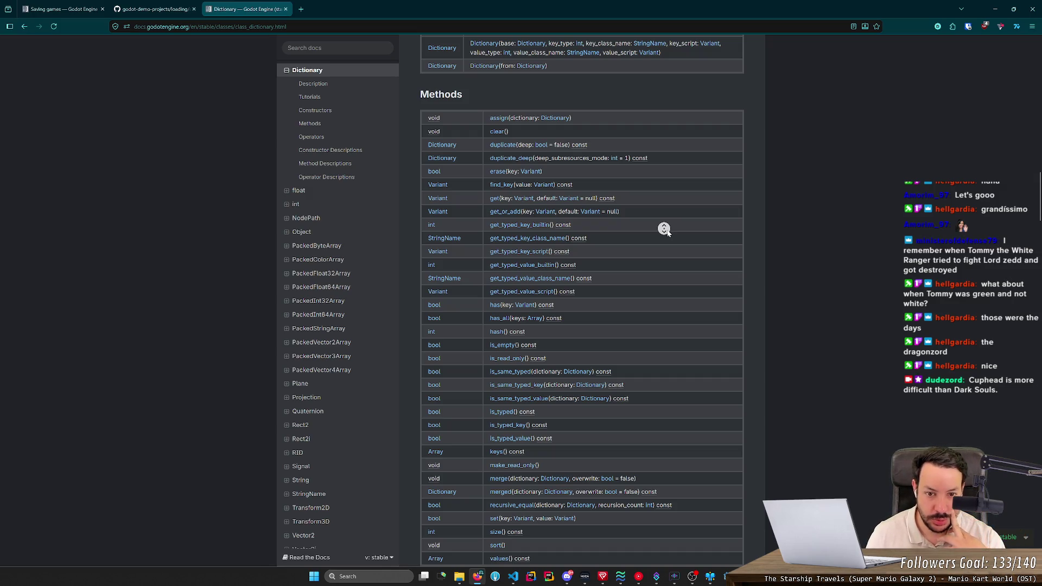
middle_click(667, 232)
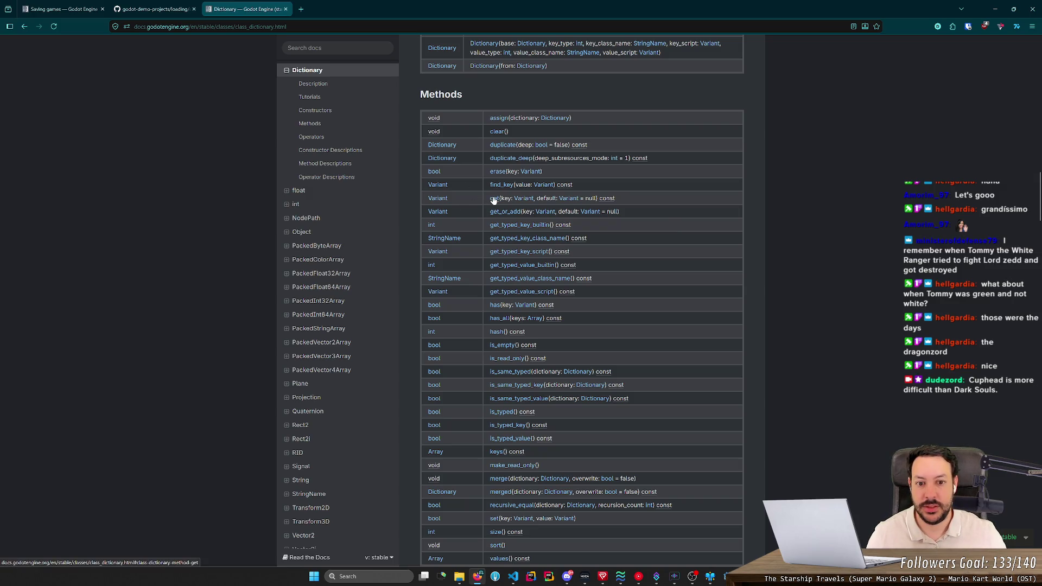
left_click(438, 199)
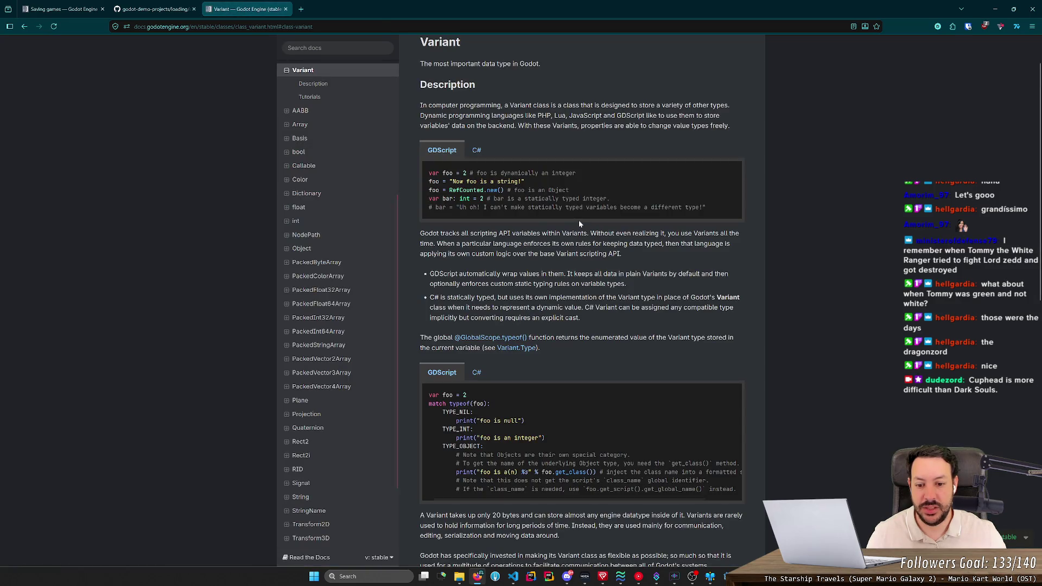
key("alt+Tab")
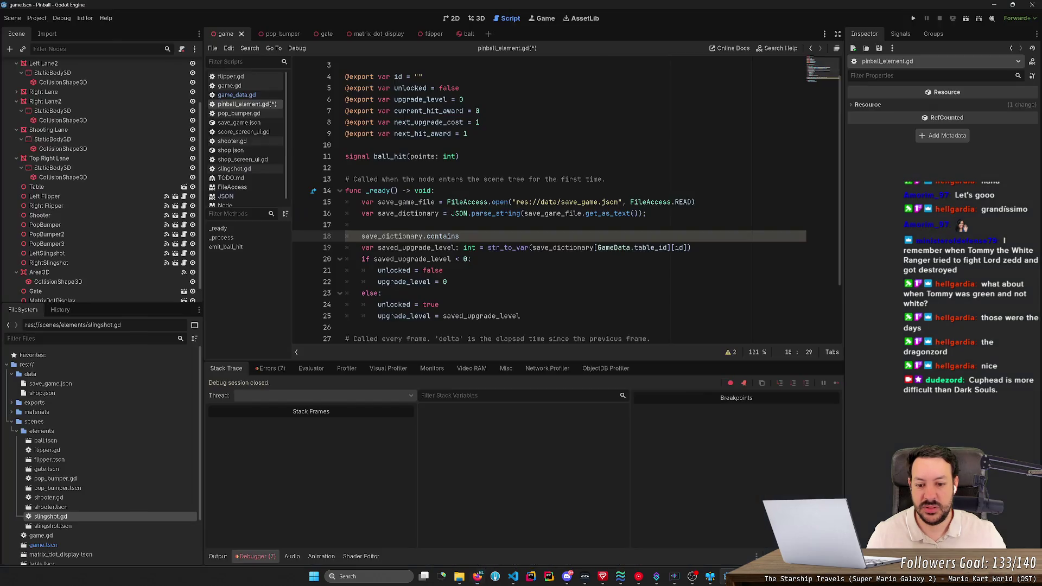
Step: Rewrite line 18 as var value = save_dictionary.get() with the pasted table/element key
double_click(443, 236)
type("get(")
type("save_dictionary[GameData.table_id][id]")
type(");")
key("Home")
type("var value")
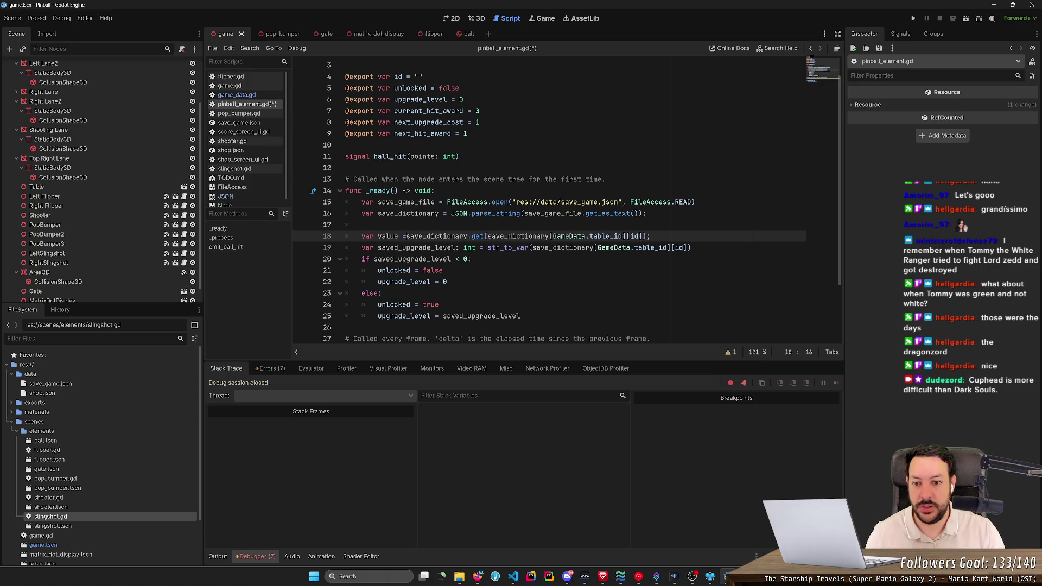
double_click(387, 236)
key("End")
Step: Add an if value != null: check and indent the upgrade-level code beneath it
key("Return")
type("if value ")
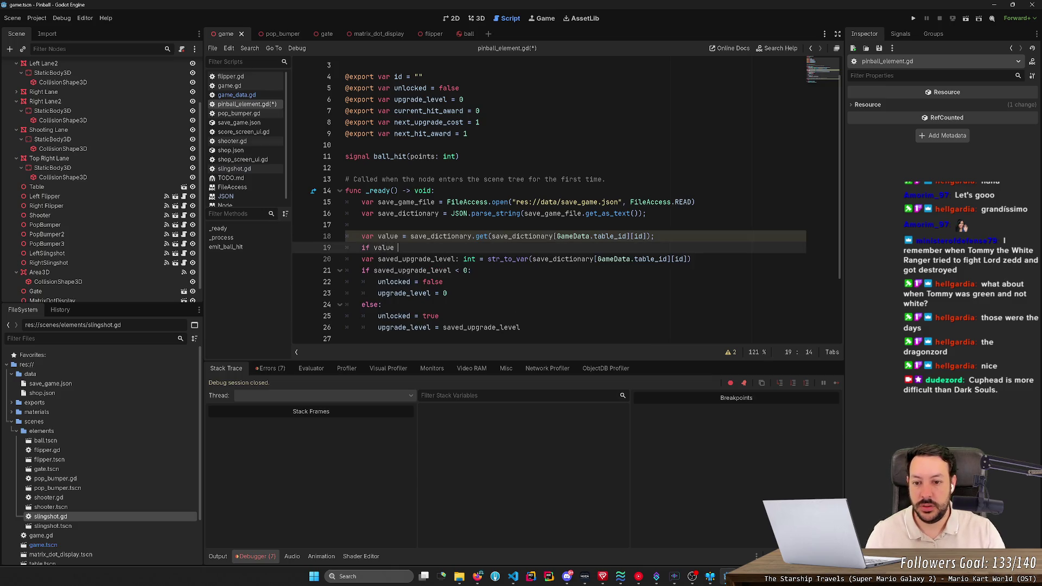
type("is")
key("BackSpace")
key("BackSpace")
type("== null:")
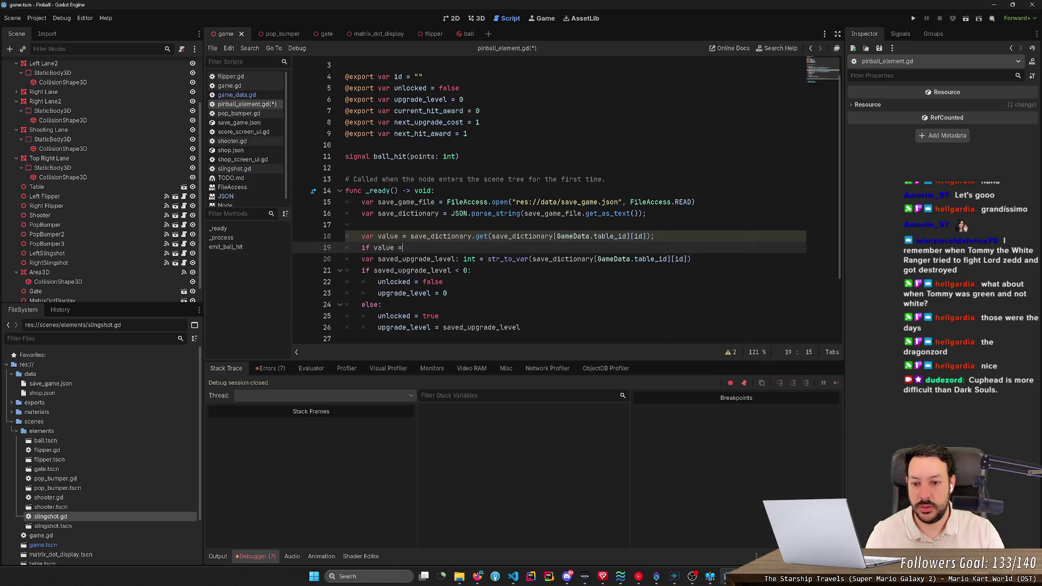
key("Return")
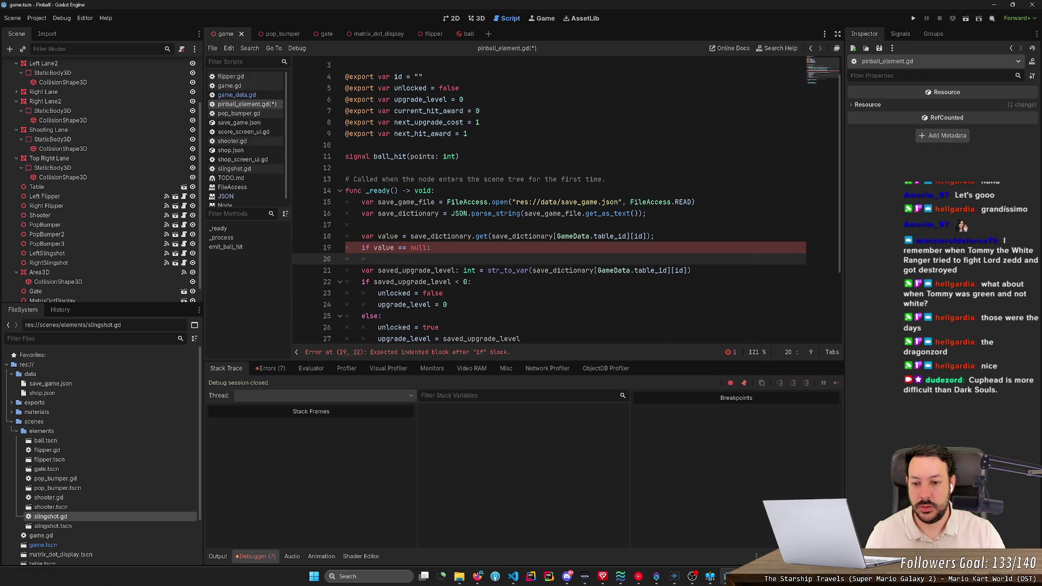
key("BackSpace")
key("BackSpace")
key("BackSpace")
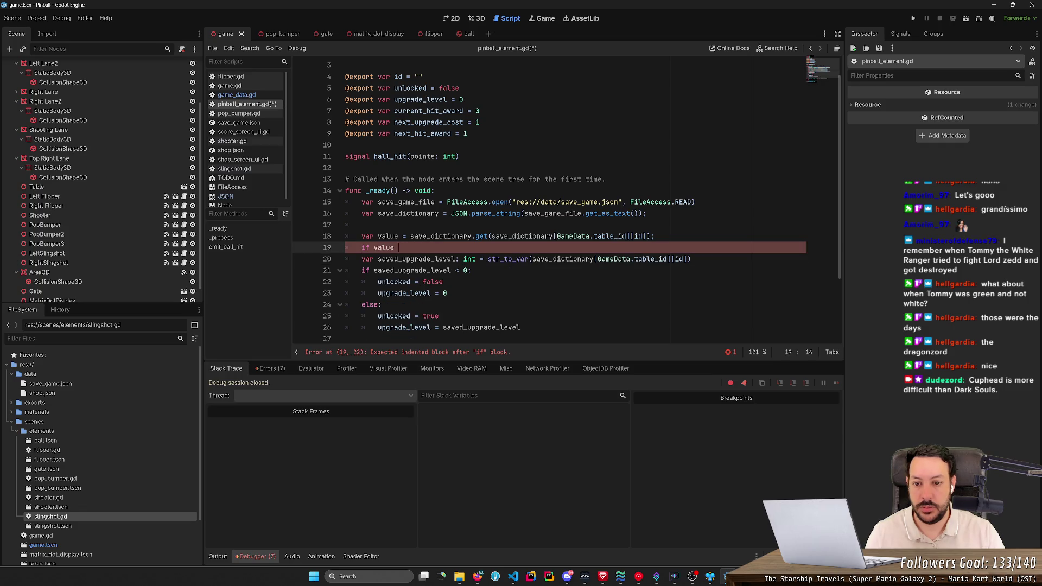
type("ull:")
key("Return")
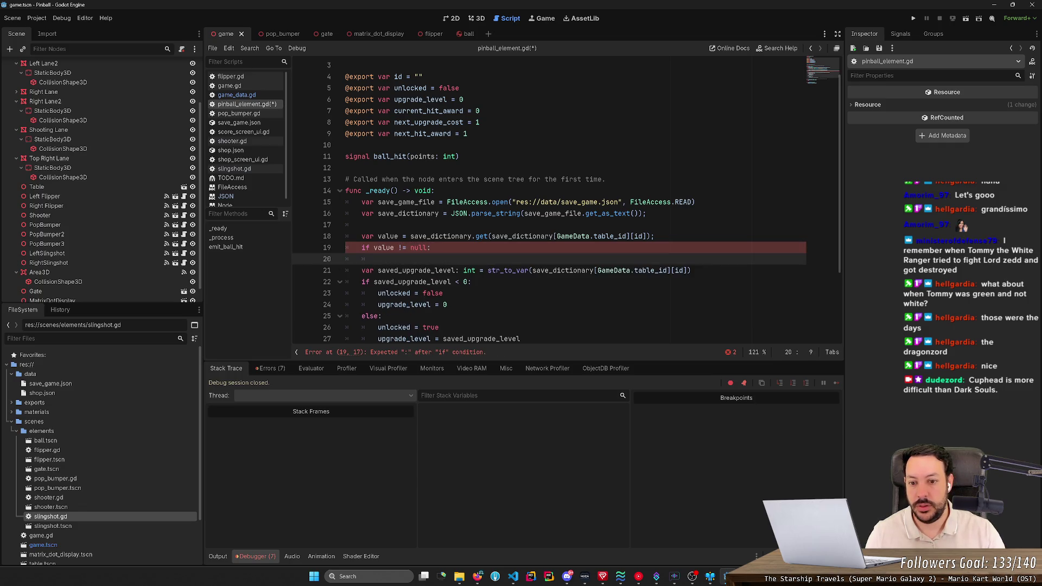
key("BackSpace")
mouse_move(378, 270)
left_mouse_down()
mouse_move(378, 342)
mouse_move(378, 313)
mouse_move(350, 290)
left_mouse_up()
key("Tab")
Step: Pass value to str_to_var, delete the blank and template comment lines, and save
left_click(391, 221)
key("Up")
key("Up")
key("ctrl+shift+k")
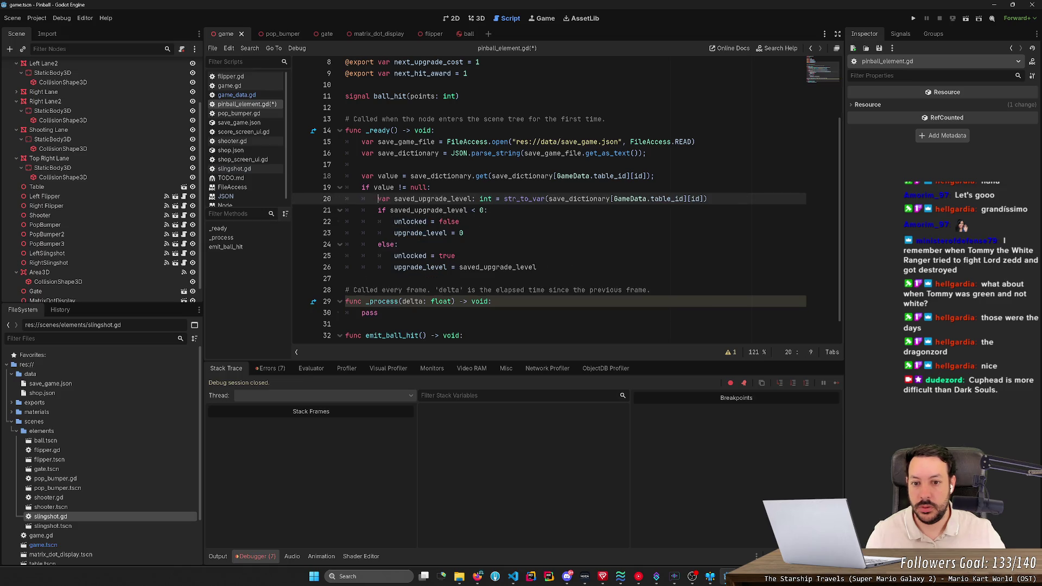
double_click(383, 187)
left_click_drag(548, 199, 704, 198)
type("value")
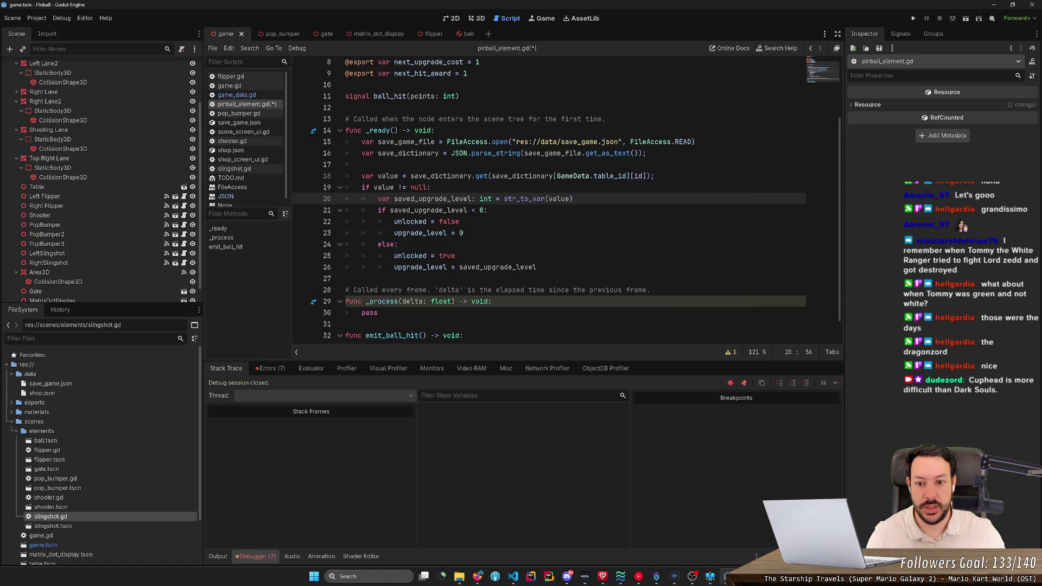
left_click(543, 290)
key("ctrl+shift+k")
left_click(543, 119)
key("ctrl+shift+k")
key("ctrl+s")
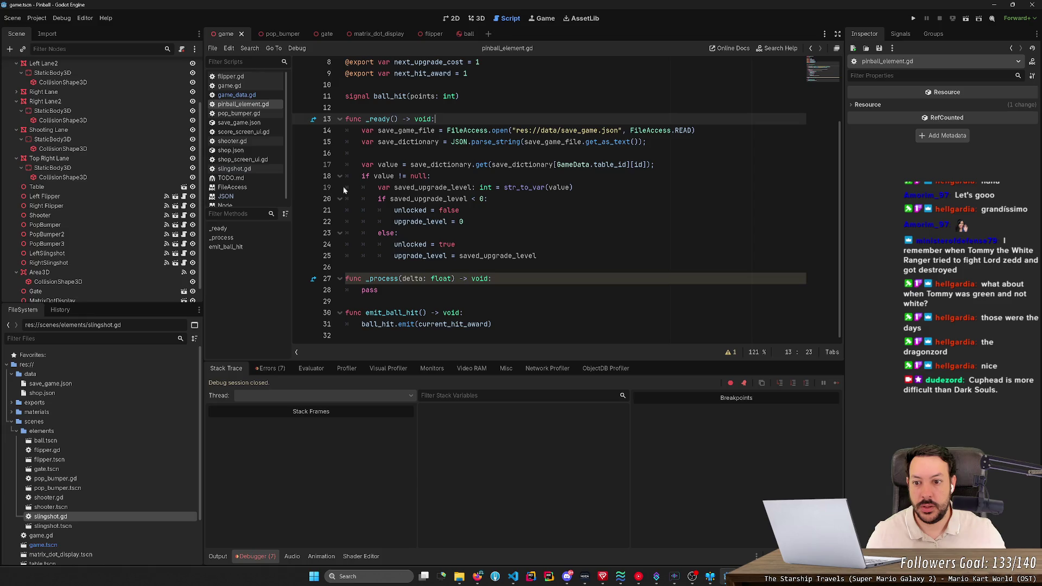
Step: Add breakpoints on lines 18 and 19 and test-run the game
left_click(302, 187)
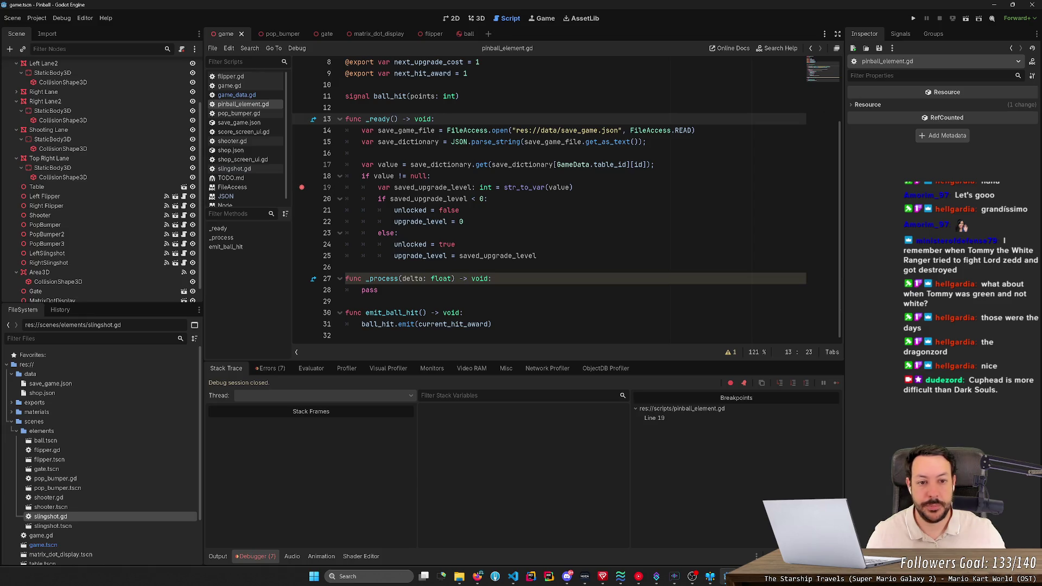
left_click(300, 176)
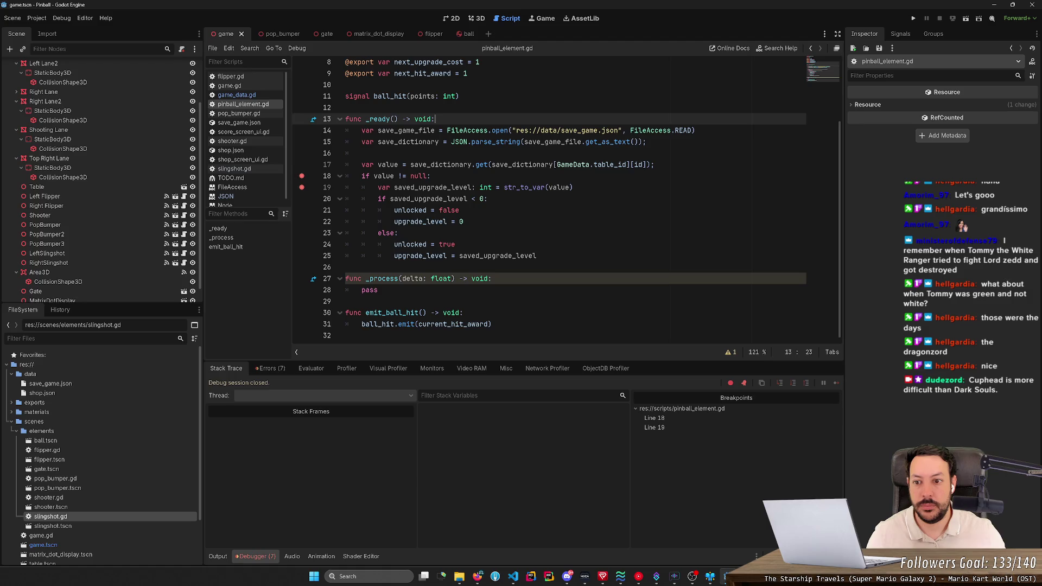
left_click(916, 18)
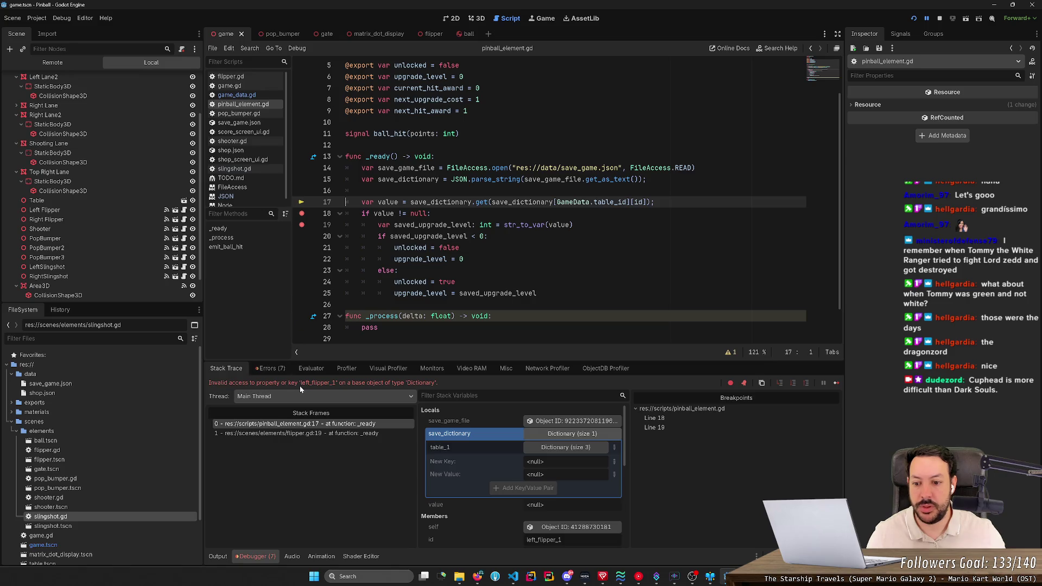
left_click(940, 18)
Step: Try a null default in the line 17 get() call, re-run, then remove it
left_click(647, 202)
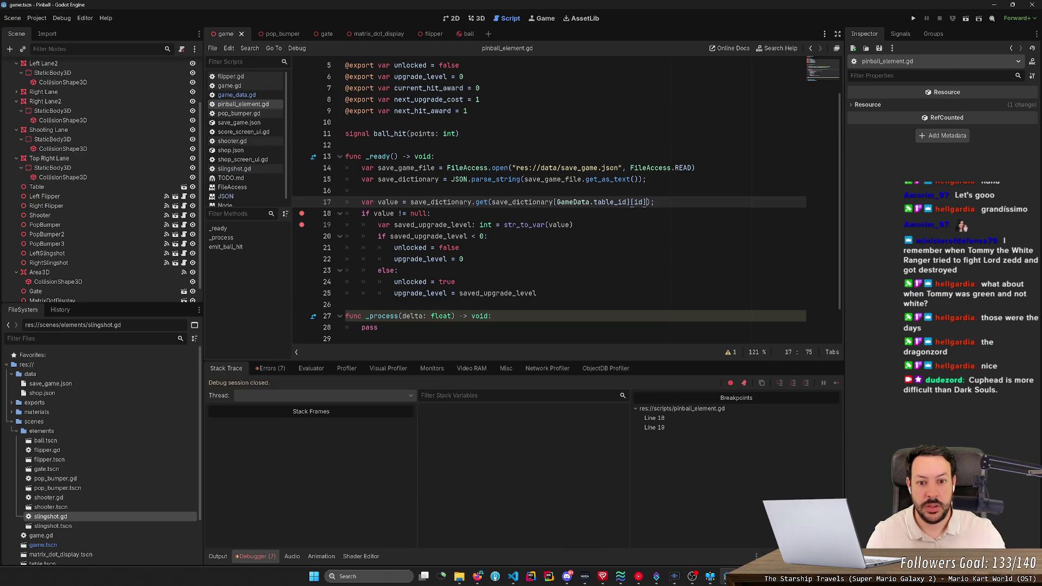
type(", nu")
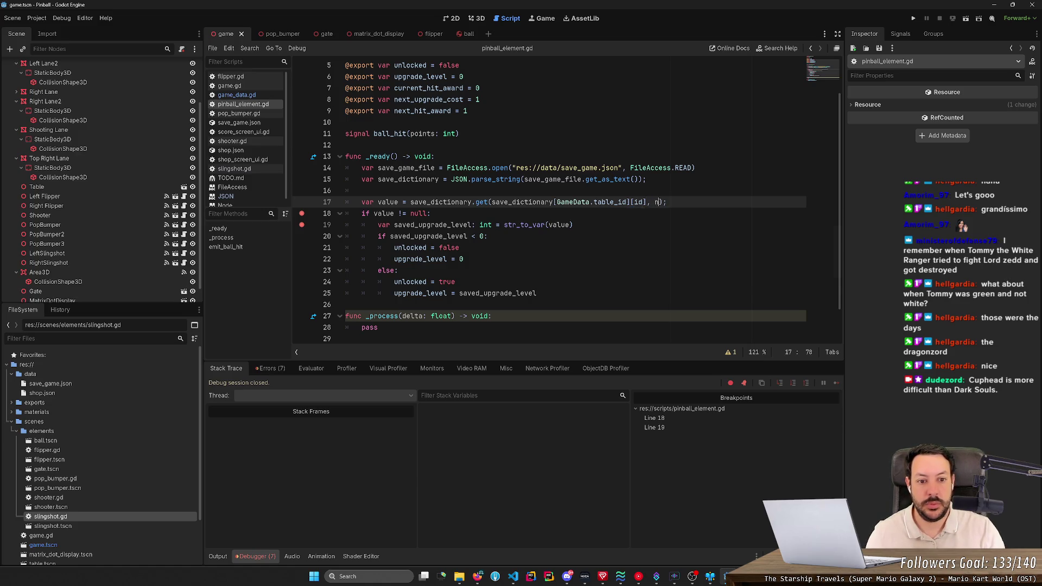
key("Return")
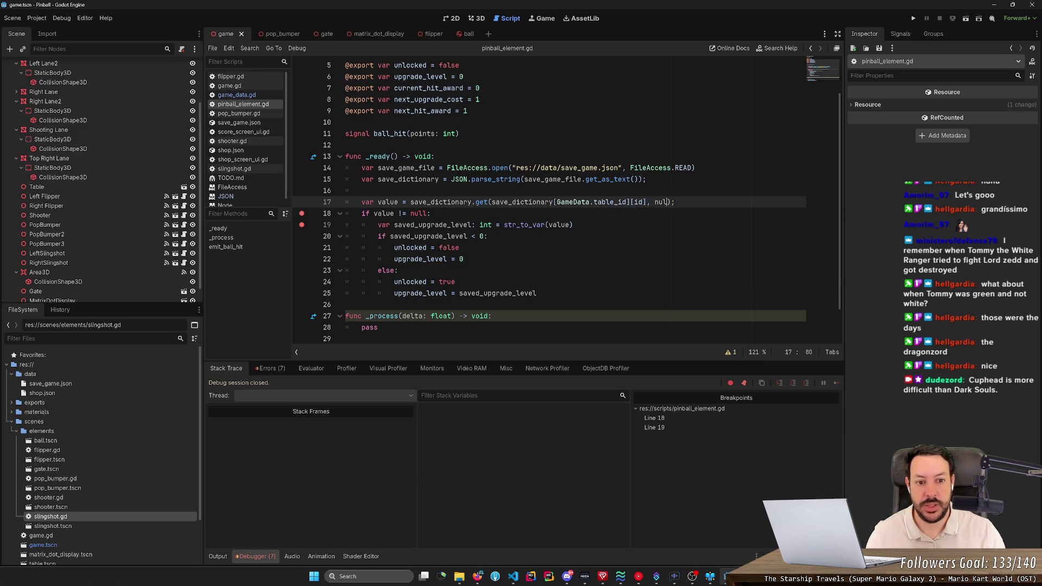
key("F5")
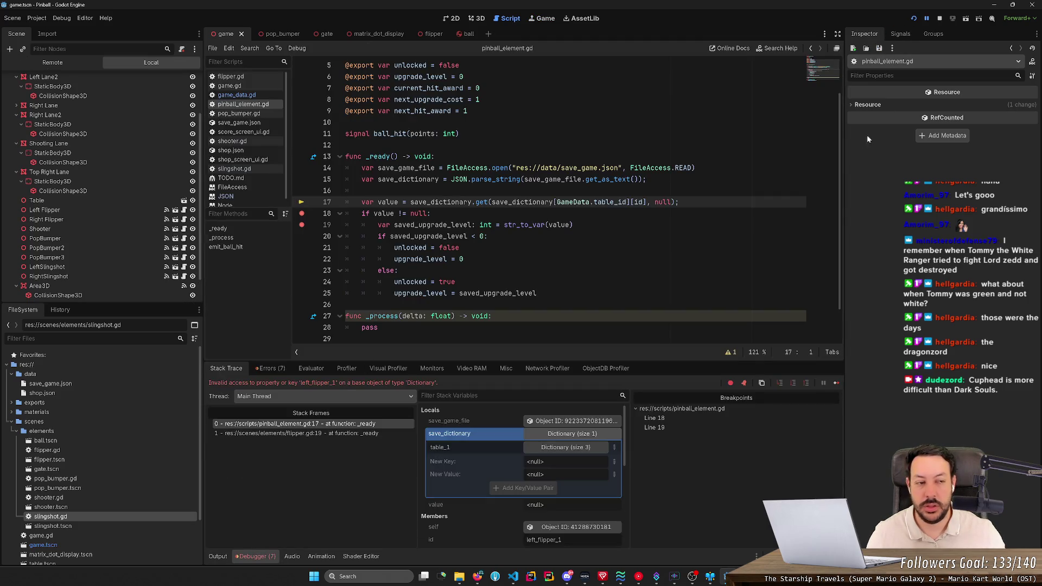
left_click(940, 18)
double_click(663, 202)
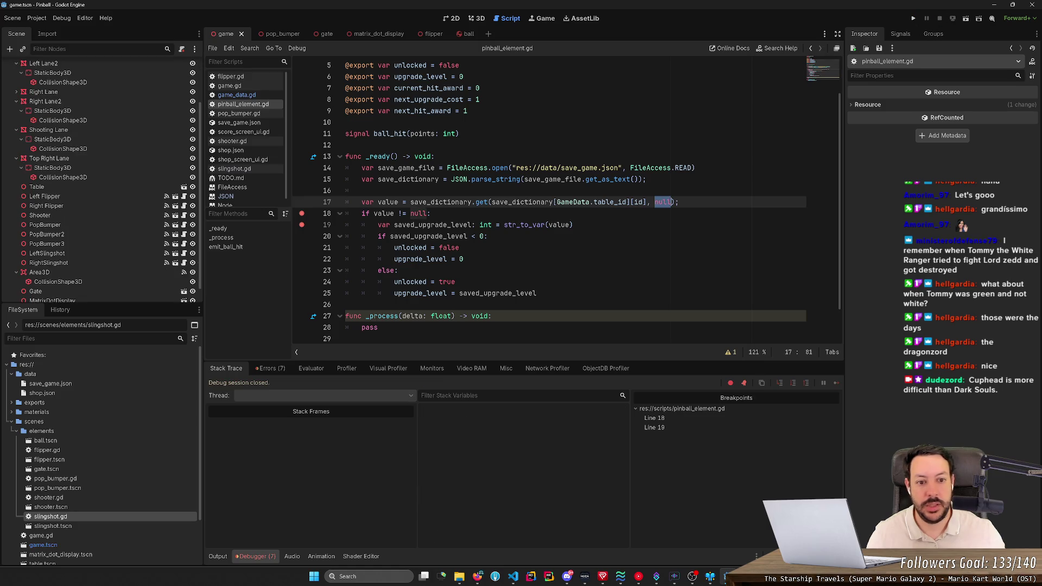
key("BackSpace")
key("BackSpace")
key("BackSpace")
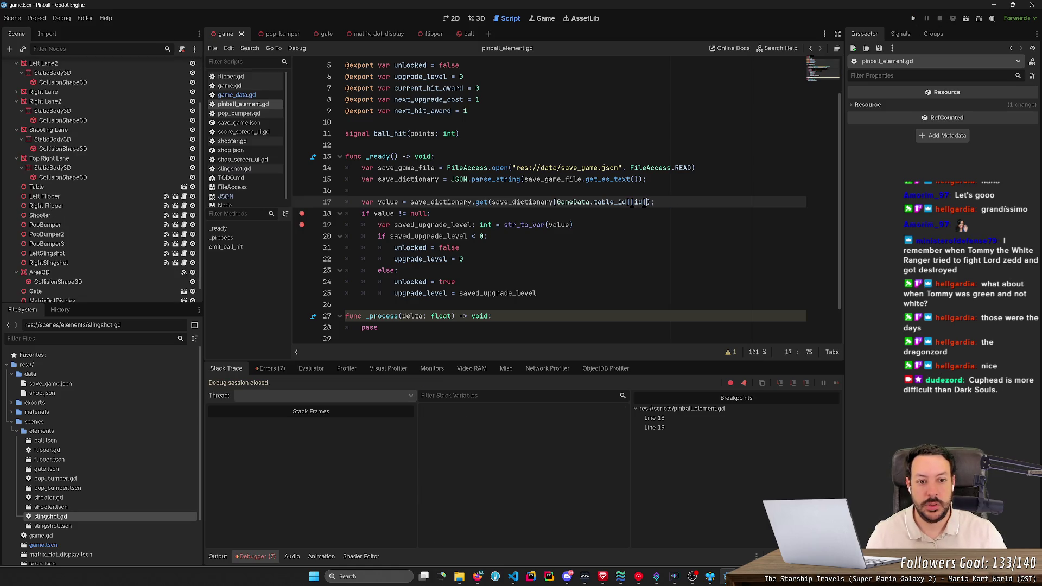
key("alt+Tab")
key("alt+Left")
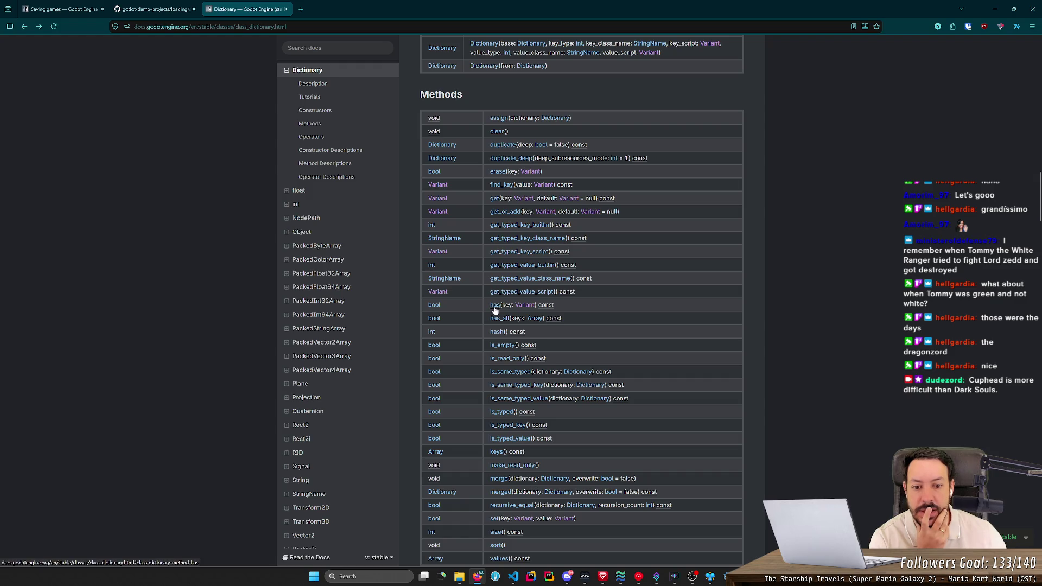
Step: Return from the Dictionary has() entry to the pinball_element.gd script
key("alt+Tab")
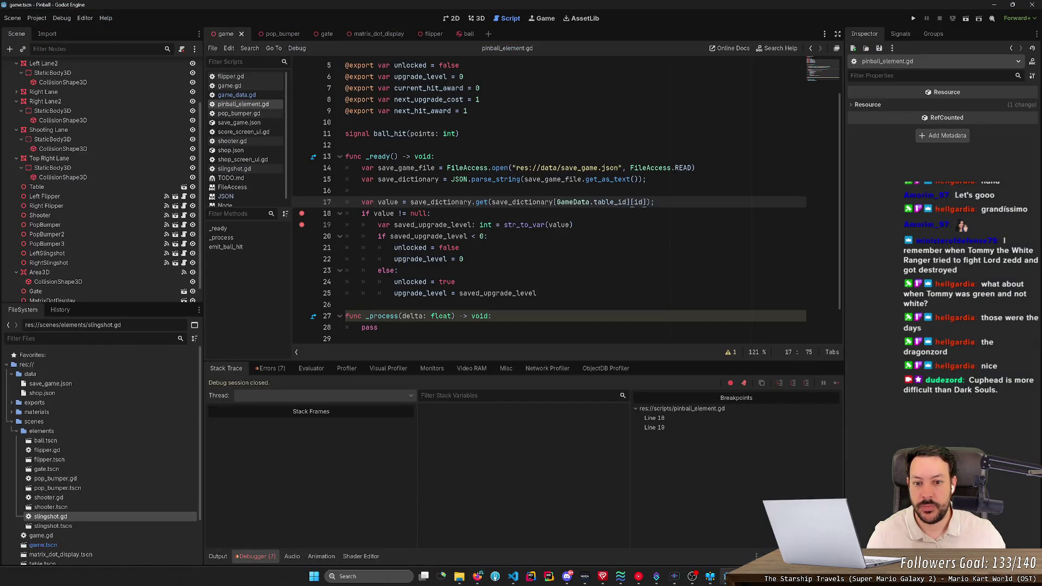
Step: Replace the null condition with a save_dictionary.has( check
double_click(452, 202)
key("ctrl+c")
left_click(373, 213)
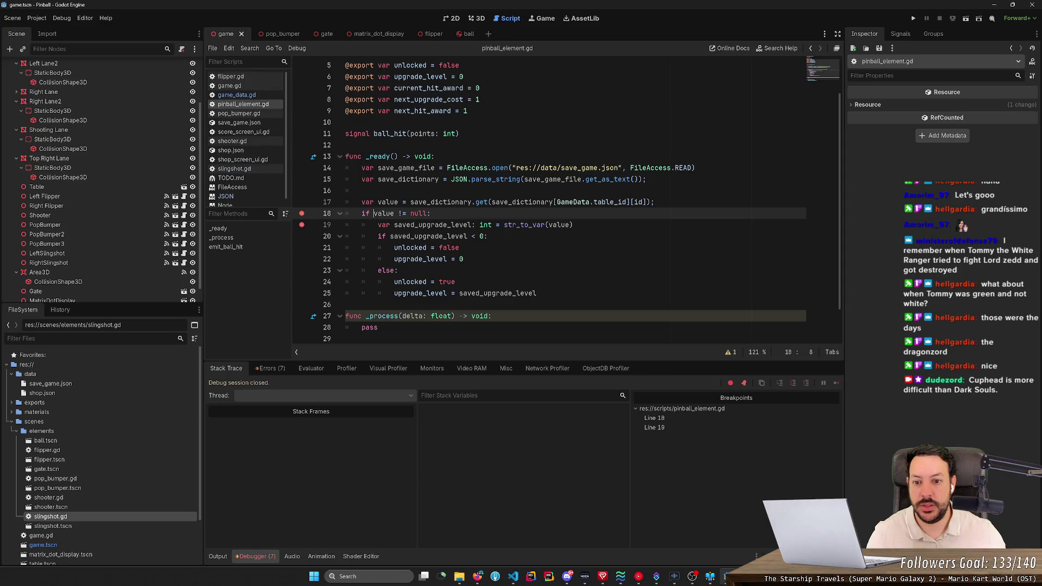
key("shift+End")
key("ctrl+v")
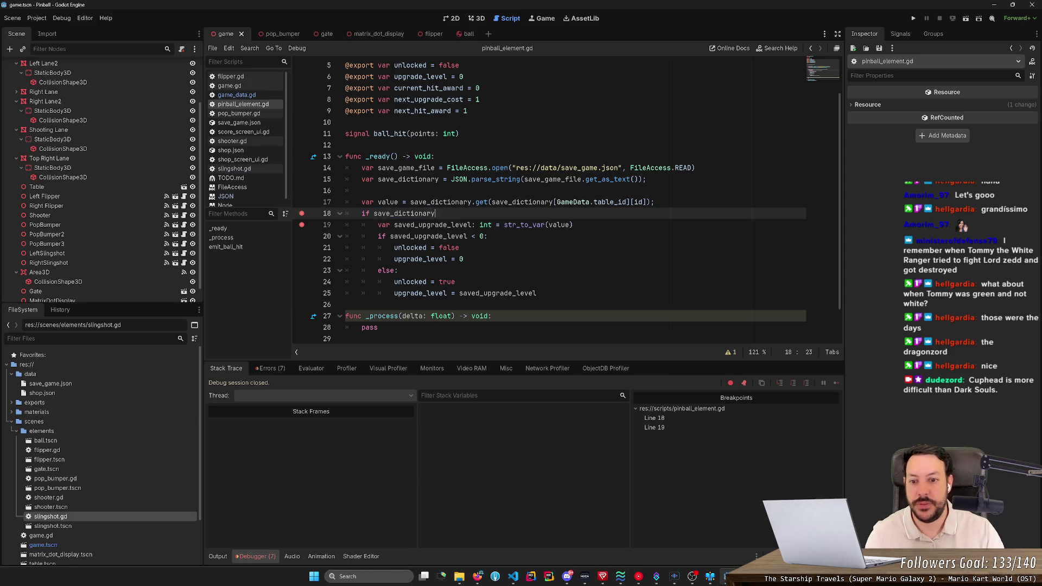
type(".has(")
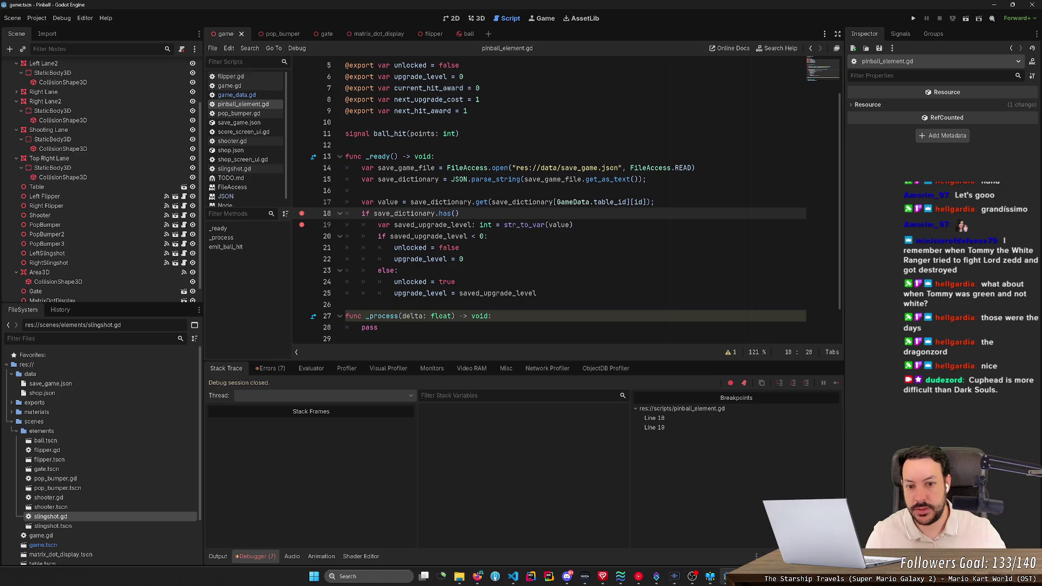
Step: Store the lookup in var key = save_dictionary[GameData.table_id][id] and pass key to has()
left_click_drag(491, 202, 553, 202)
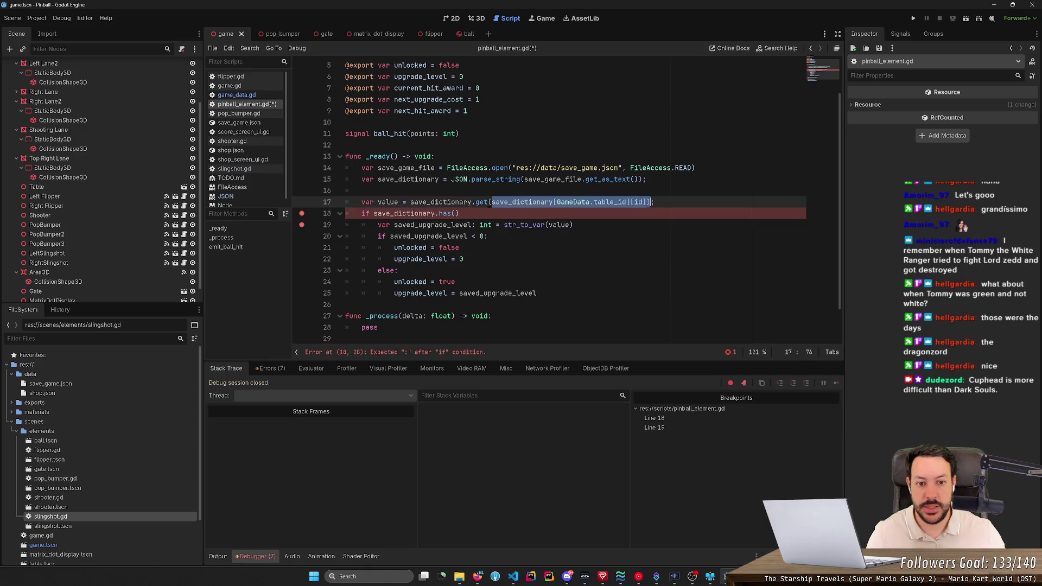
key("ctrl+shift+Return")
type("var key =")
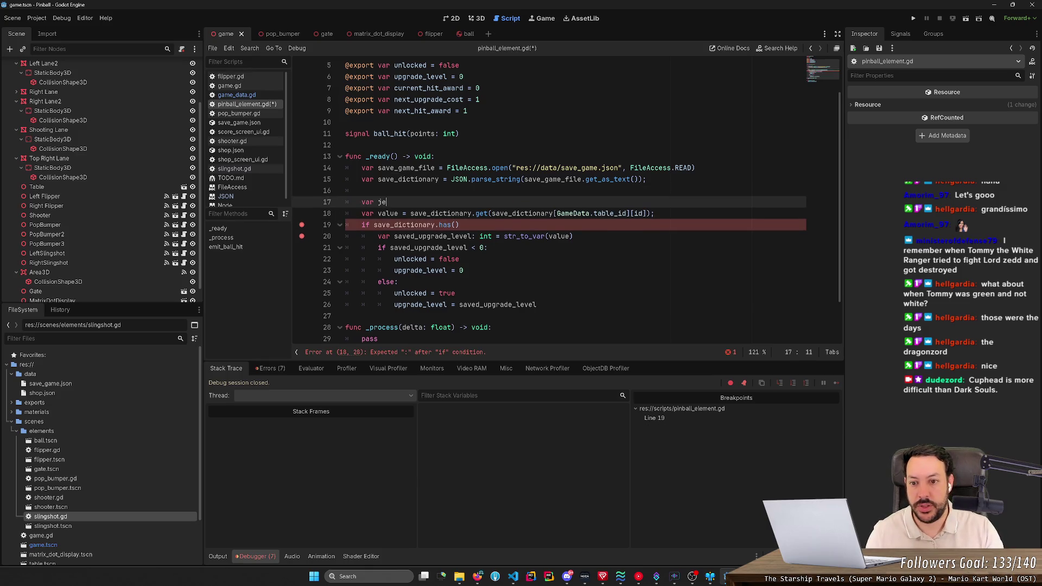
type("= save_dictionary[GameData.table_id][id]")
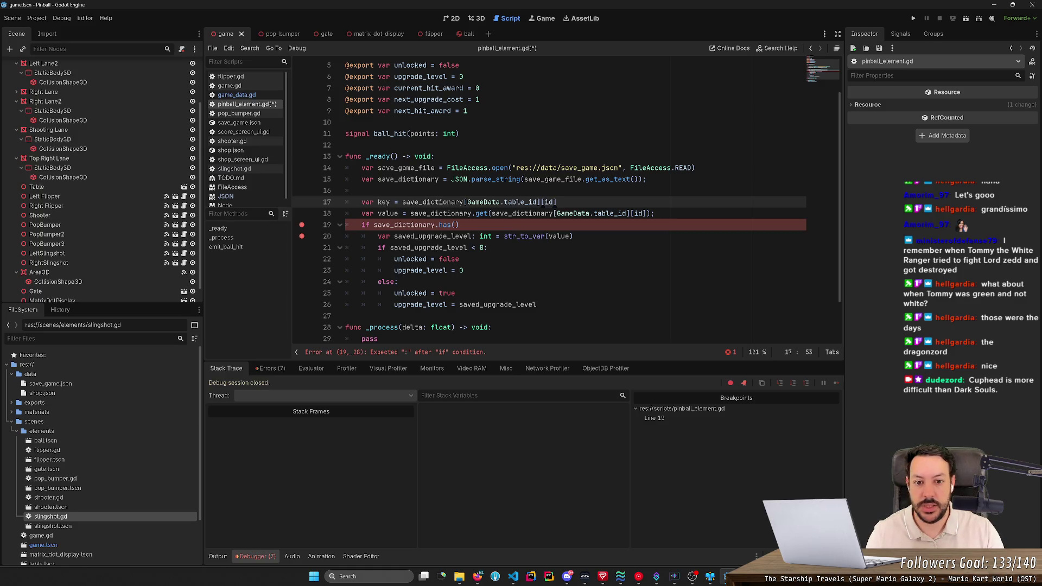
double_click(384, 202)
key("ctrl+c")
left_click(455, 225)
key("ctrl+v")
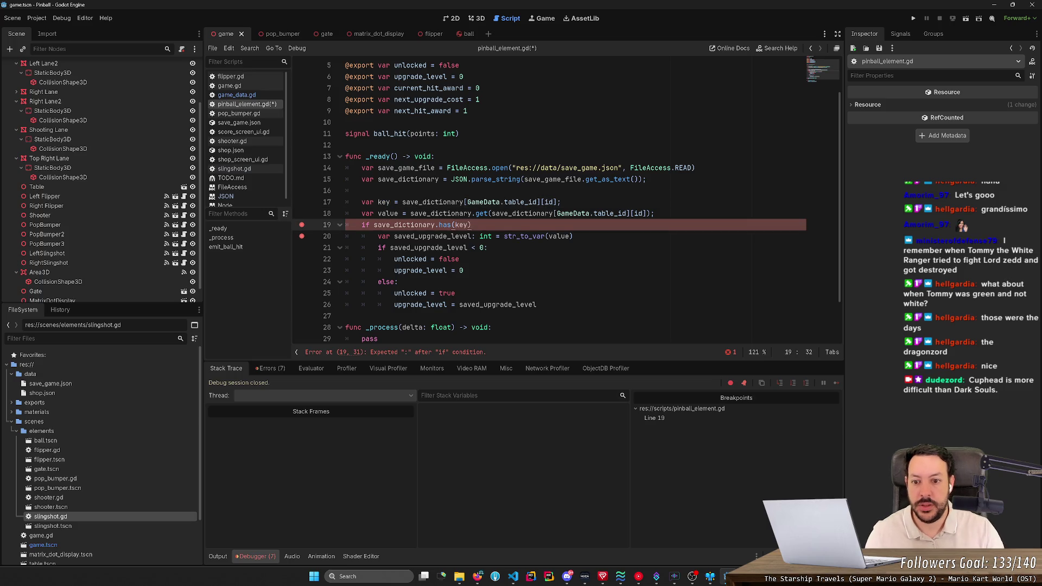
Step: Complete the if save_dictionary.has(key): line and move it above the indented value fetch
key("End")
type(":")
key("Return")
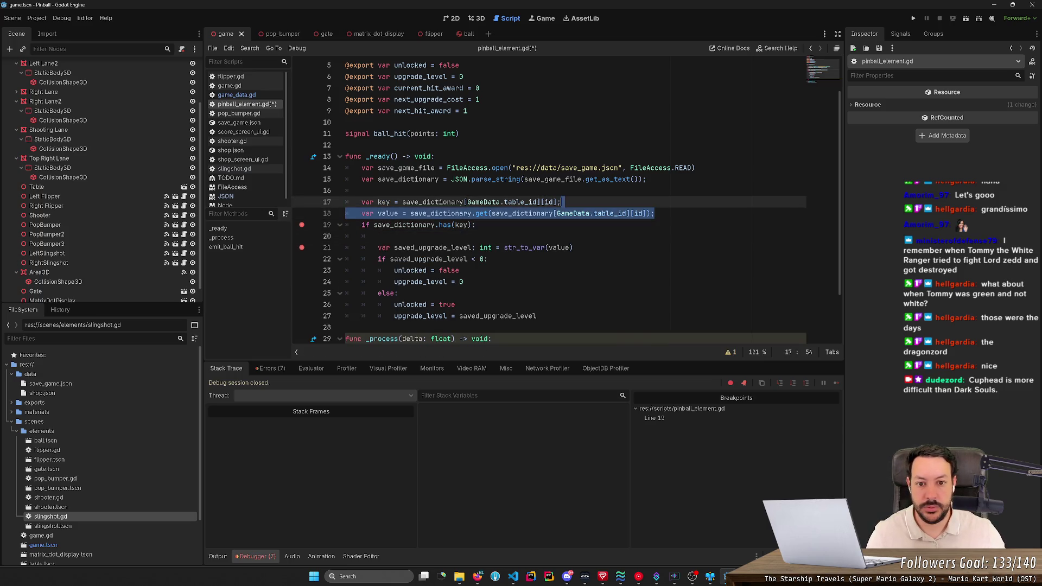
key("shift+Up")
key("alt+Up")
key("Down")
key("Tab")
key("Up")
key("ctrl+shift+k")
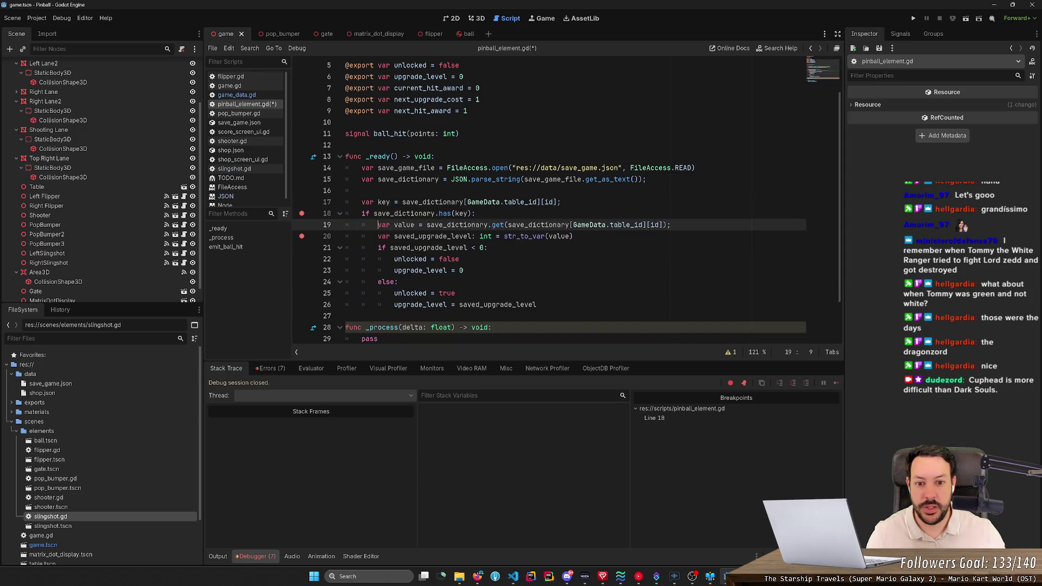
Step: Change get() to take key, move the breakpoint to line 19, and run the game
double_click(537, 224)
left_click(663, 224, "shift")
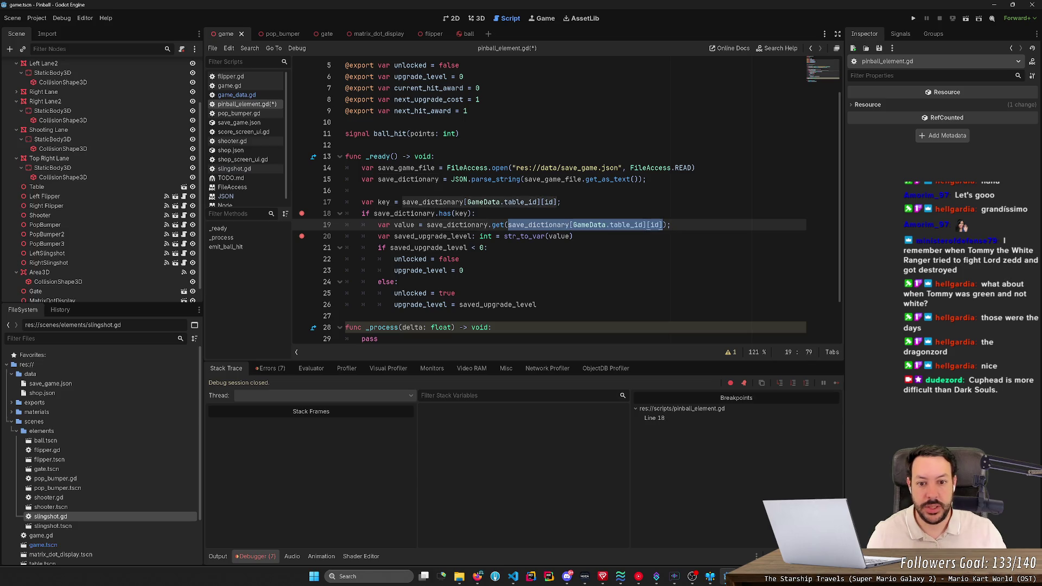
type("key")
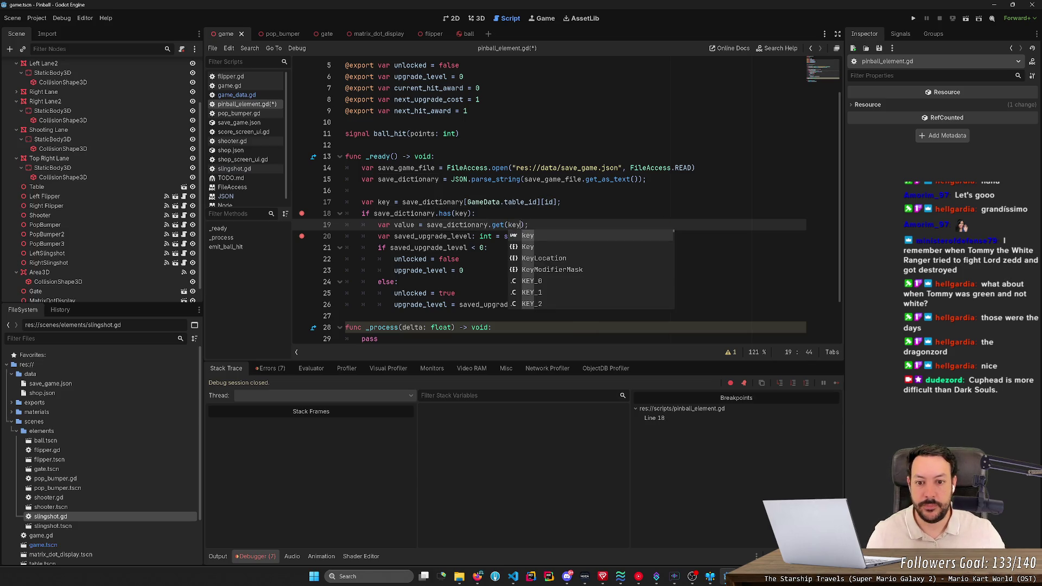
double_click(497, 224)
left_click(528, 225)
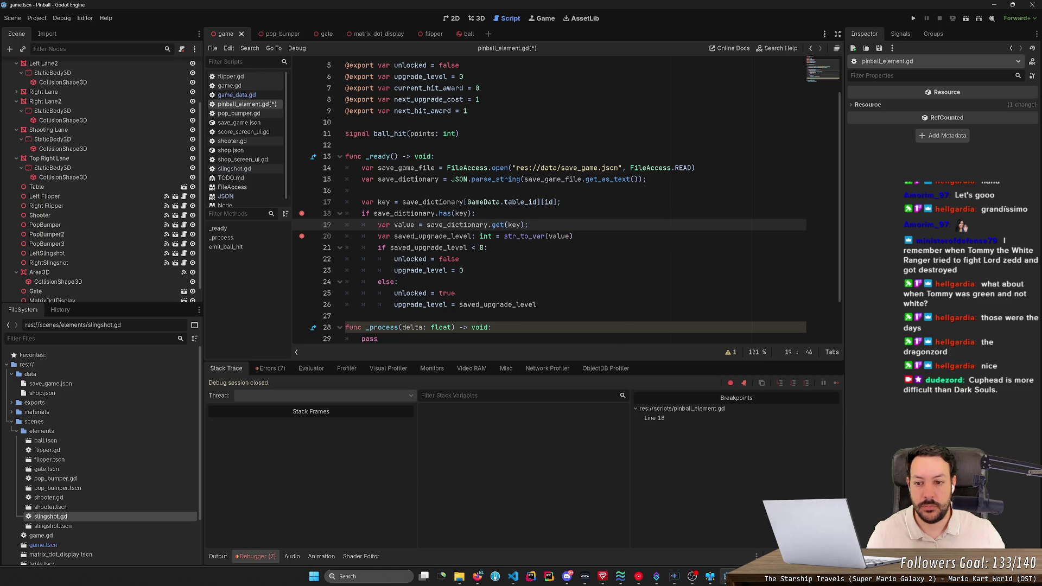
left_click(301, 225)
left_click(301, 214)
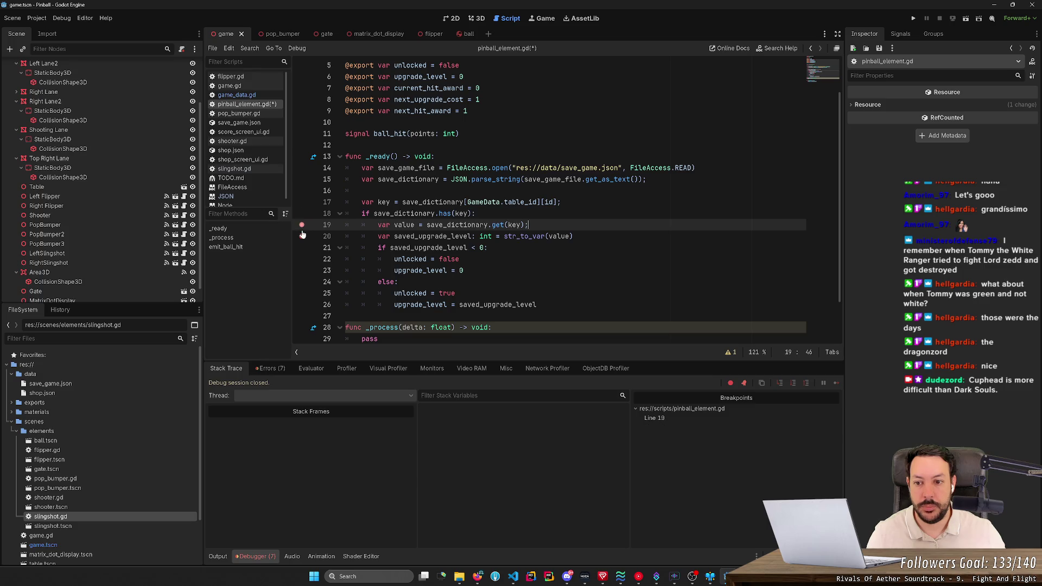
left_click(913, 18)
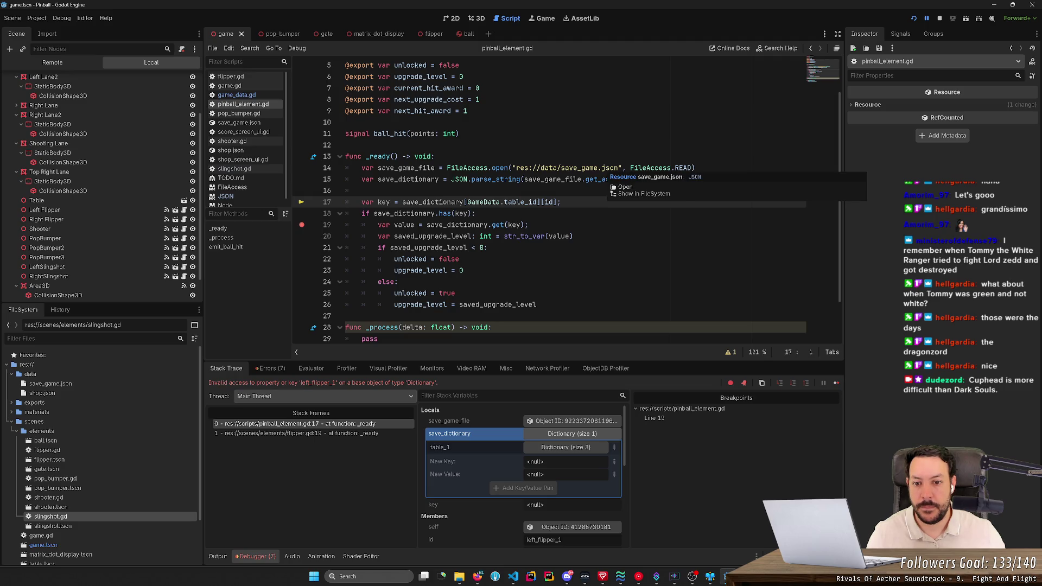
Step: Stop the paused game and look over the save_dictionary lookup and key on lines 17–18
left_click(939, 19)
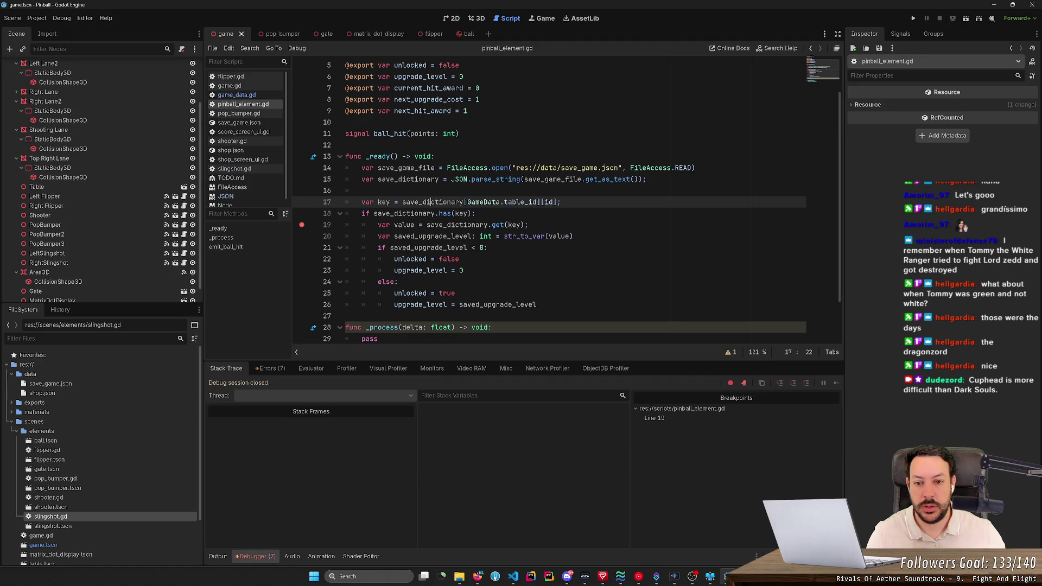
double_click(432, 202)
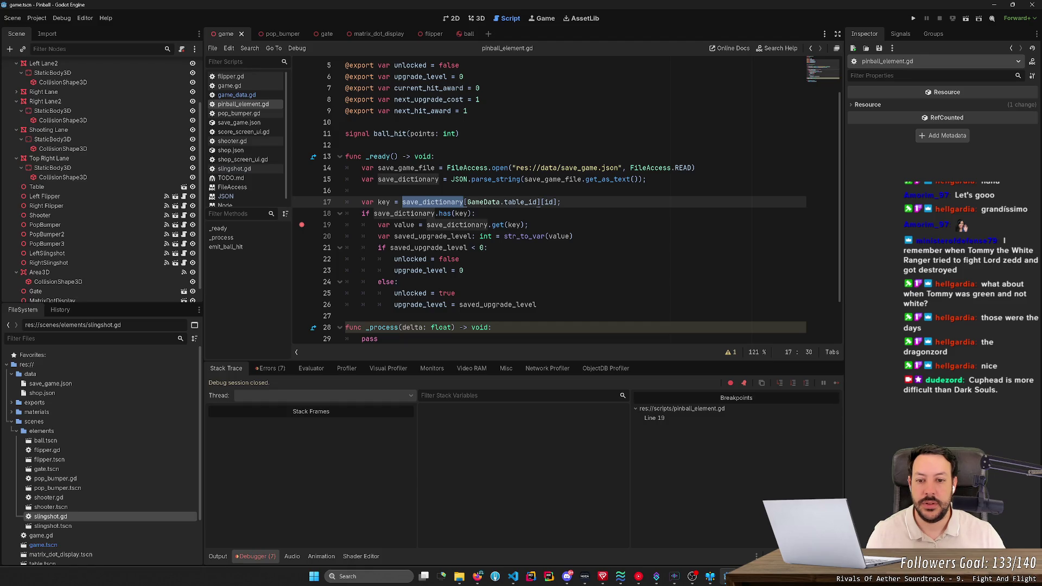
left_click_drag(538, 202, 558, 202)
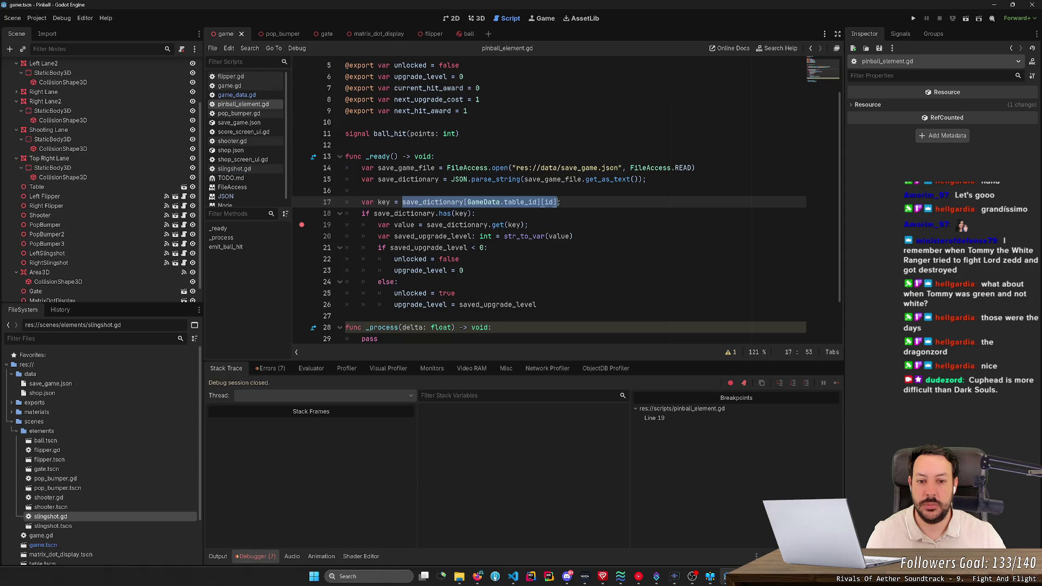
double_click(461, 214)
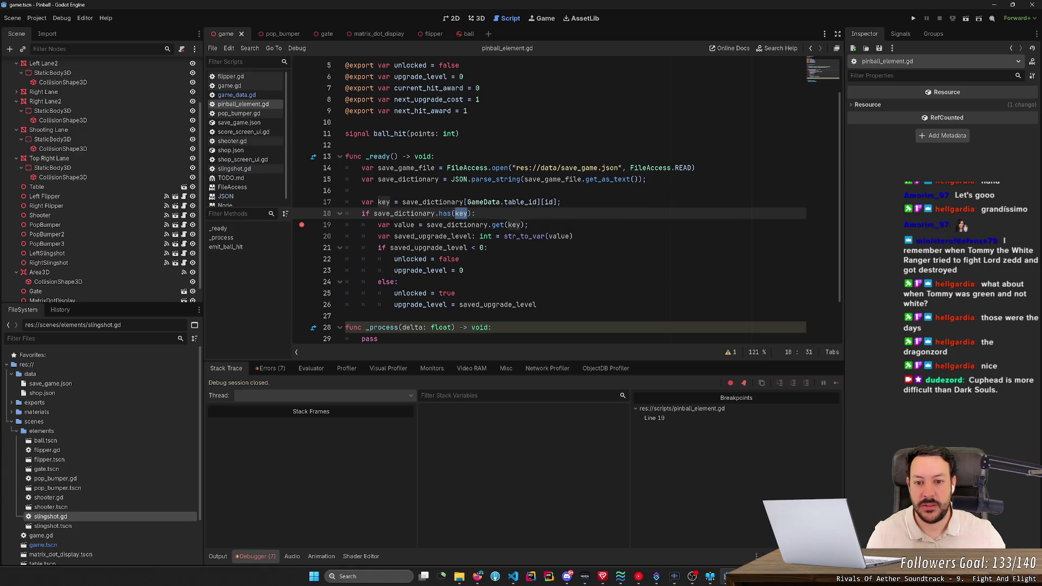
double_click(432, 202)
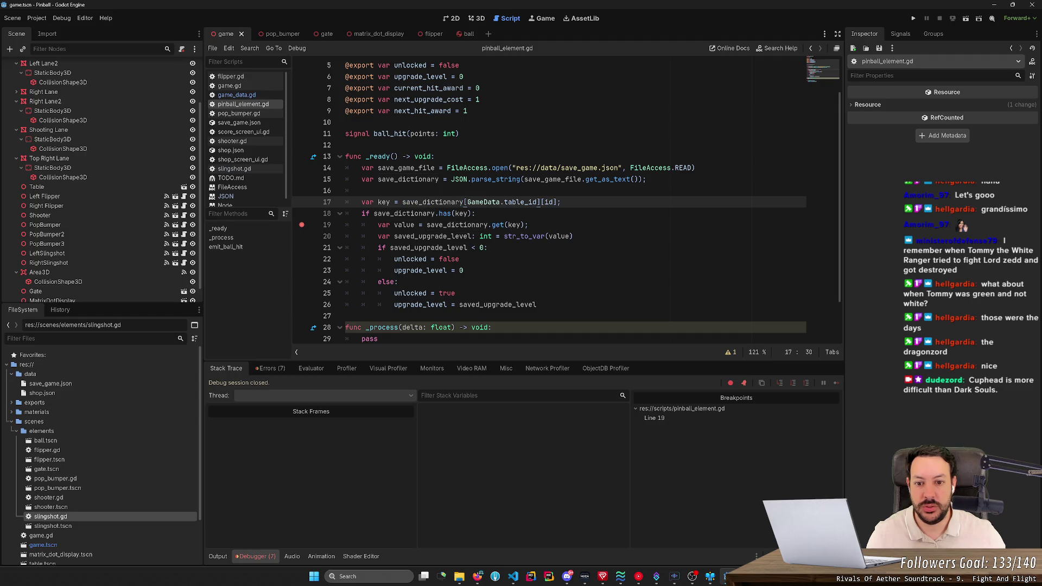
left_click(460, 258)
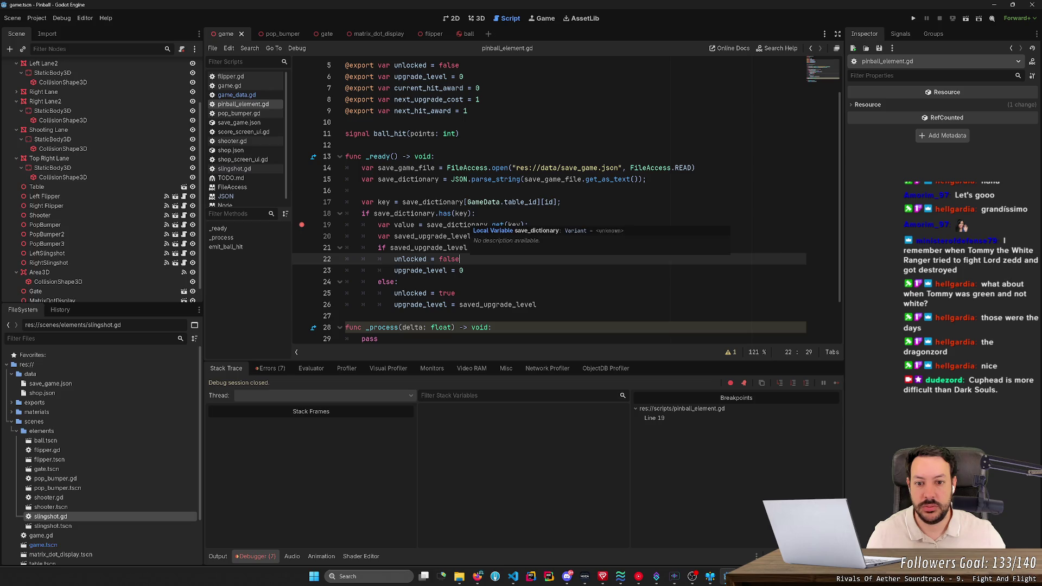
key("alt+Tab")
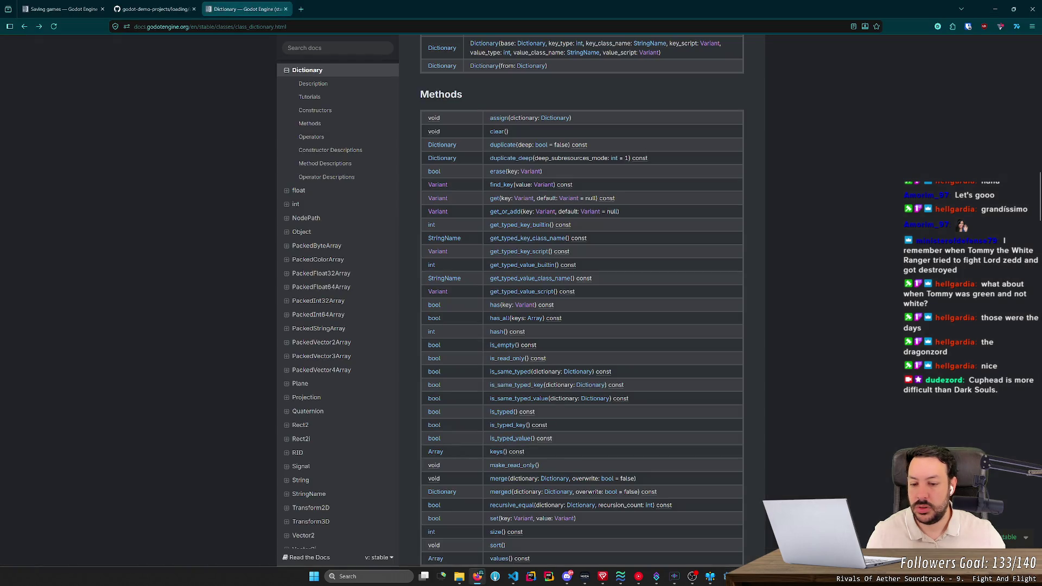
left_click(521, 306)
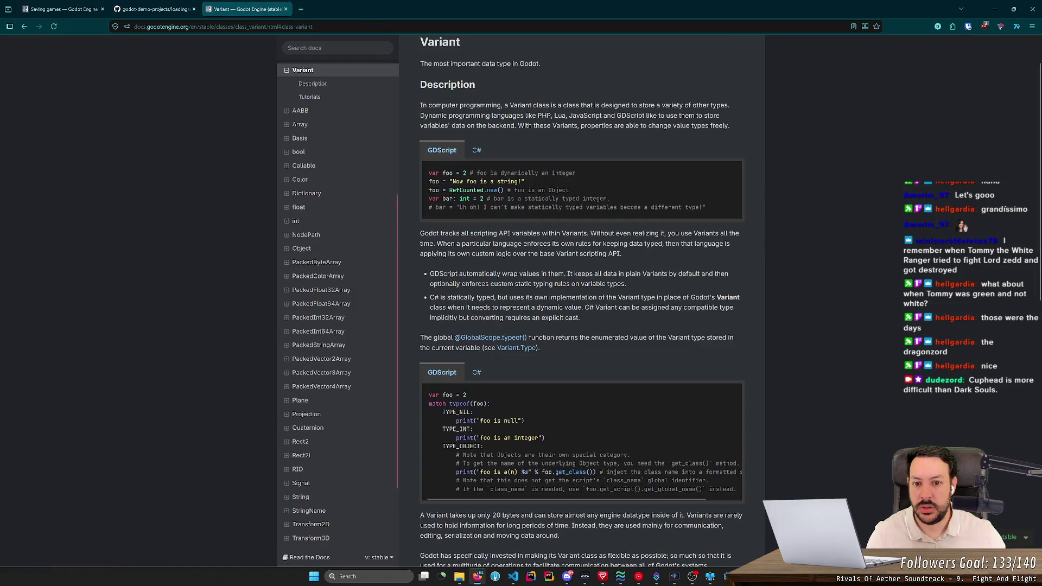
key("alt+Tab")
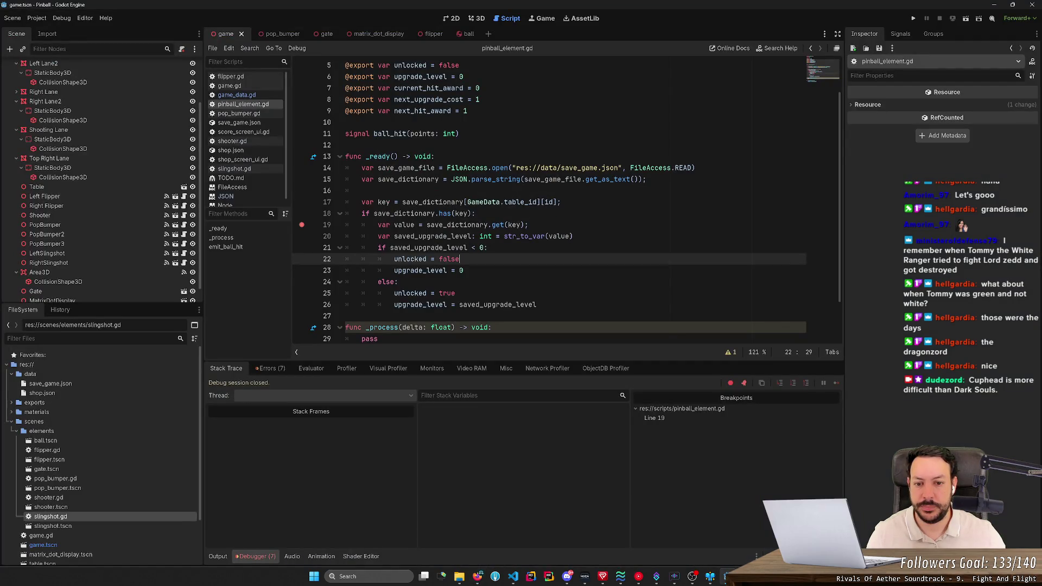
Step: Rename line 17's variable to value and add a blank line after it
scroll(548, 201, "down", 1)
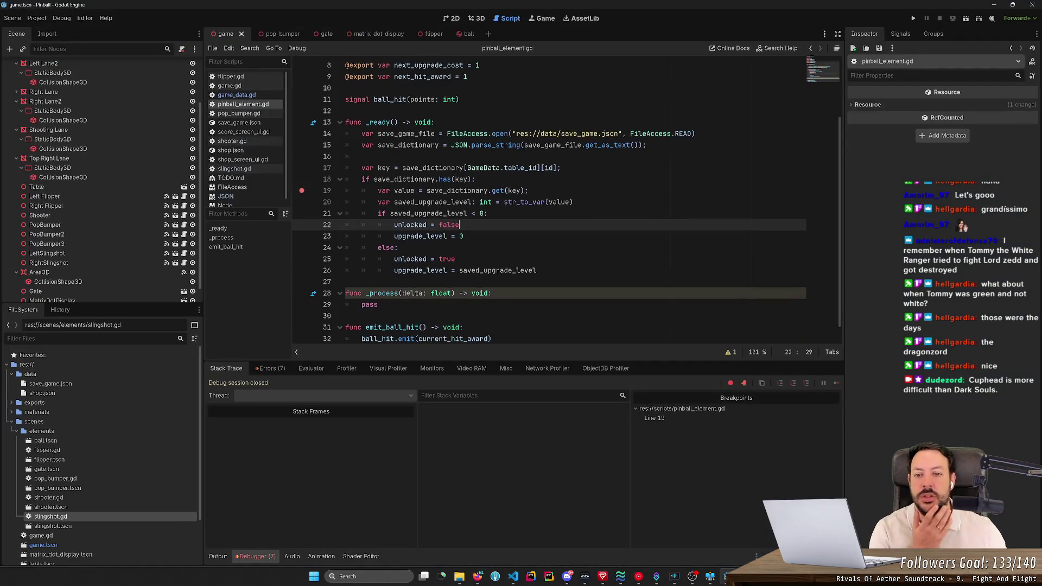
left_click(384, 167)
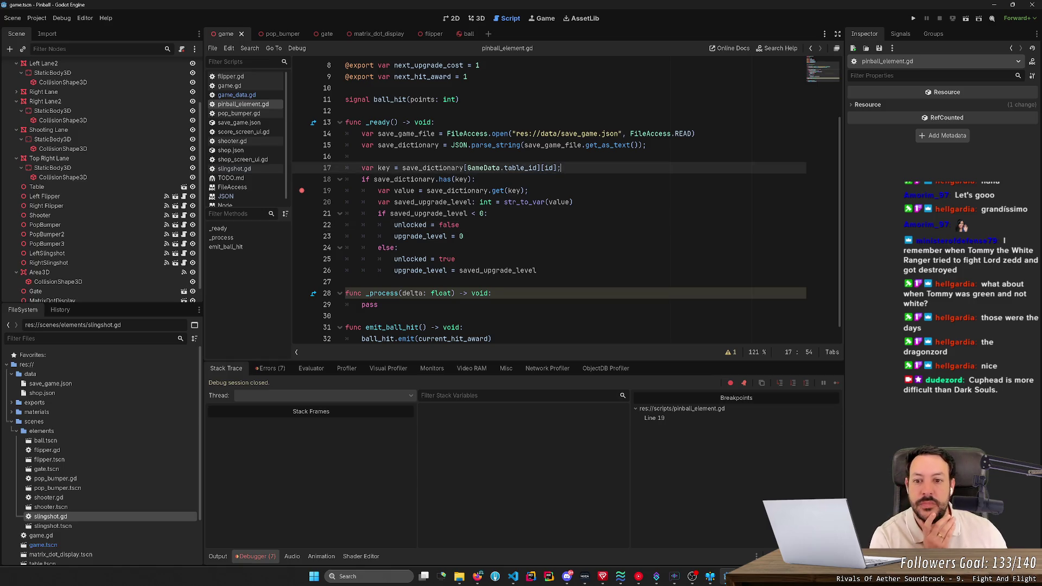
double_click(384, 168)
type("value")
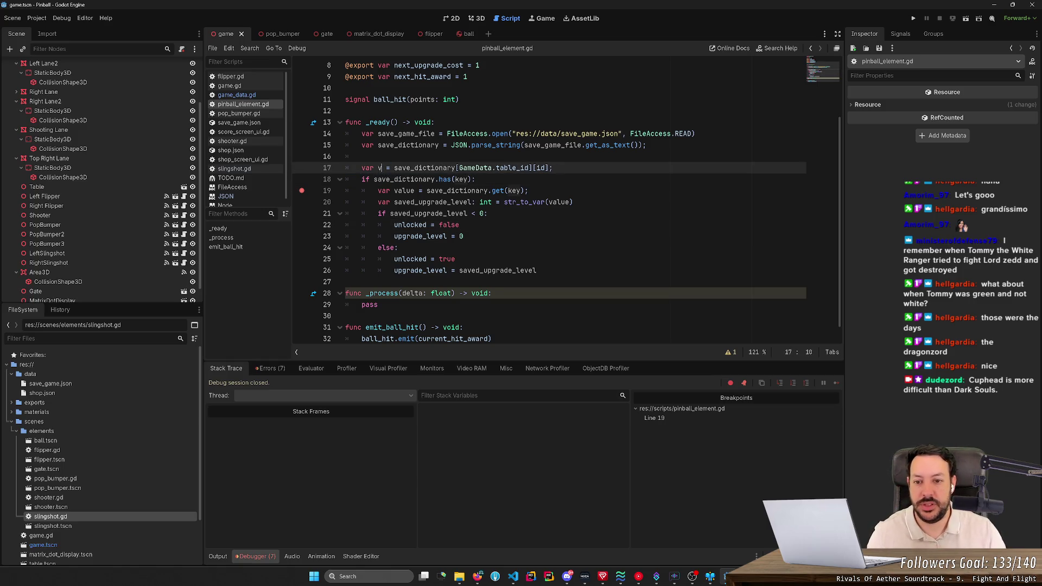
key("Return")
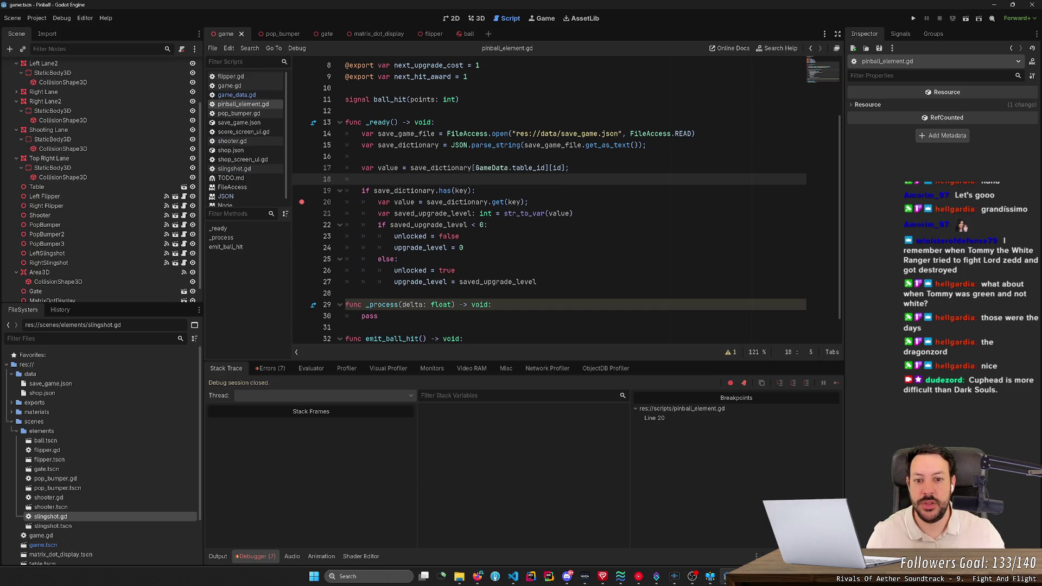
Step: Select parts of the save_dictionary[GameData.table_id][id] lookup on line 17
left_click_drag(472, 167, 512, 167)
key("Right")
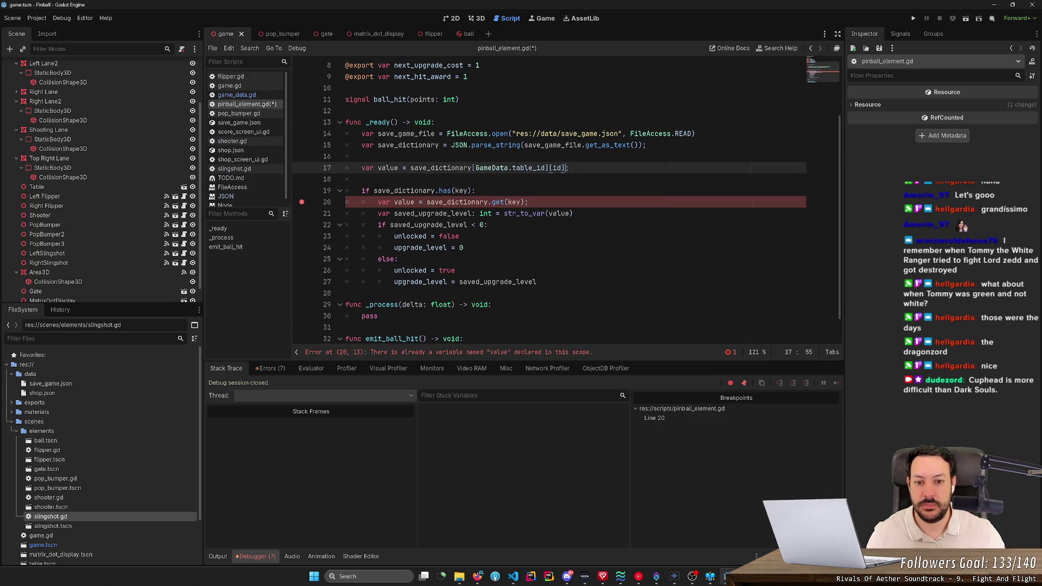
double_click(434, 168)
left_click(434, 168)
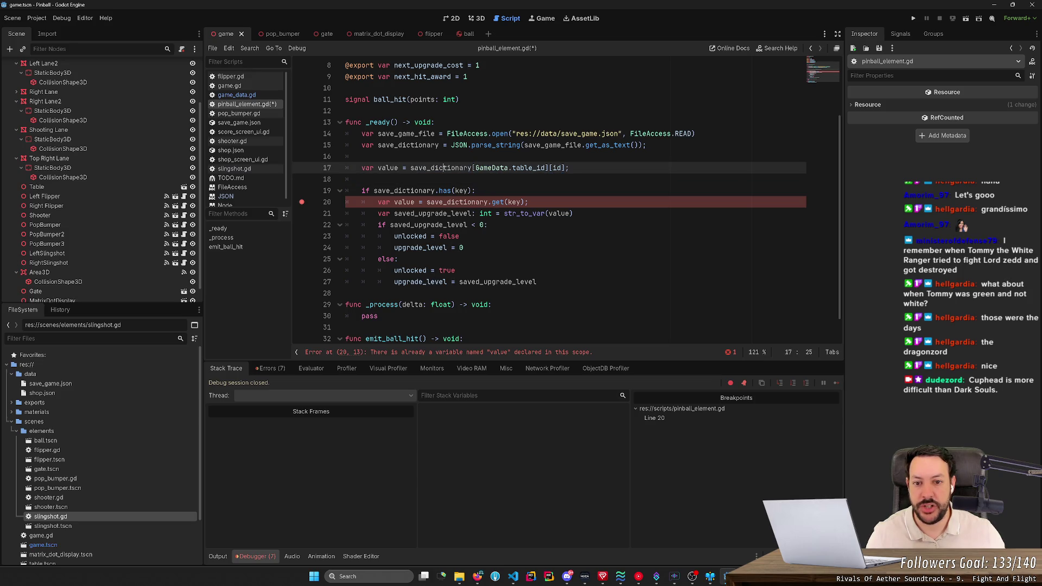
key("ctrl+Right")
key("shift+End")
key("Right")
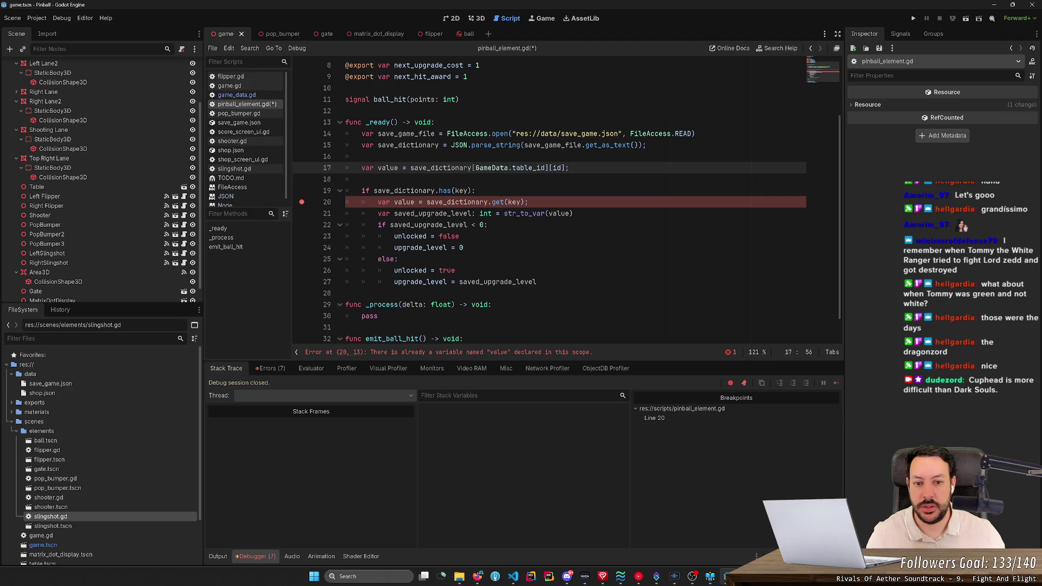
key("ctrl+shift+Left")
key("ctrl+shift+Left")
key("ctrl+shift+Left")
double_click(388, 167)
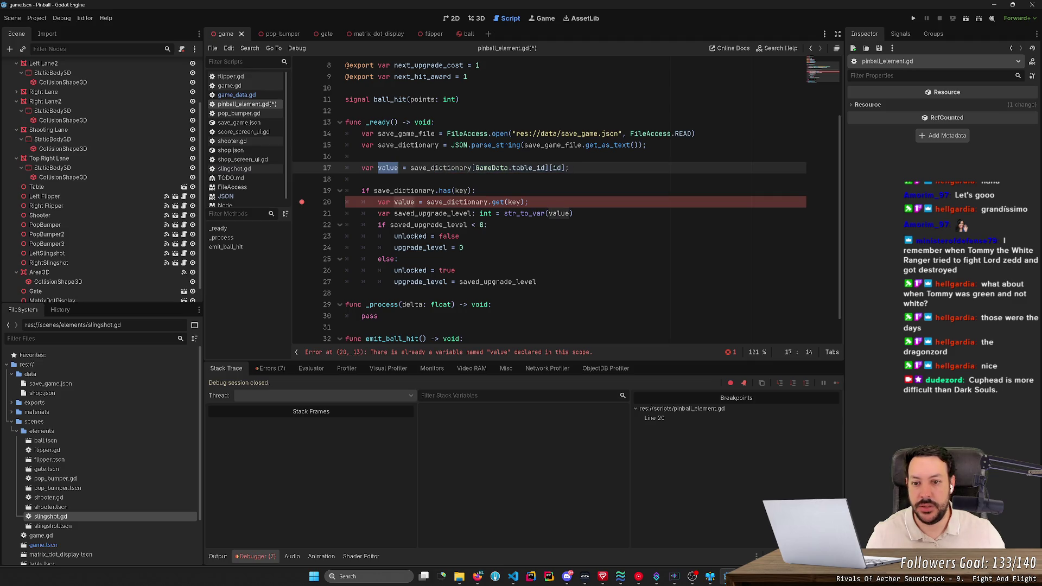
Step: Select the [GameData.table_id][id] lookup, then the value line with the blank line above
left_click(362, 179)
left_click_drag(568, 168, 472, 168)
key("ctrl+c")
left_click(473, 168)
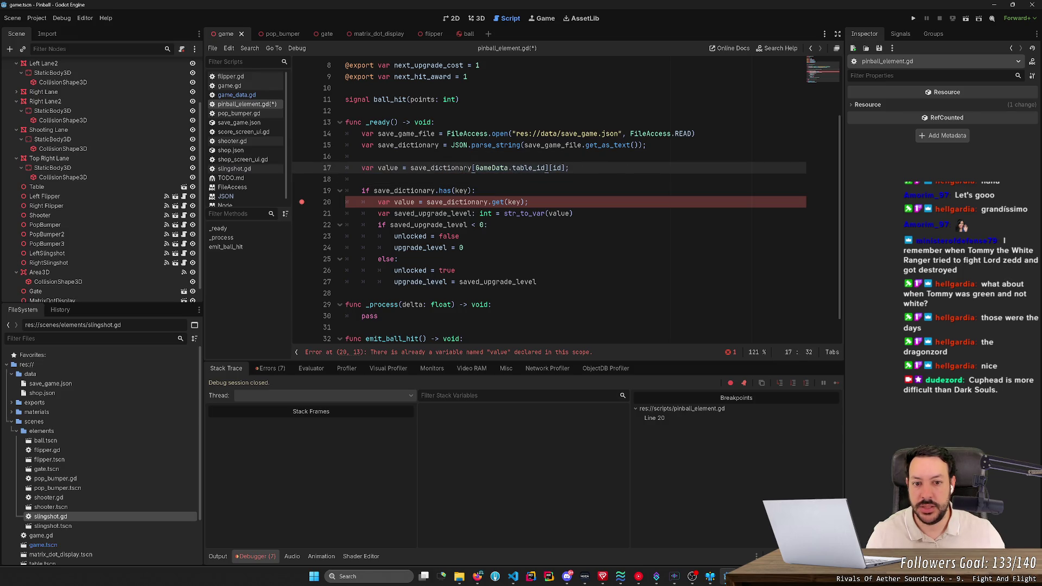
left_click(566, 168, "shift")
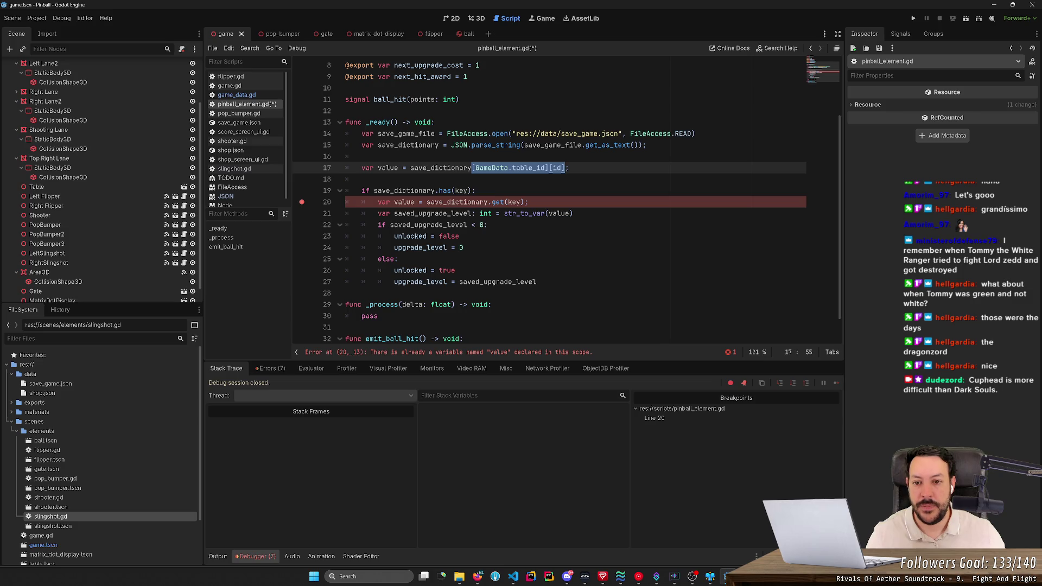
left_click_drag(346, 168, 562, 167)
left_click(563, 168)
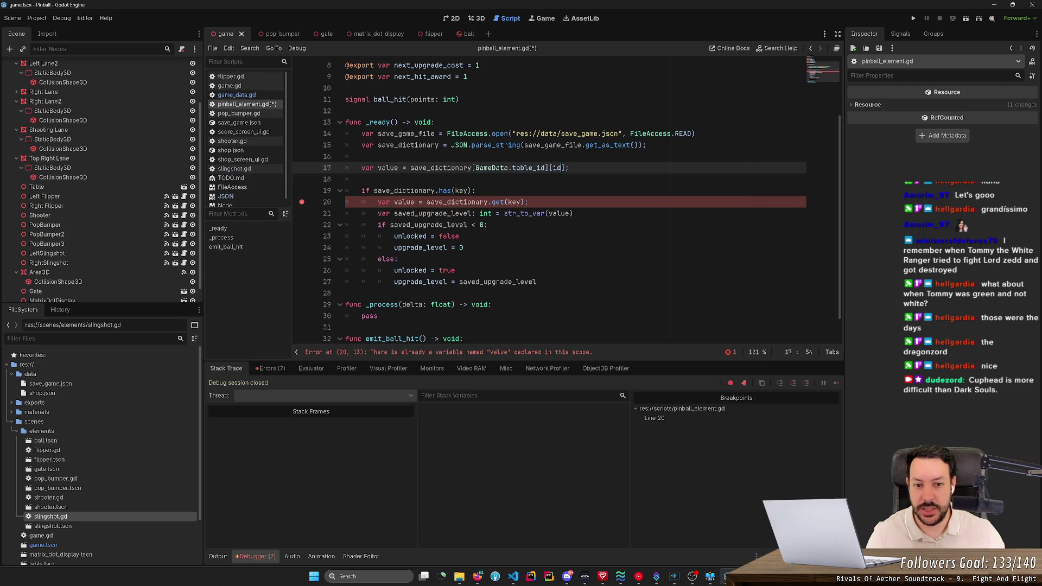
left_click_drag(473, 168, 566, 167)
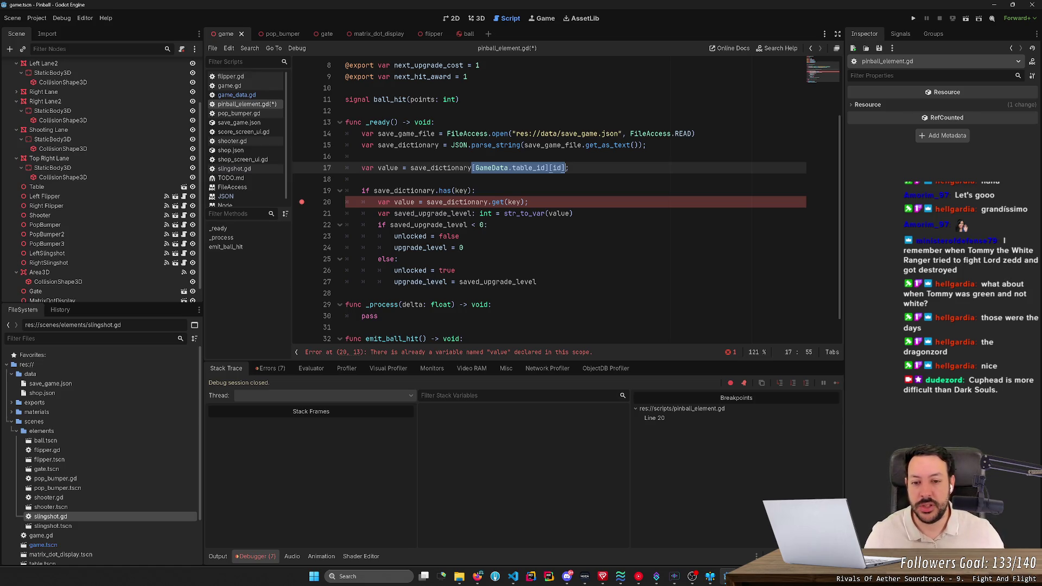
left_click_drag(568, 168, 363, 156)
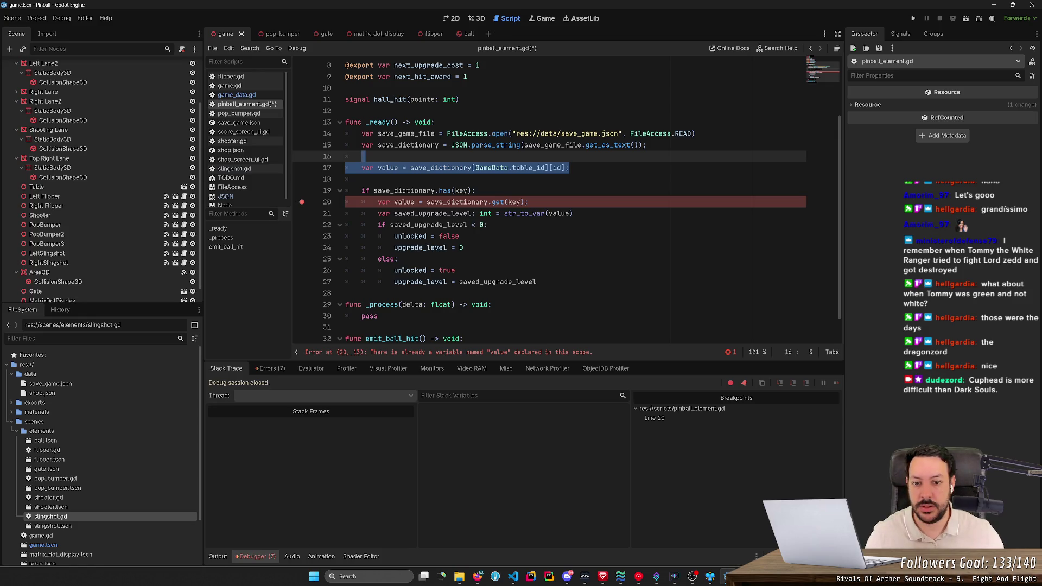
Step: Insert var key = [GameData.table_id][id]; on a new line above the value lookup
key("Escape")
key("Return")
type("var key")
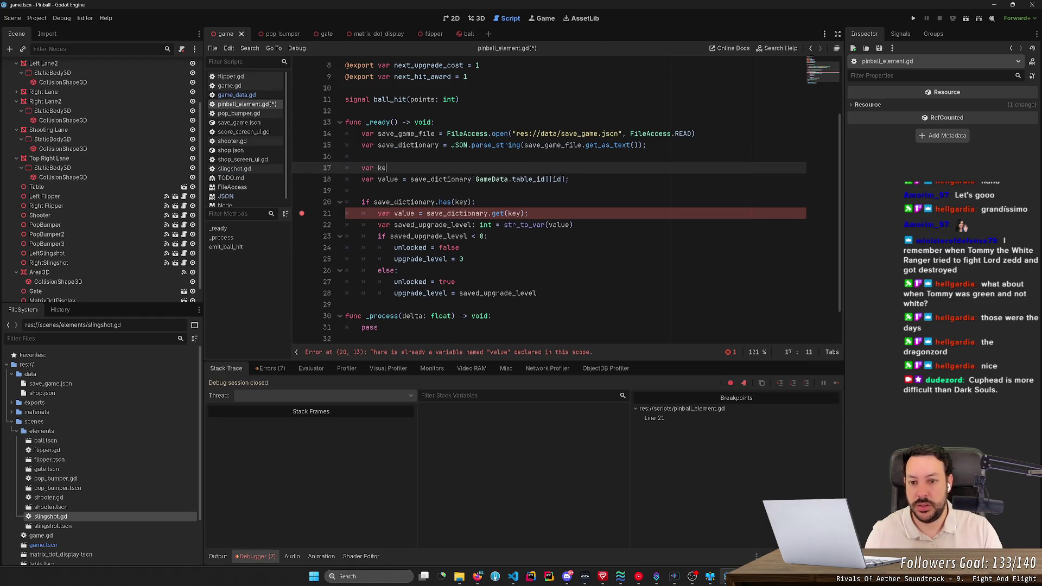
key("ctrl+v")
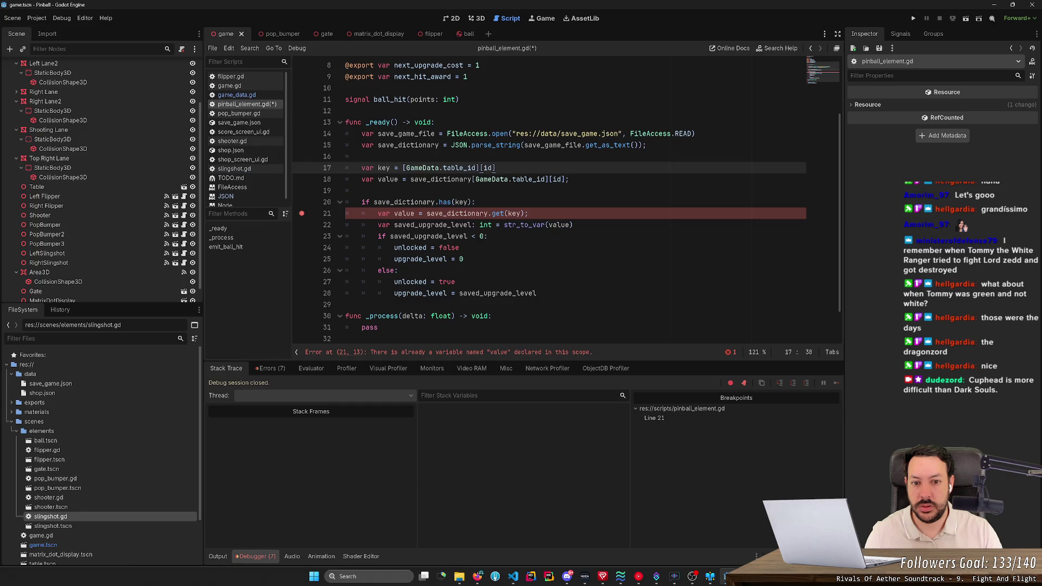
type(";")
key("Return")
Step: Change the value line to save_dictionary[key] and remove the blank line between them
left_click(390, 168)
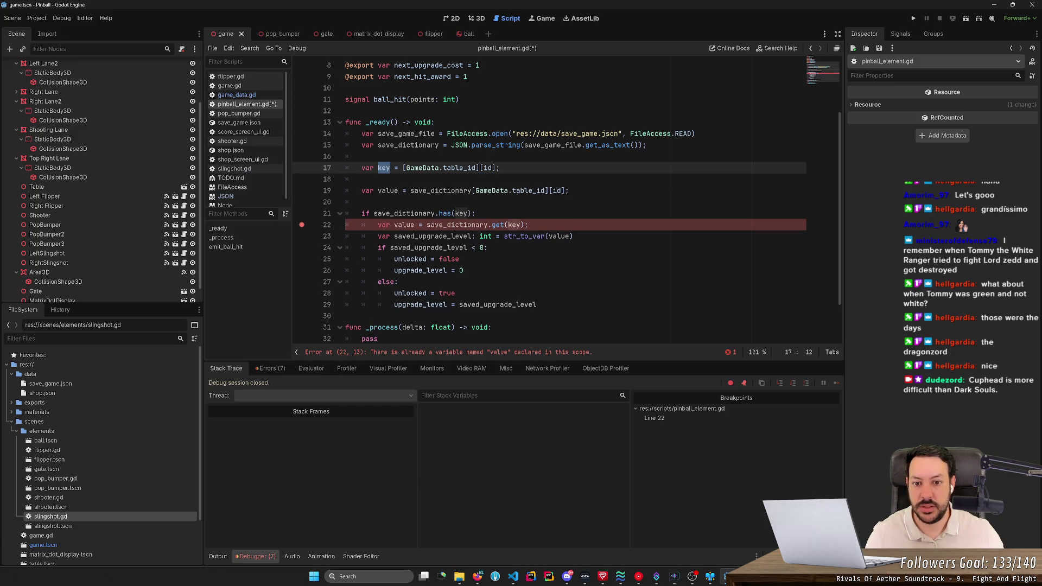
left_click_drag(475, 191, 566, 191)
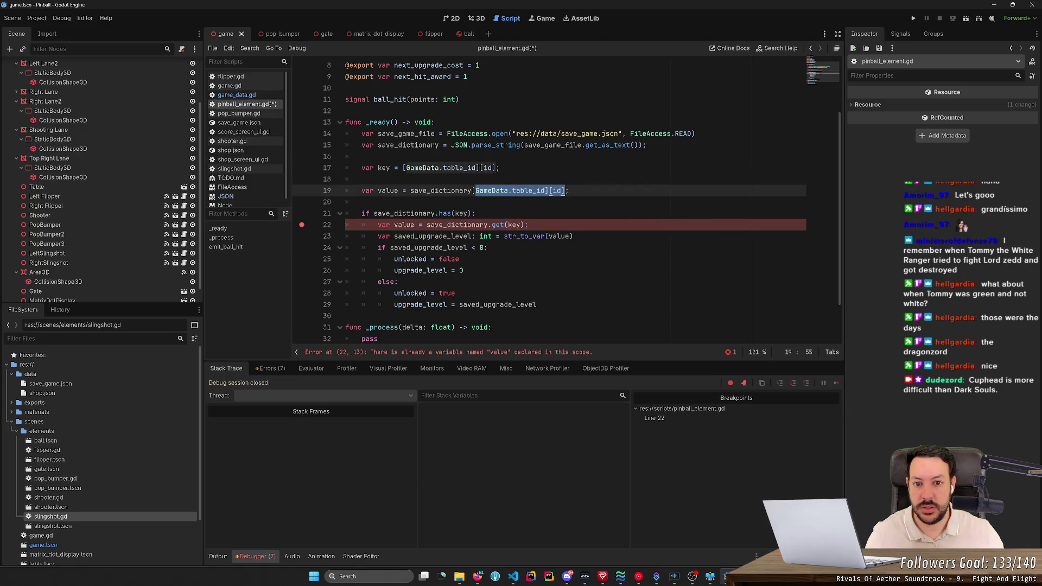
type("key")
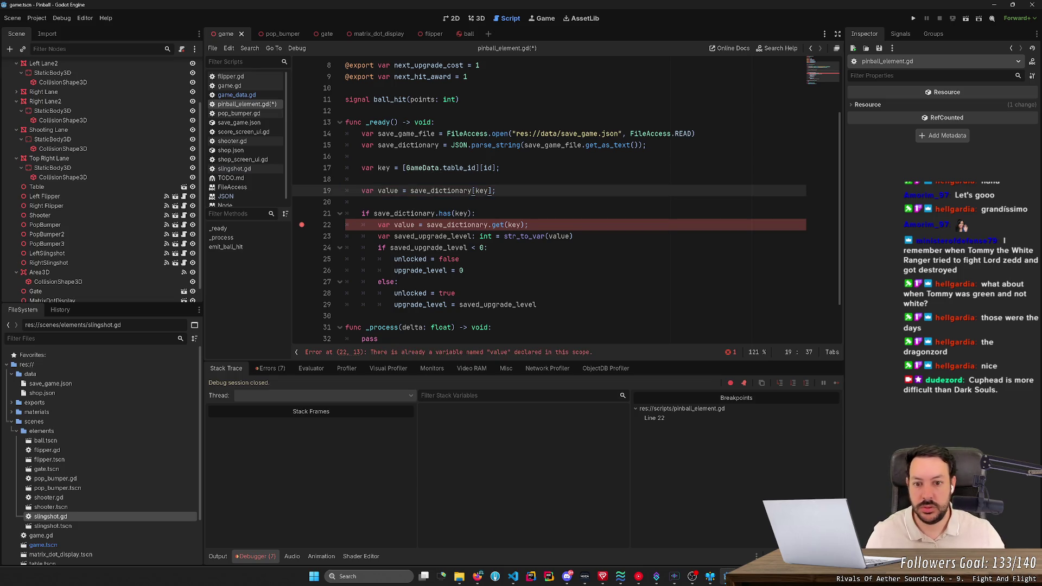
key("Home")
key("BackSpace")
key("BackSpace")
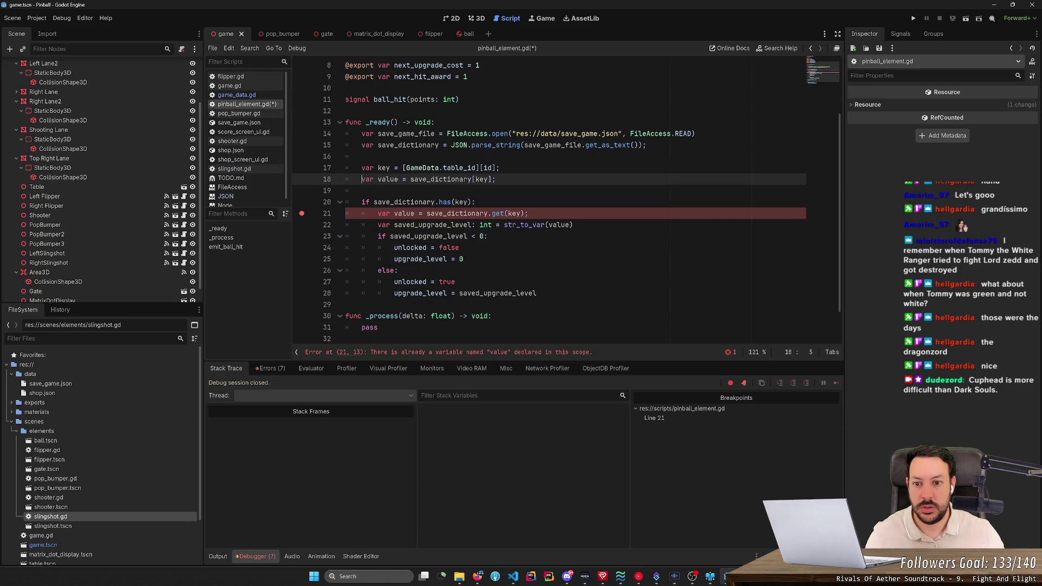
Step: Examine the table_id and id parts of the key declaration on line 17
left_click(402, 167)
double_click(381, 167)
left_click(468, 168)
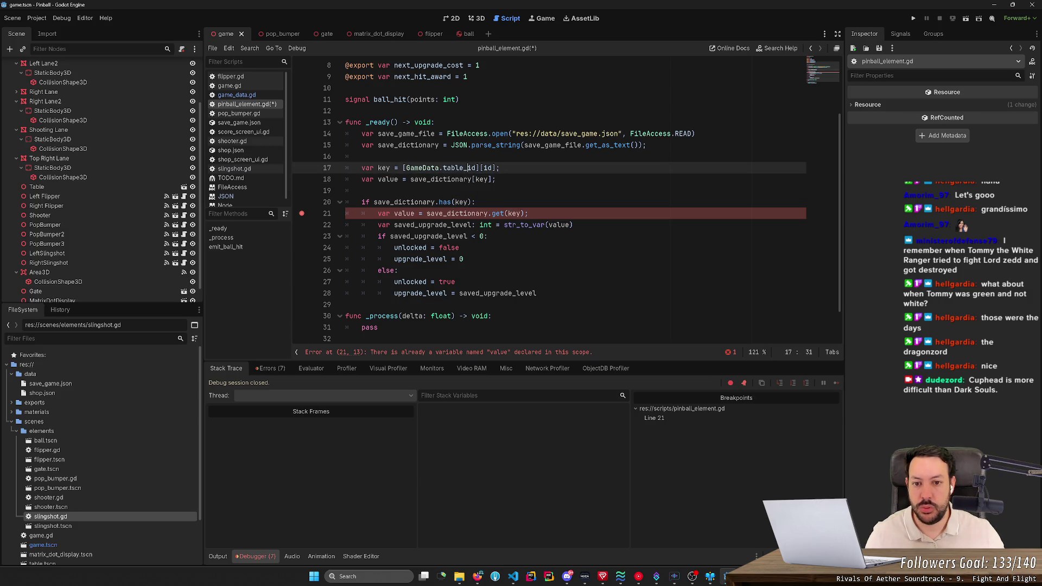
left_click_drag(402, 168, 447, 168)
left_click(477, 168)
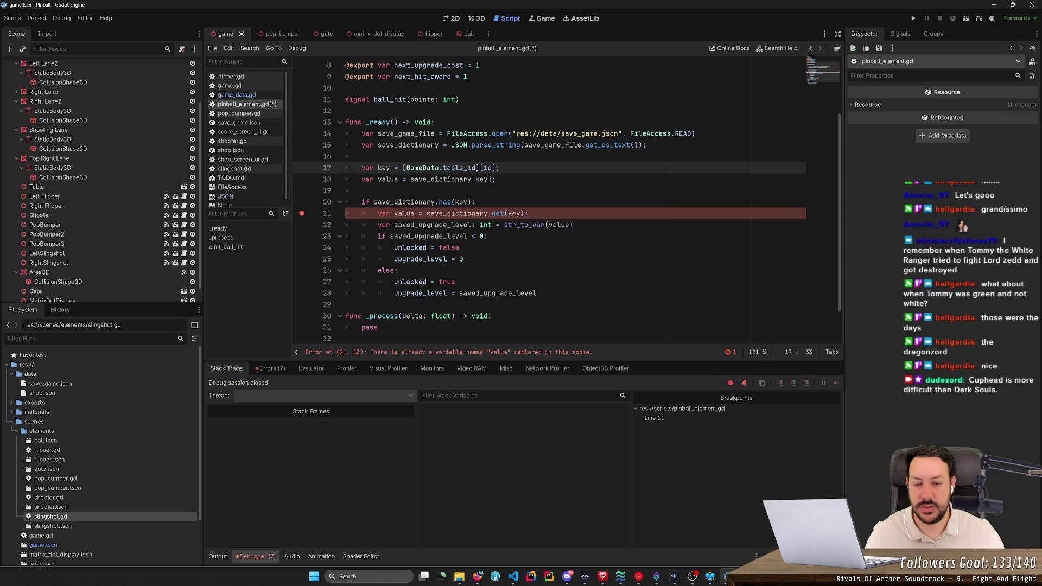
left_click(404, 167)
left_click_drag(476, 168, 414, 168)
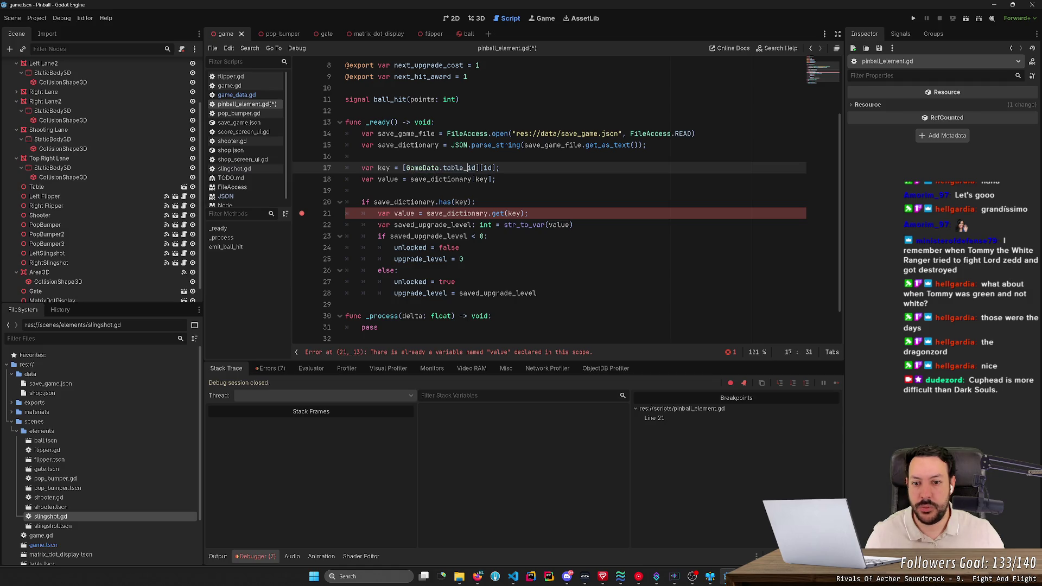
double_click(488, 168)
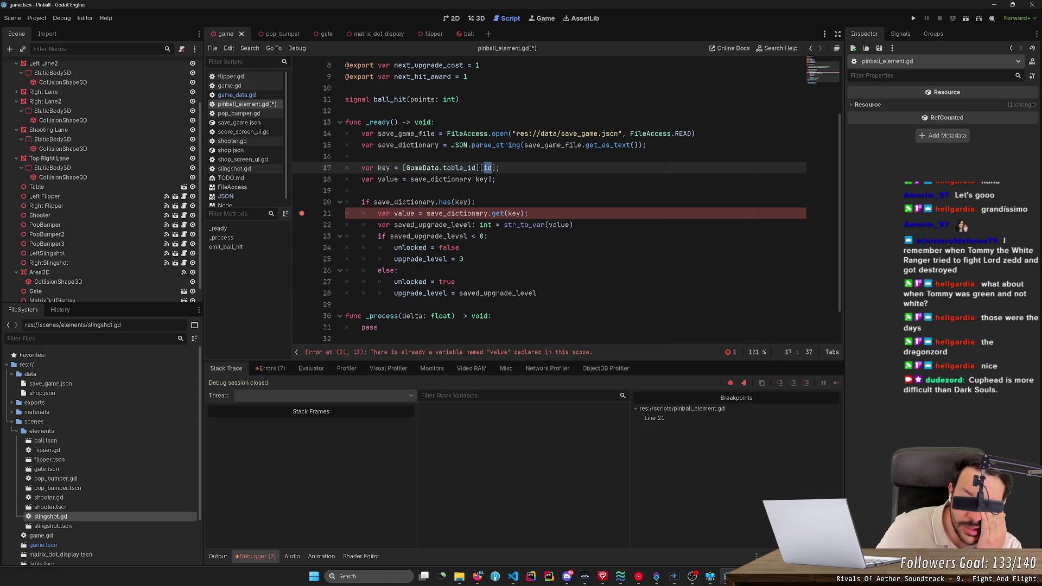
key("alt+Tab")
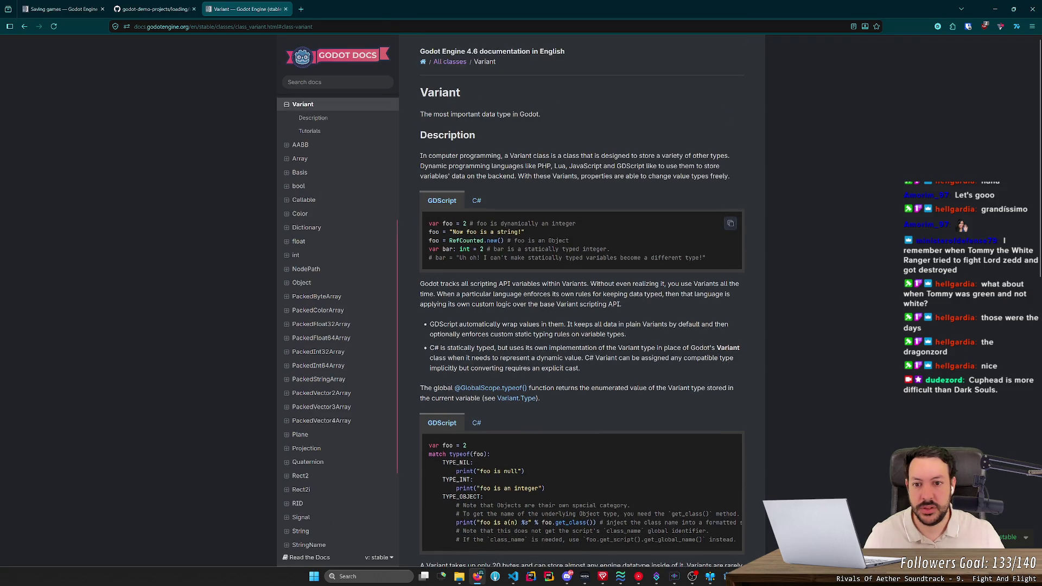
Step: Return to the Dictionary class reference and scroll into its method descriptions
key("alt+Left")
scroll(630, 264, "down", 3)
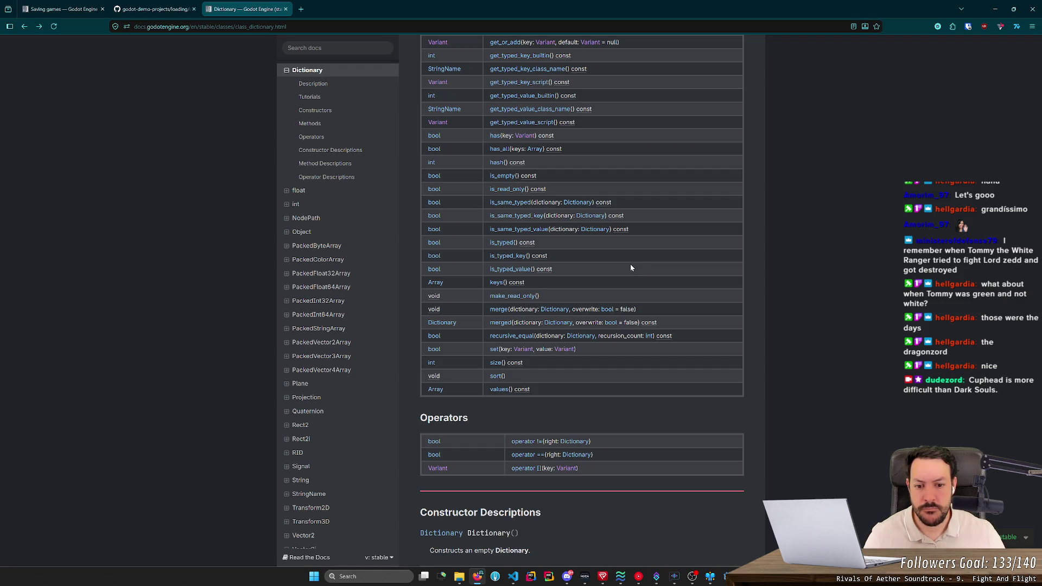
scroll(630, 268, "down", 5)
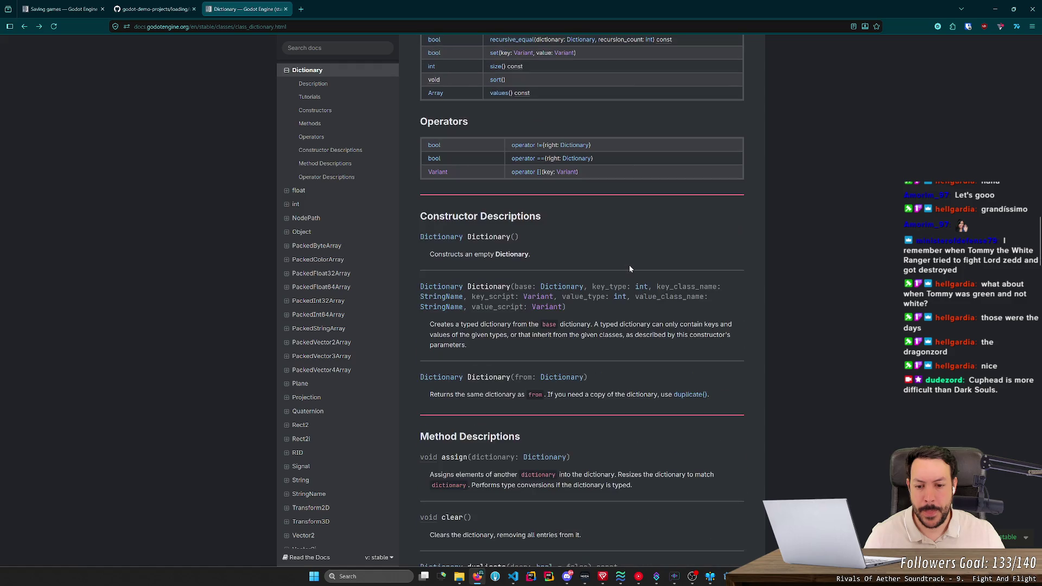
scroll(629, 268, "down", 4)
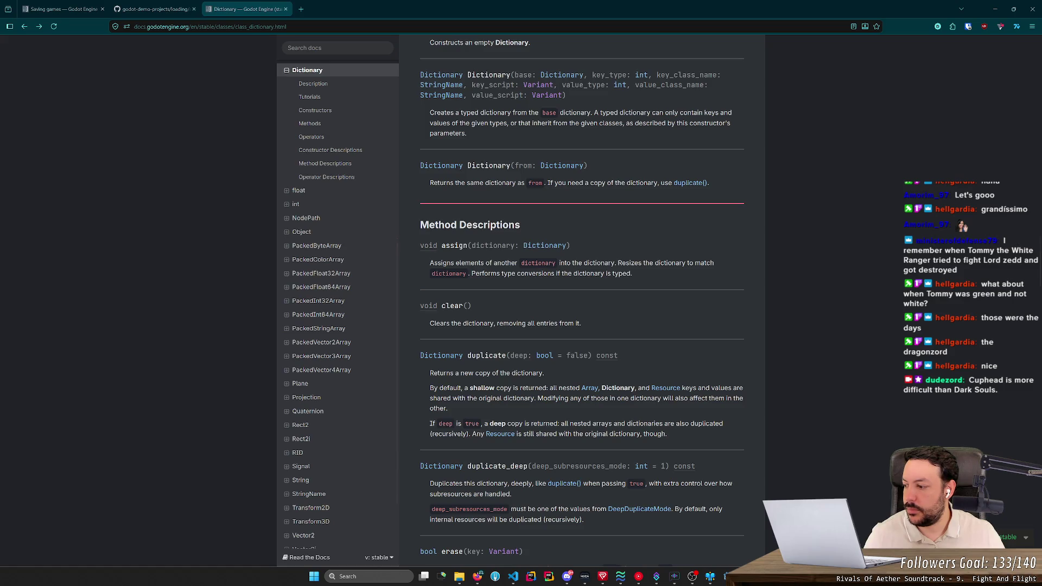
scroll(606, 282, "down", 7)
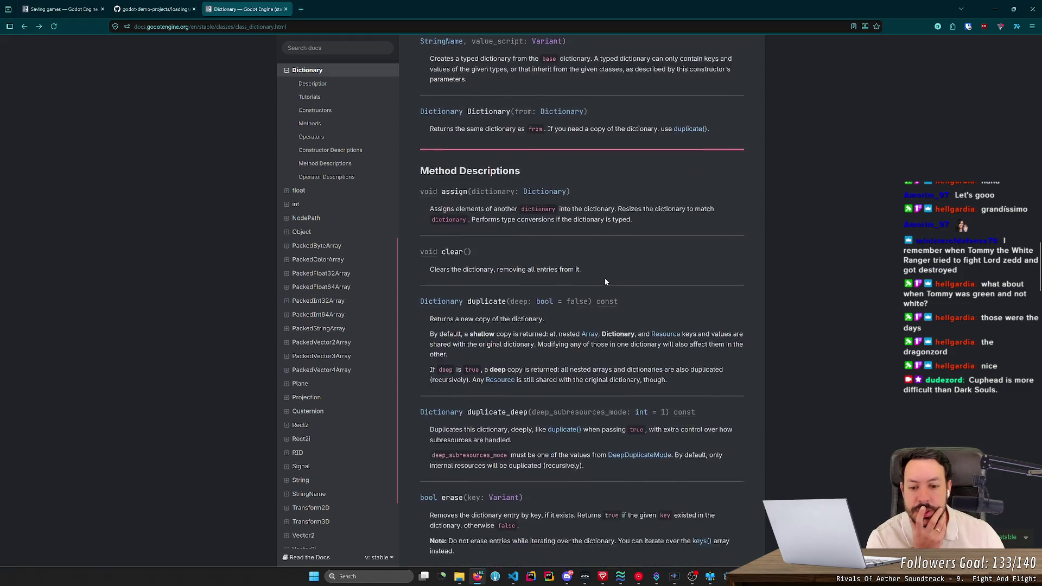
scroll(604, 281, "down", 1)
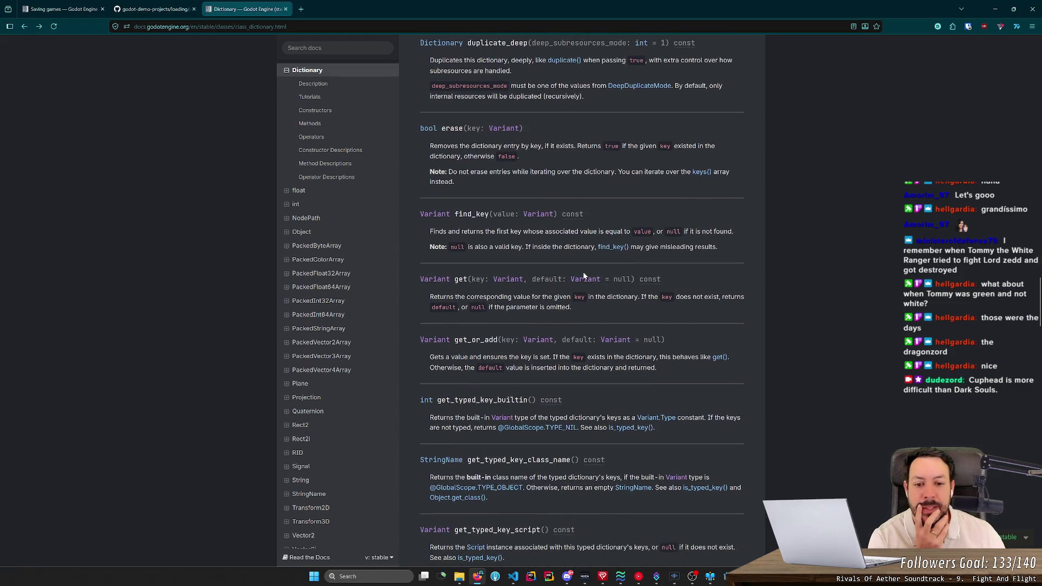
scroll(585, 277, "down", 3)
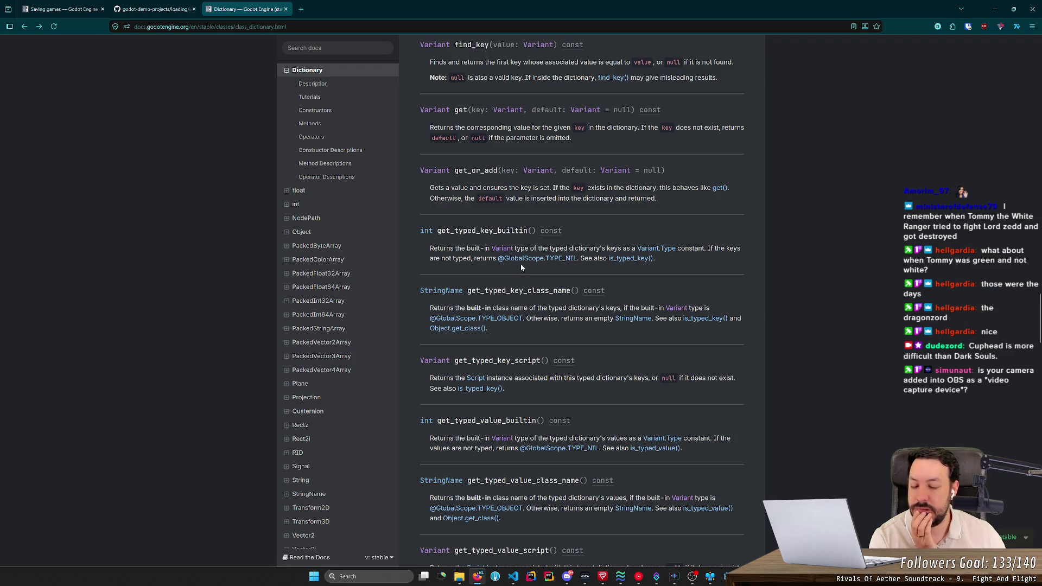
scroll(598, 264, "down", 9)
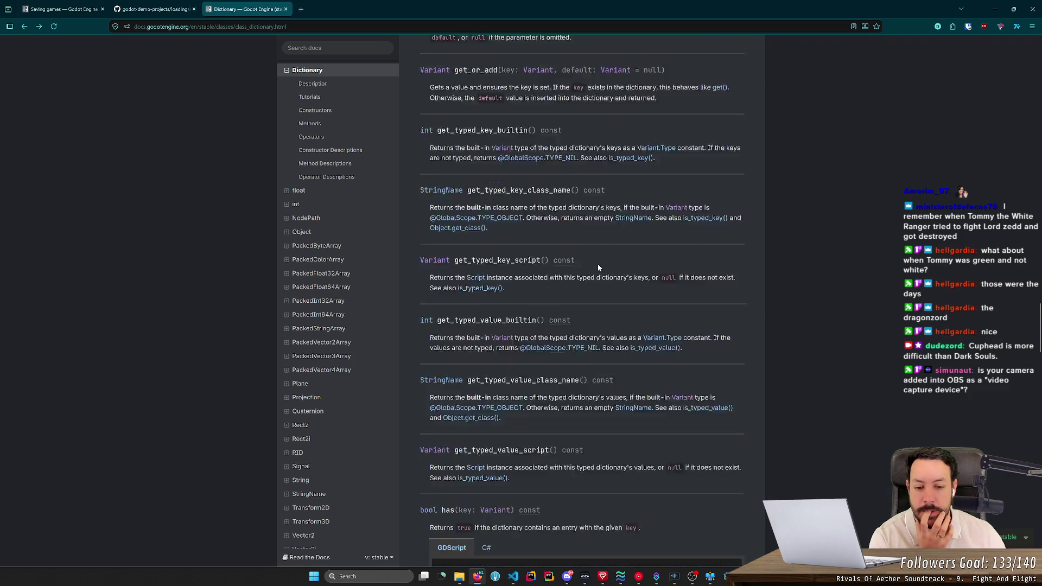
scroll(597, 264, "down", 1)
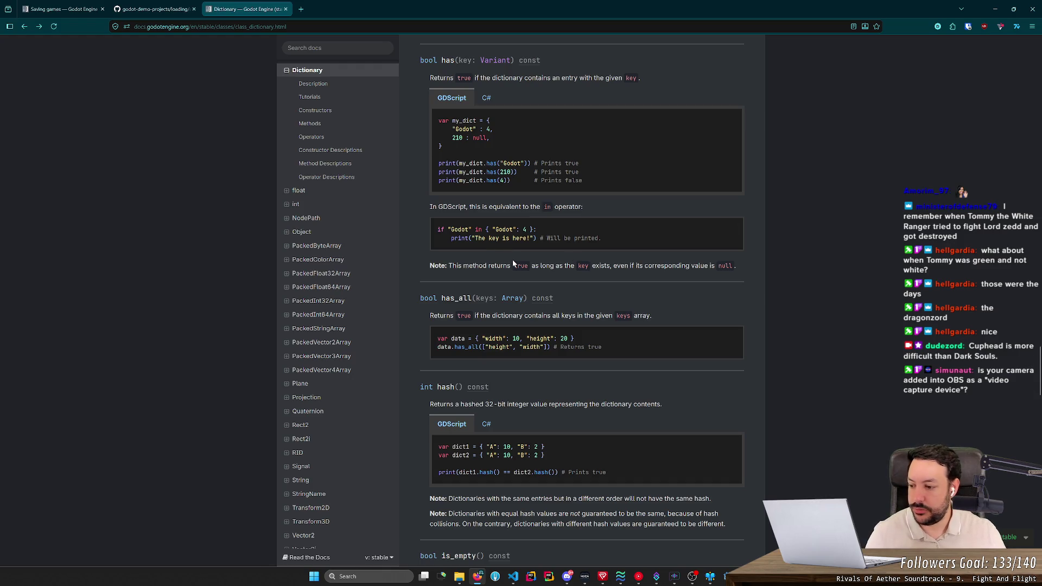
Step: Keep scrolling the Dictionary methods down to values, then bring OBS Studio forward
scroll(583, 325, "down", 3)
scroll(583, 325, "down", 1)
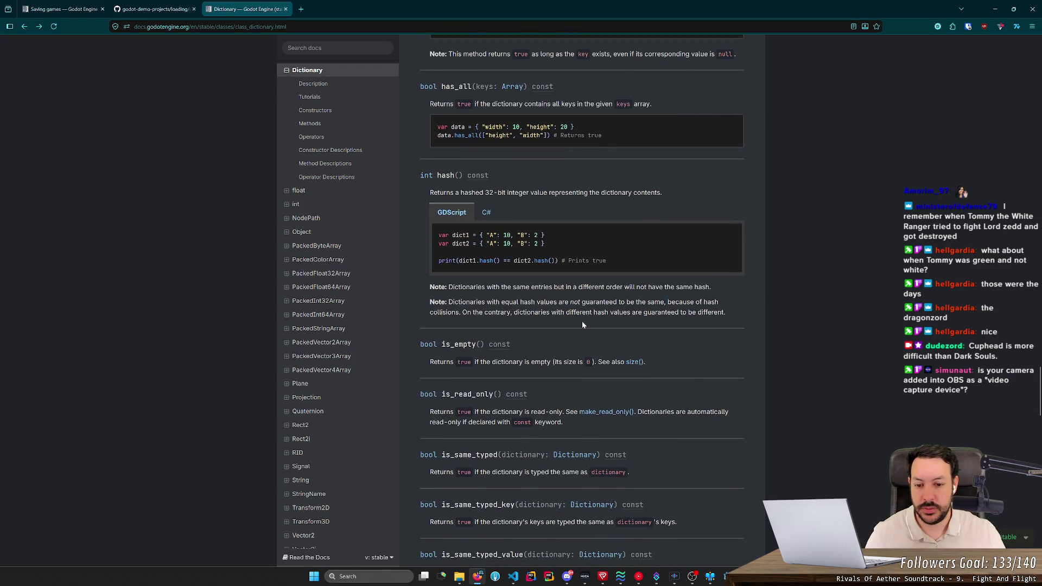
scroll(582, 324, "down", 7)
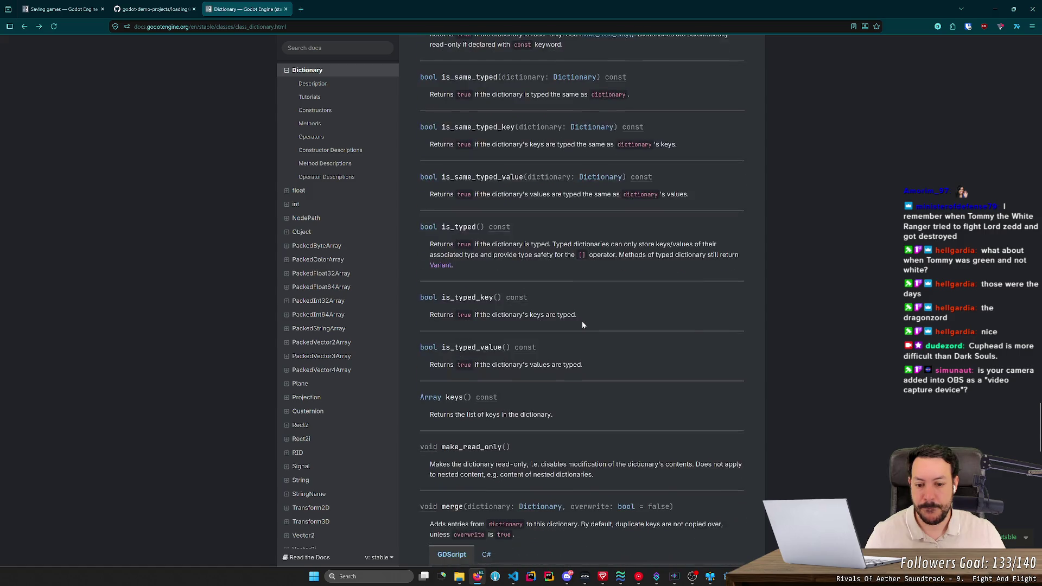
scroll(583, 324, "down", 4)
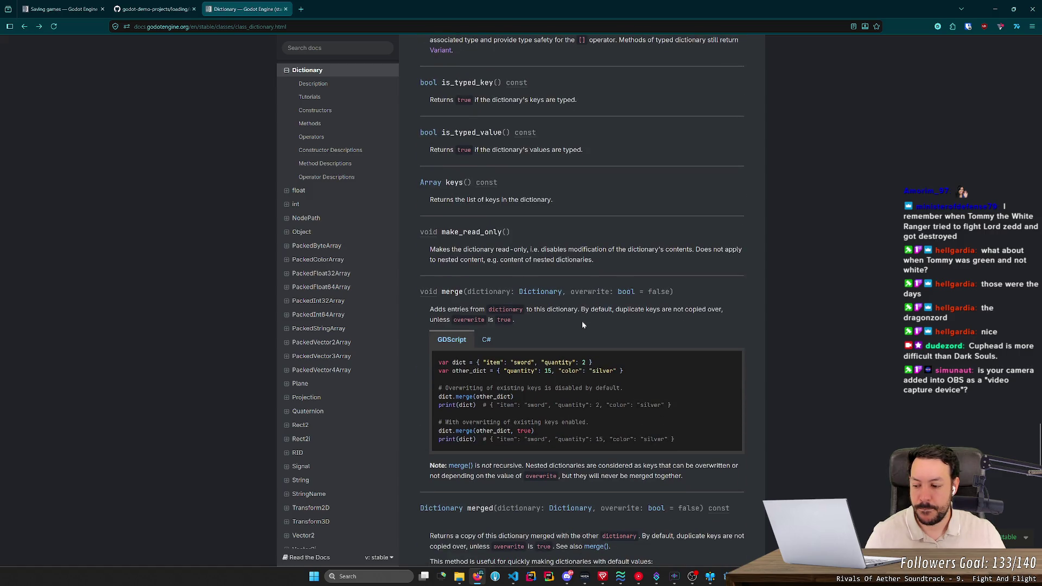
scroll(583, 325, "down", 9)
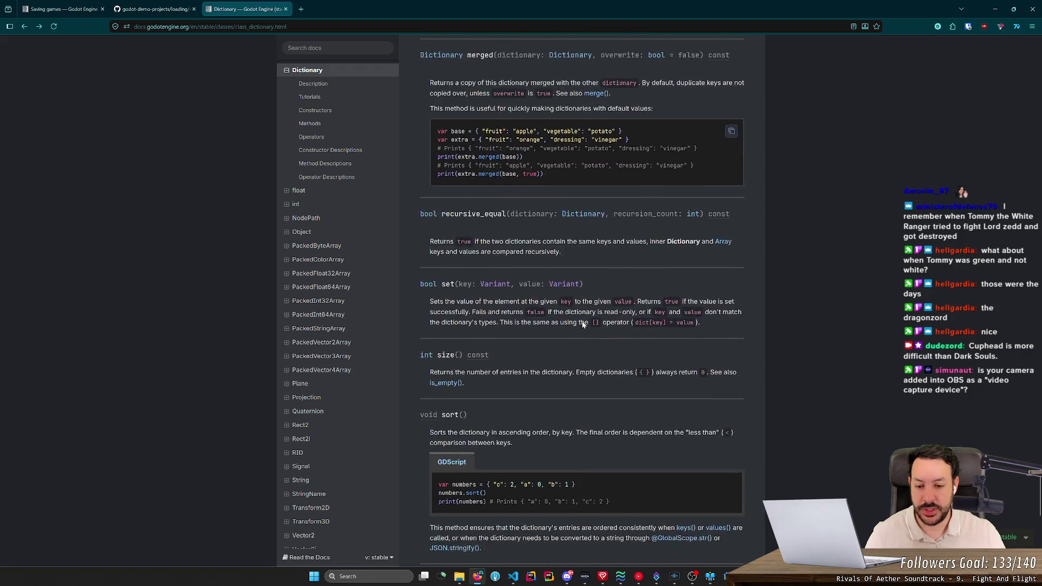
scroll(582, 323, "down", 4)
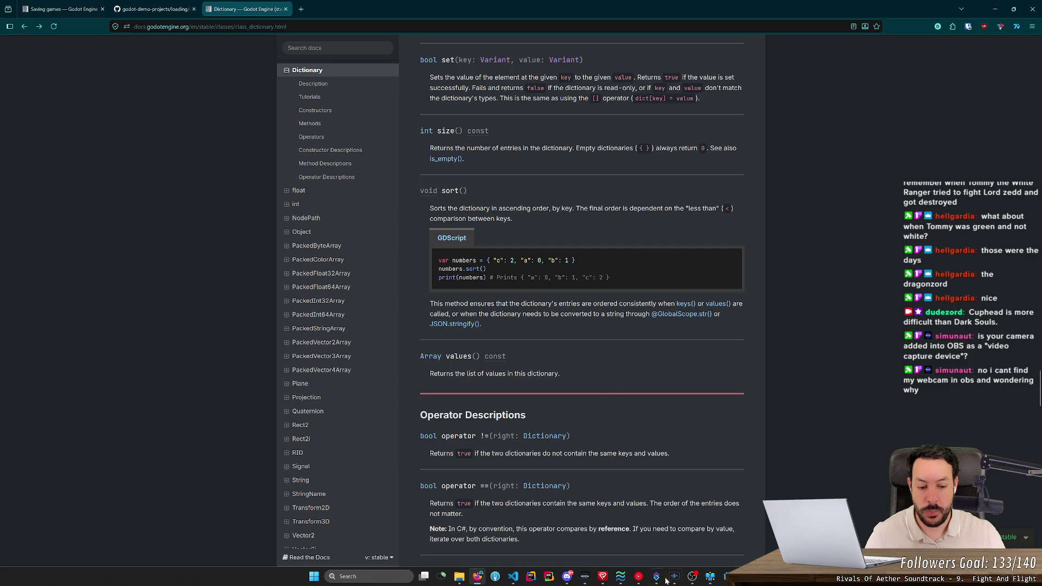
left_click(692, 576)
scroll(70, 504, "down", 3)
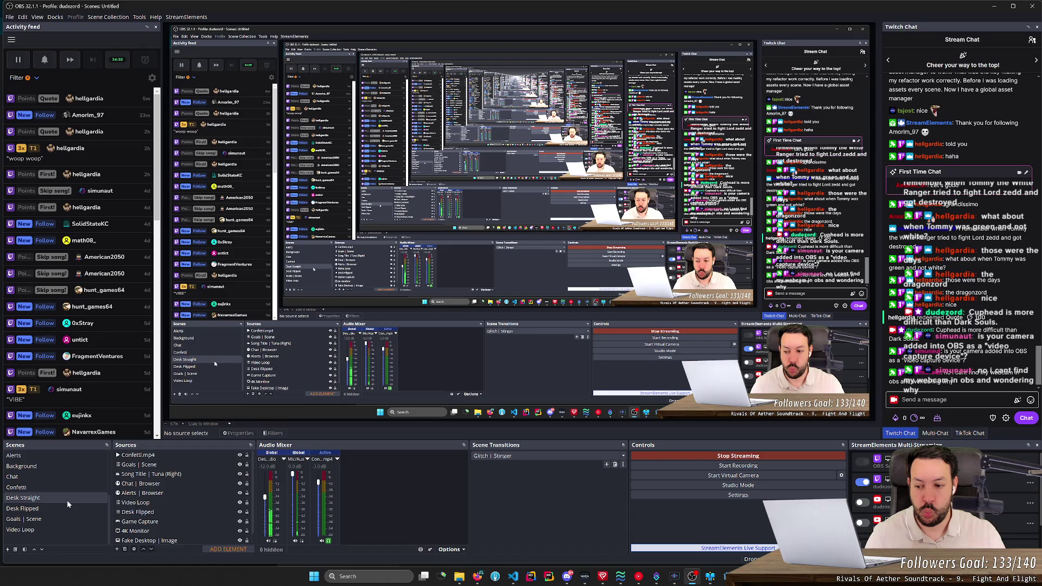
Step: Stream the Desk Straight webcam scene, return to the desktop scene with F2, and minimize OBS
left_click(67, 500)
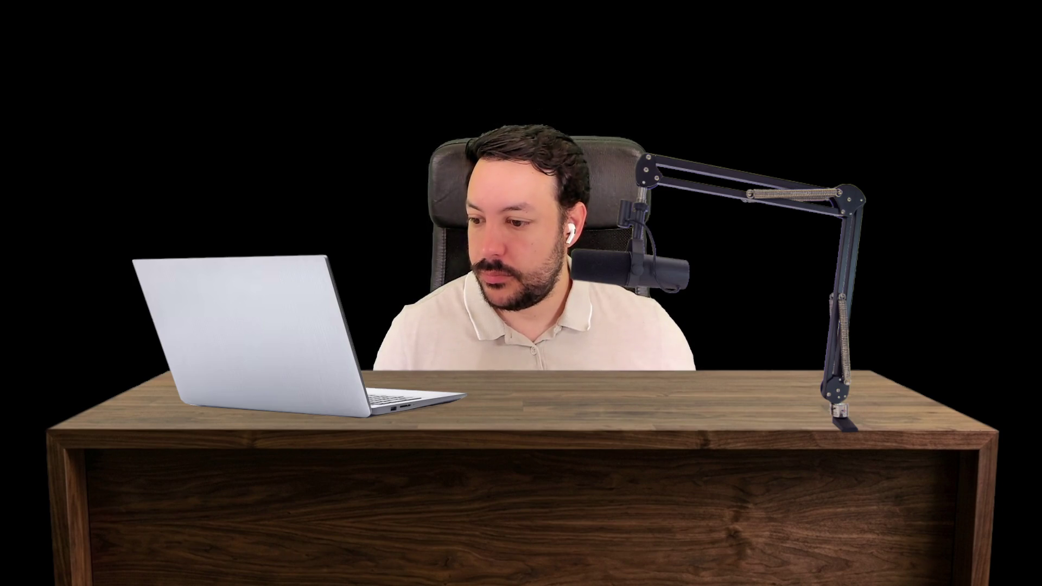
key("F2")
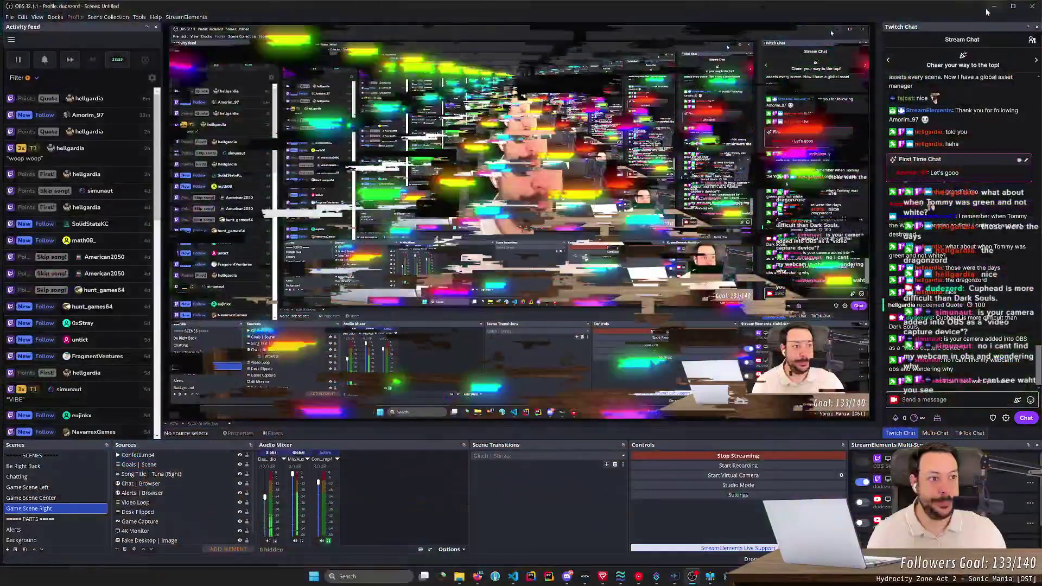
left_click(993, 7)
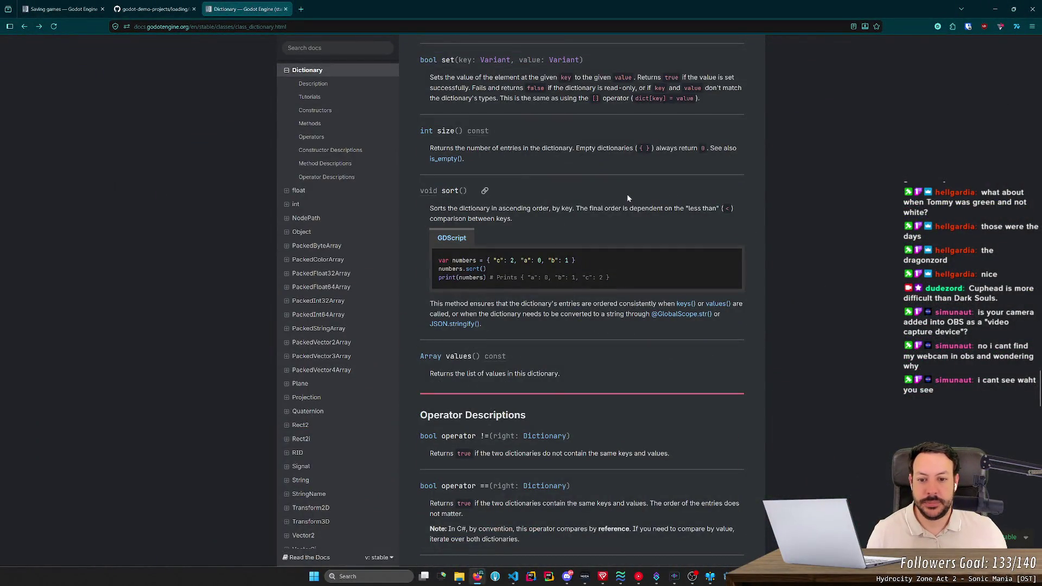
Step: Scroll the Dictionary reference through operators and user notes back up to the get and has descriptions
scroll(627, 197, "down", 5)
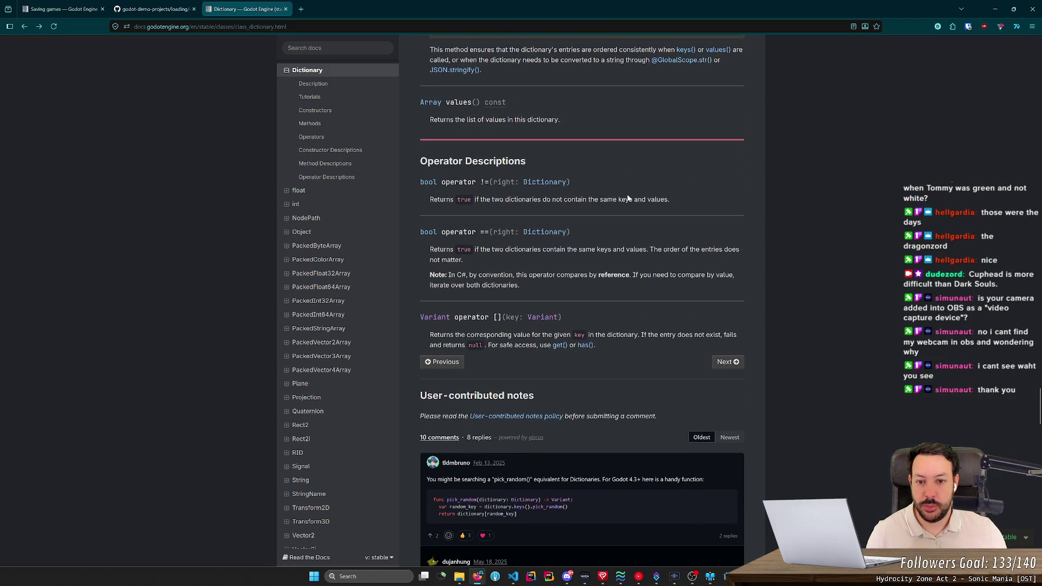
scroll(627, 199, "down", 3)
scroll(627, 194, "down", 7)
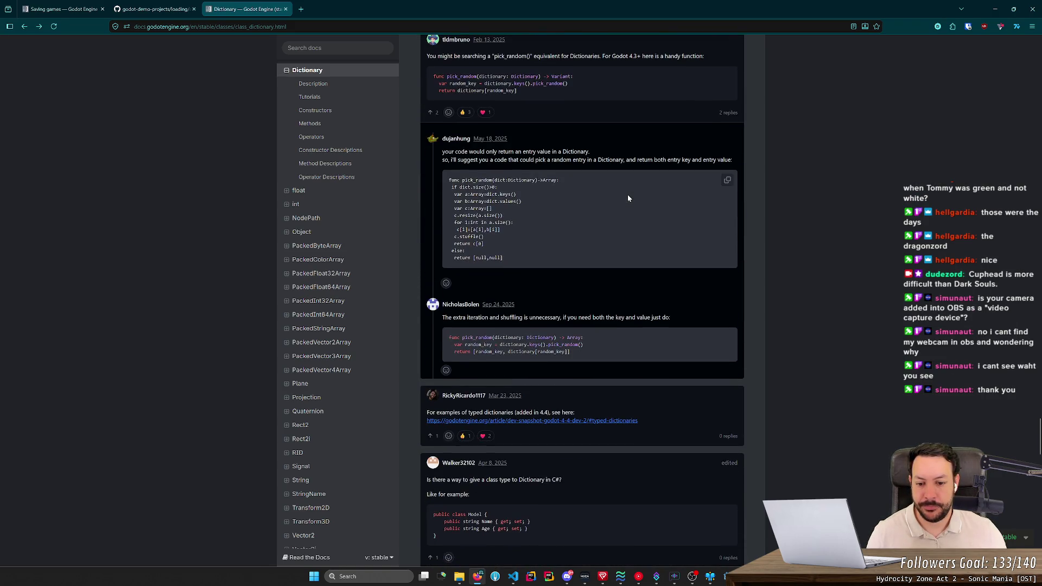
scroll(628, 194, "down", 3)
scroll(637, 102, "up", 15)
scroll(653, 91, "up", 12)
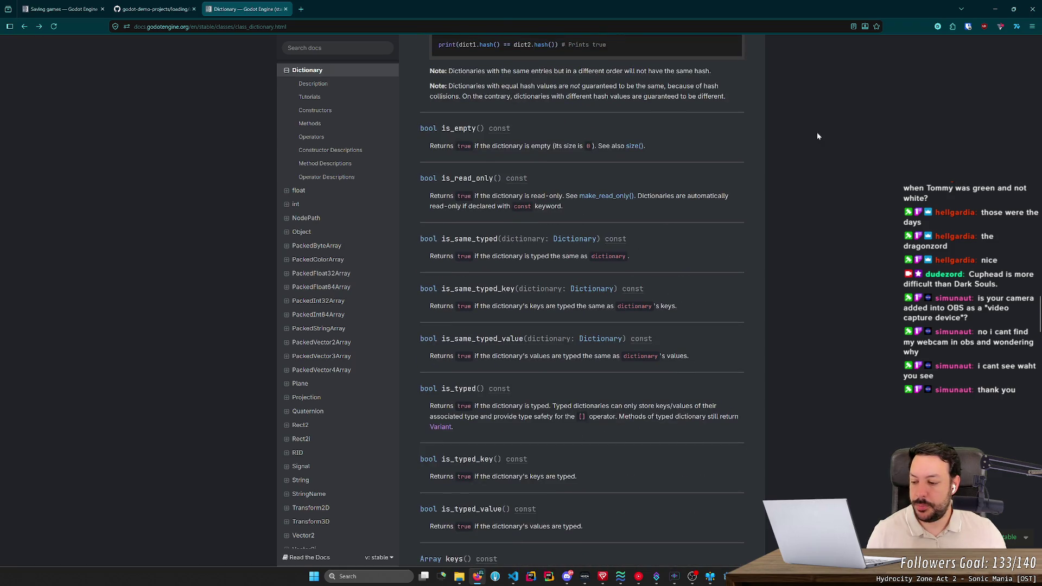
middle_click(817, 182)
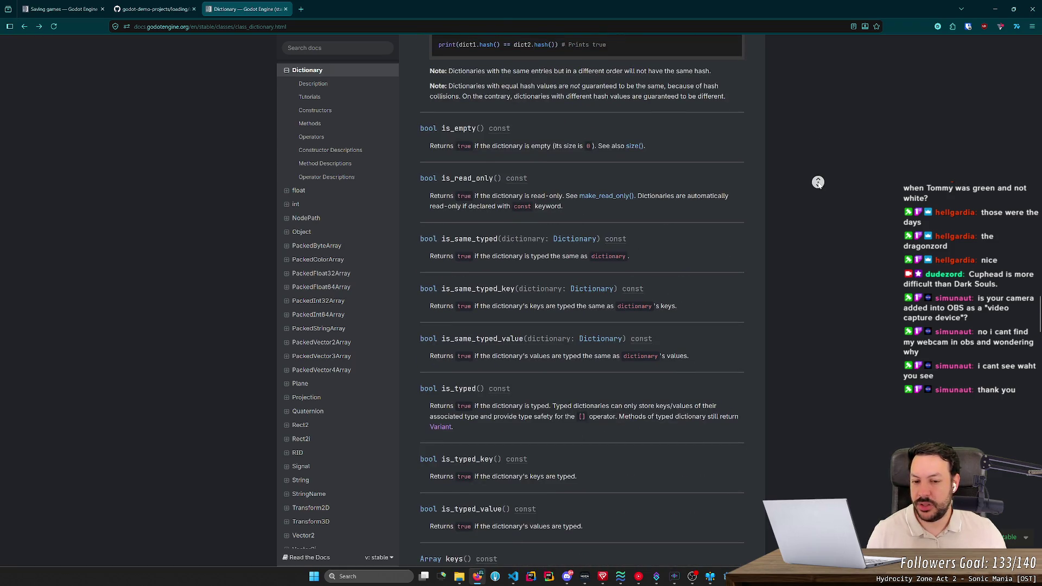
scroll(818, 157, "up", 10)
middle_click(817, 161)
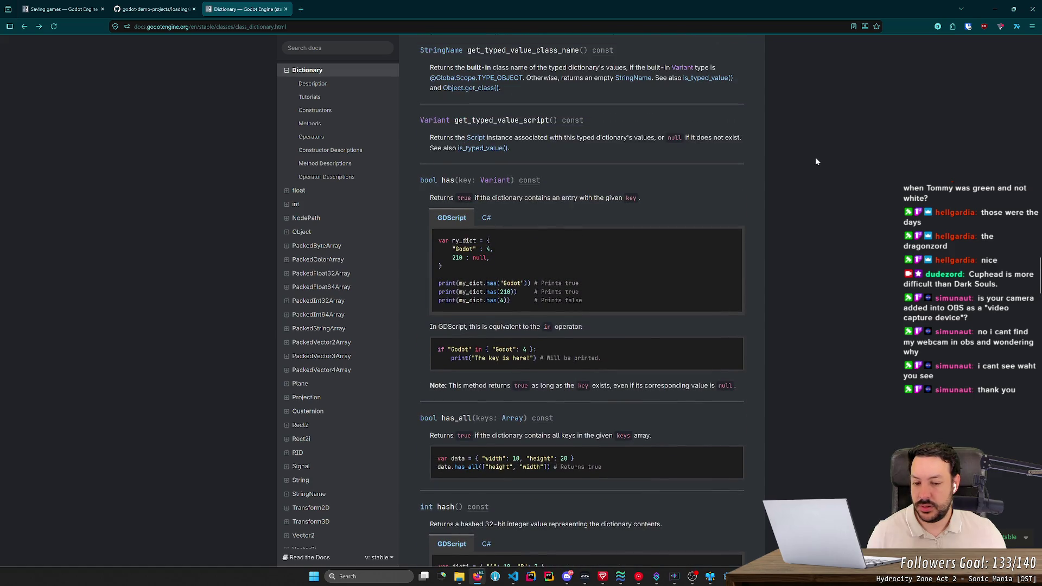
scroll(811, 178, "up", 3)
middle_click(813, 175)
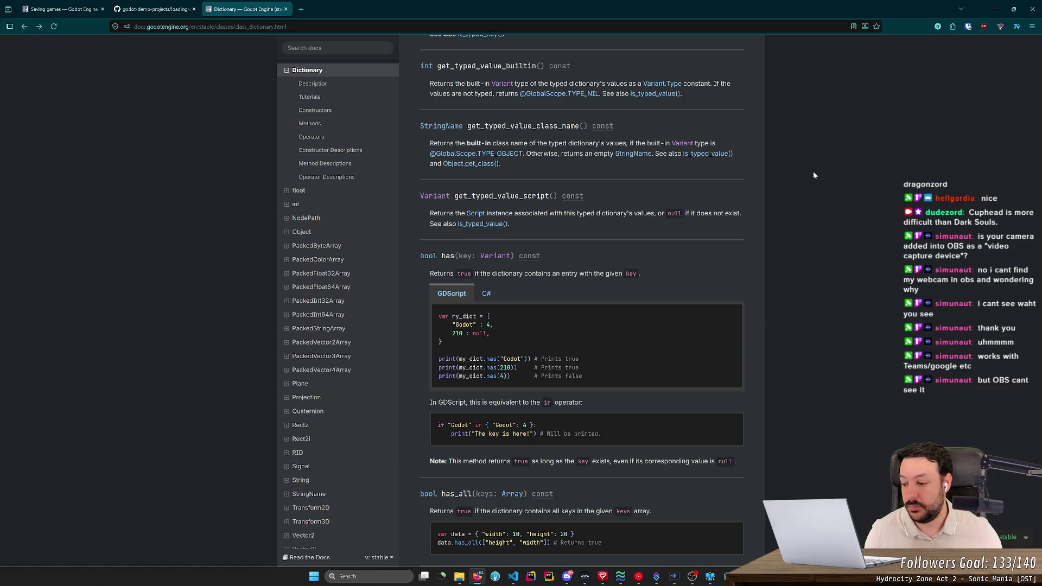
scroll(838, 190, "up", 5)
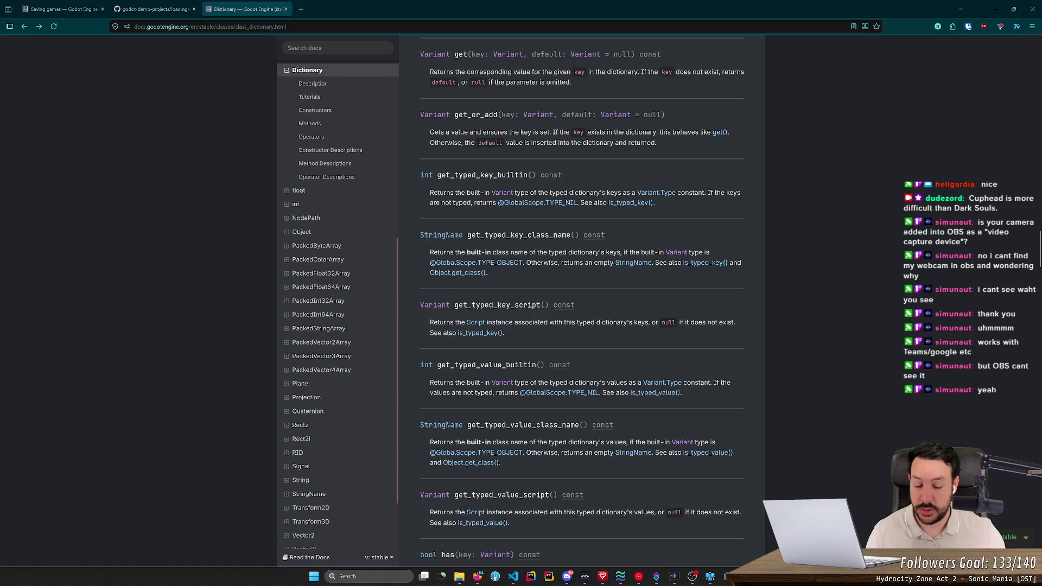
scroll(927, 210, "up", 1)
scroll(927, 210, "up", 3)
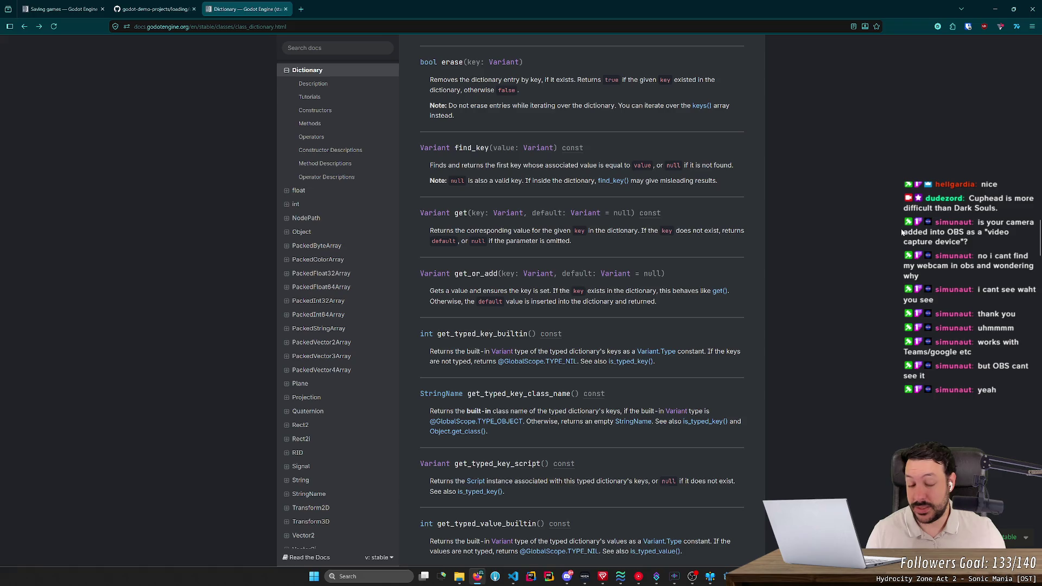
scroll(902, 233, "up", 5)
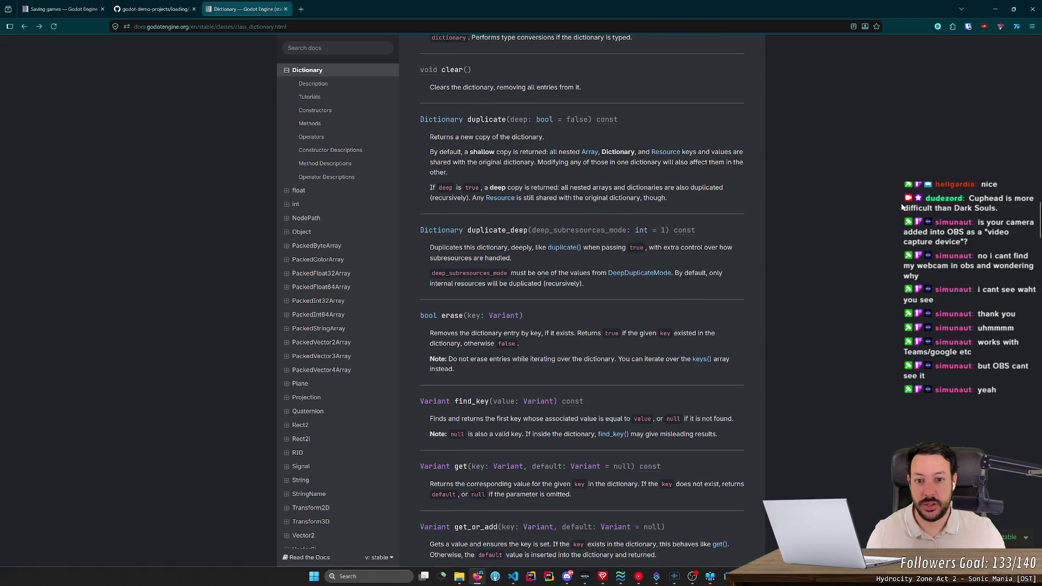
scroll(902, 206, "up", 4)
middle_click(902, 205)
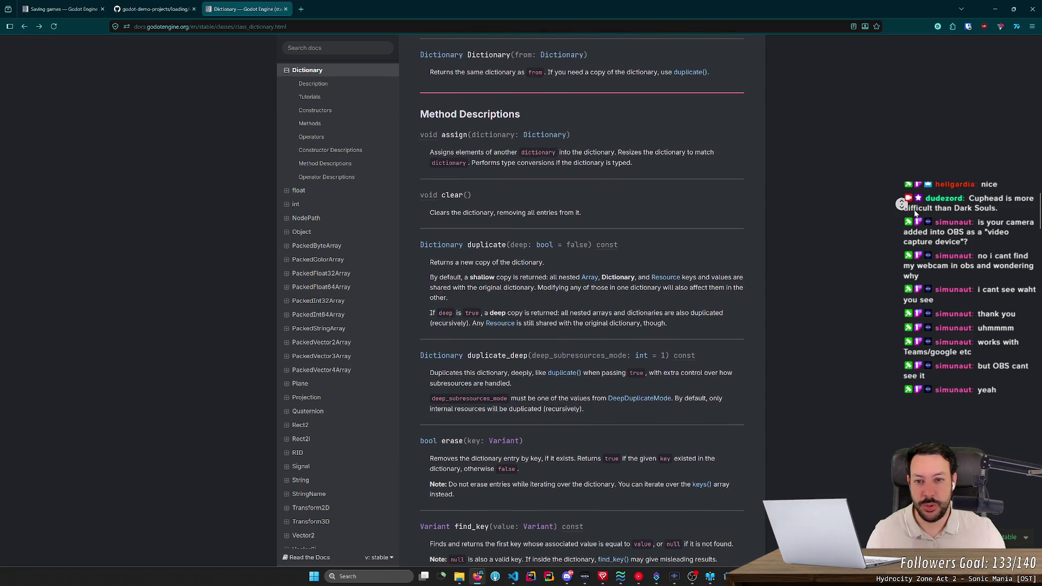
middle_click(915, 213)
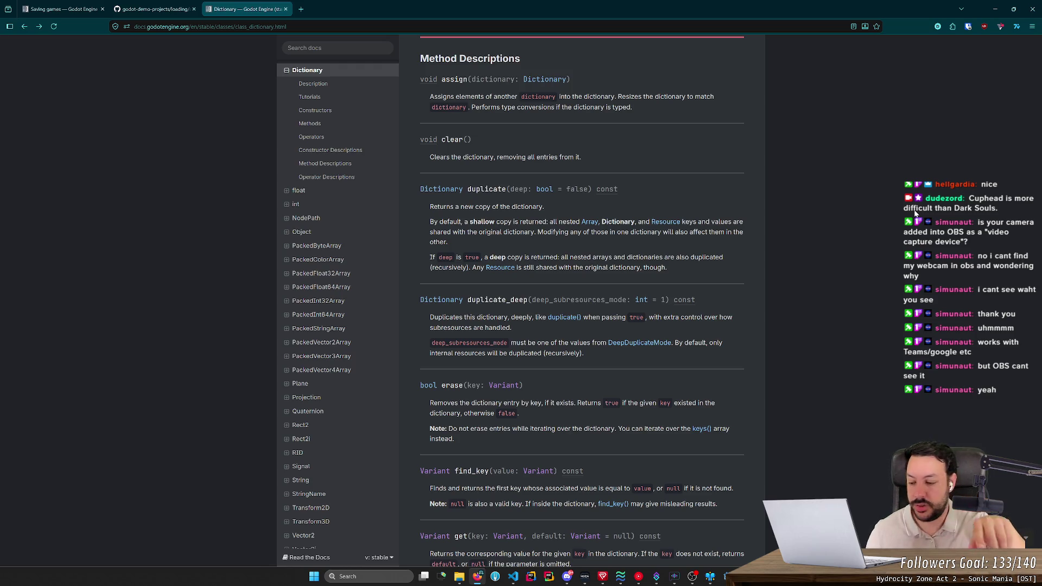
middle_click(915, 213)
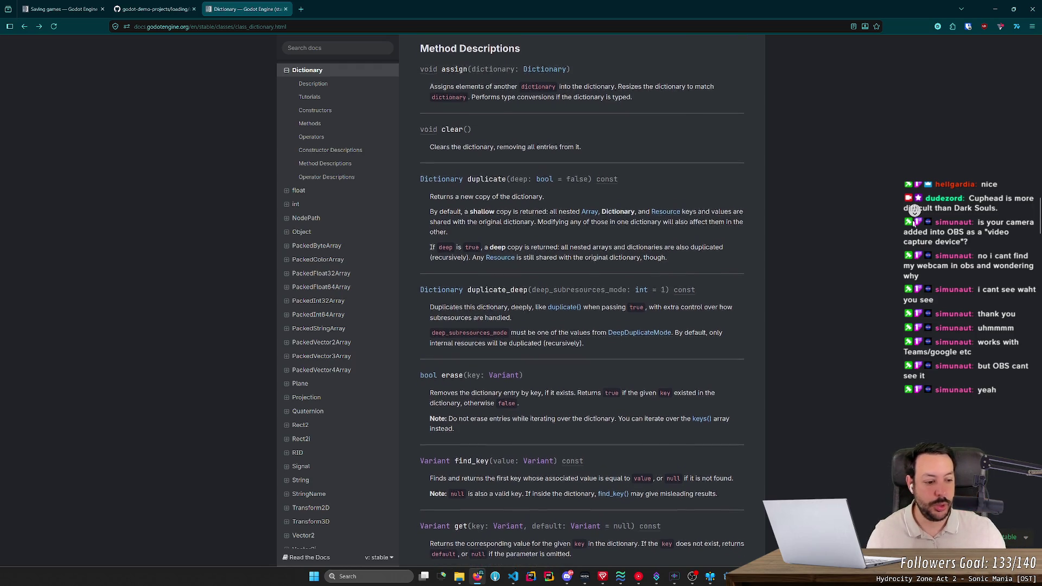
middle_click(913, 226)
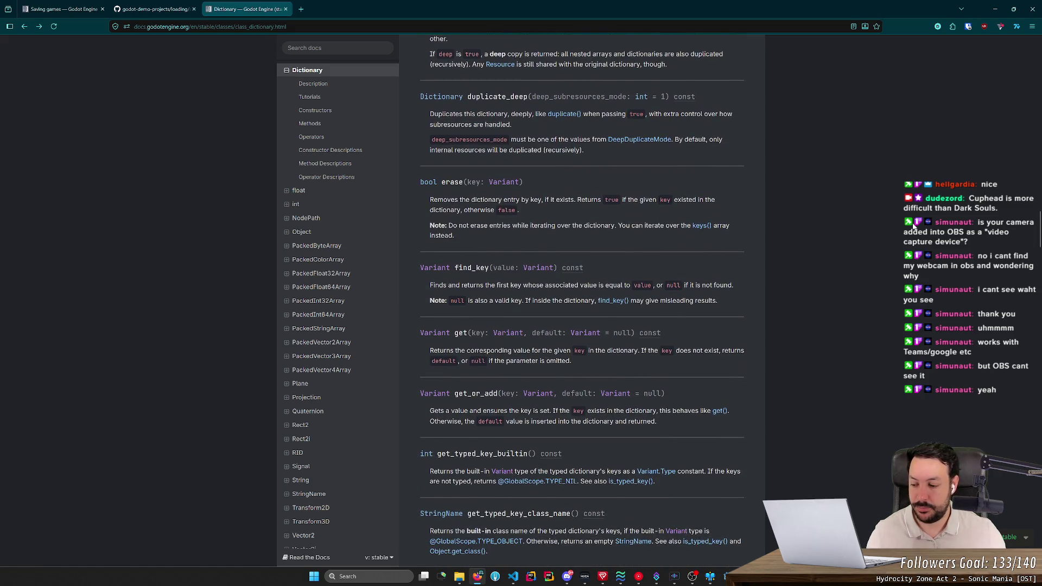
middle_click(914, 226)
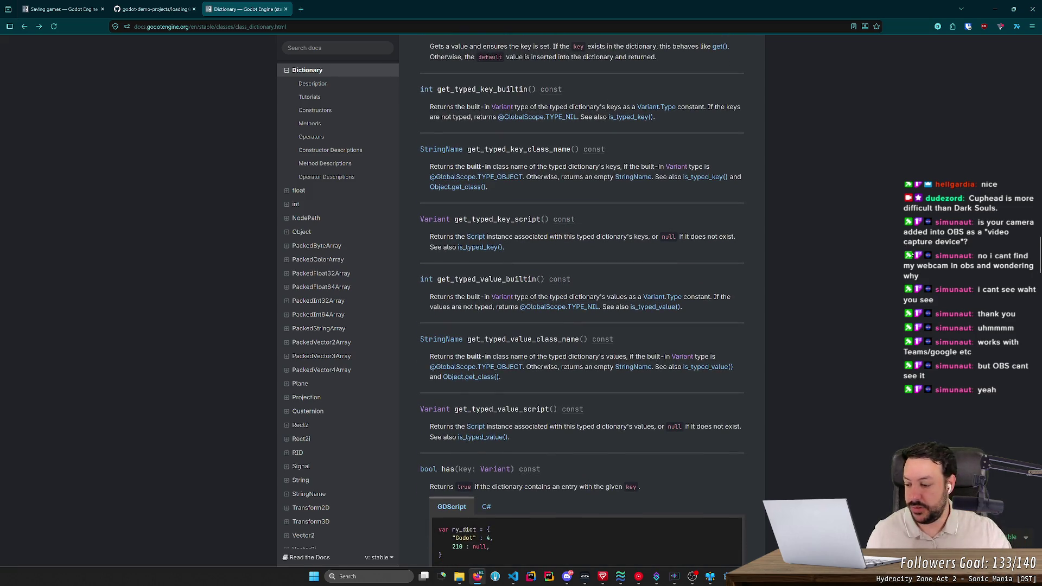
scroll(905, 261, "down", 7)
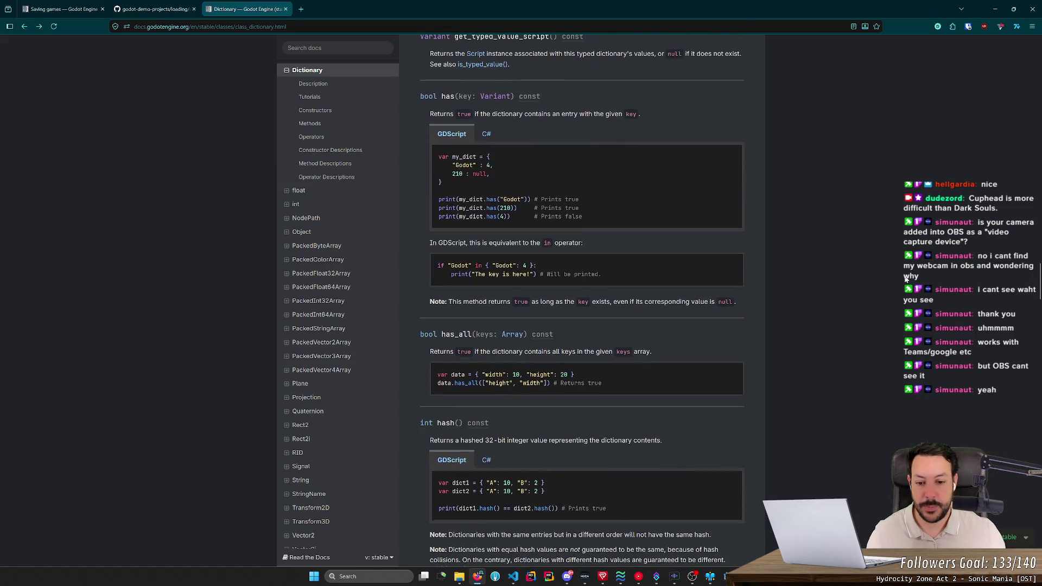
scroll(905, 279, "down", 5)
scroll(905, 279, "down", 4)
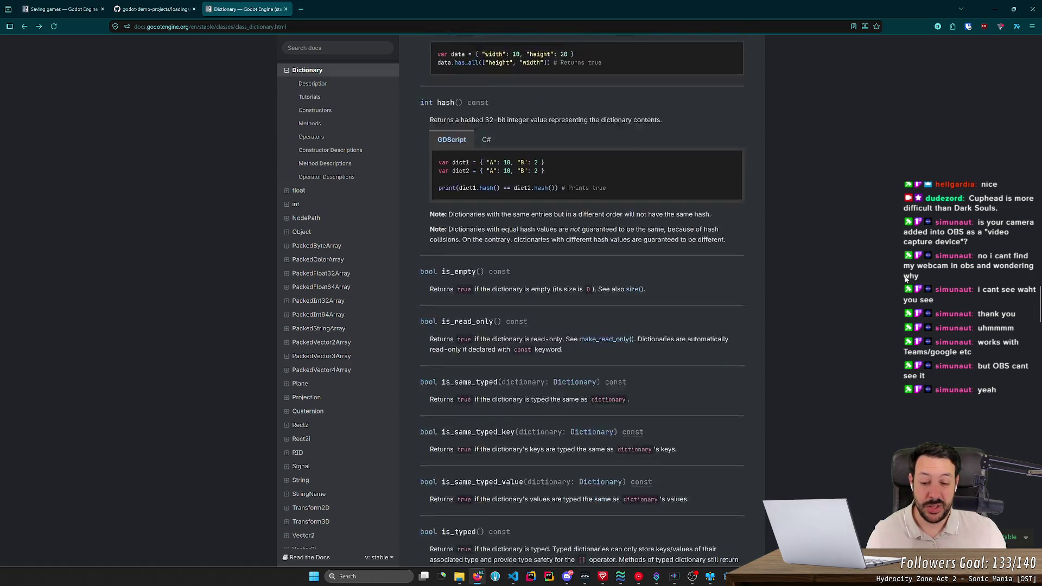
scroll(905, 279, "down", 2)
middle_click(904, 276)
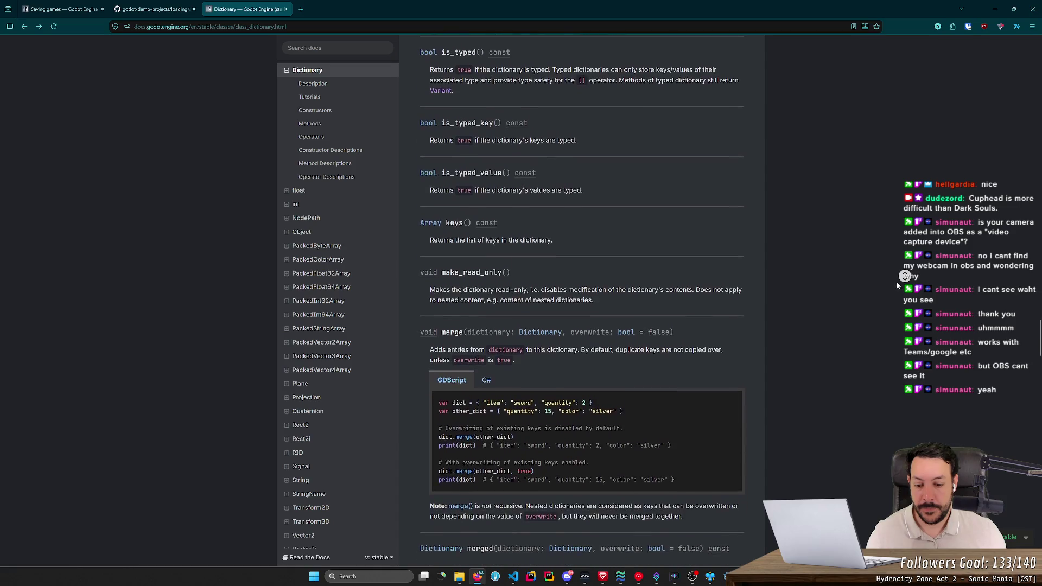
middle_click(895, 284)
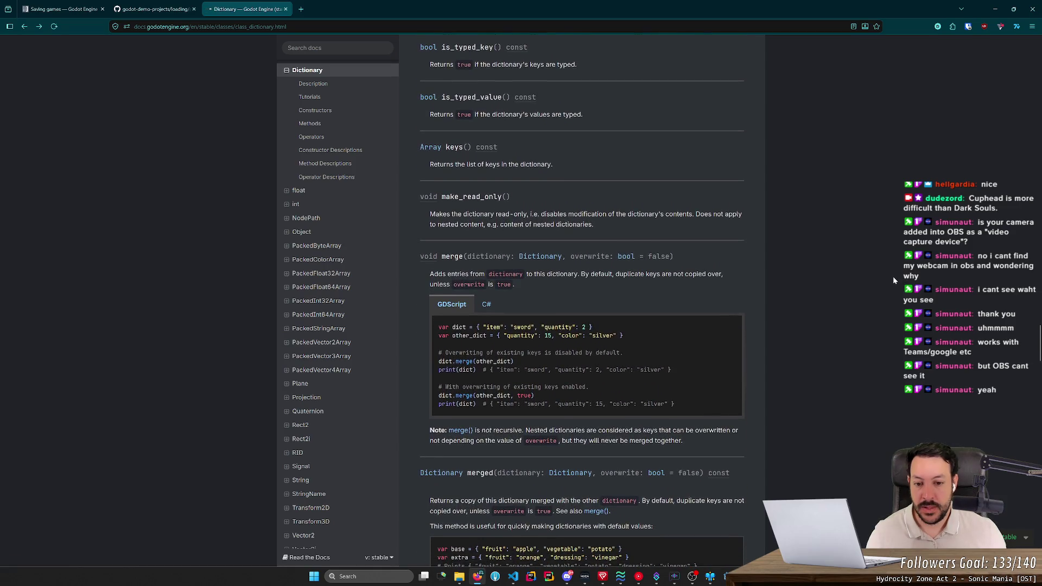
key("alt+Left")
key("alt+Right")
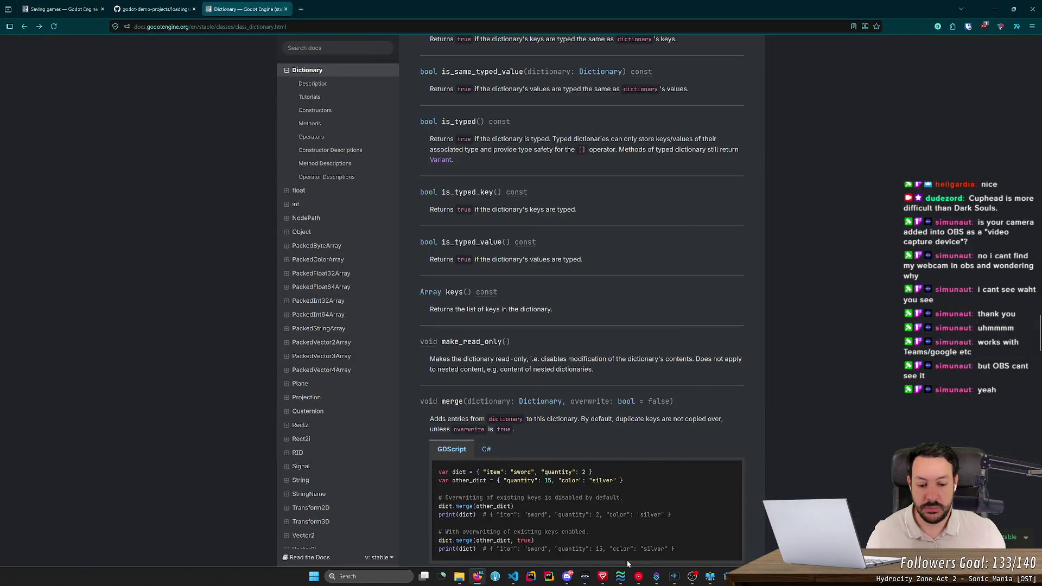
left_click(723, 577)
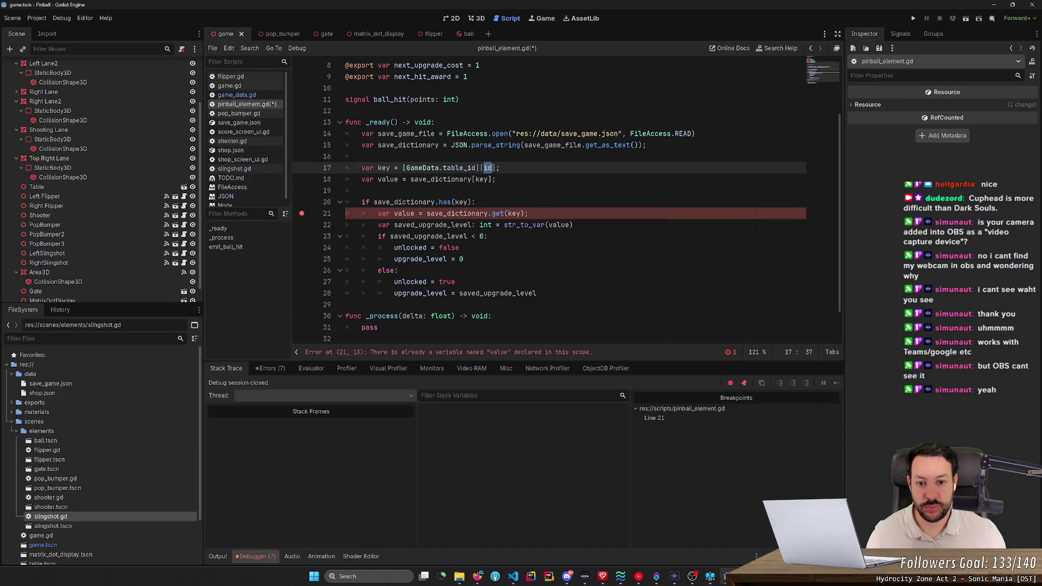
Step: Test-run the game with a line 18 breakpoint, move the breakpoint to line 17, and stop
left_click(460, 179)
left_click(301, 179)
key("F5")
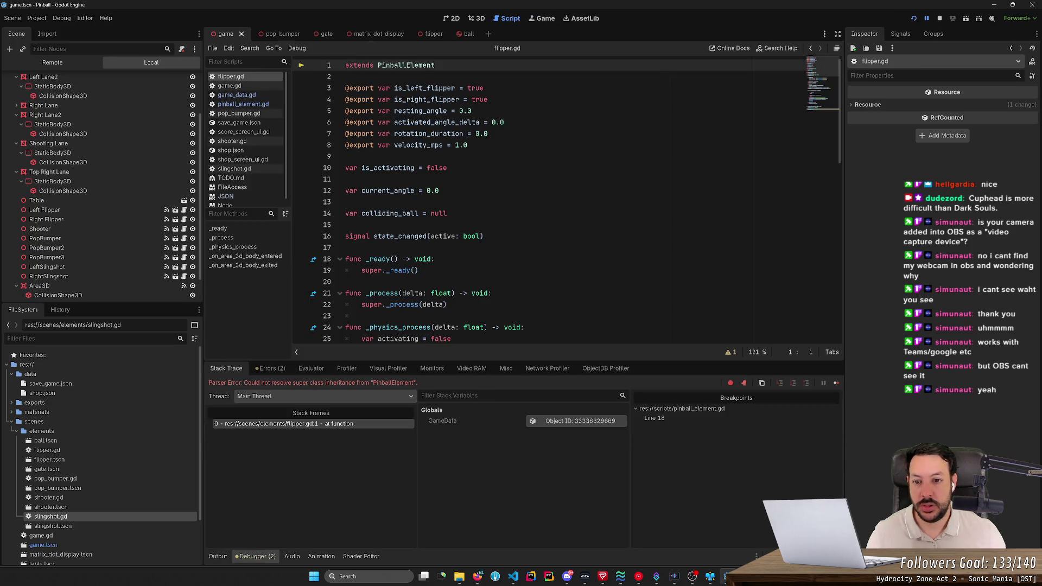
scroll(521, 201, "down", 6)
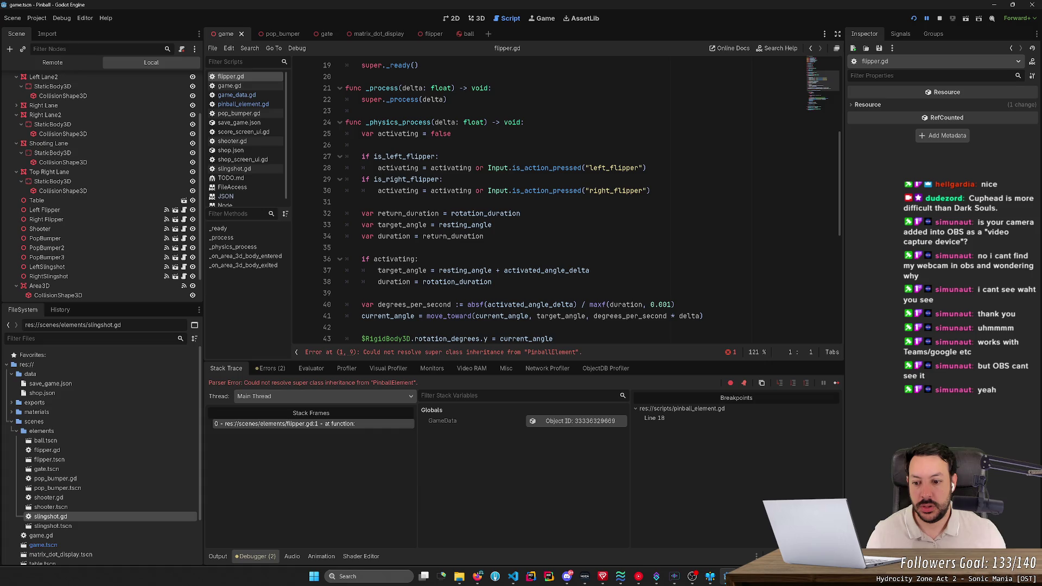
scroll(520, 201, "up", 6)
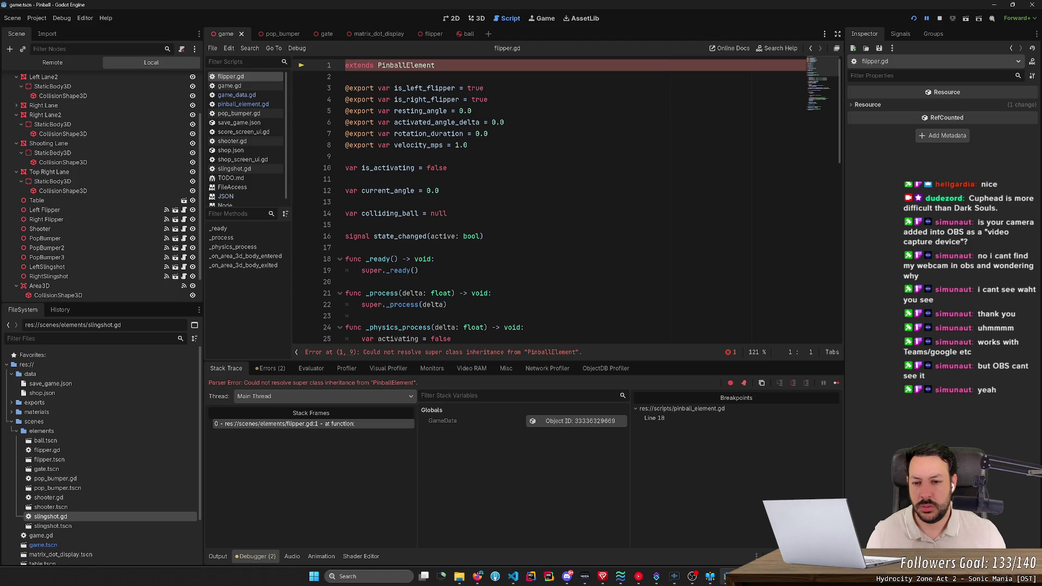
scroll(521, 201, "down", 4)
scroll(521, 201, "up", 4)
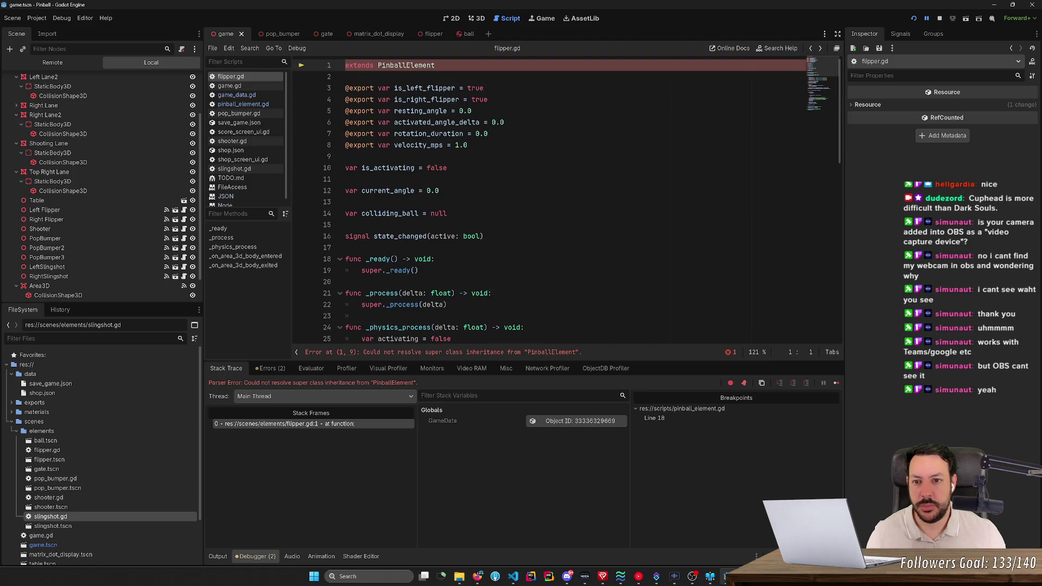
left_click(243, 104)
left_click(302, 169)
left_click(302, 179)
left_click(913, 18)
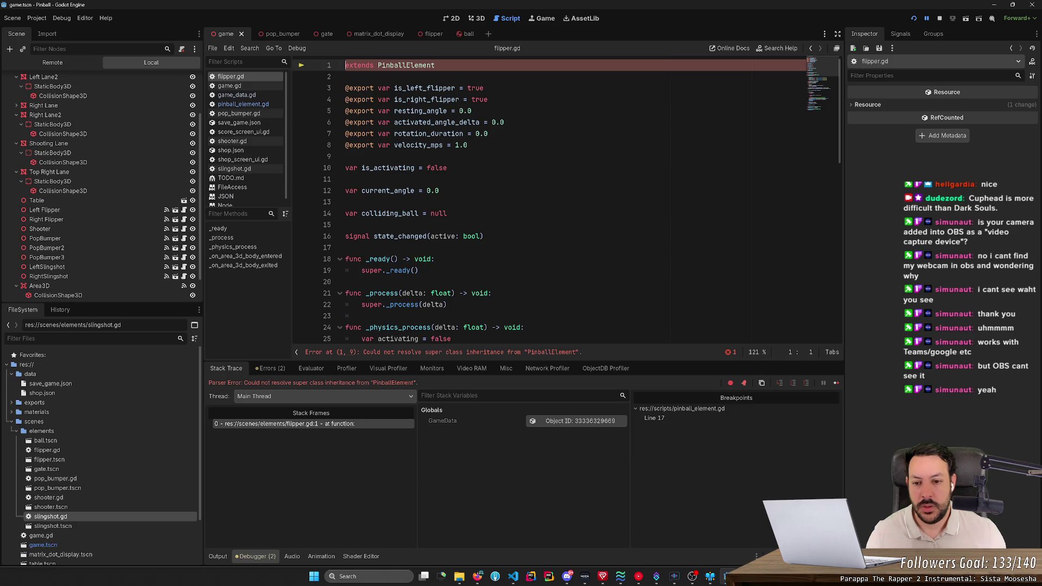
Step: Open the script errors list and jump to the duplicate value error on line 21
scroll(548, 201, "down", 10)
scroll(581, 203, "down", 2)
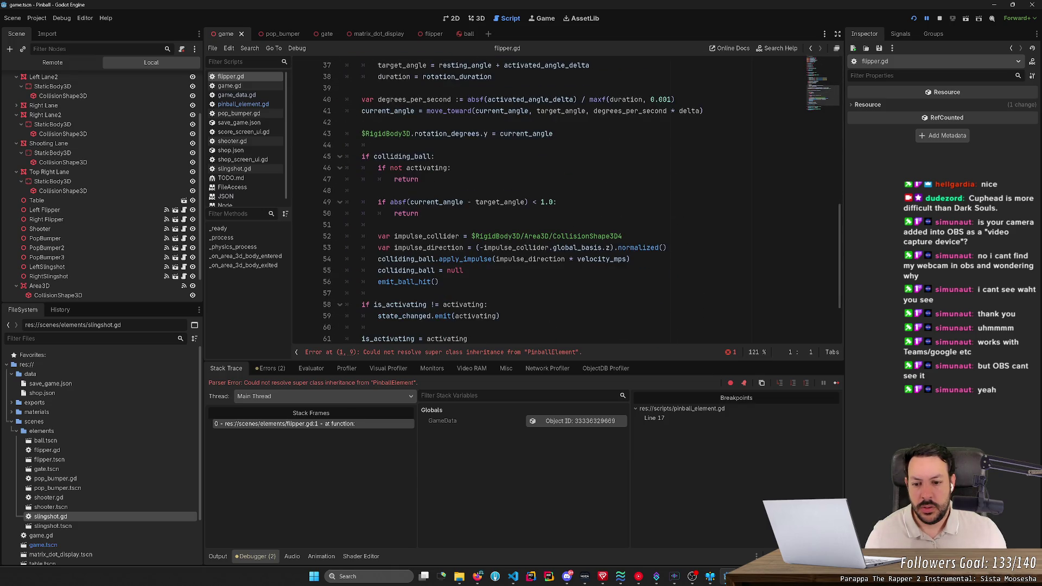
left_click(269, 368)
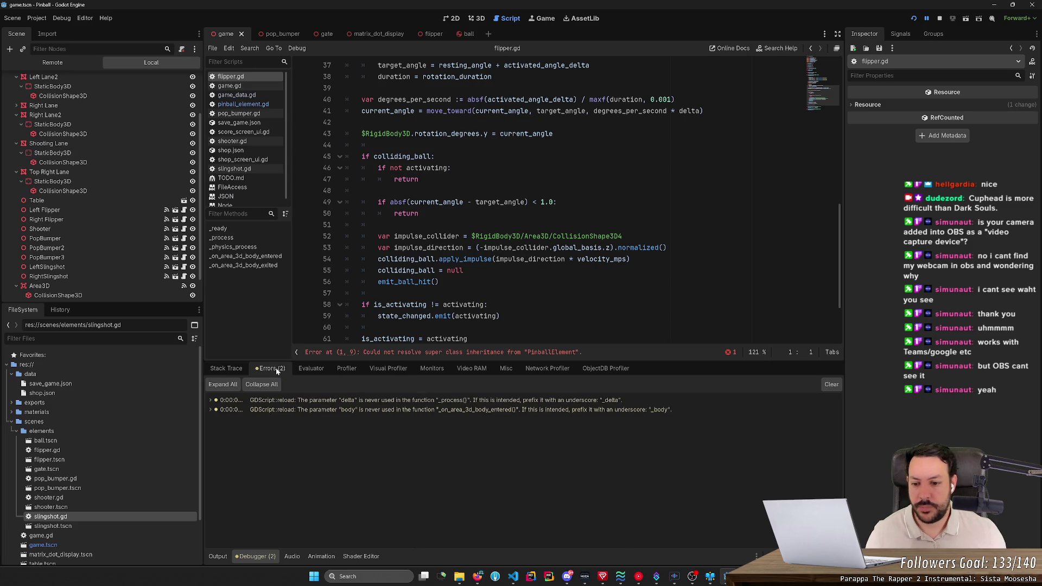
left_click(731, 353)
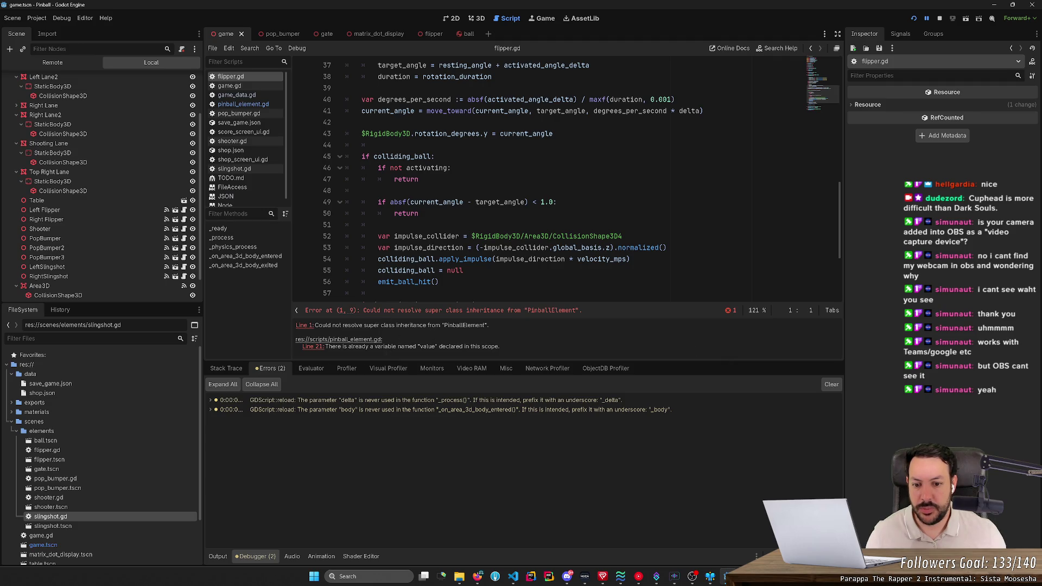
scroll(564, 179, "up", 12)
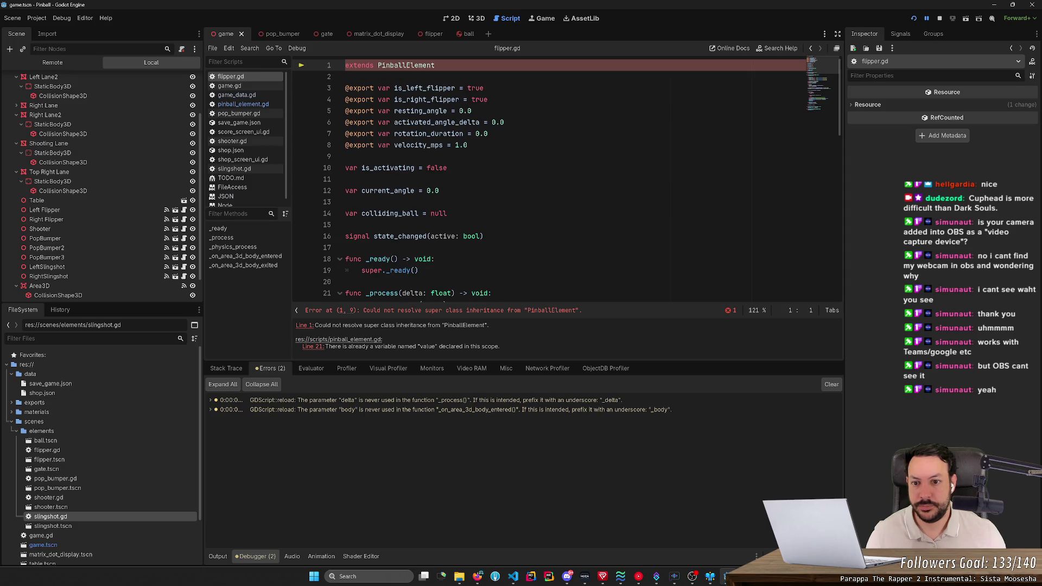
scroll(566, 178, "down", 2)
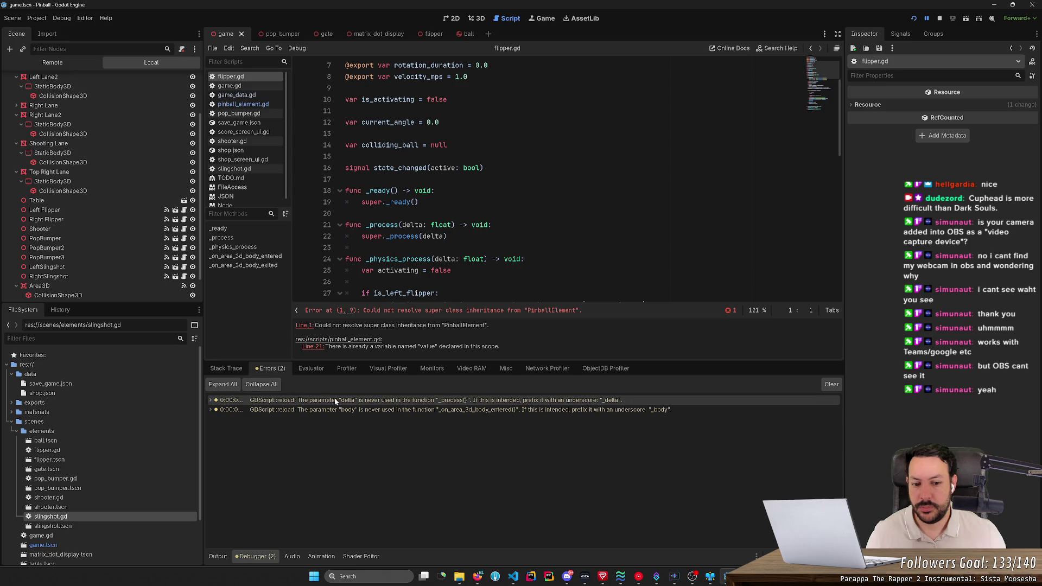
left_click(312, 347)
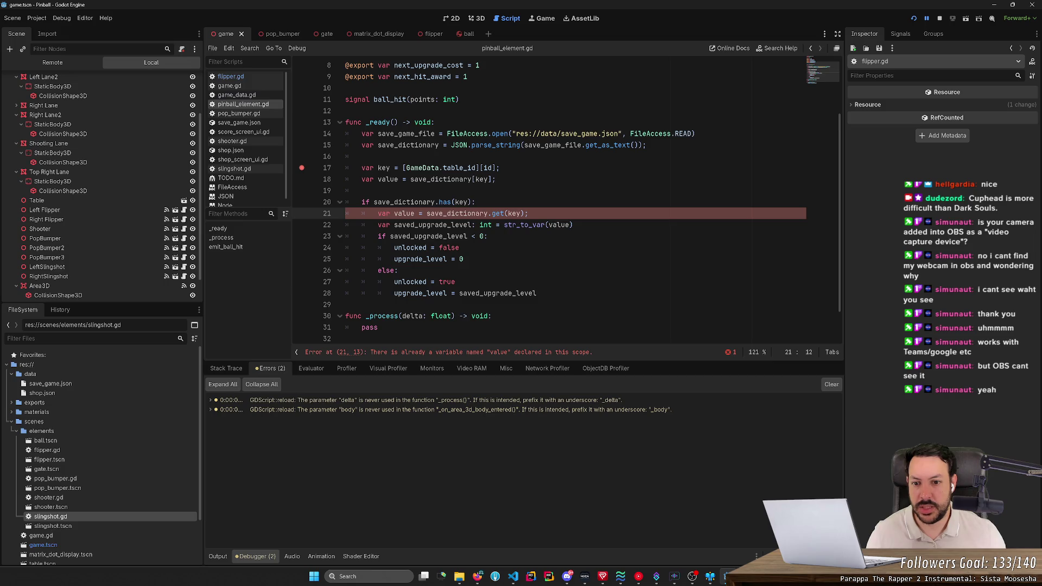
left_click(418, 213)
Step: Rename the duplicate variable on line 21 to value2, save, and jump to the line 17 error
type("2")
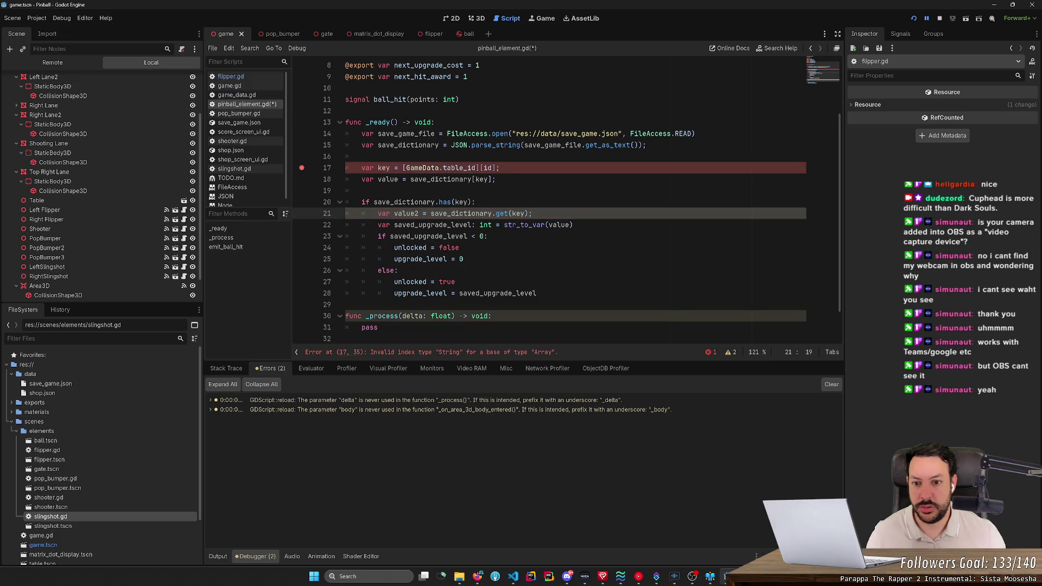
mouse_move(428, 167)
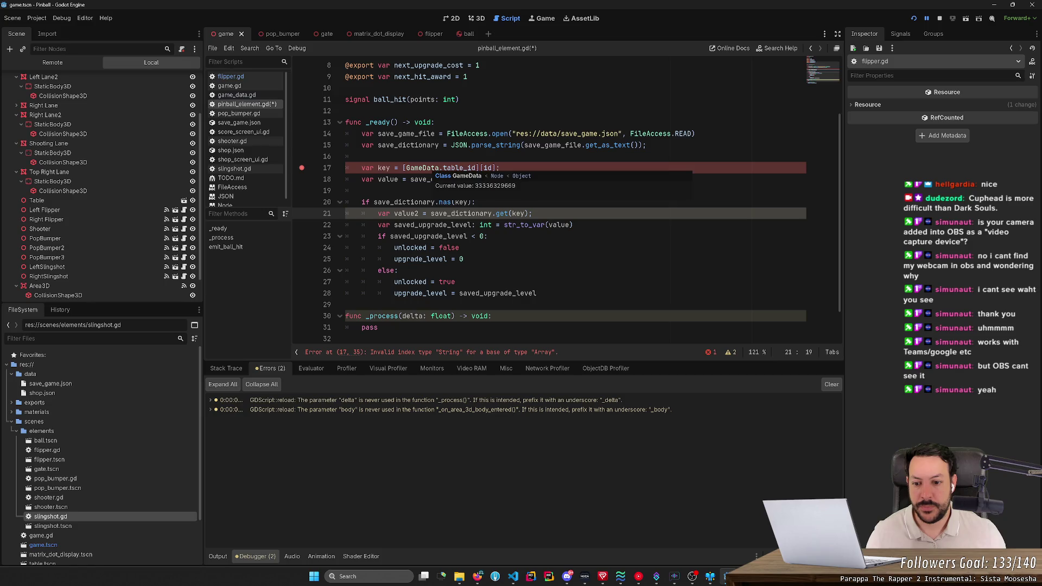
key("ctrl+s")
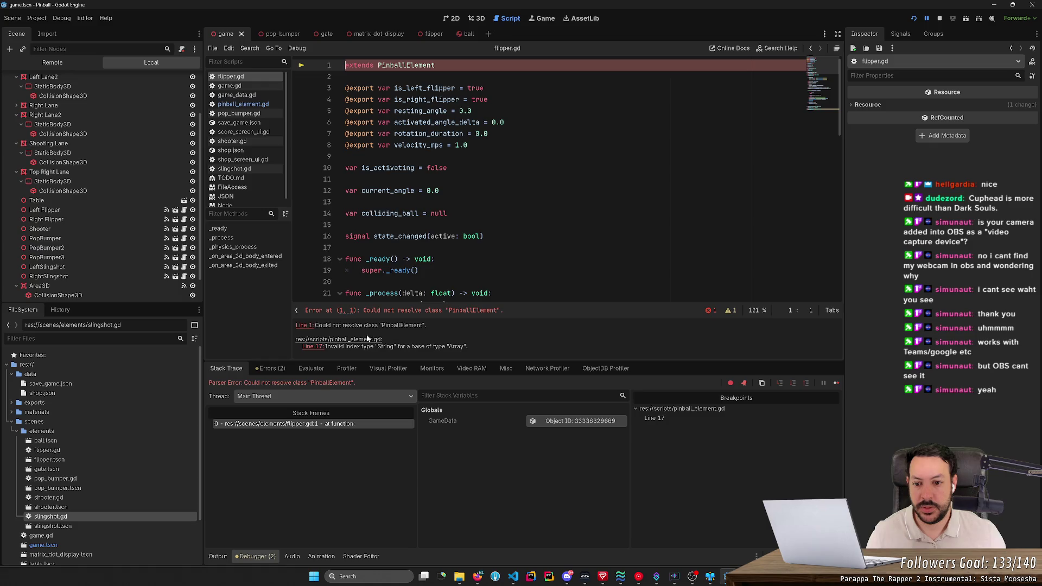
left_click(368, 338)
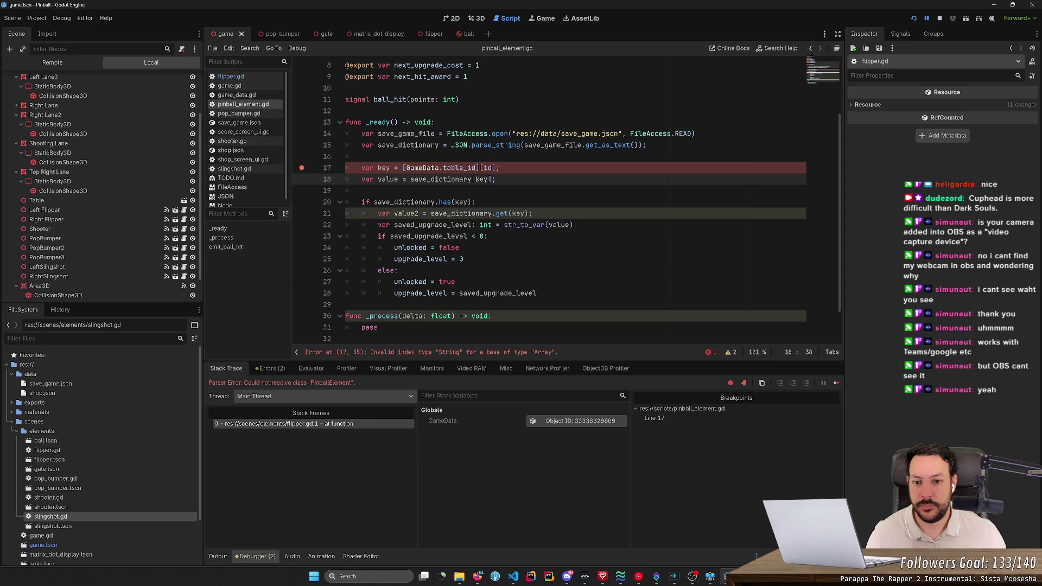
Step: Delete the opening bracket before GameData on line 17 to start rebuilding the key
left_click(461, 168)
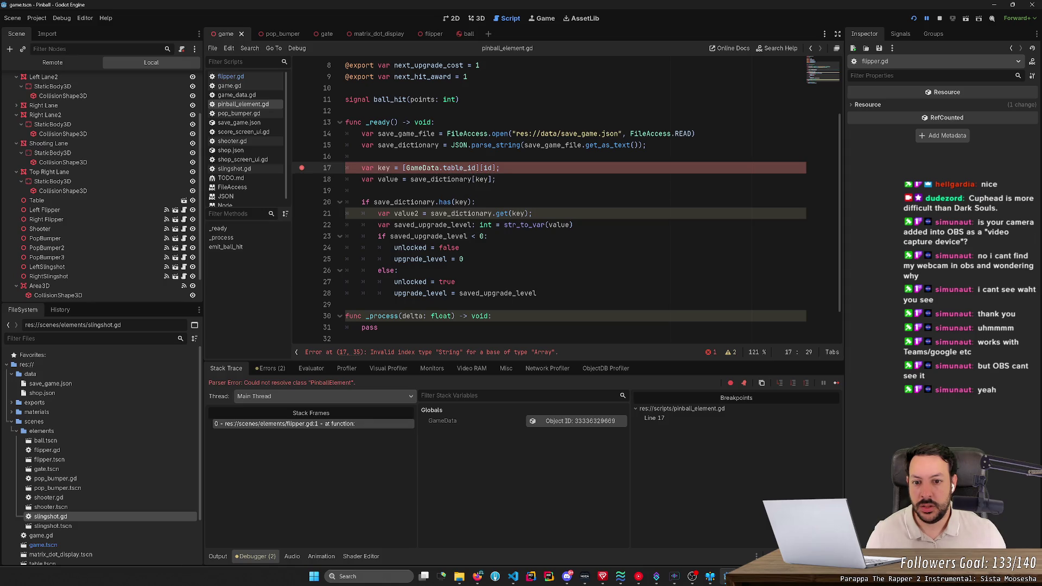
left_click(411, 179)
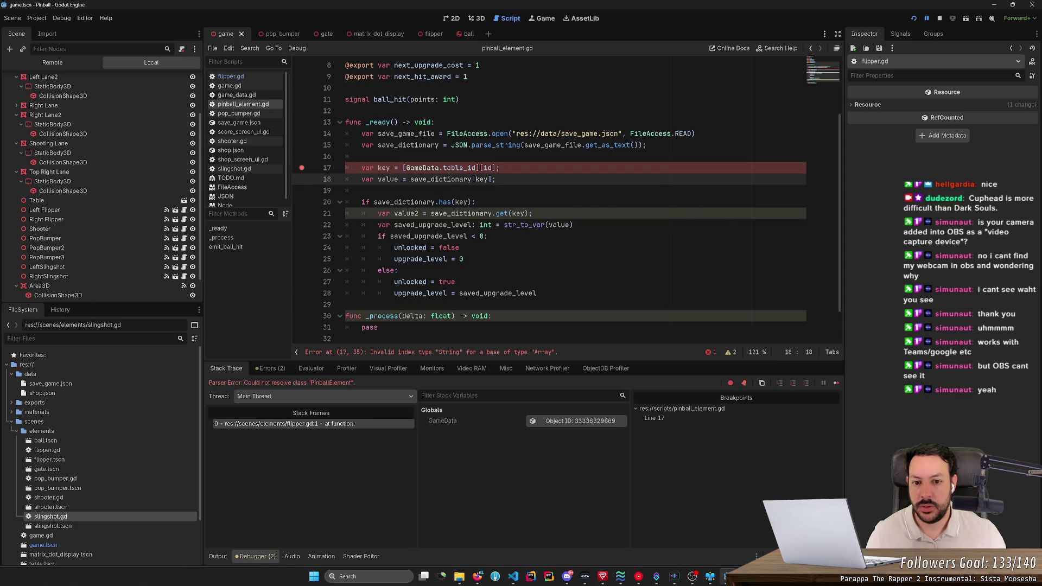
double_click(461, 214)
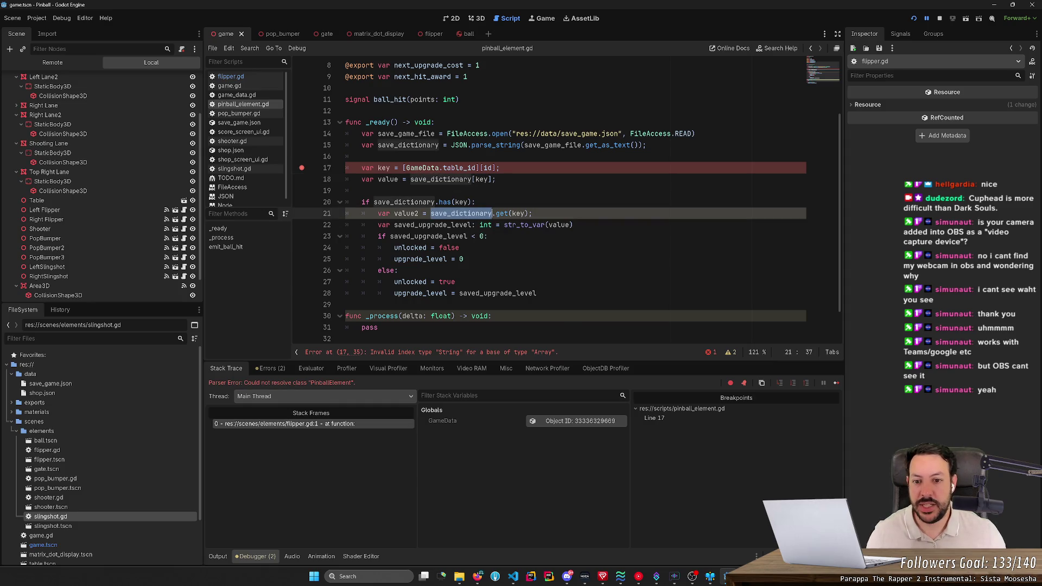
left_click(402, 168)
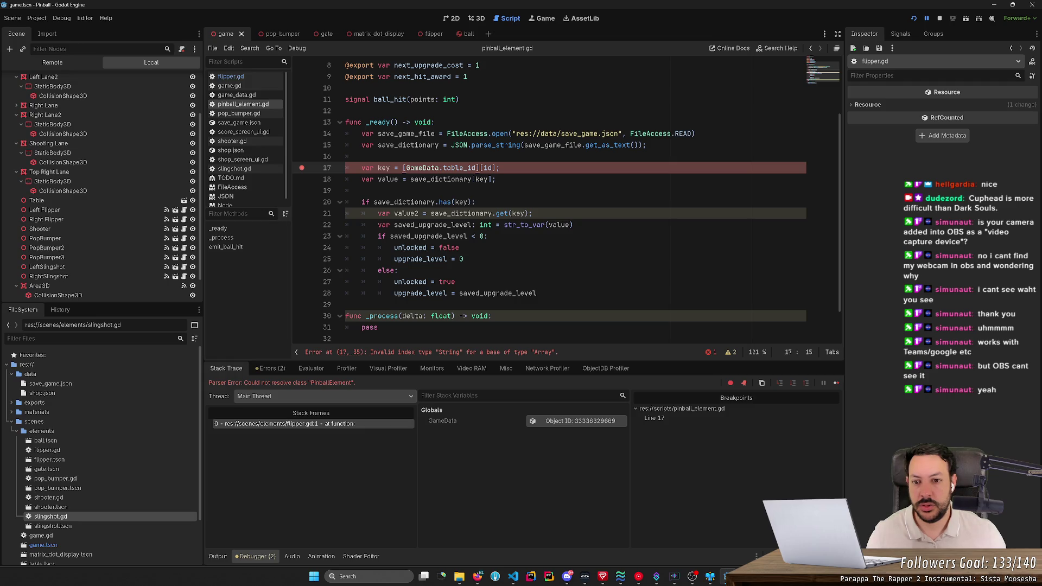
key("Delete")
Step: Rewrite line 17 as var key = "" + GameData.table_id + "." + id;
type("\"\" +")
key("ctrl+Right")
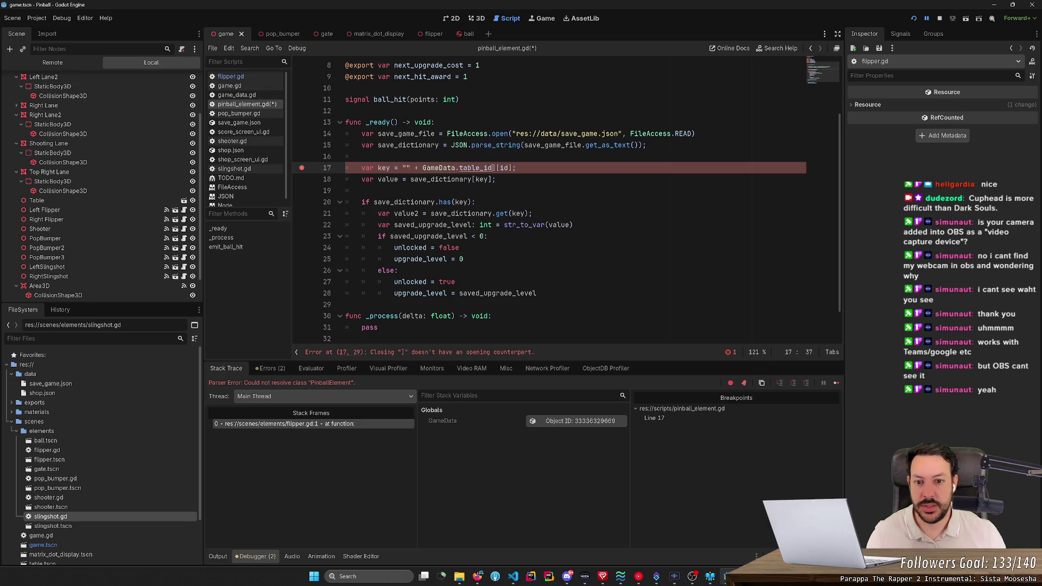
type("\"\" ")
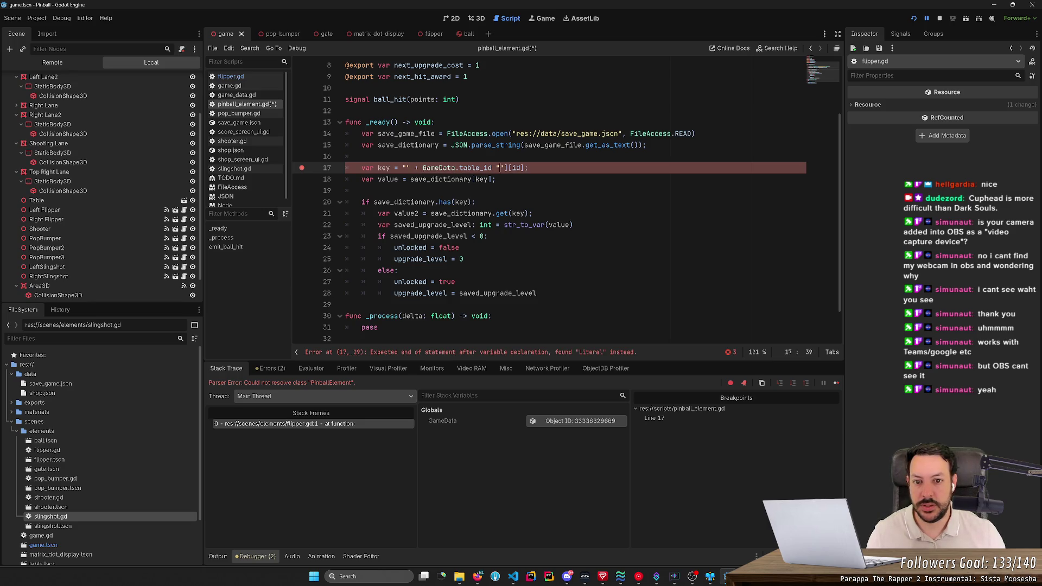
type("+")
key("Right")
type(".")
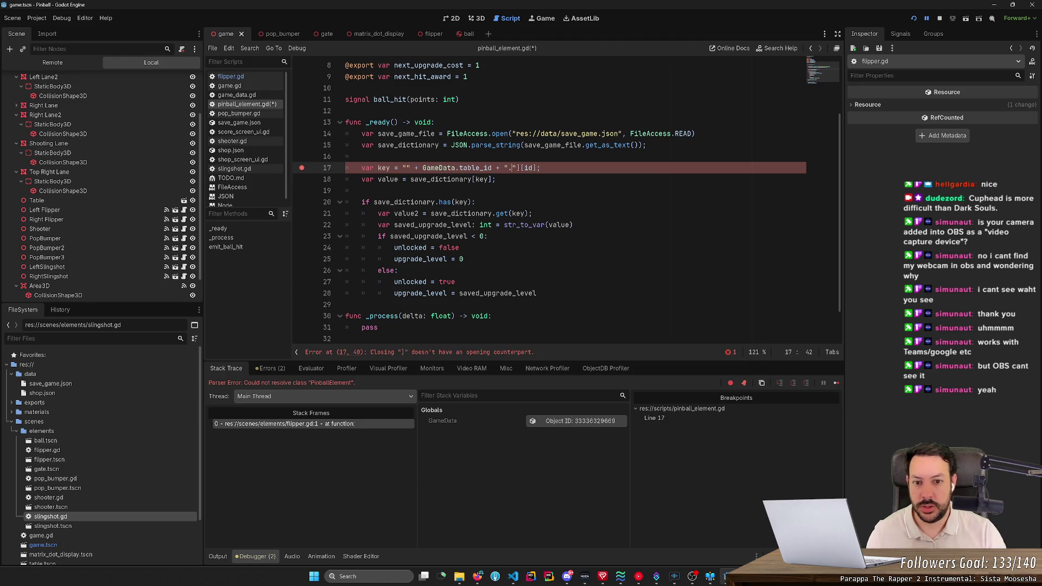
key("Delete")
type("+ \"")
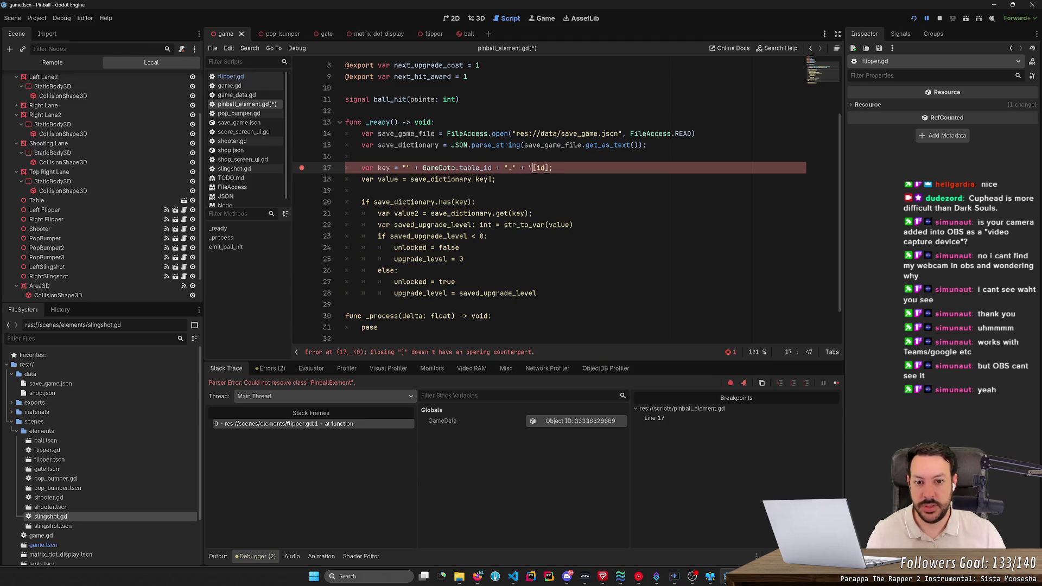
key("Delete")
key("BackSpace")
key("Right")
key("Right")
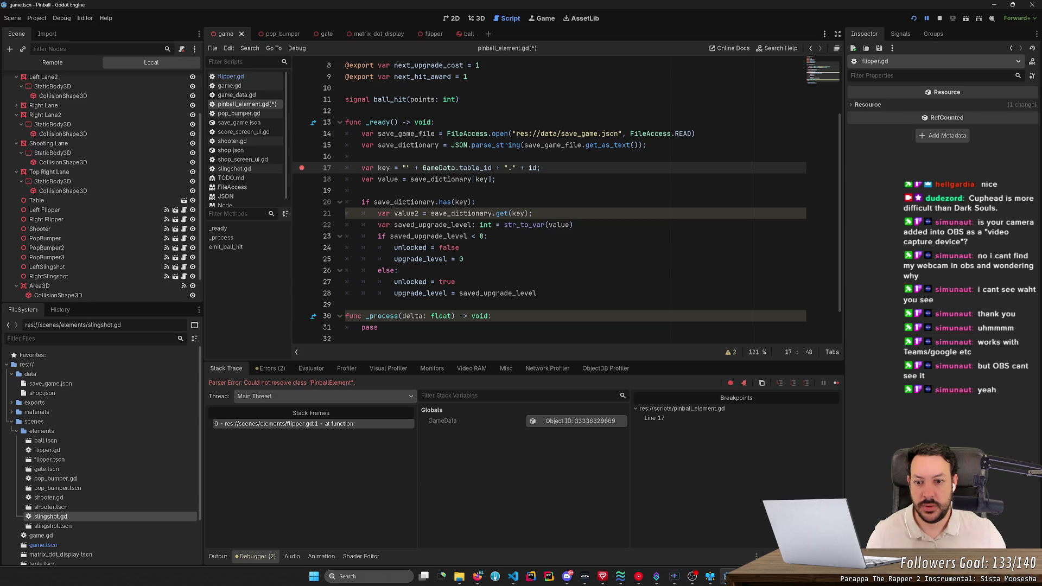
Step: Move the save_dictionary[key] lookup over the value2 line inside the has(key) check, indented, and save
double_click(382, 168)
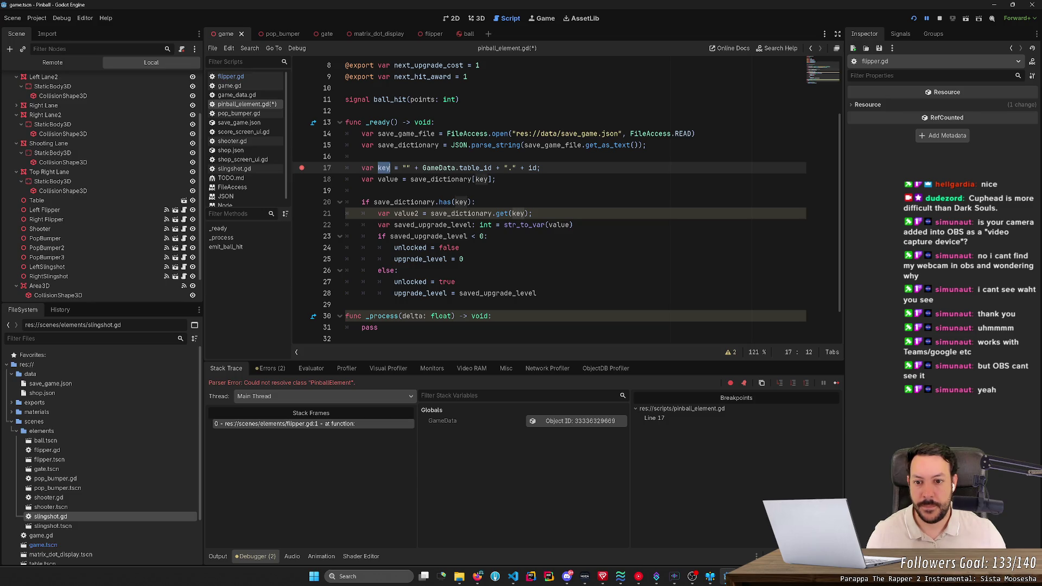
mouse_move(496, 179)
left_mouse_down()
mouse_move(542, 167)
mouse_move(476, 190)
left_mouse_up()
key("BackSpace")
type("var value = save_dictionary[key];")
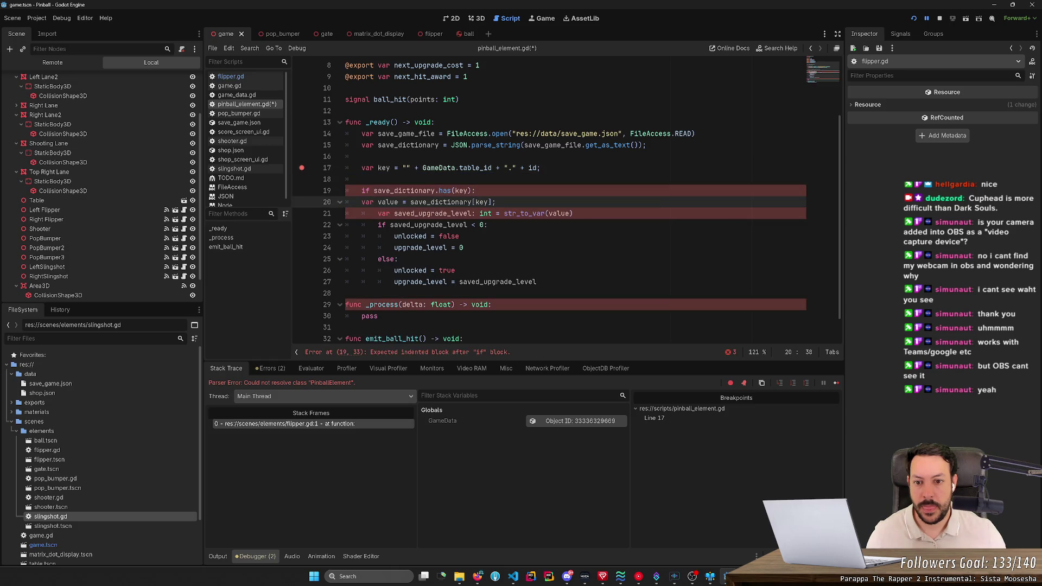
key("Home")
key("Tab")
key("ctrl+s")
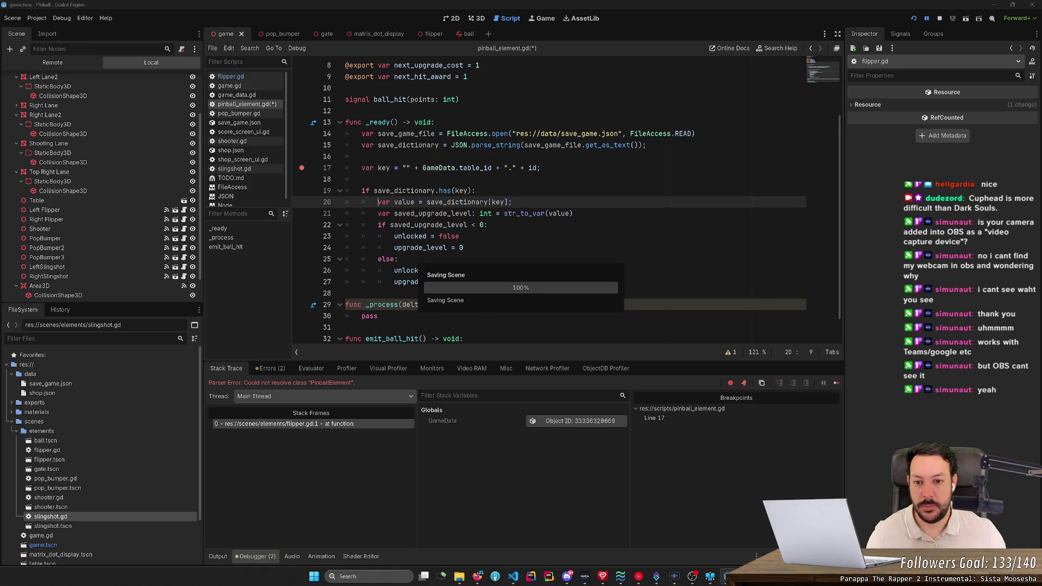
left_click(774, 140)
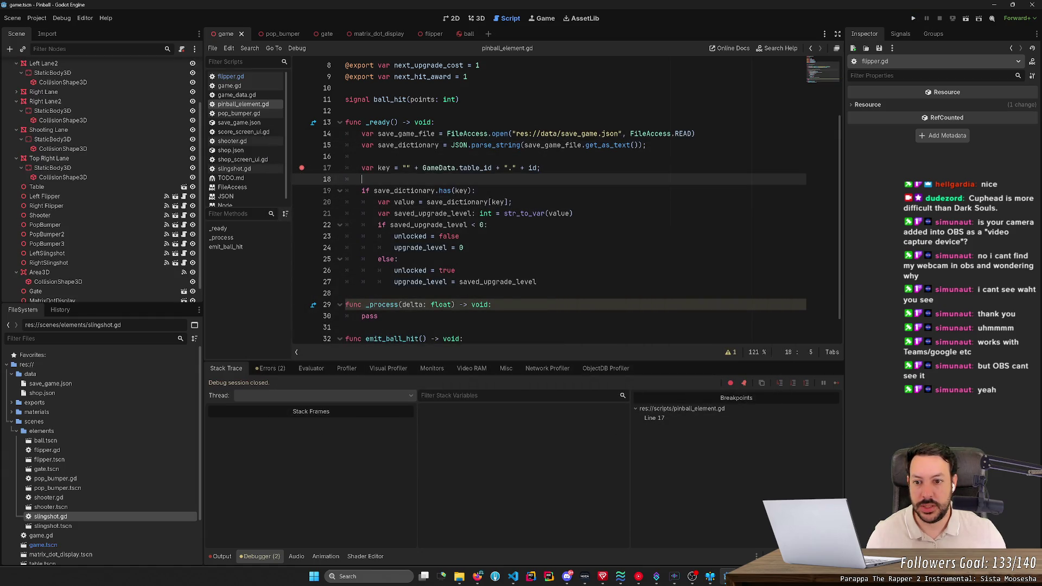
Step: Remove the blank line above the if check, run the game, and step past the breakpoint
key("ctrl+shift+k")
key("Up")
key("Up")
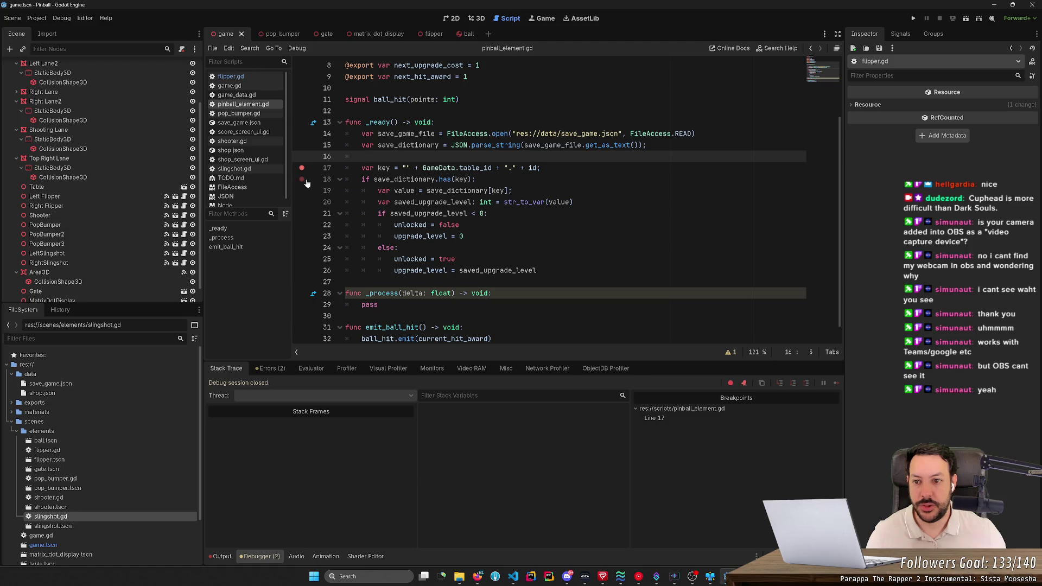
left_click(913, 18)
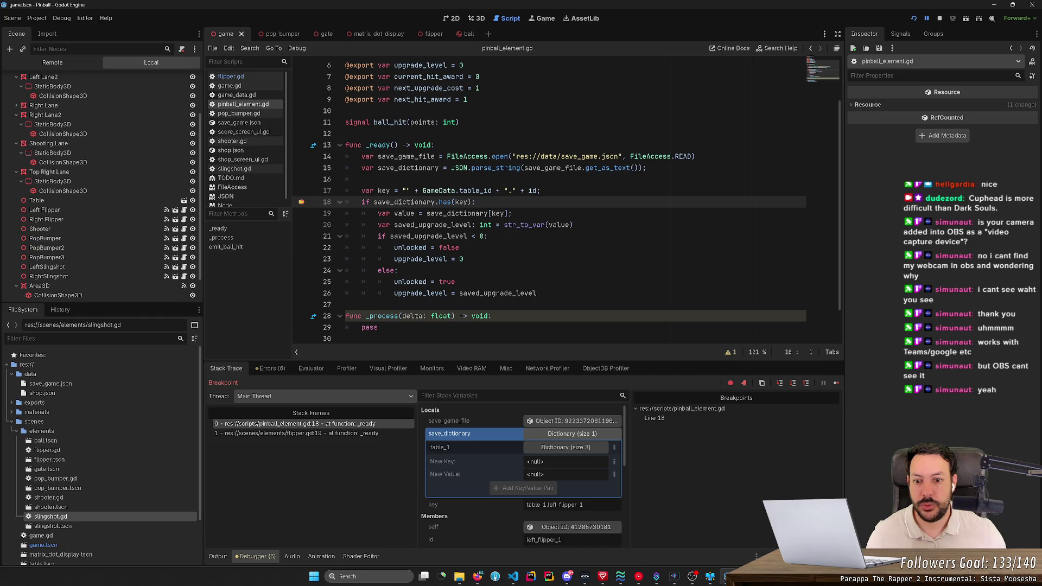
mouse_move(385, 191)
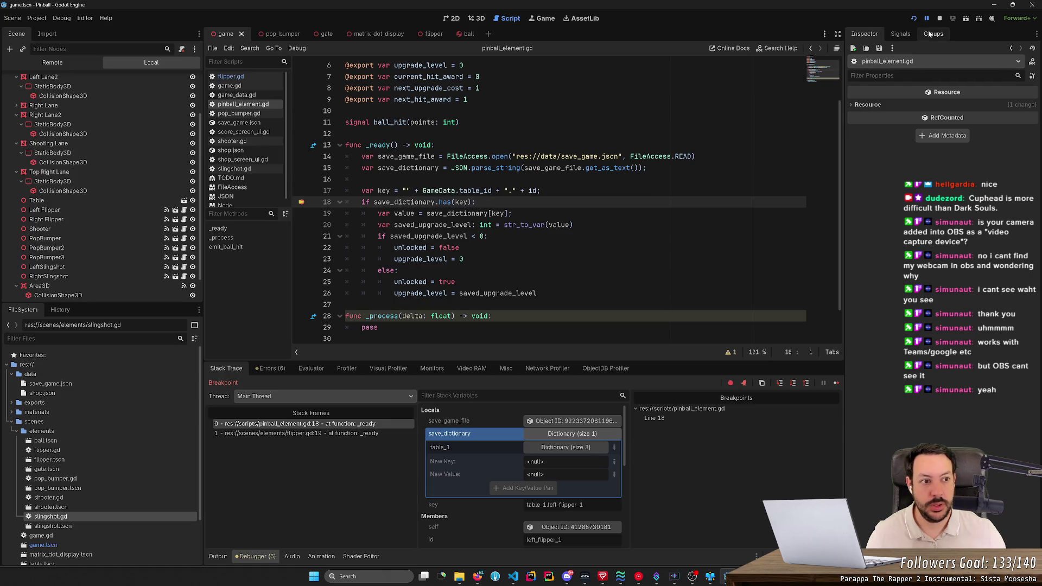
left_click(794, 384)
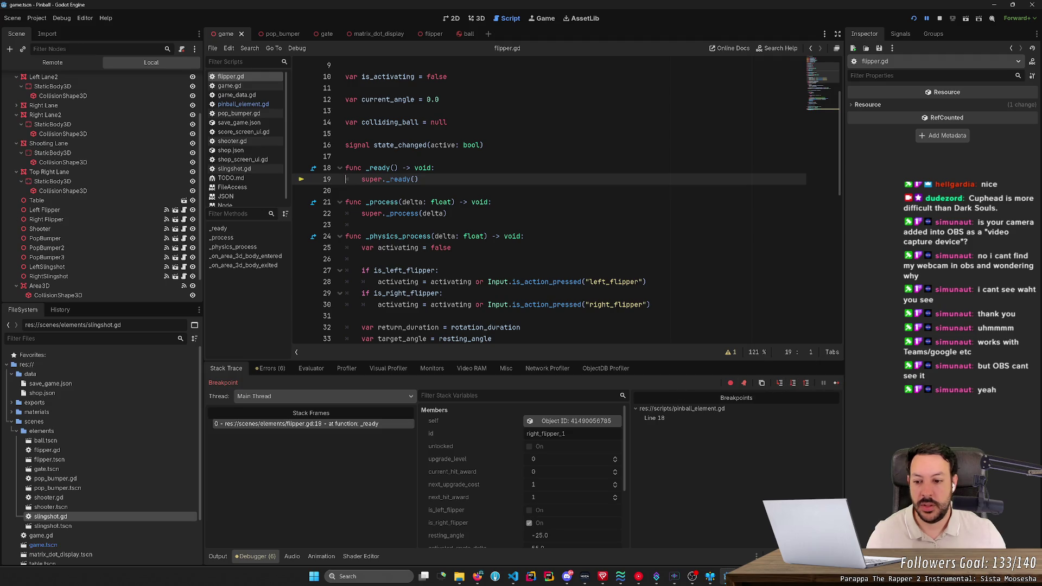
left_click(838, 383)
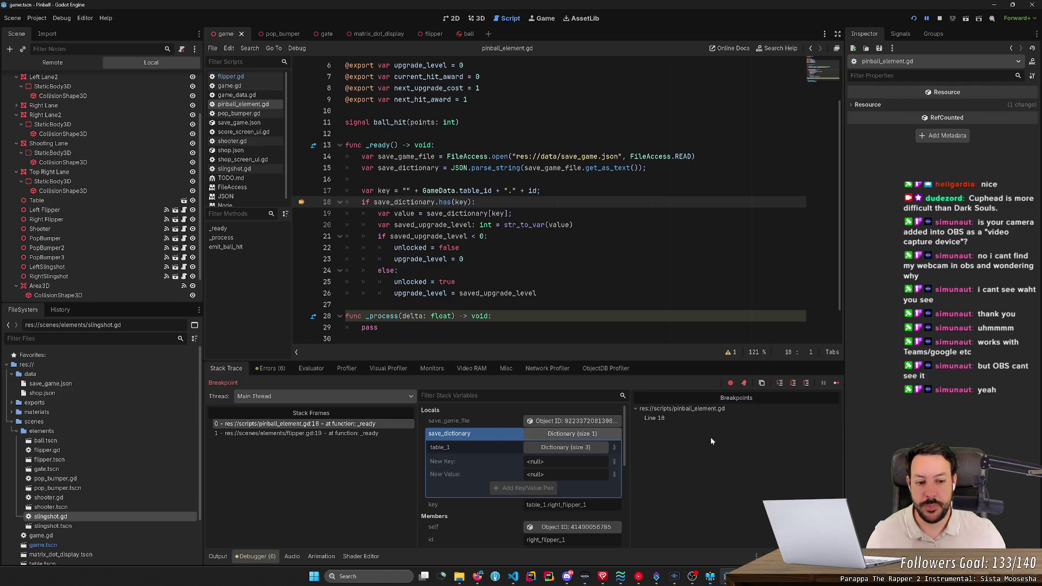
Step: Continue to the second pop bumper, confirm key is table_1.pop_bumper_2, and stop the game
double_click(71, 384)
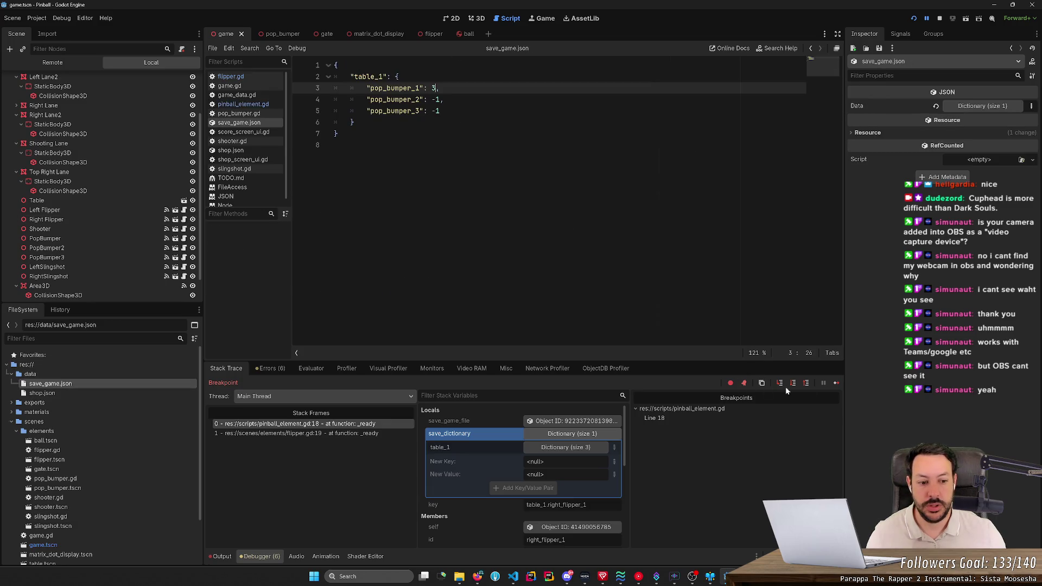
left_click(837, 384)
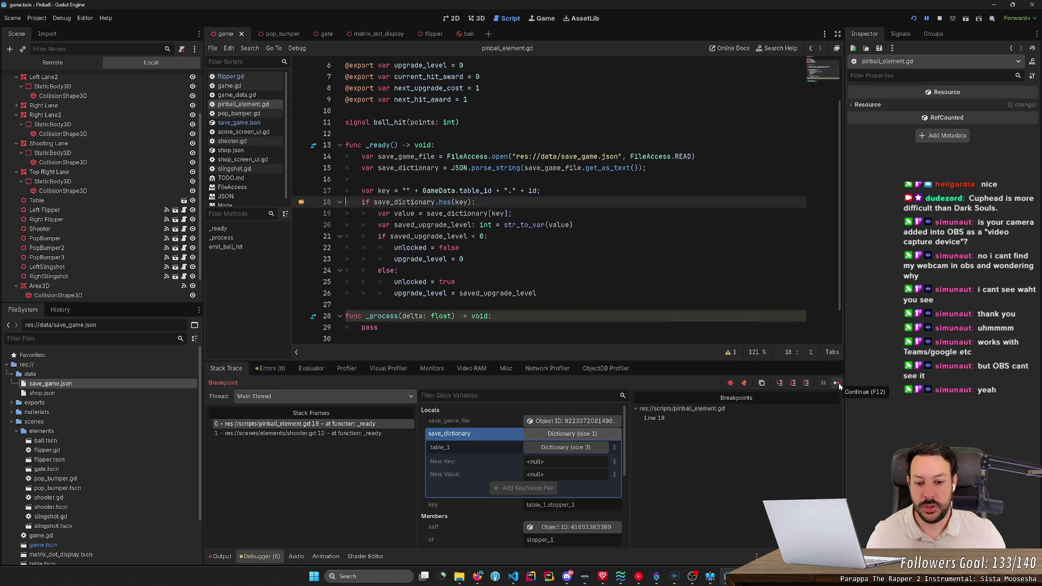
left_click(837, 384)
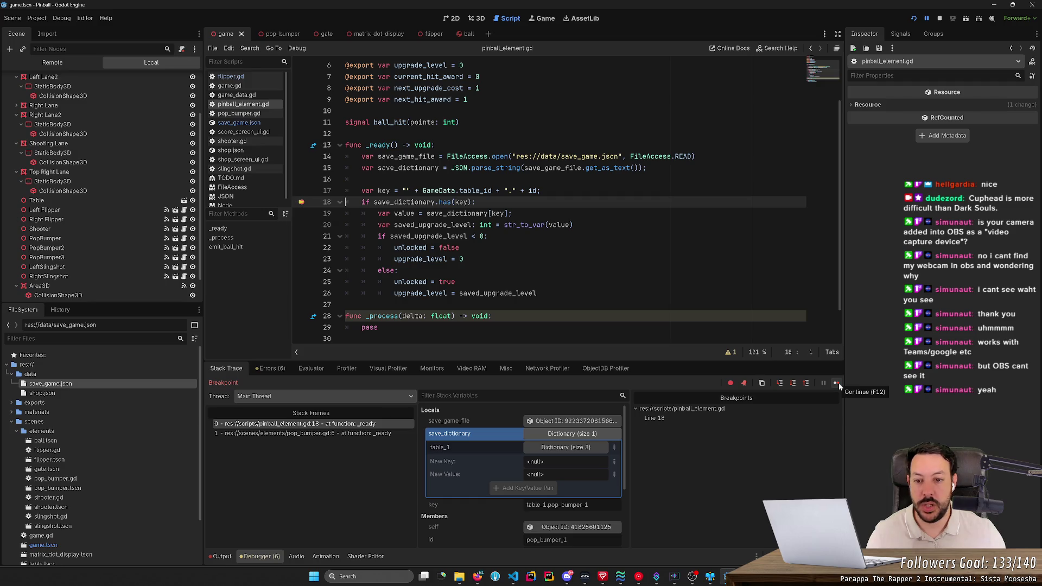
left_click(791, 384)
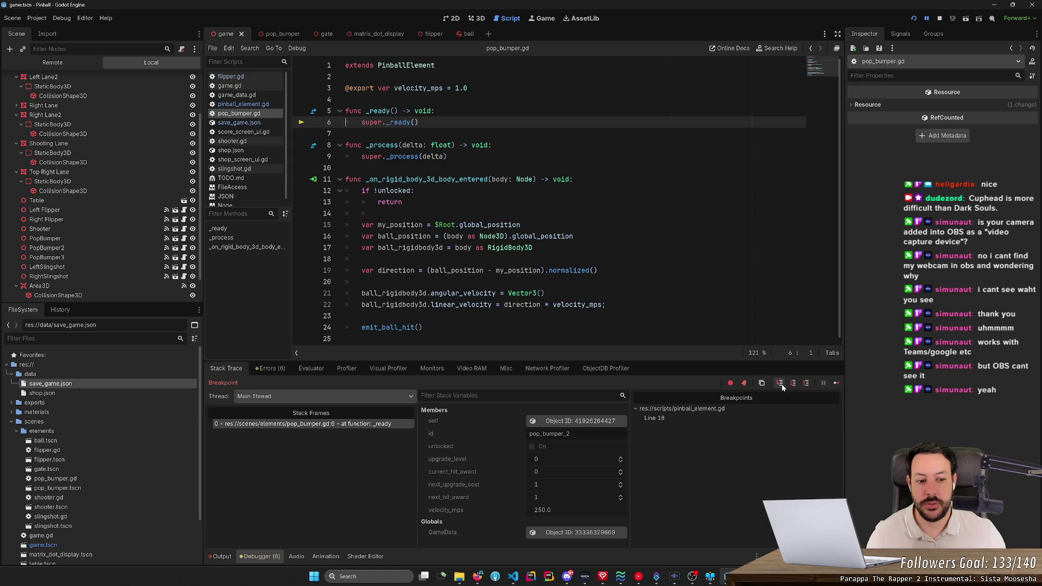
left_click(793, 384)
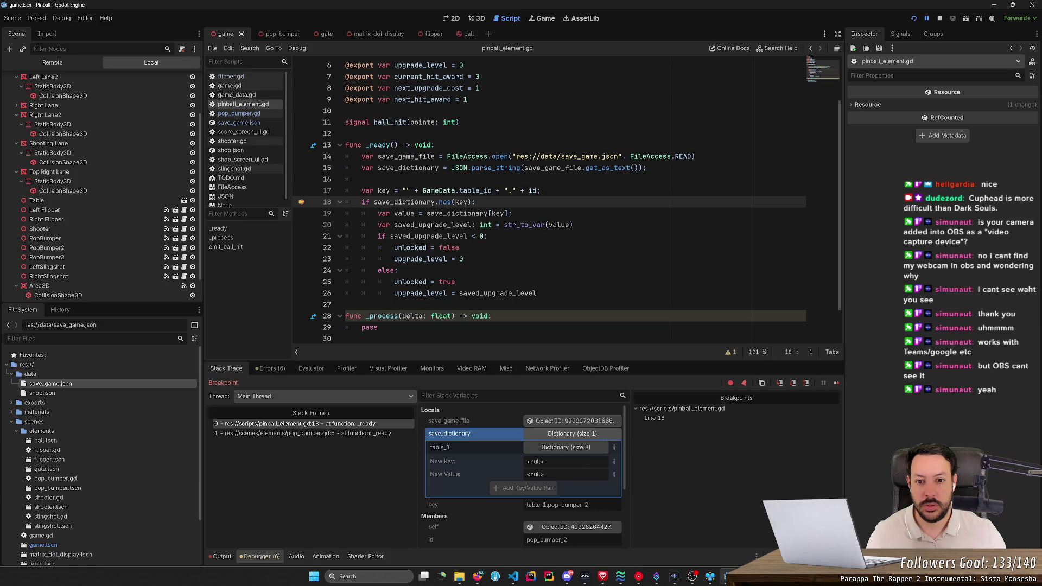
left_click(490, 214)
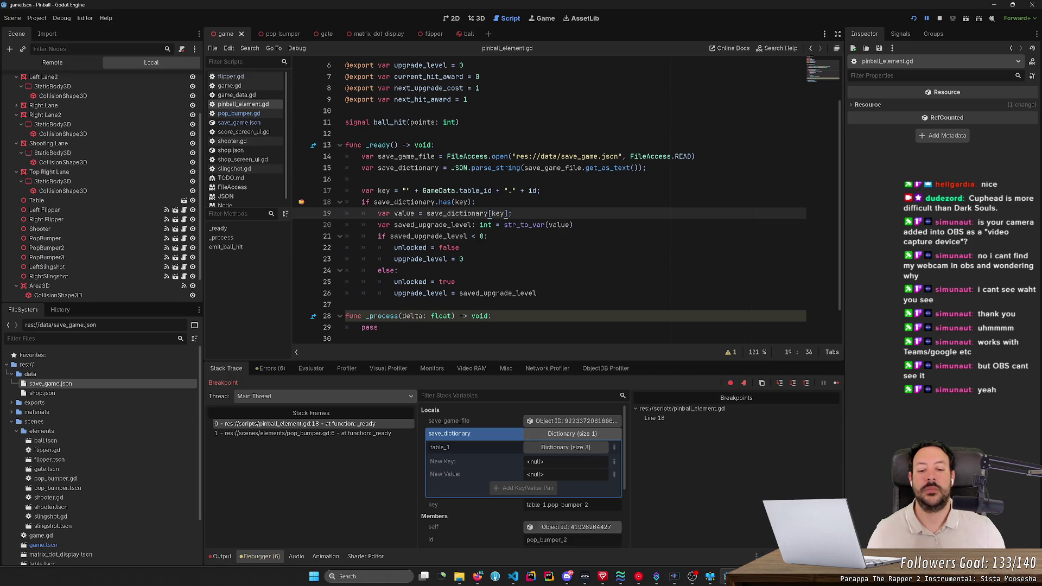
left_click_drag(589, 504, 526, 505)
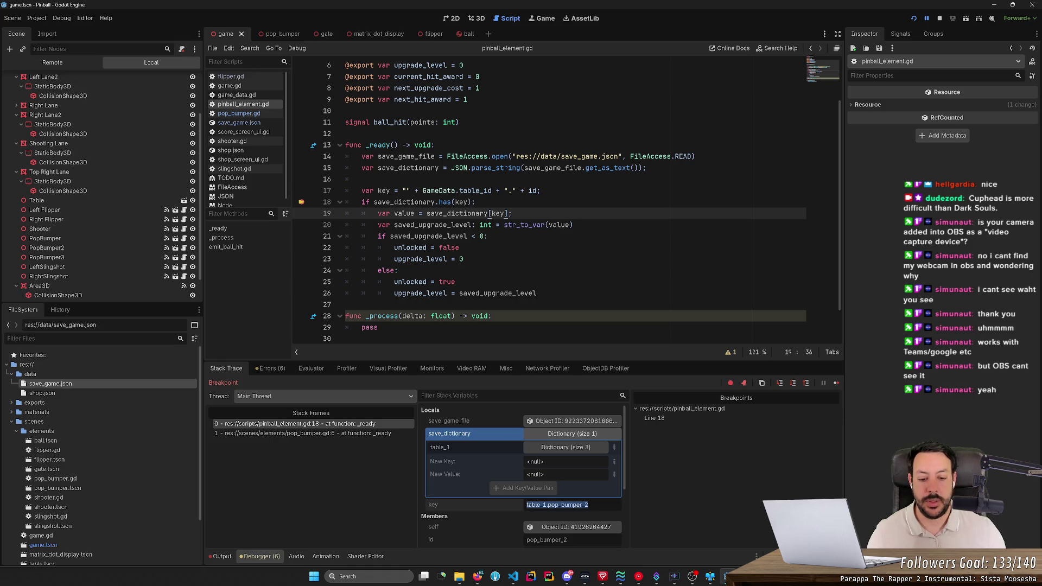
left_click(939, 18)
left_click(635, 168)
Step: Add 'var test_value = save_dictionary.table_1.pop_bumper_1;' on a new line below save_dictionary
key("Down")
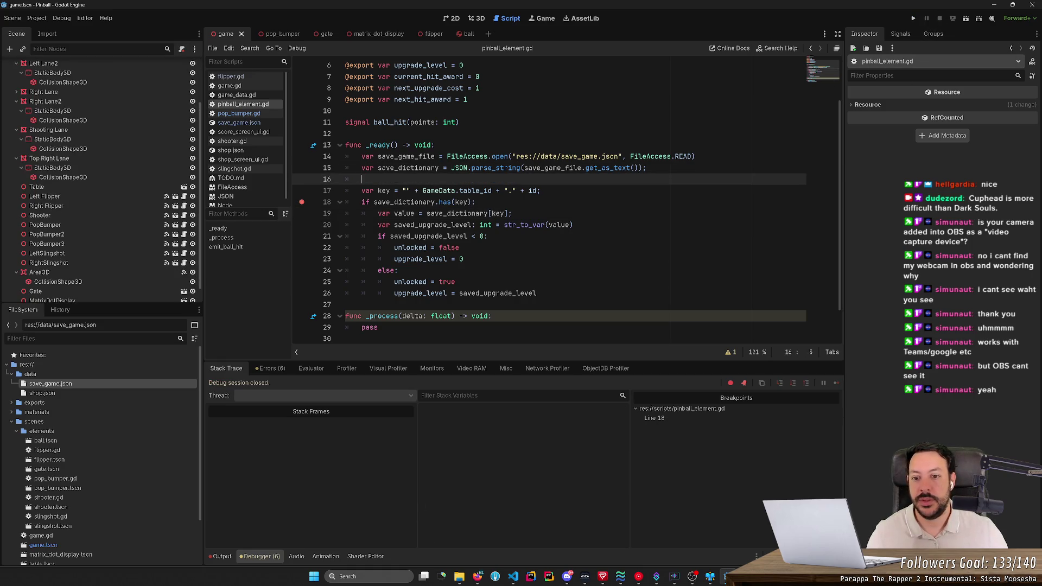
key("Return")
type("var test_value = s")
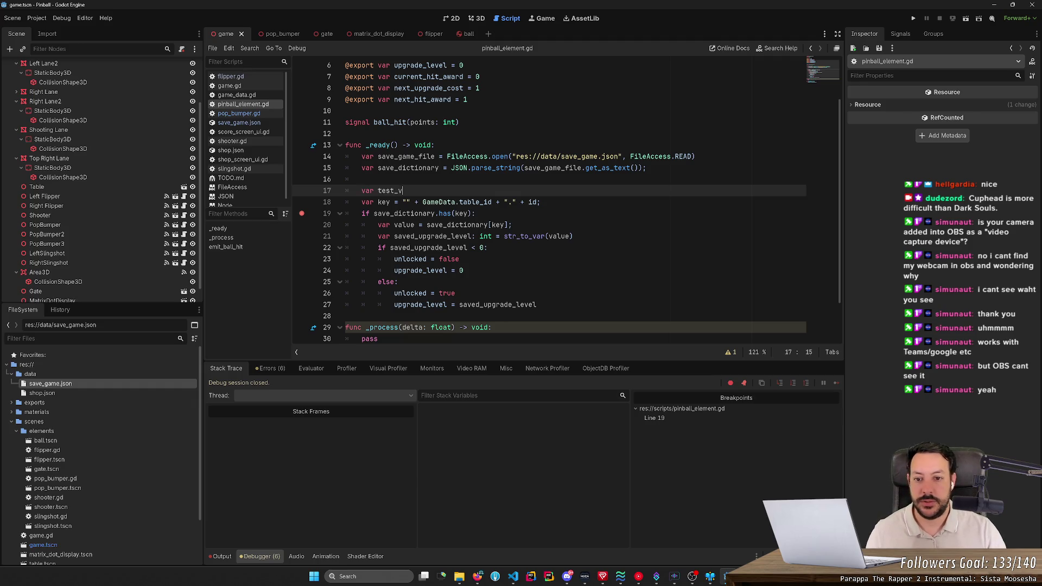
key("Return")
type(".table_1.pop_bumper_2")
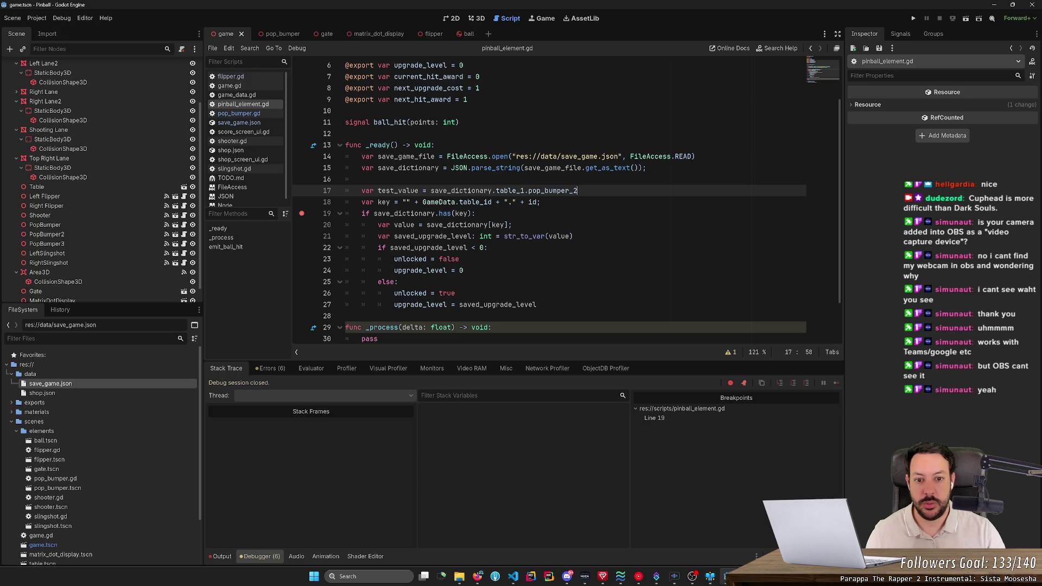
key("BackSpace")
type("1;")
key("Return")
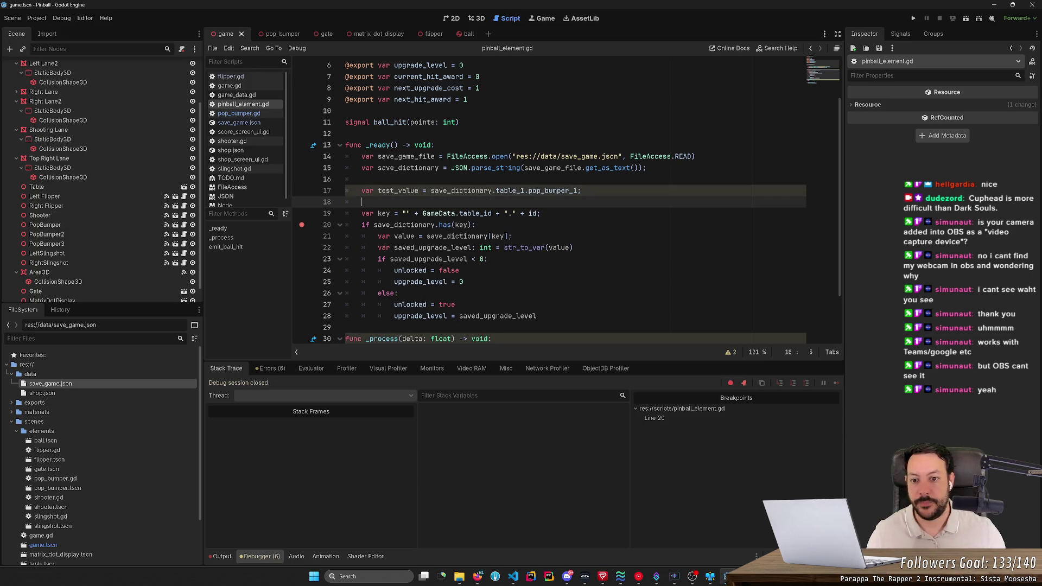
Step: Move the breakpoint from line 20 to line 19 and run the game
left_click(302, 213)
left_click(302, 225)
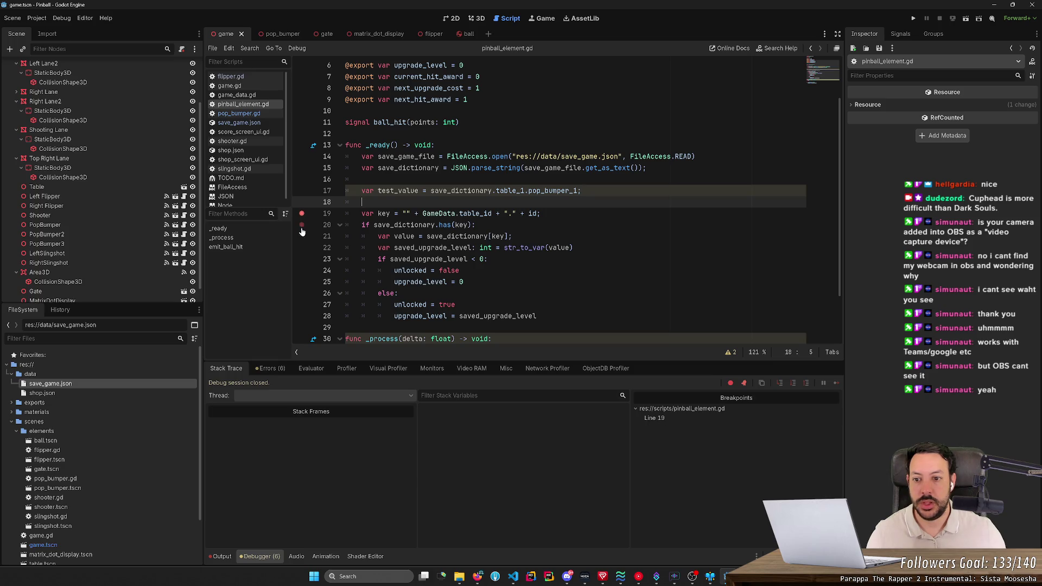
left_click(913, 19)
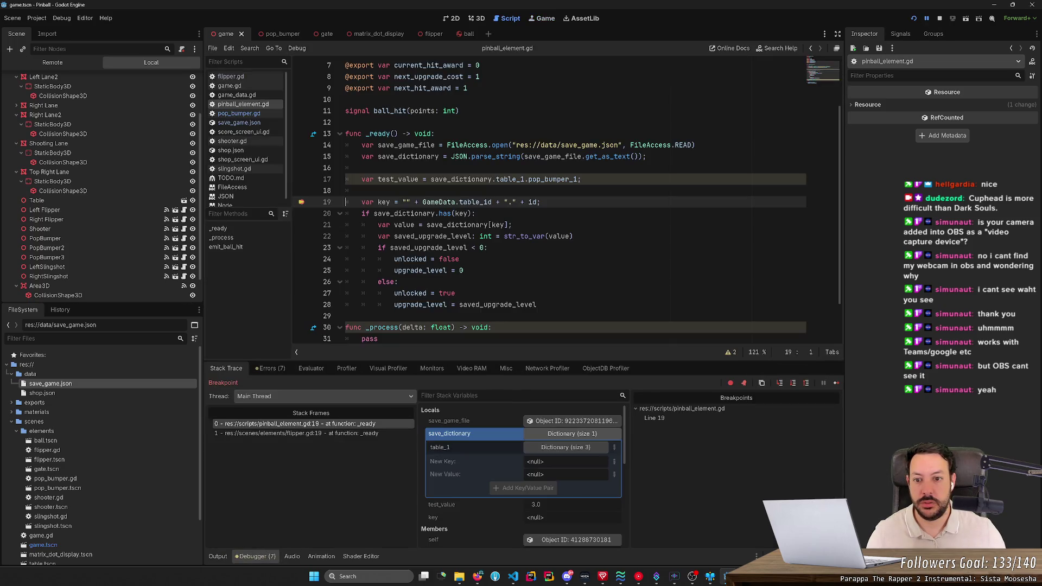
Step: Inspect test_value in the debugger to confirm it holds 3.0
mouse_move(391, 179)
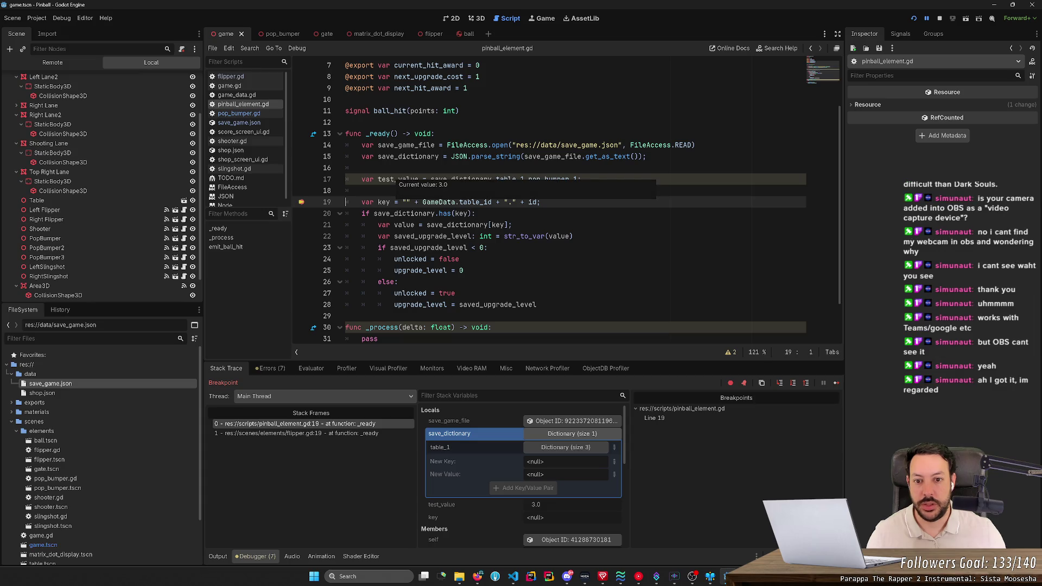
mouse_move(472, 179)
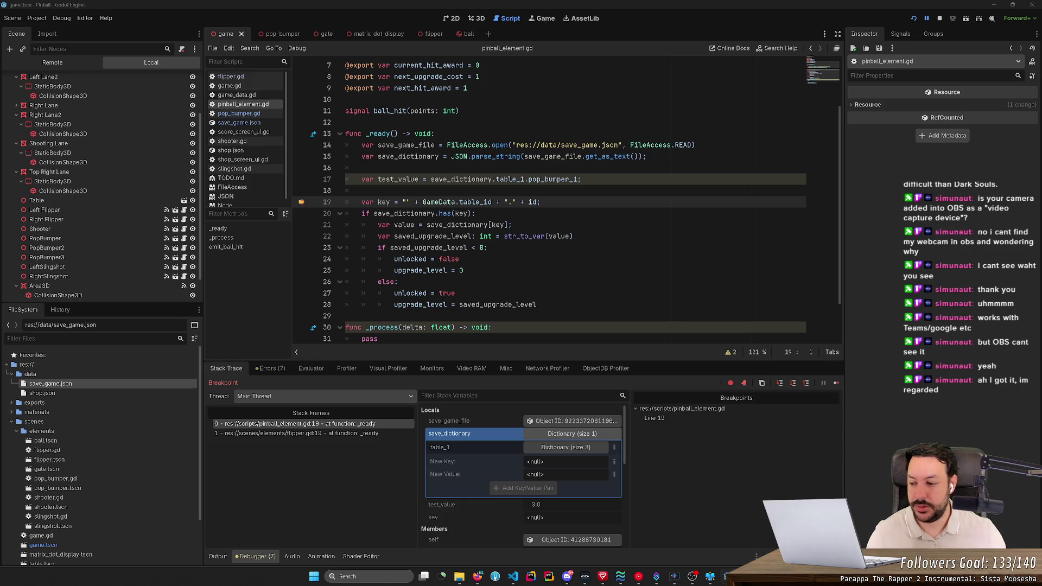
key("End")
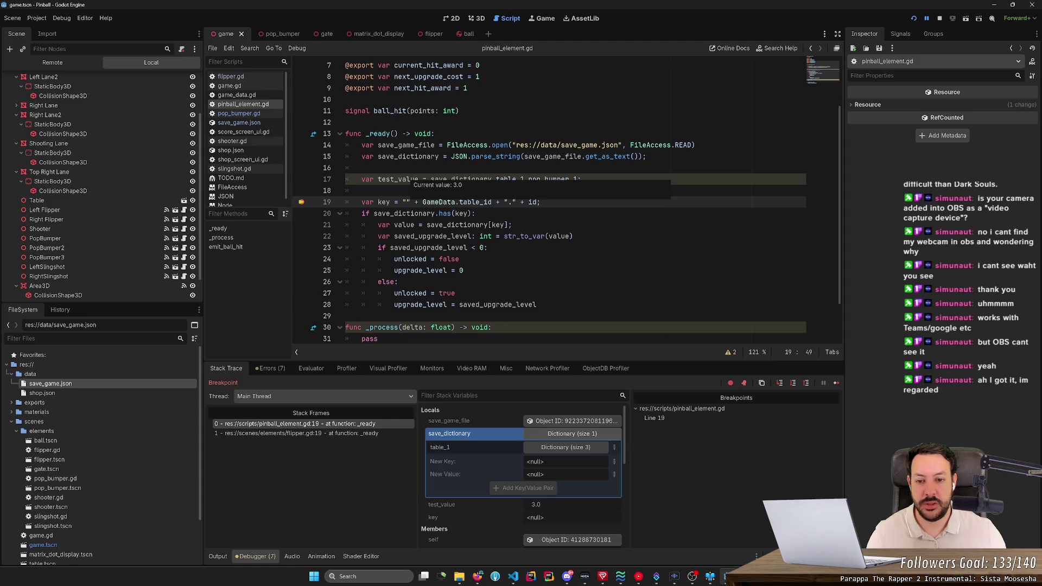
Step: Move the breakpoint to line 20, step onto it, and switch to the Dictionary docs
left_click(302, 202)
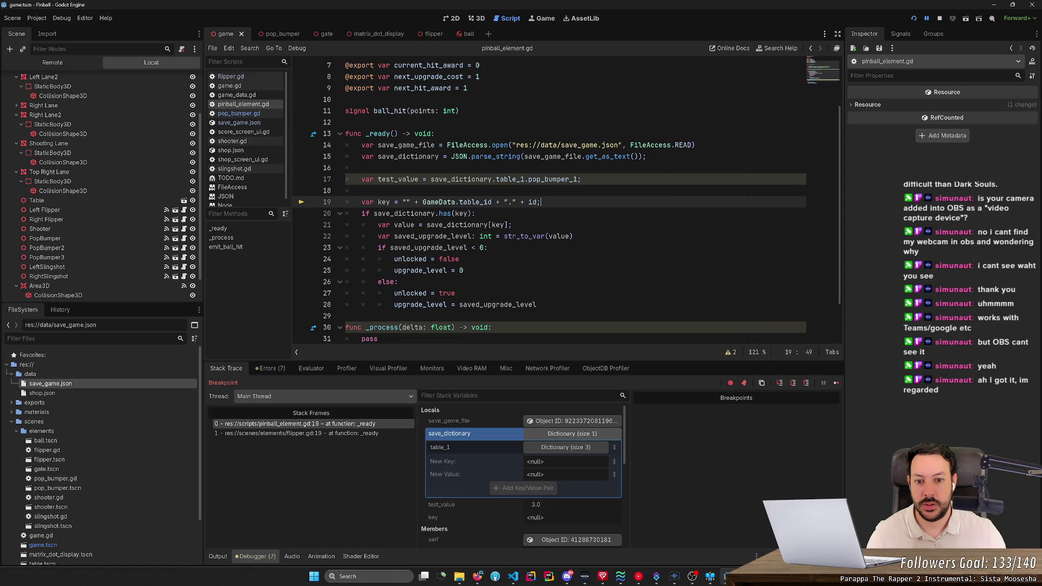
left_click(302, 213)
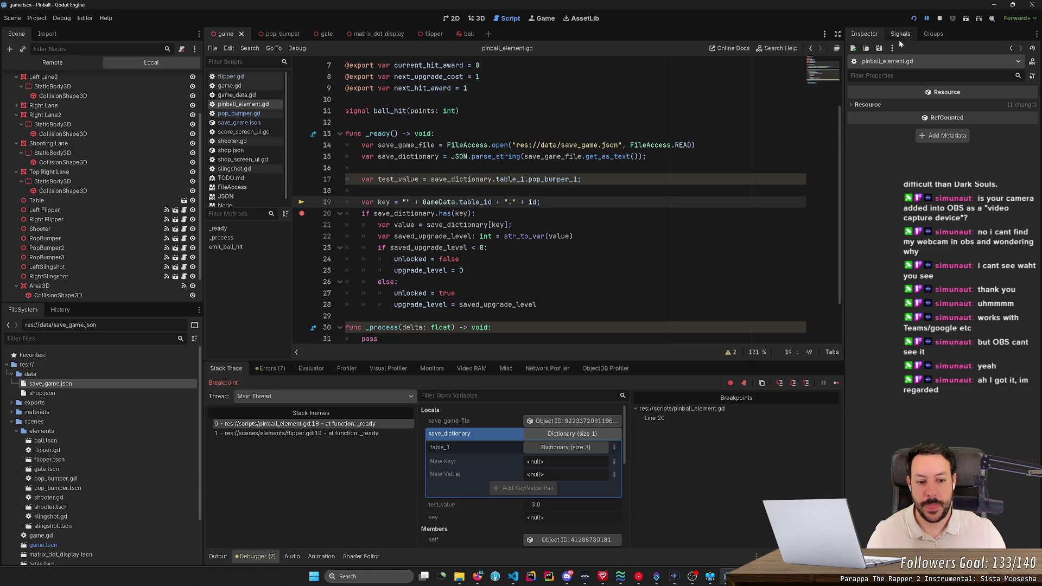
left_click(793, 384)
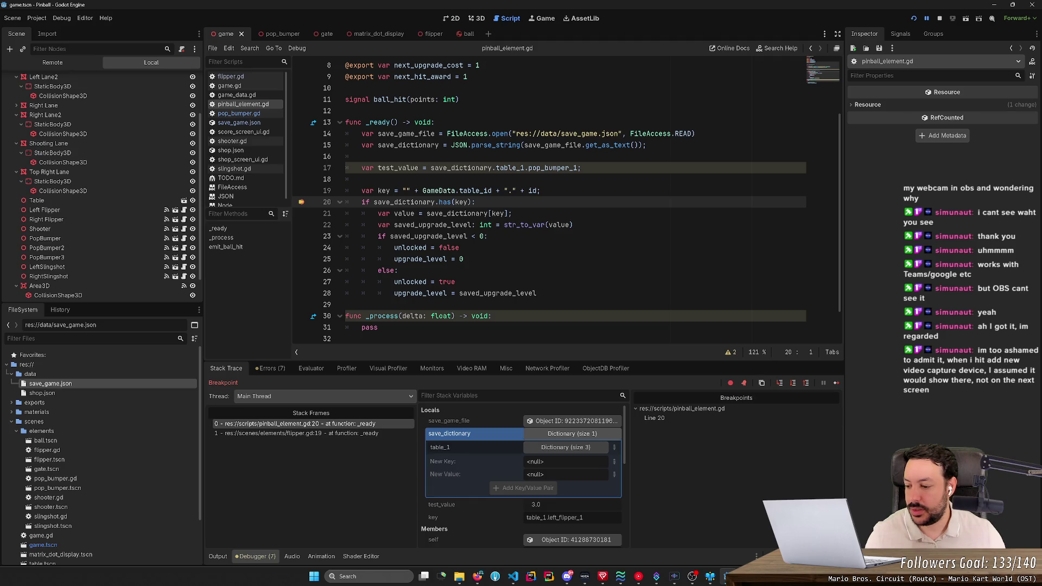
key("alt+Tab")
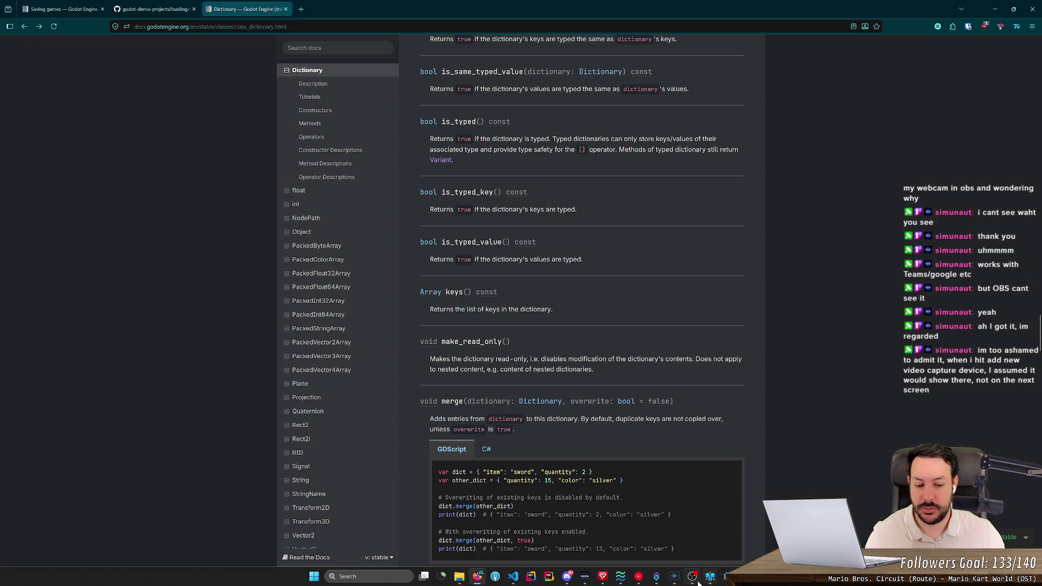
left_click(692, 576)
left_click(138, 455)
key("Delete")
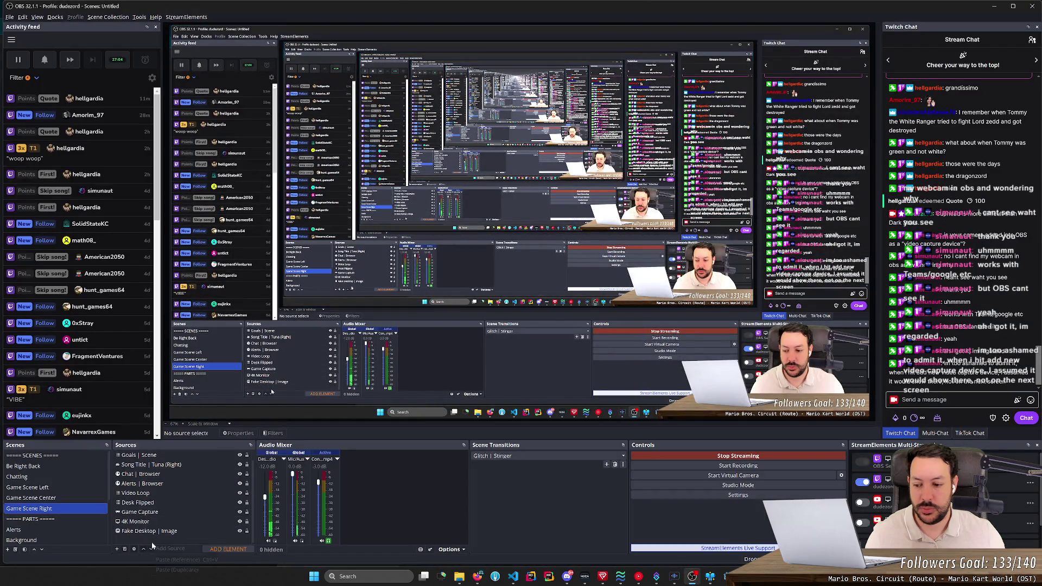
left_click(120, 551)
left_click(165, 502)
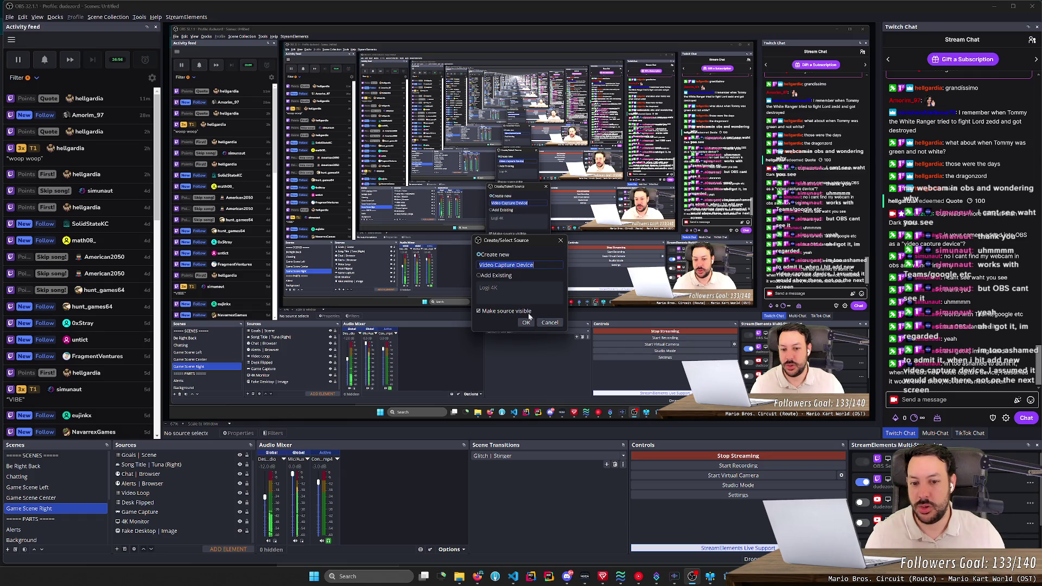
key("End")
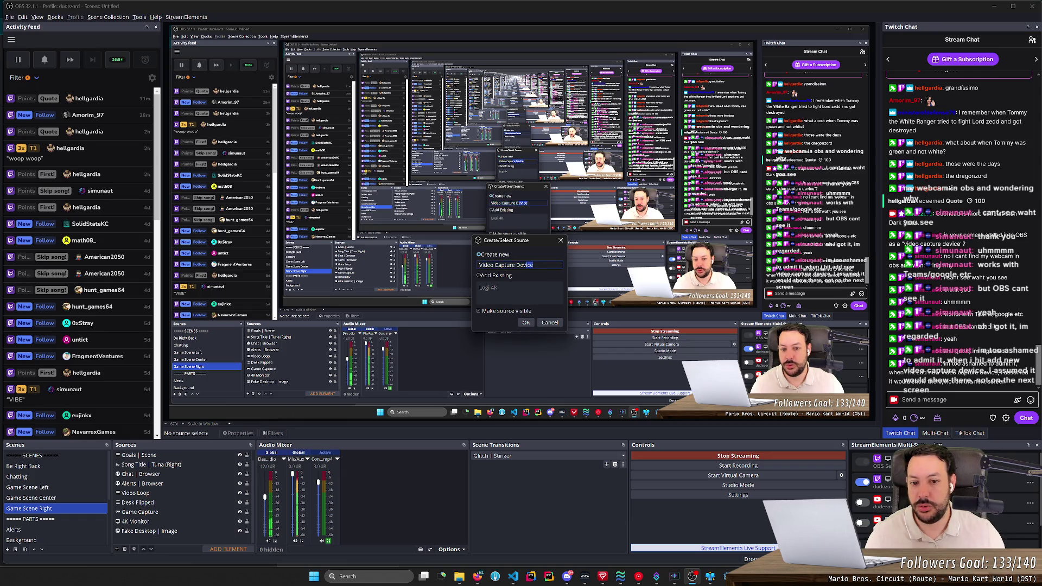
key("ctrl+a")
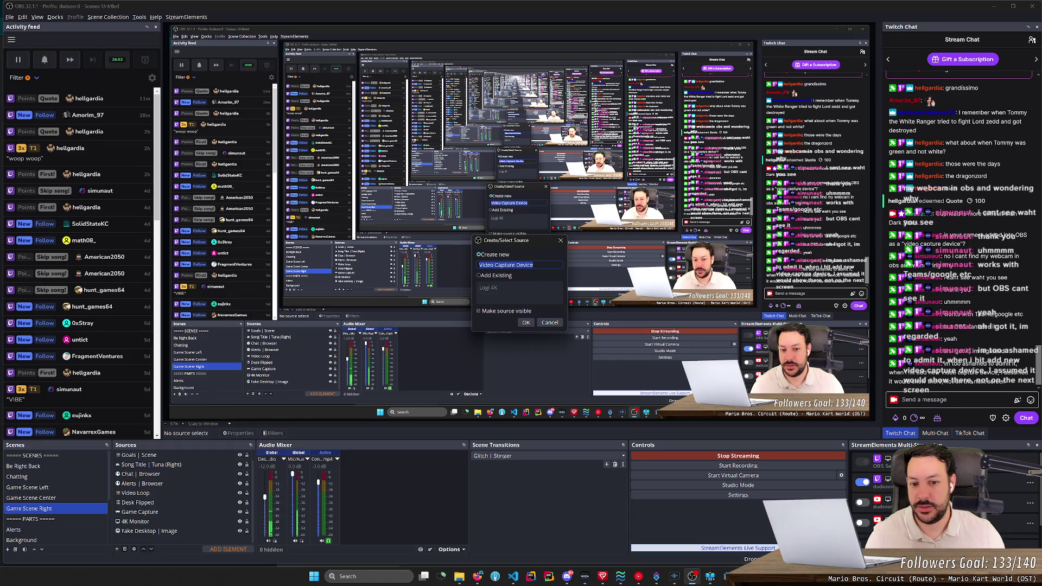
key("End")
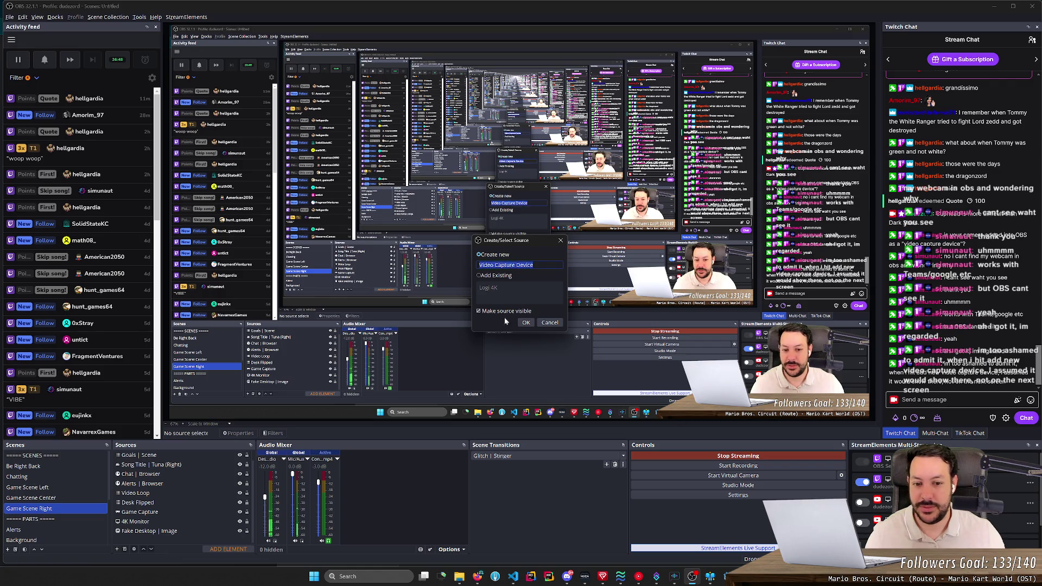
key("Escape")
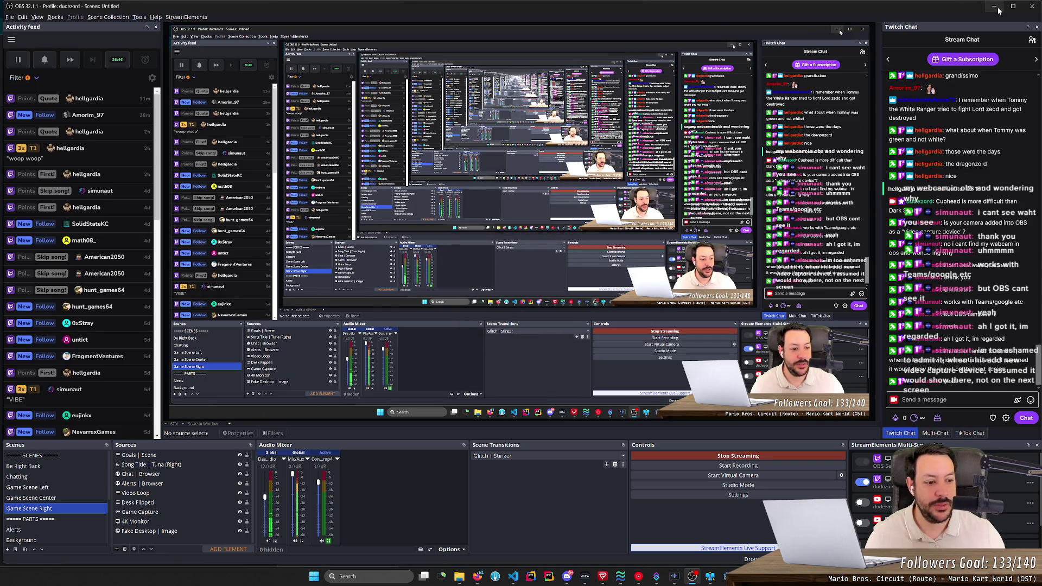
left_click(995, 7)
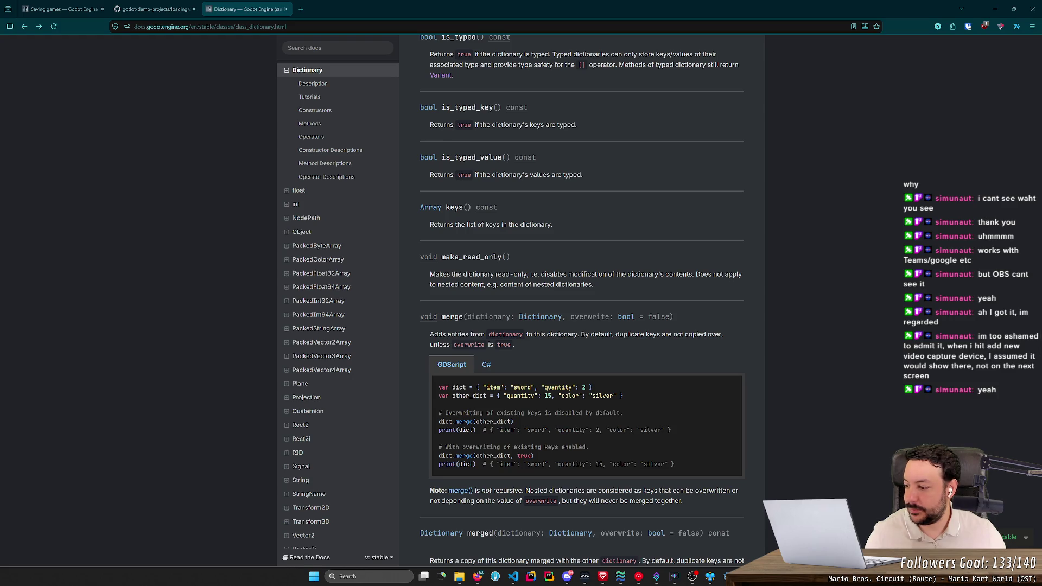
left_click(536, 240)
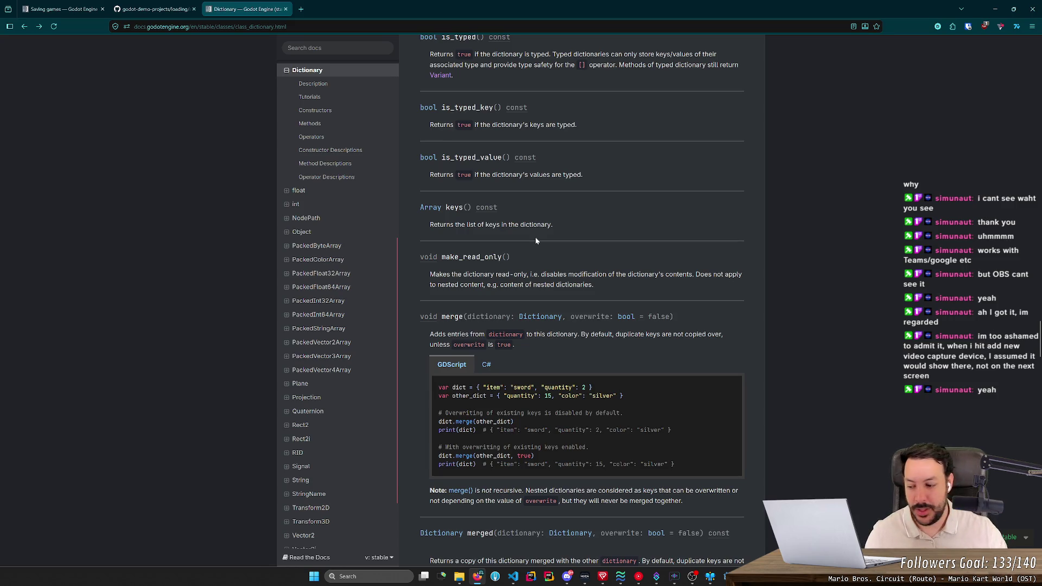
key("alt+Tab")
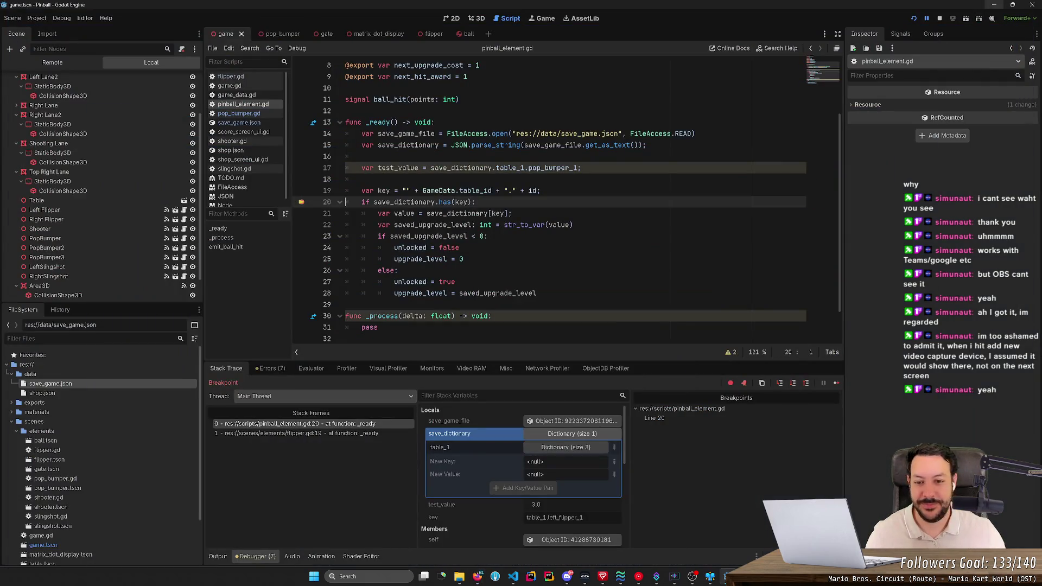
mouse_move(484, 225)
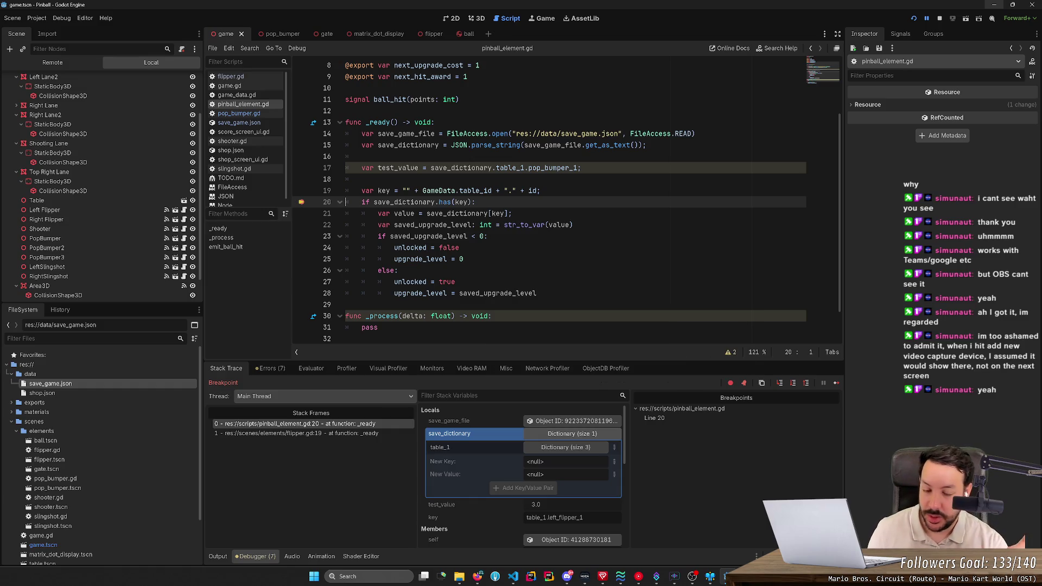
key("alt+Tab")
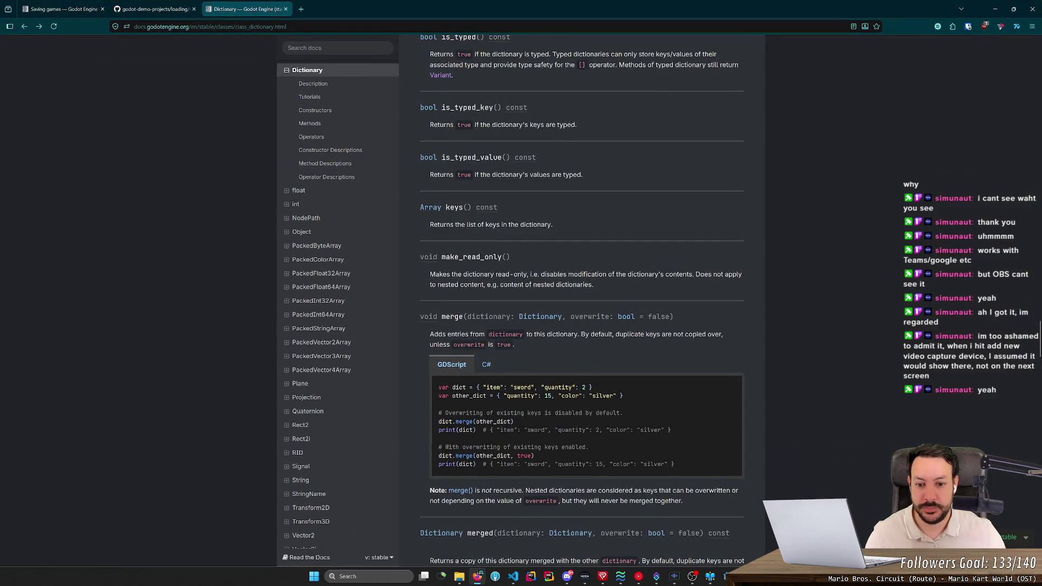
key("alt+Tab")
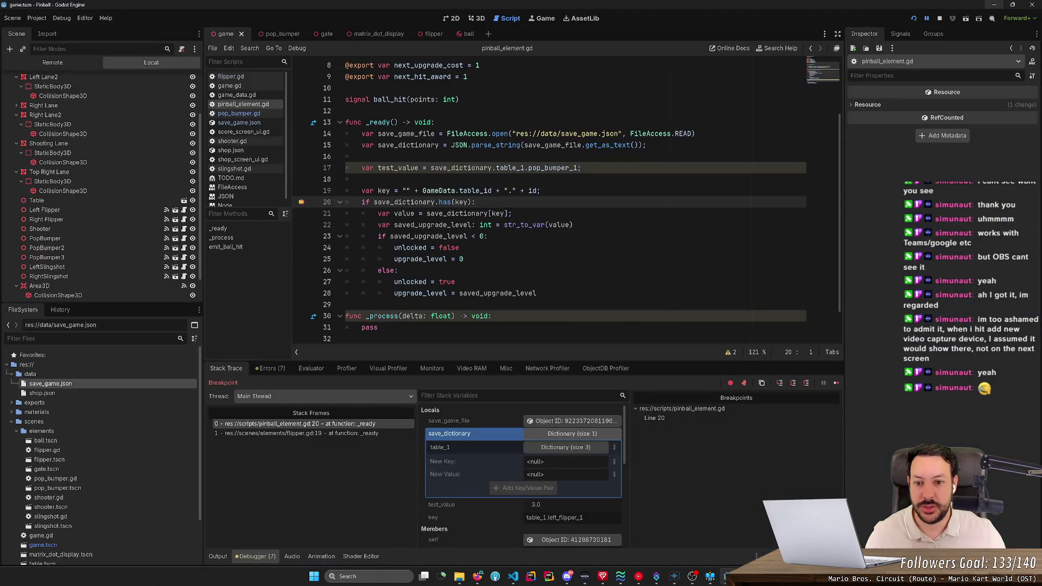
Step: Resume the paused game until the pop_bumper_1 element hits the breakpoint
mouse_move(427, 200)
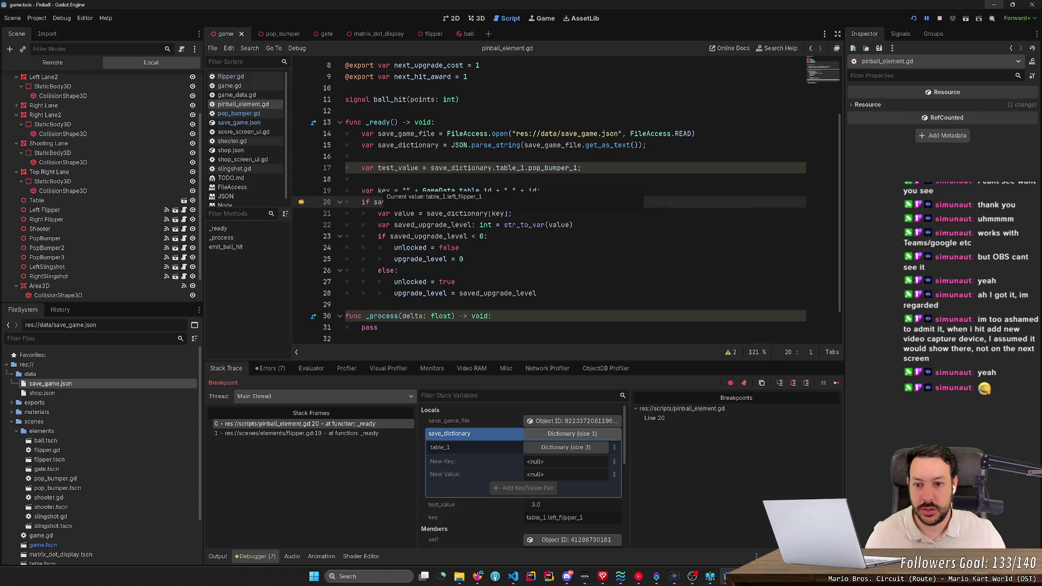
left_click(835, 384)
left_click(834, 384)
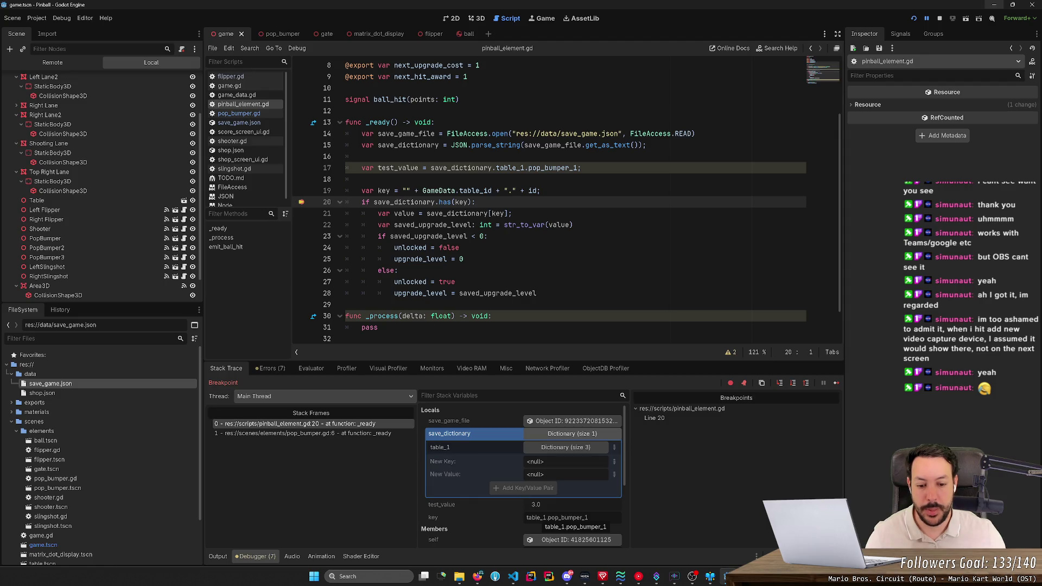
Step: Check key reads table_1.pop_bumper_1 and table_1 is a size-3 Dictionary, then stop
left_click(513, 168)
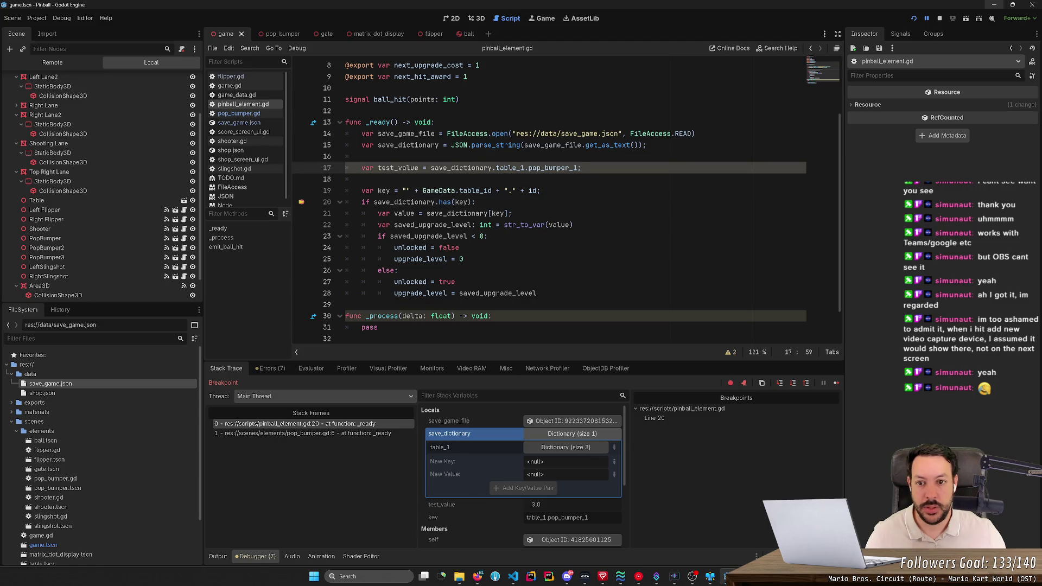
mouse_move(383, 191)
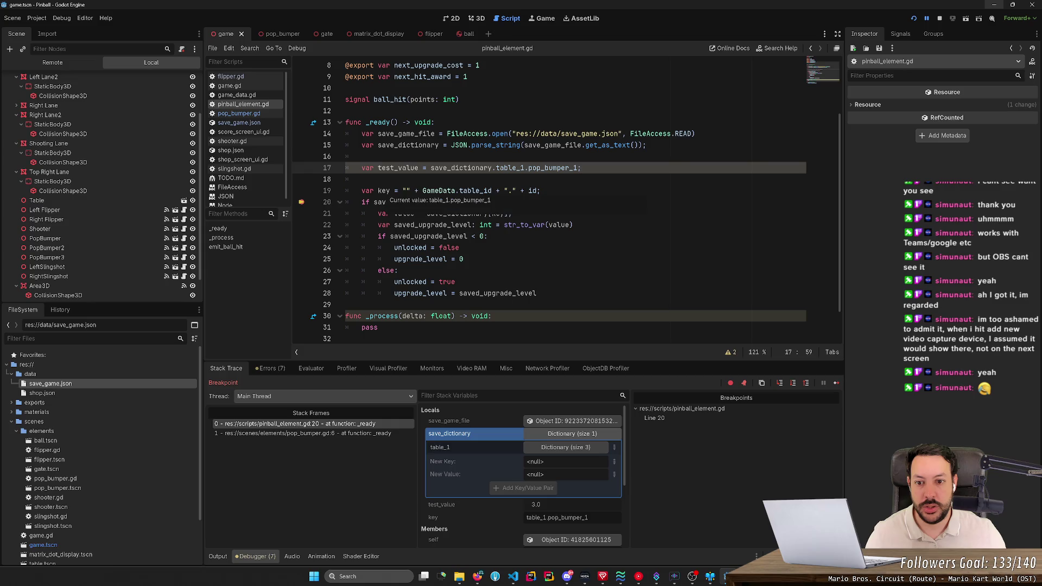
left_click(379, 191)
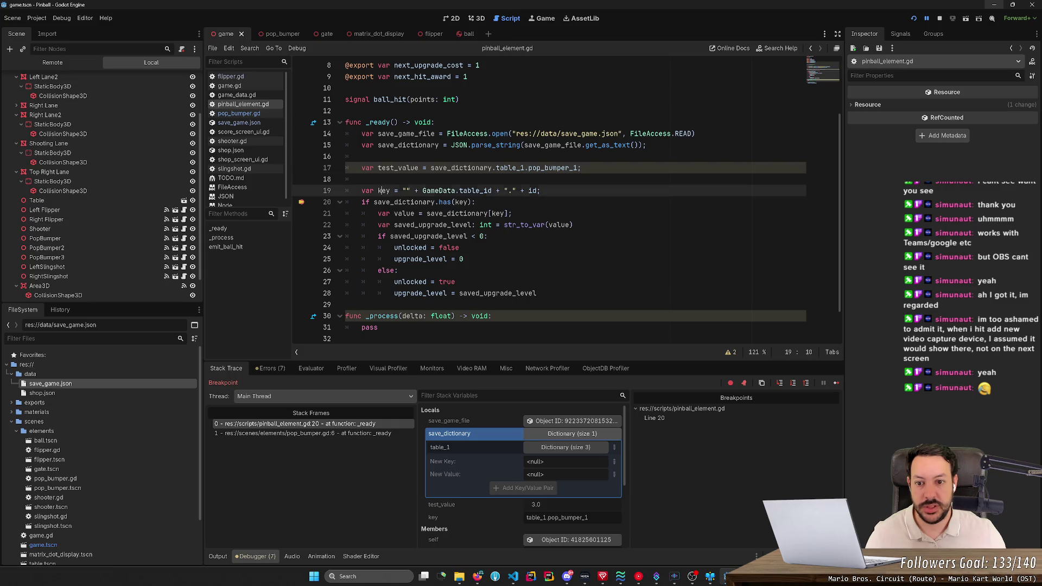
double_click(384, 190)
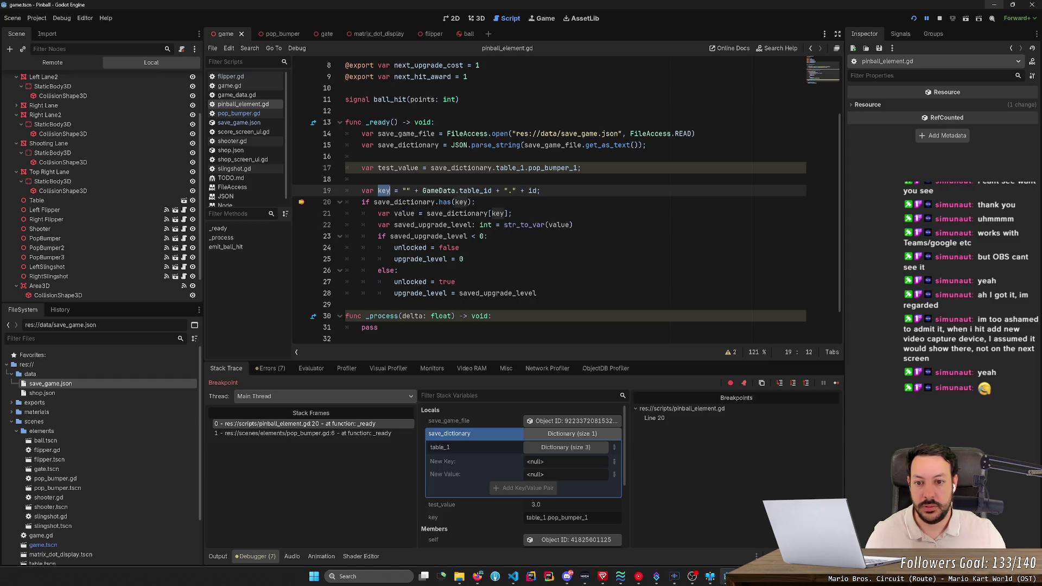
mouse_move(406, 201)
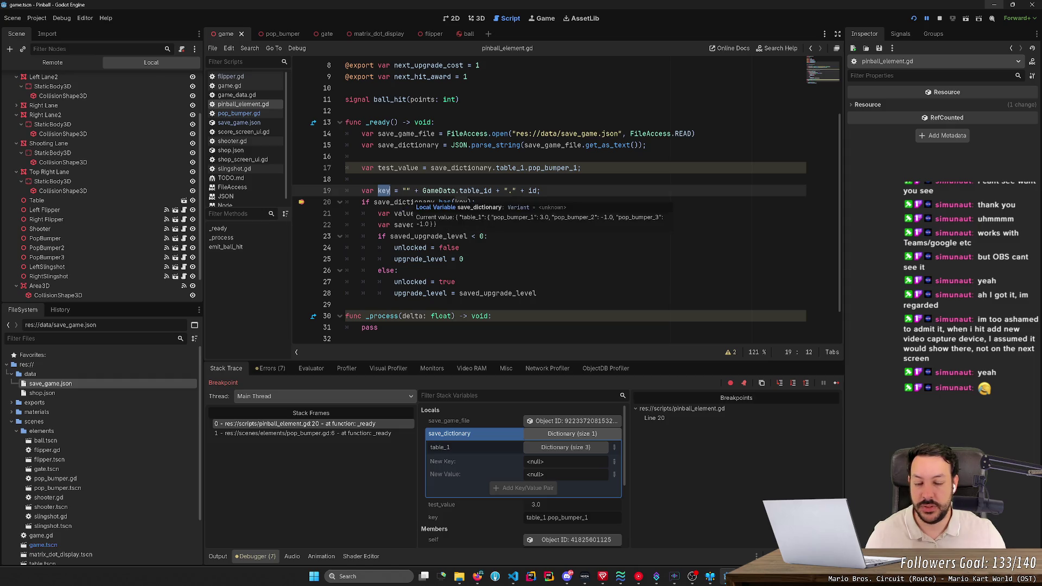
left_click(499, 190)
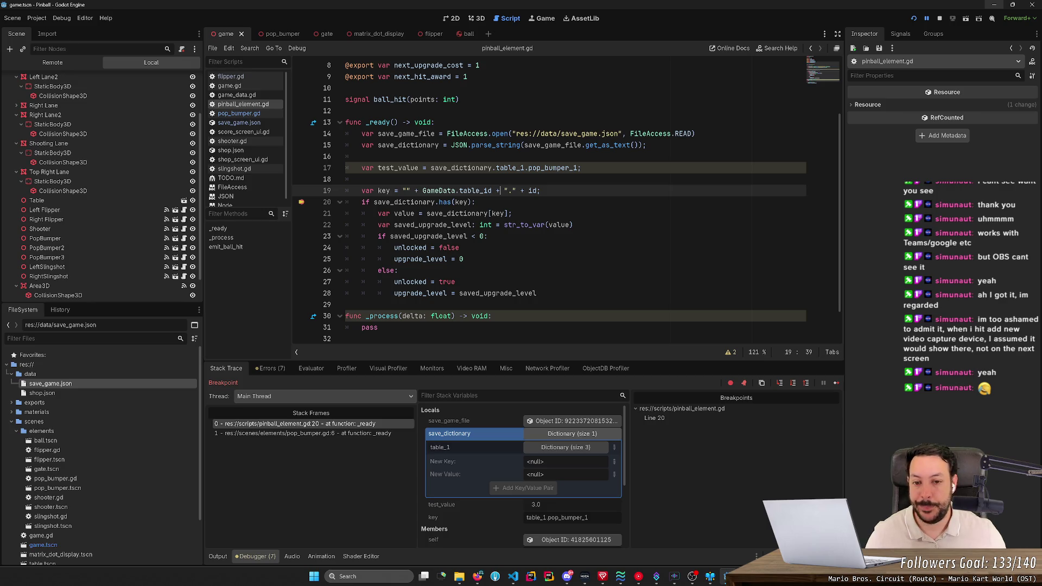
left_click(476, 201)
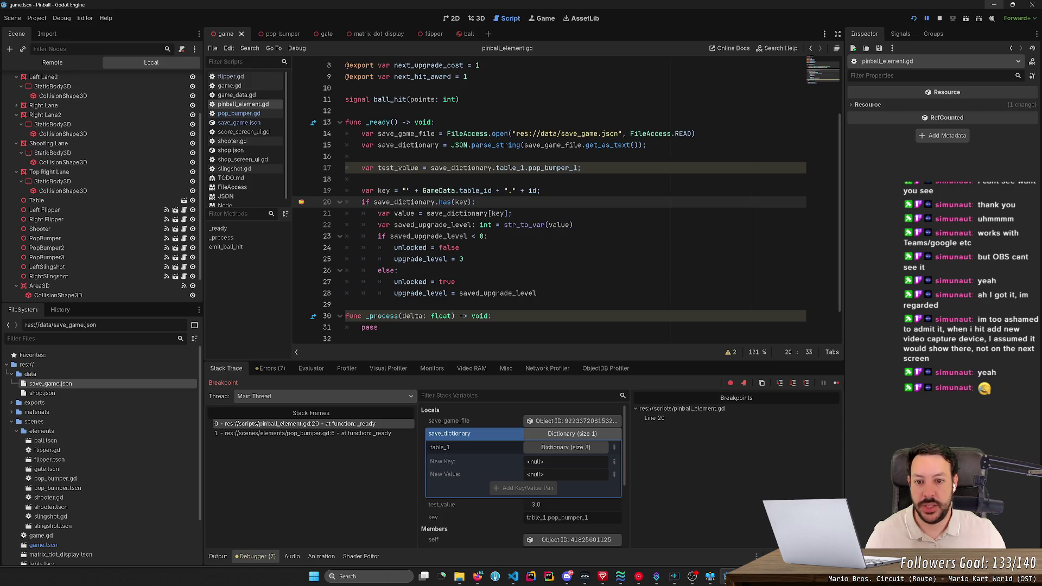
left_click(531, 191)
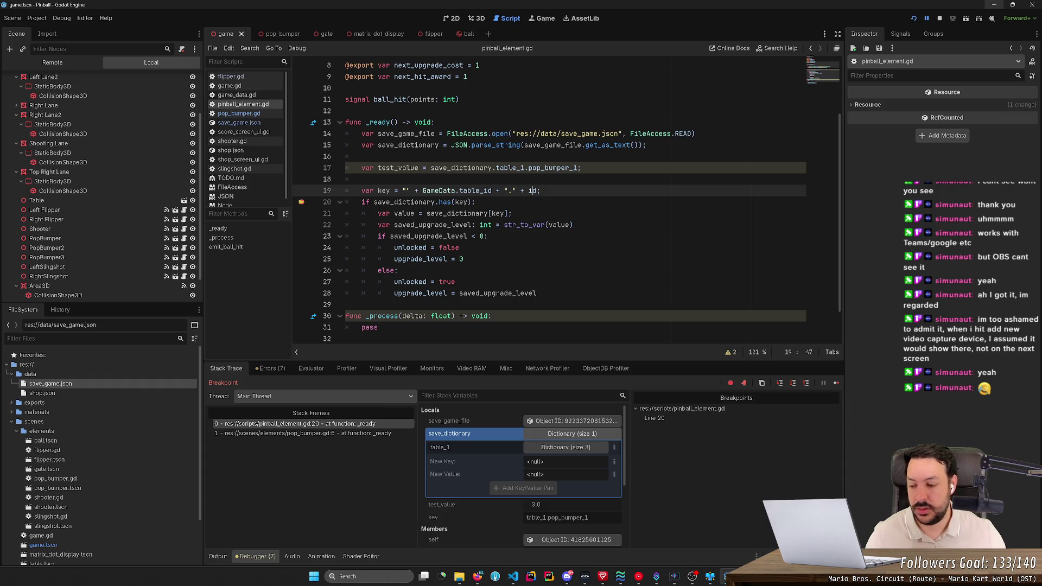
left_click(940, 20)
Step: Add 'var table_dictionary = save_dictionary[GameData.table_id];' as line 16
left_click(362, 156)
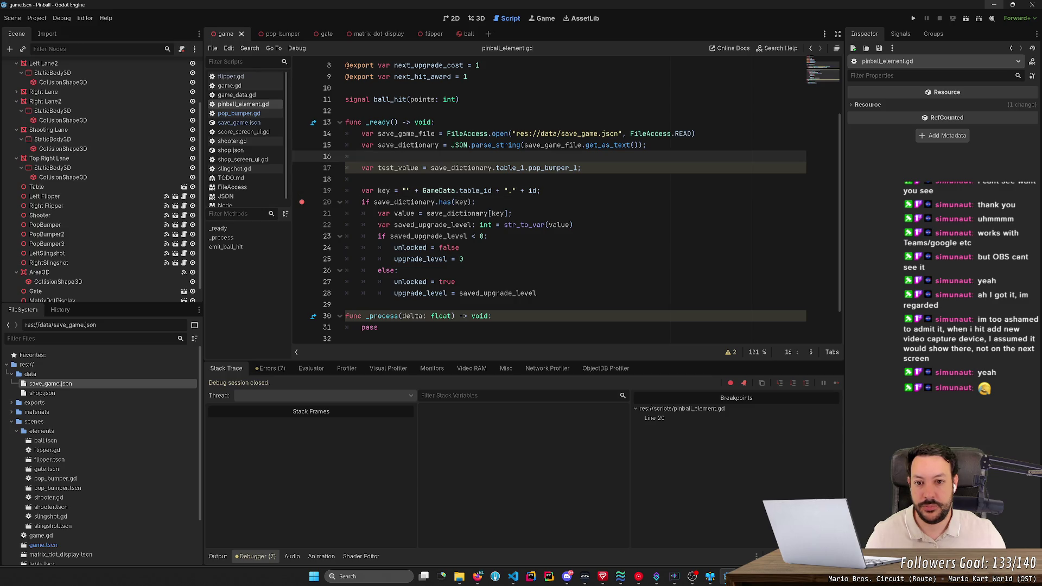
double_click(461, 168)
key("Up")
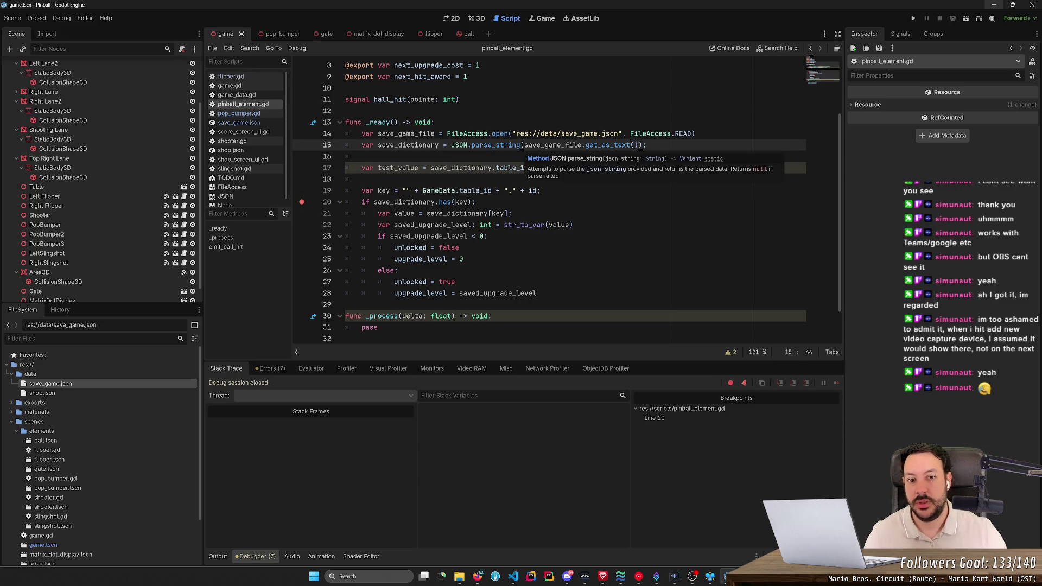
key("Return")
type("var table_diction")
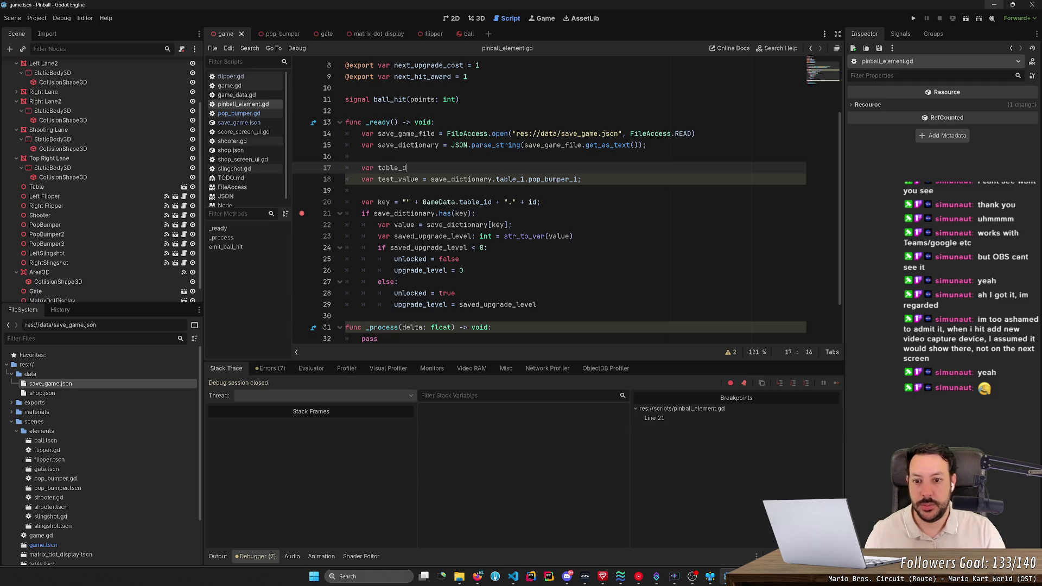
type("ary = save_dictionary")
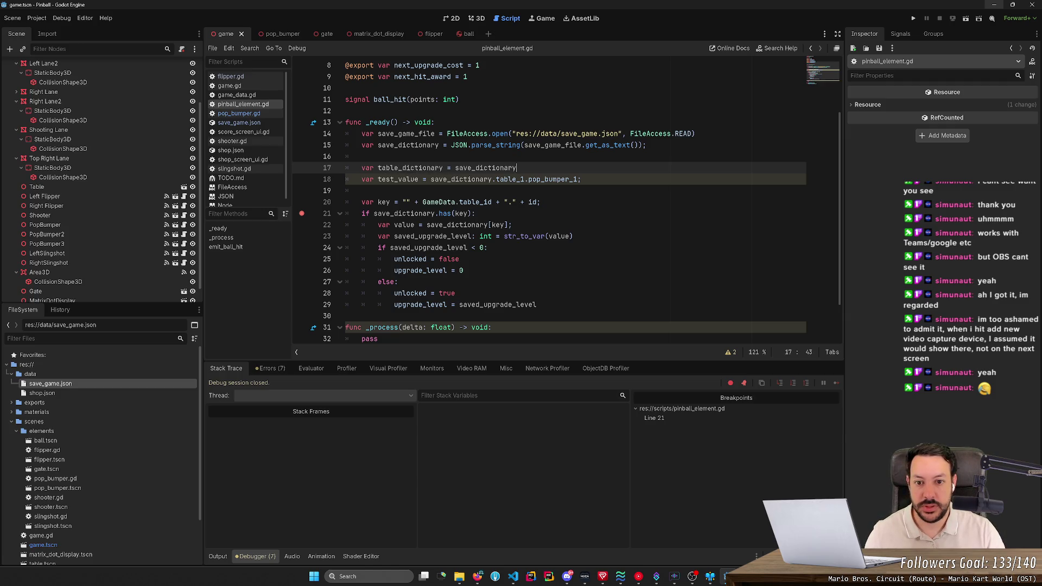
key("BackSpace")
type("[Game")
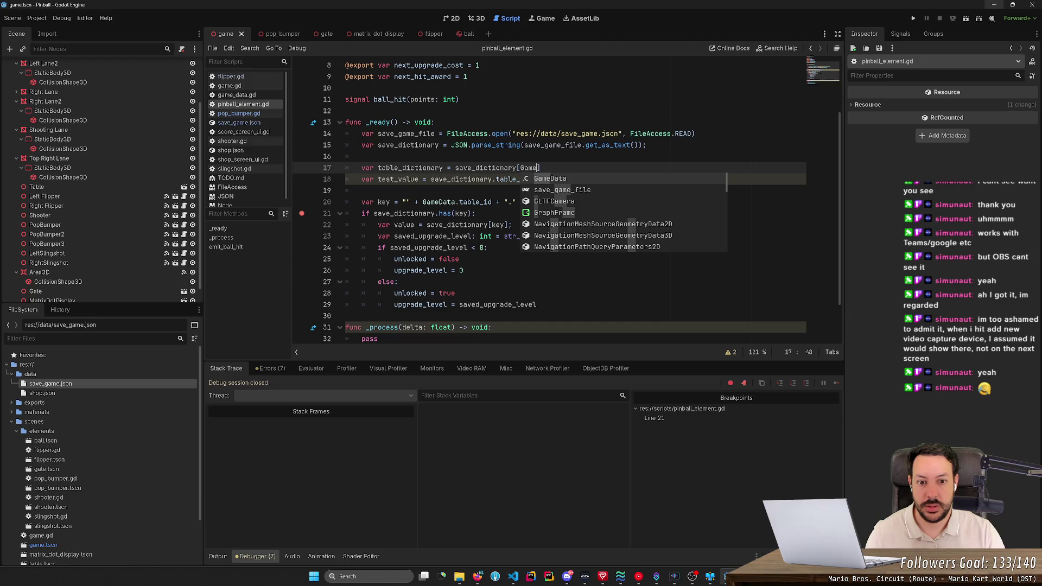
key("Return")
type(".table_id]")
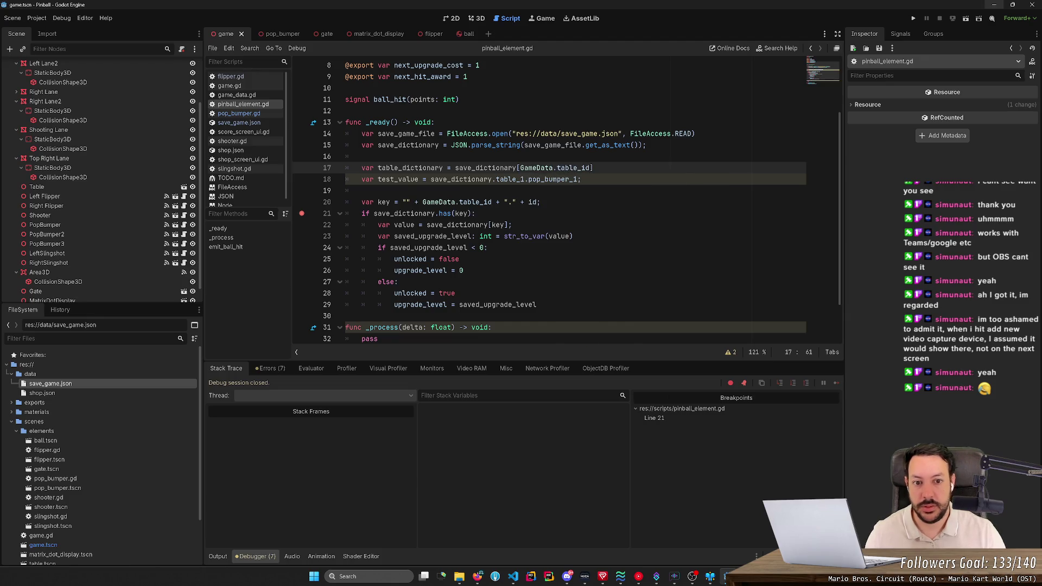
type(";")
key("alt+Up")
Step: Make the has check and value lookup use table_dictionary and id instead of save_dictionary and key
double_click(411, 156)
key("ctrl+c")
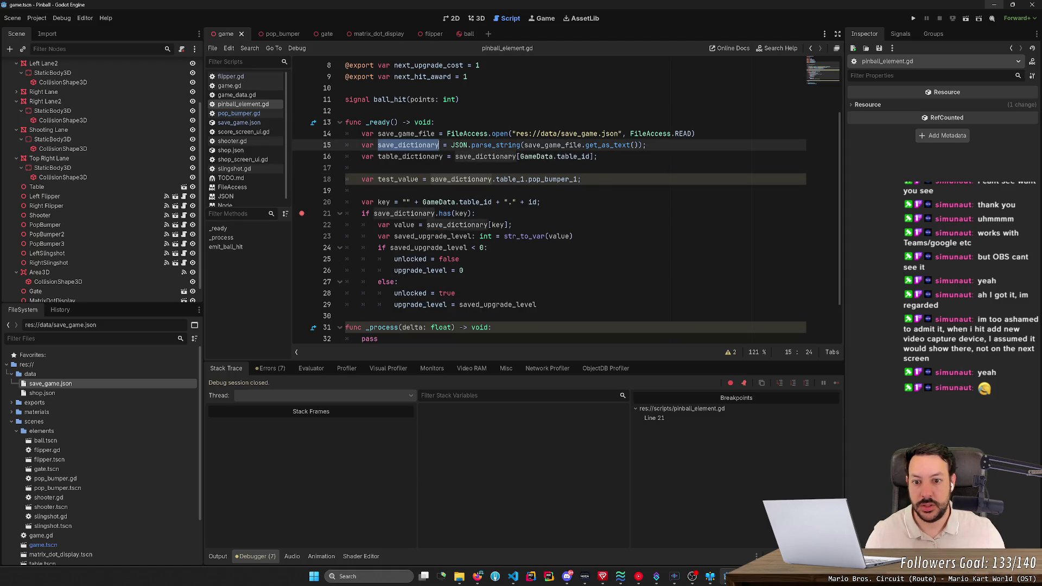
double_click(405, 213)
key("ctrl+v")
left_click(454, 224)
double_click(455, 225)
key("ctrl+v")
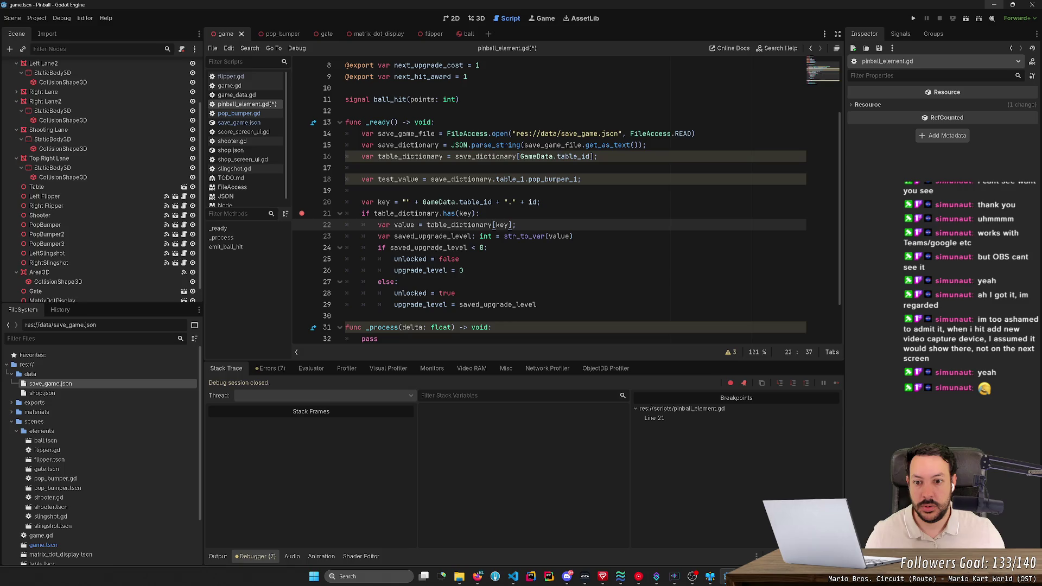
mouse_move(528, 202)
left_mouse_down()
mouse_move(390, 202)
mouse_move(403, 201)
left_mouse_up()
double_click(466, 213)
type("id")
key("Escape")
double_click(500, 224)
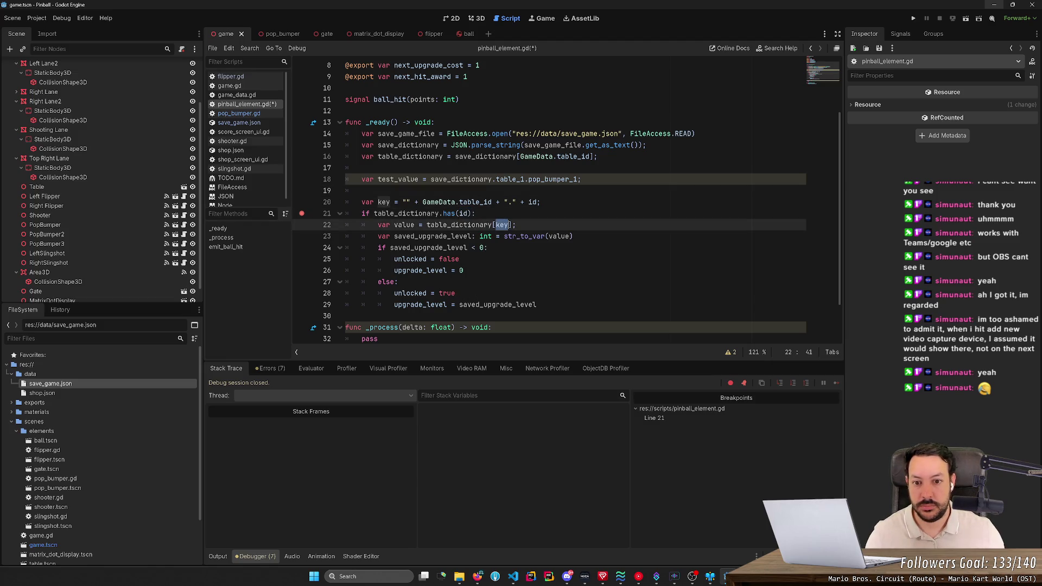
type("id")
Step: Delete the test_value and key lines, save the script, and breakpoint the value lookup line
key("Escape")
key("Up")
key("Up")
key("Up")
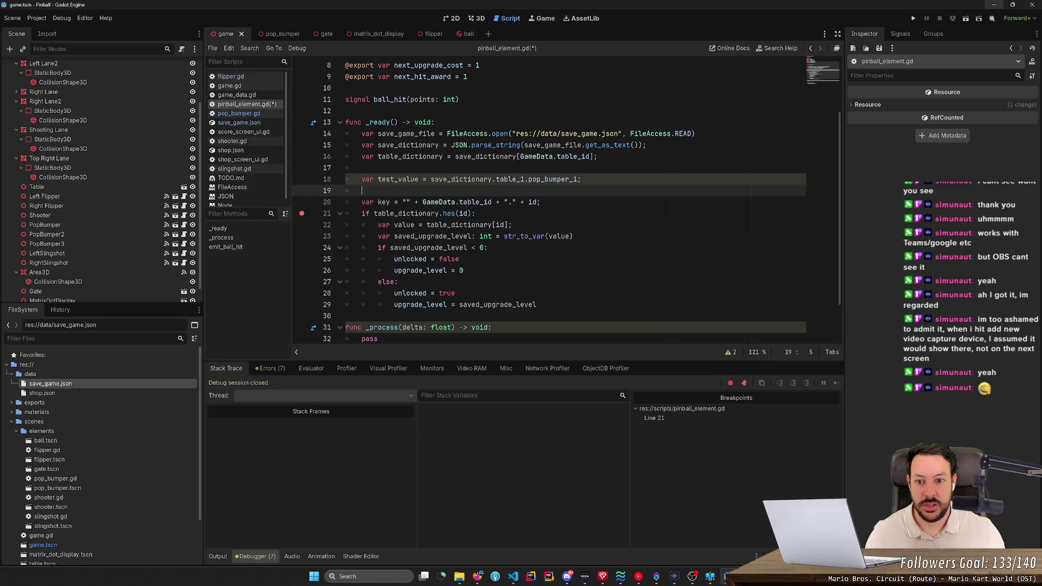
key("ctrl+shift+k")
key("ctrl+shift+k")
key("ctrl+shift+k")
key("ctrl+s")
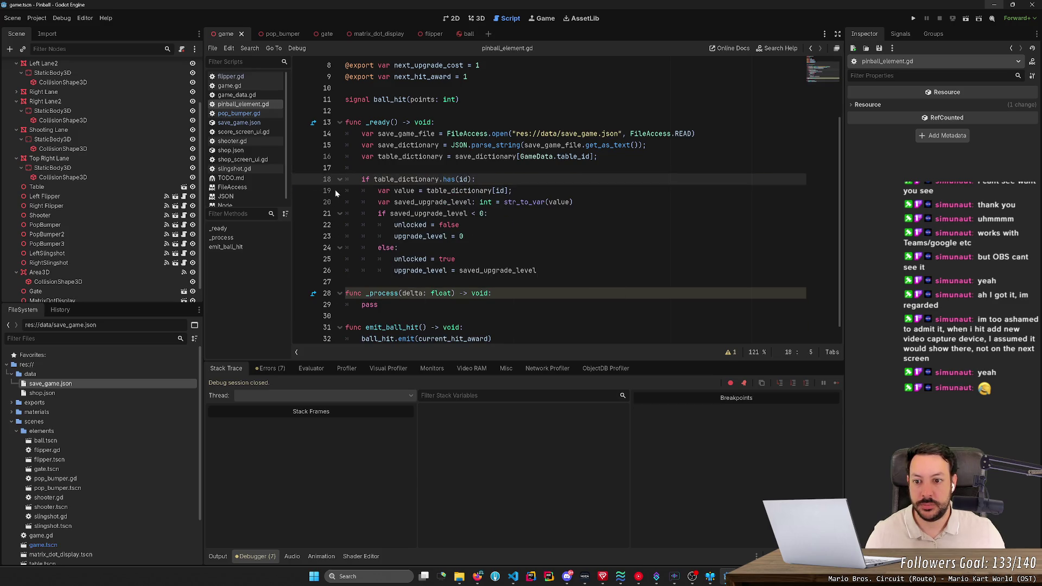
left_click(297, 193)
Step: Run the game, expand table_dictionary in Locals, step until str_to_var rejects the float, then stop
left_click(914, 18)
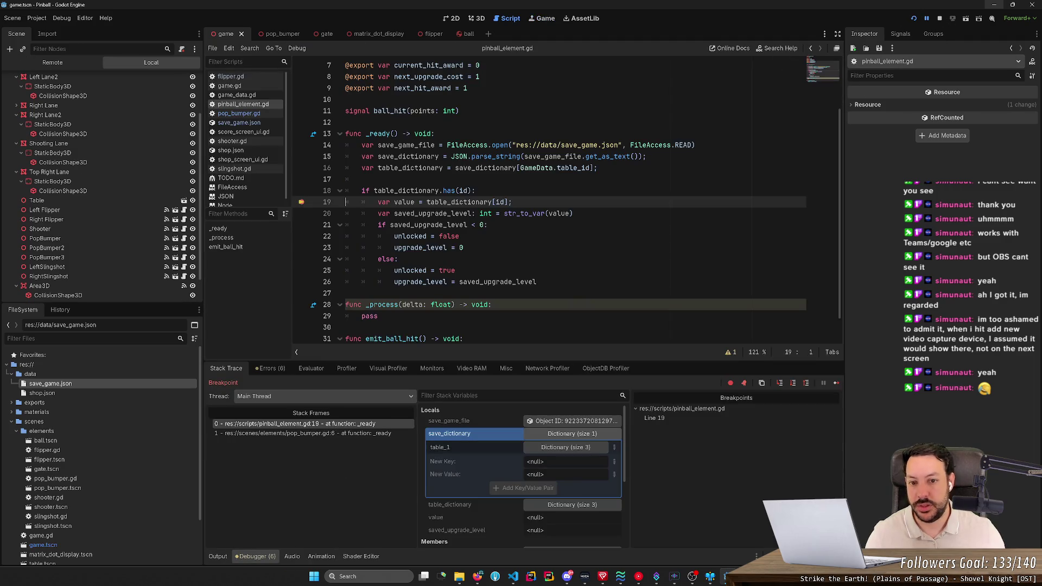
mouse_move(412, 190)
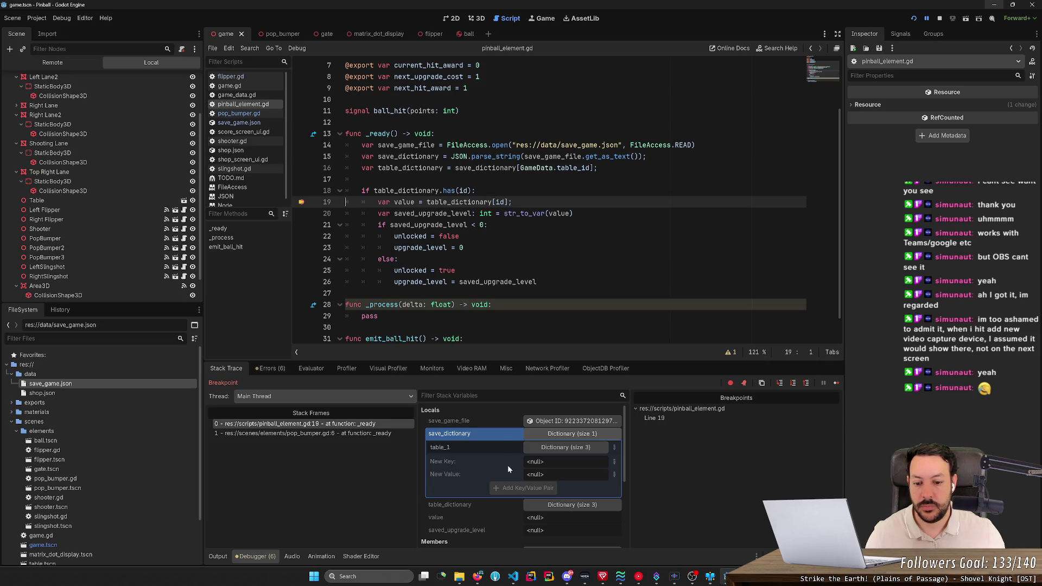
left_click(552, 506)
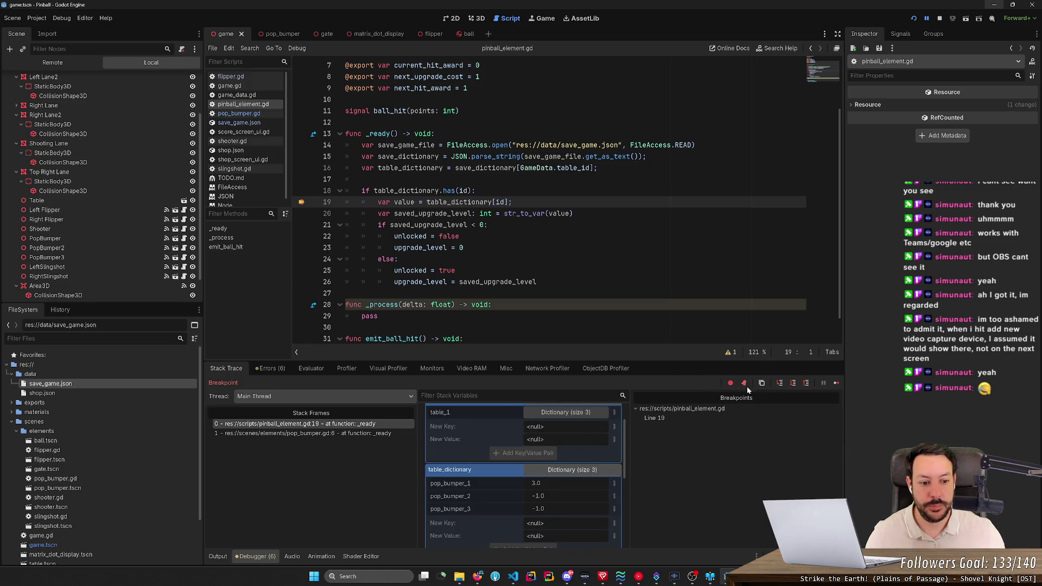
left_click(780, 383)
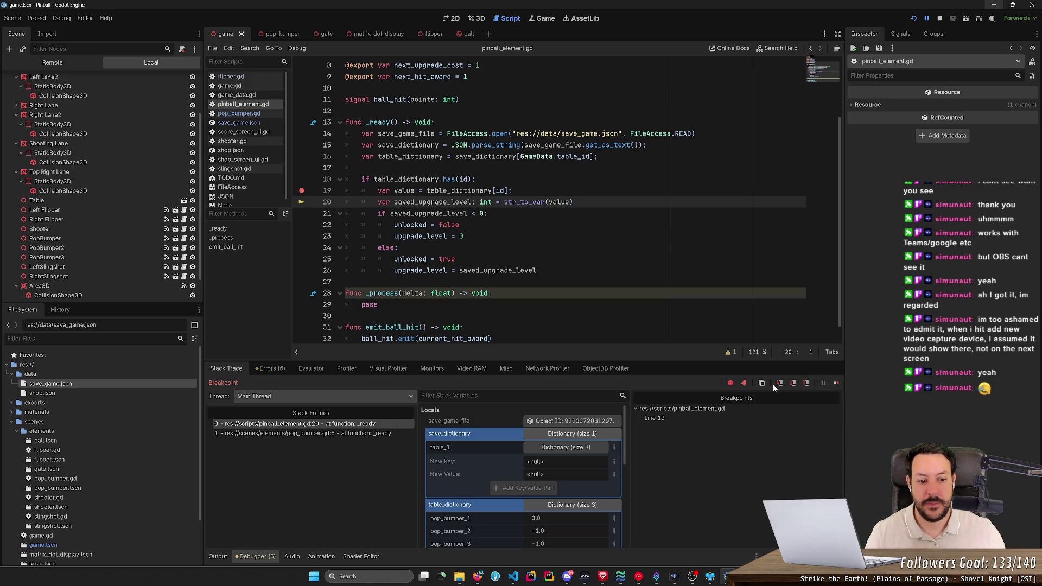
left_click(779, 383)
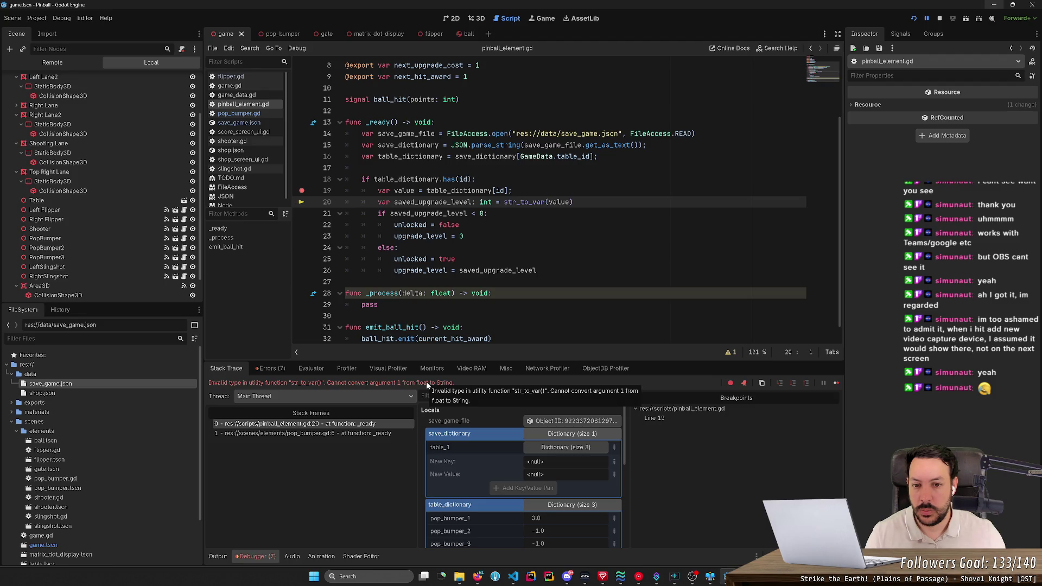
left_click(940, 18)
double_click(485, 202)
left_click_drag(573, 202, 472, 201)
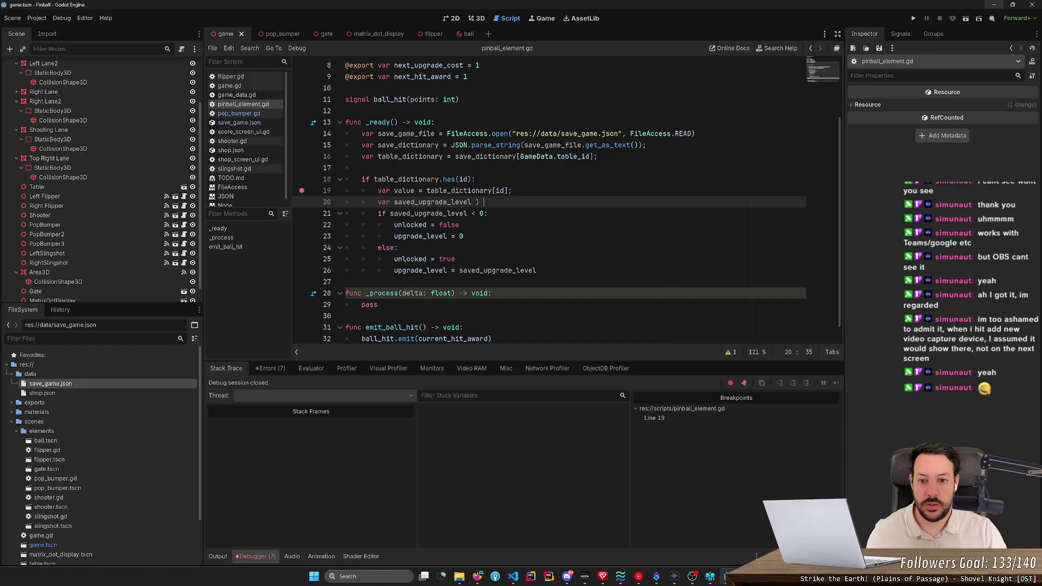
Step: Change line 20 to 'var saved_upgrade_level = value as int' and save pinball_element.gd
left_click(570, 202)
key("BackSpace")
key("BackSpace")
key("BackSpace")
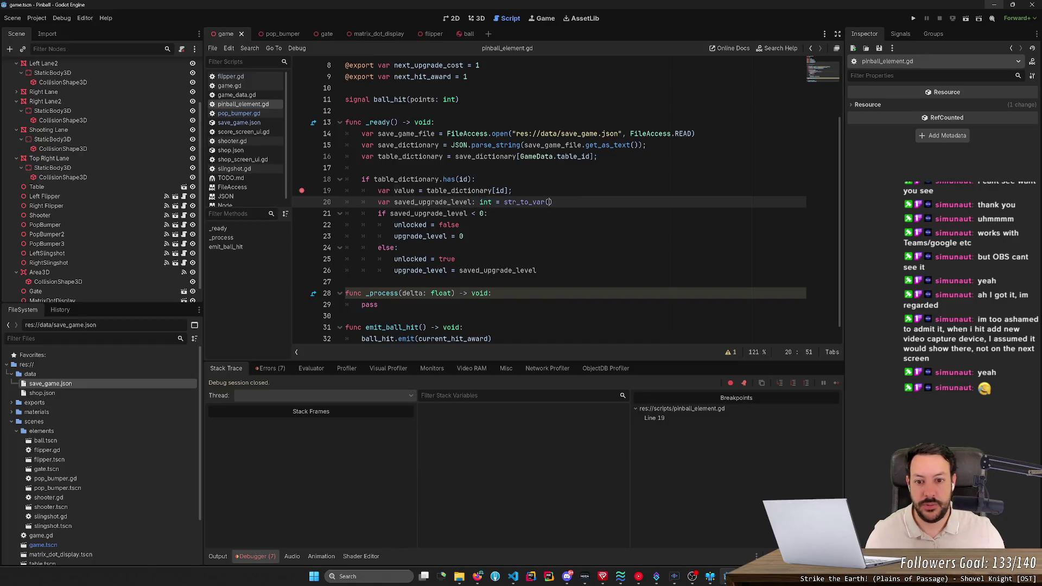
key("End")
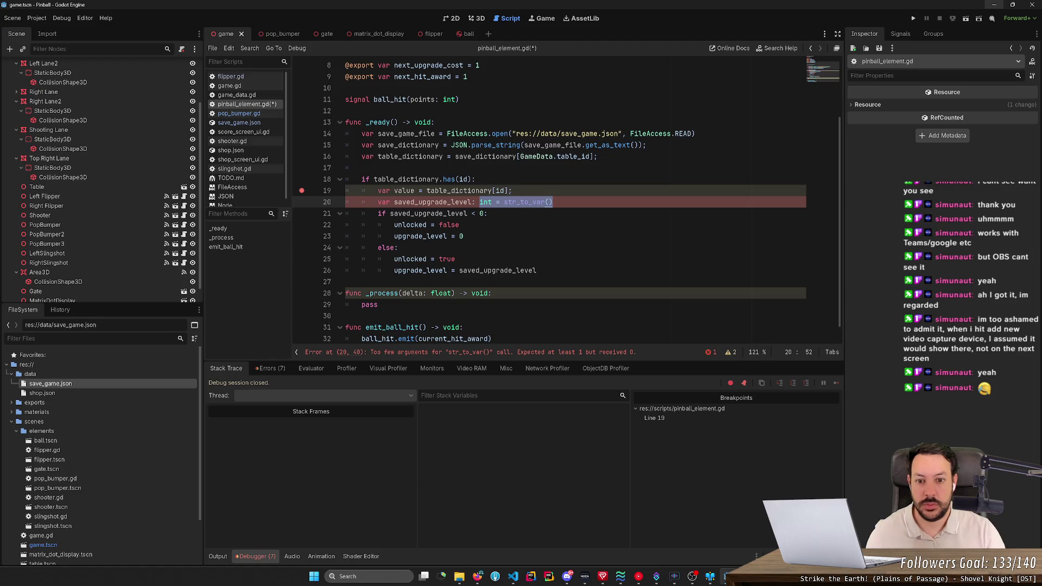
key("BackSpace")
key("BackSpace")
key("BackSpace")
type("value.")
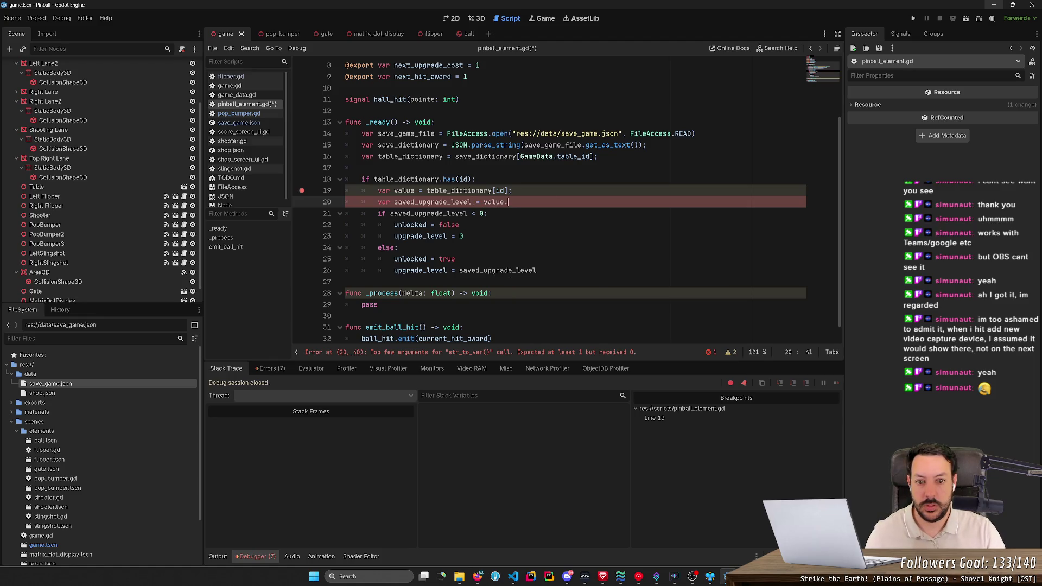
left_click(484, 202)
type("(int) ")
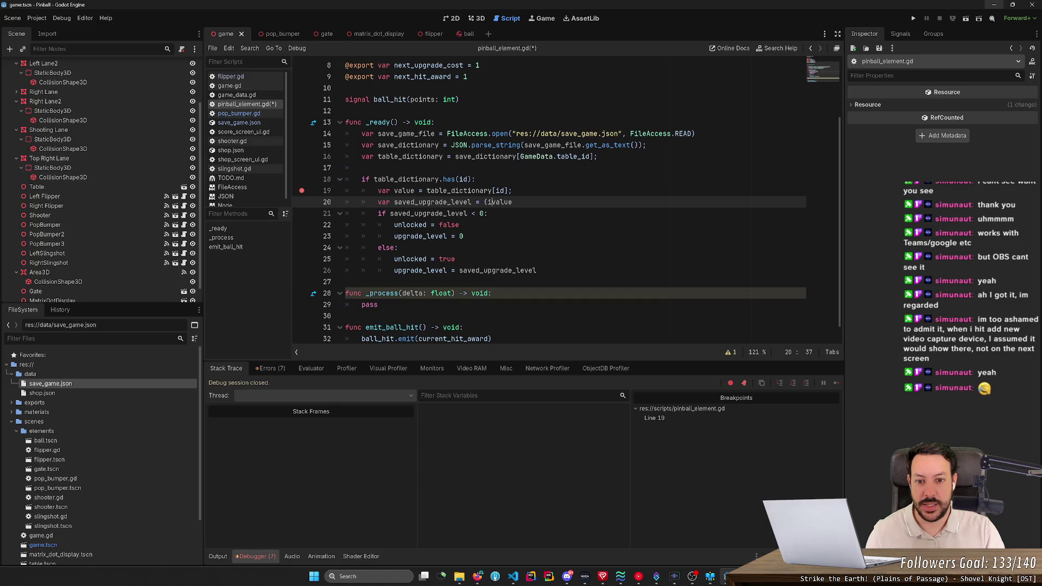
type(";")
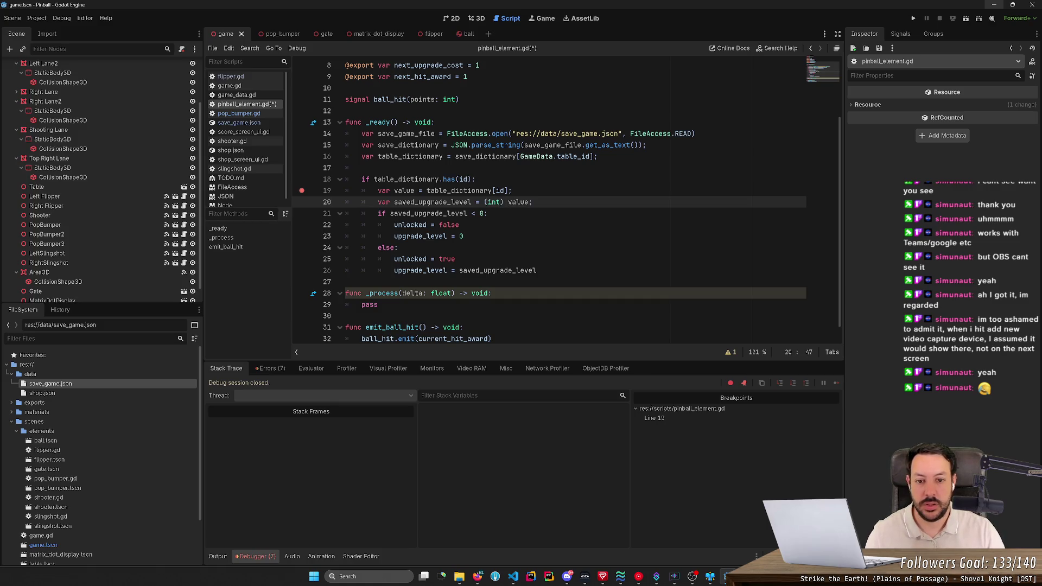
type("as int;")
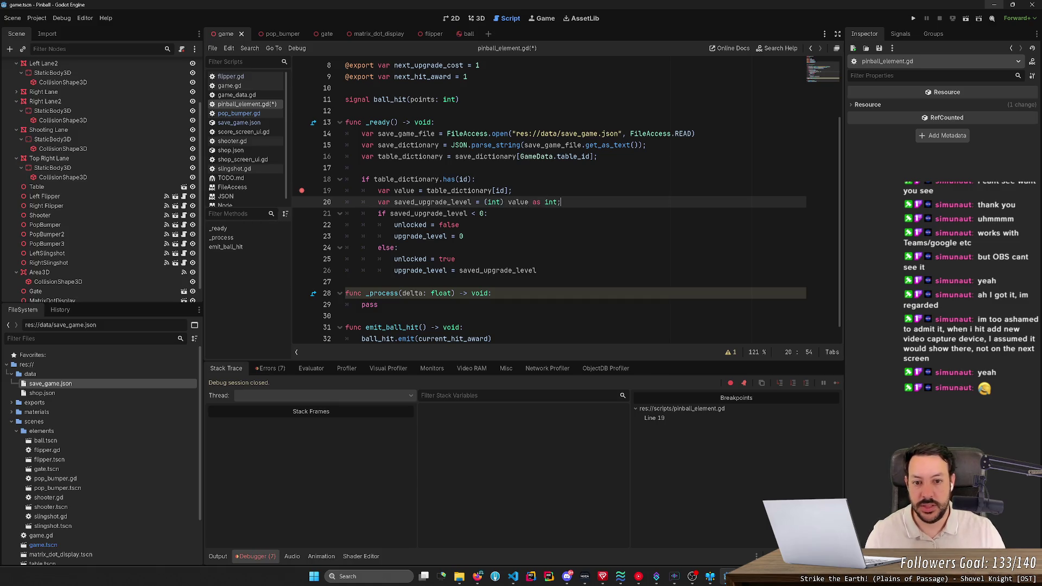
key("ctrl+BackSpace")
key("ctrl+BackSpace")
key("ctrl+BackSpace")
key("ctrl+z")
key("BackSpace")
key("BackSpace")
key("BackSpace")
key("ctrl+s")
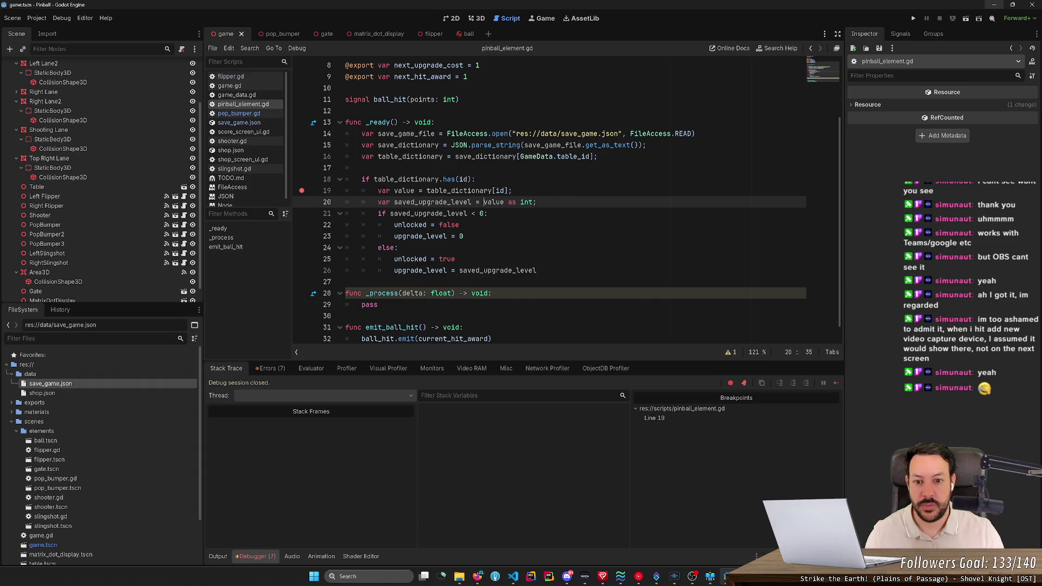
Step: Step through _ready() to line 26 confirming saved_upgrade_level is 3, then clear line 19's breakpoint and resume
left_click(913, 18)
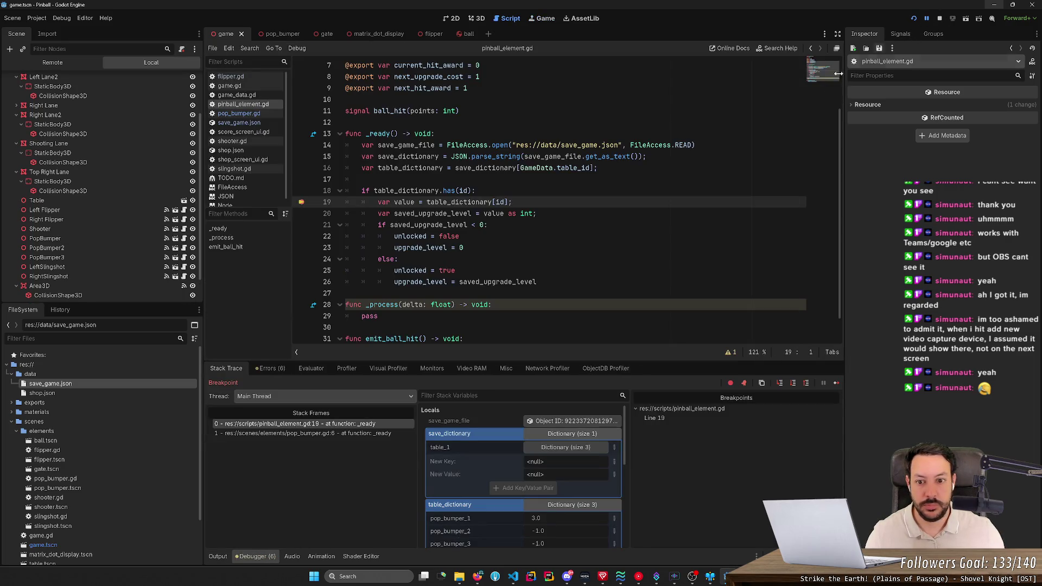
left_click(792, 383)
left_click(793, 383)
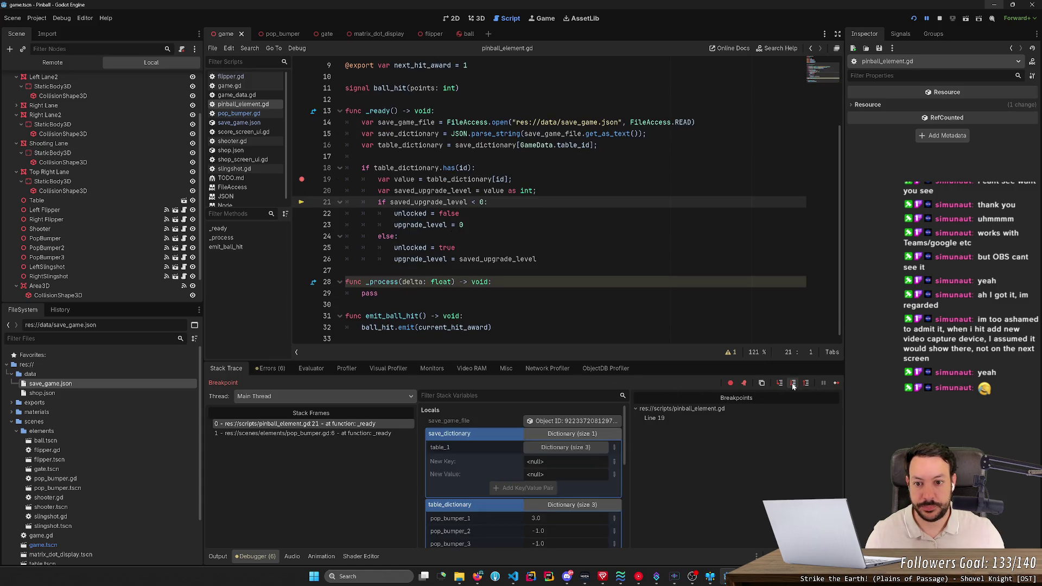
mouse_move(442, 200)
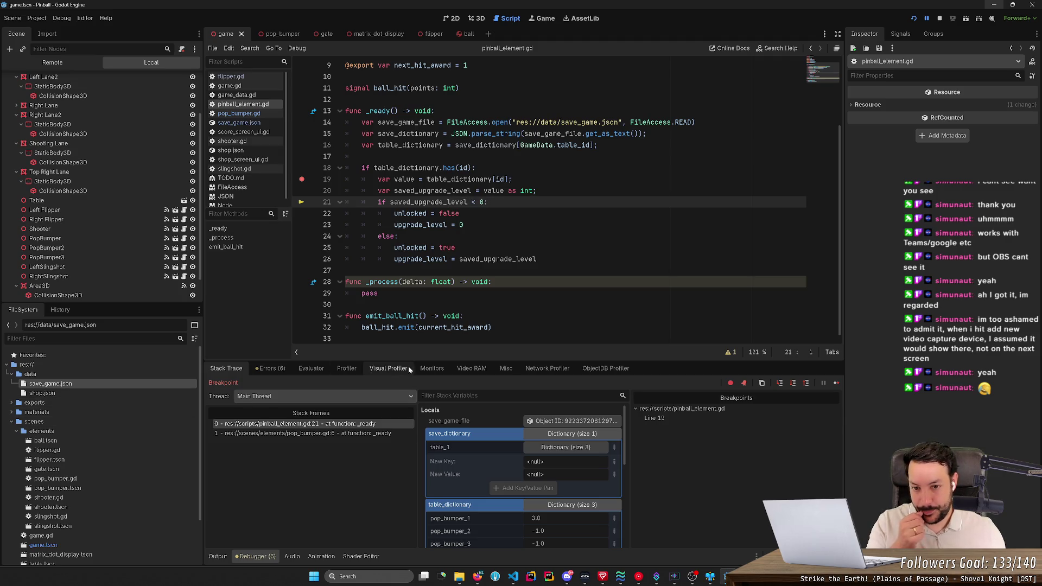
left_click(793, 383)
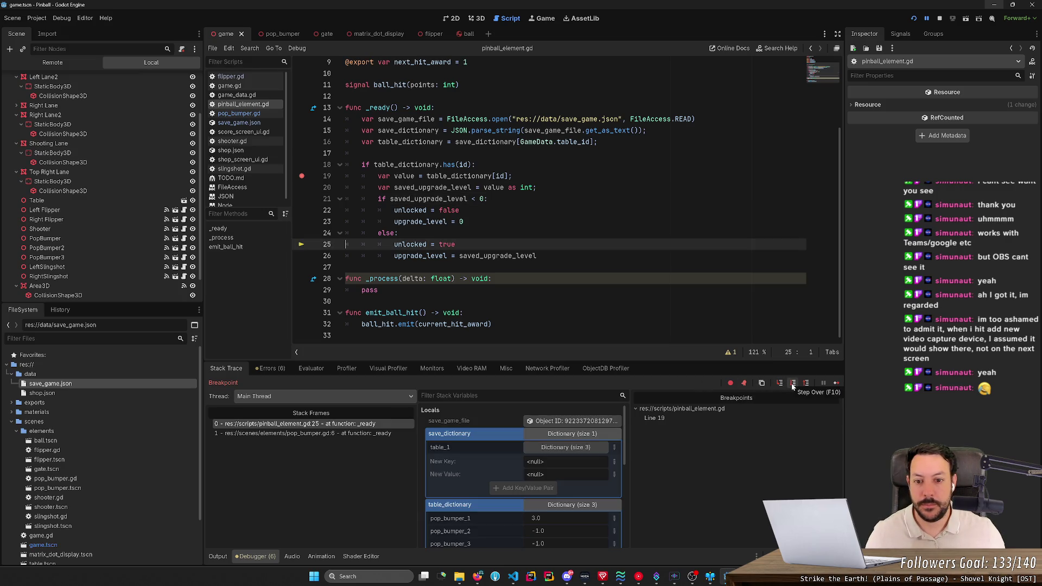
left_click(793, 384)
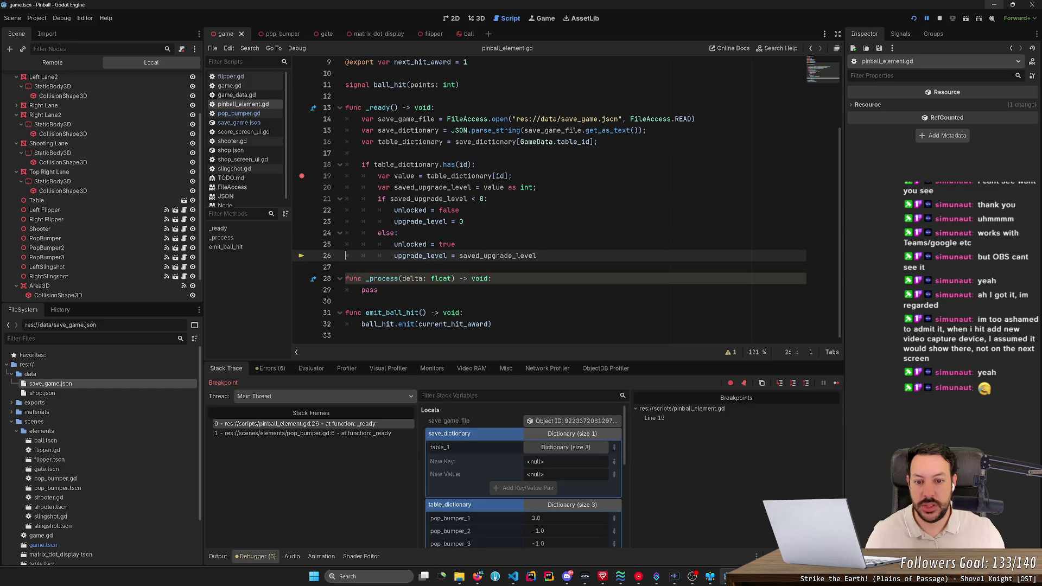
mouse_move(504, 256)
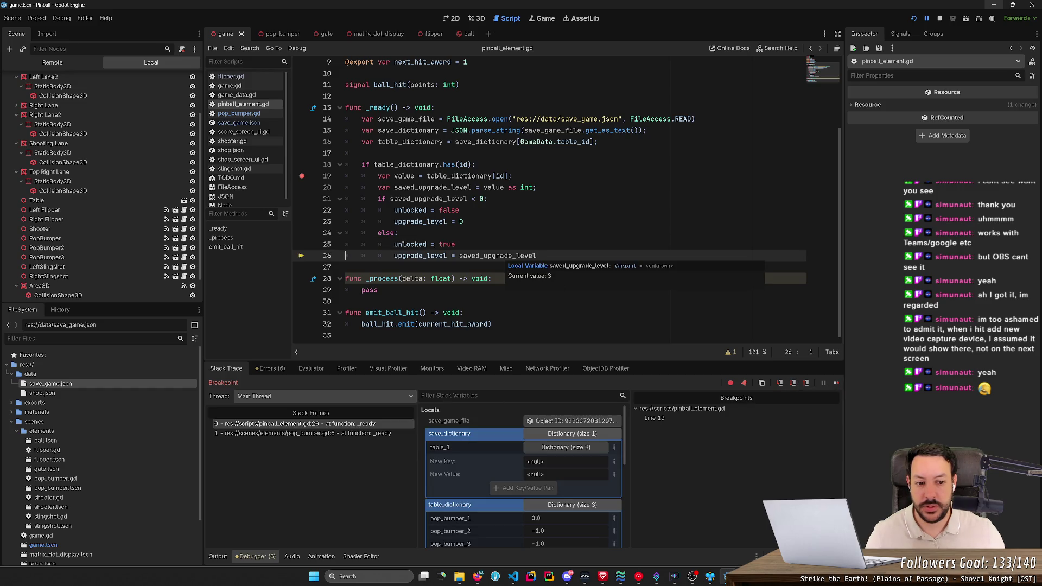
left_click(300, 177)
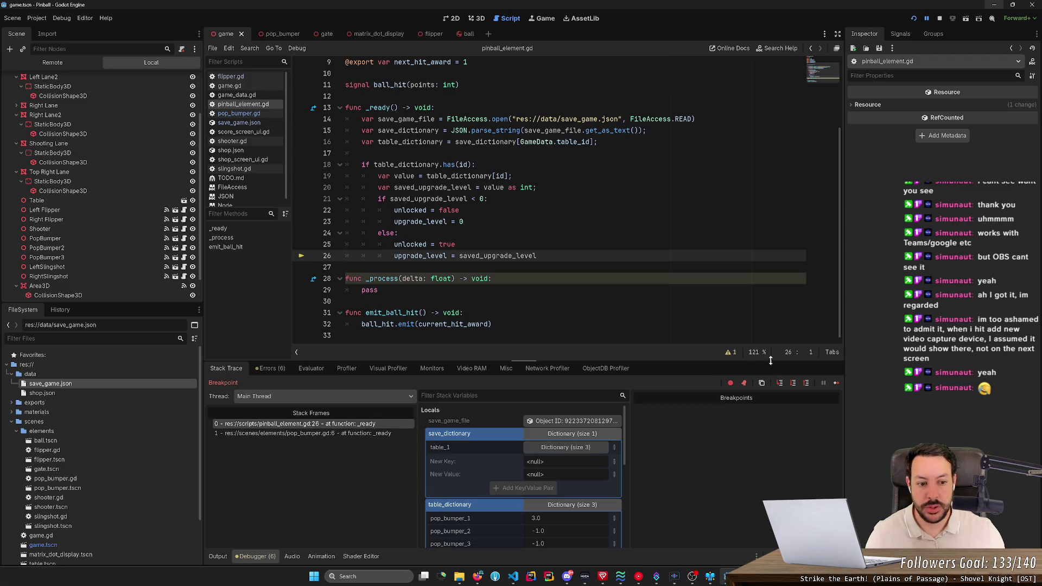
left_click(835, 383)
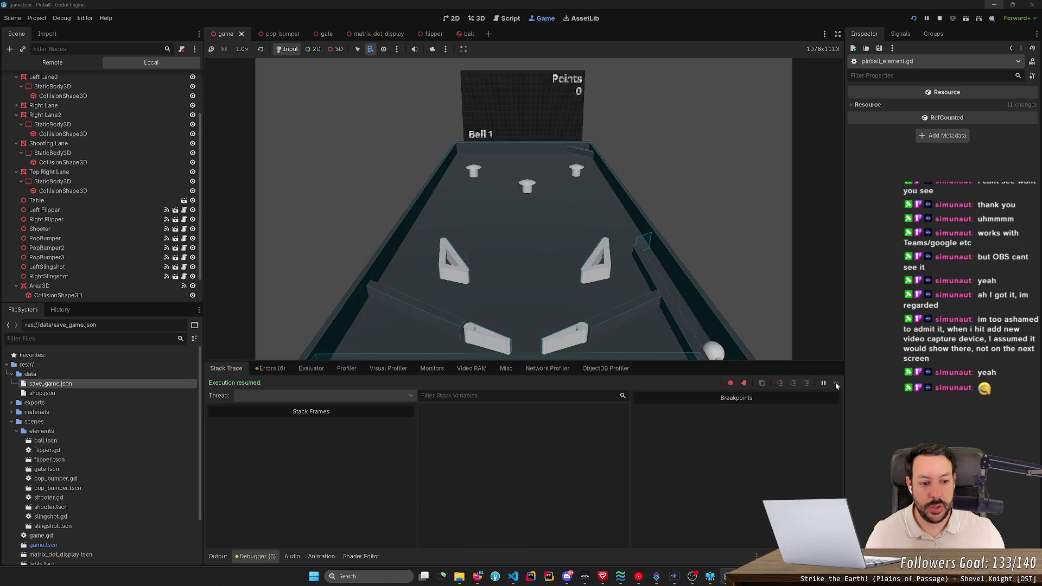
Step: Switch to the Remote scene tree and inspect the Left and Right Flippers' live properties
left_click(60, 65)
left_click(11, 97)
left_click(17, 136)
scroll(70, 222, "down", 2)
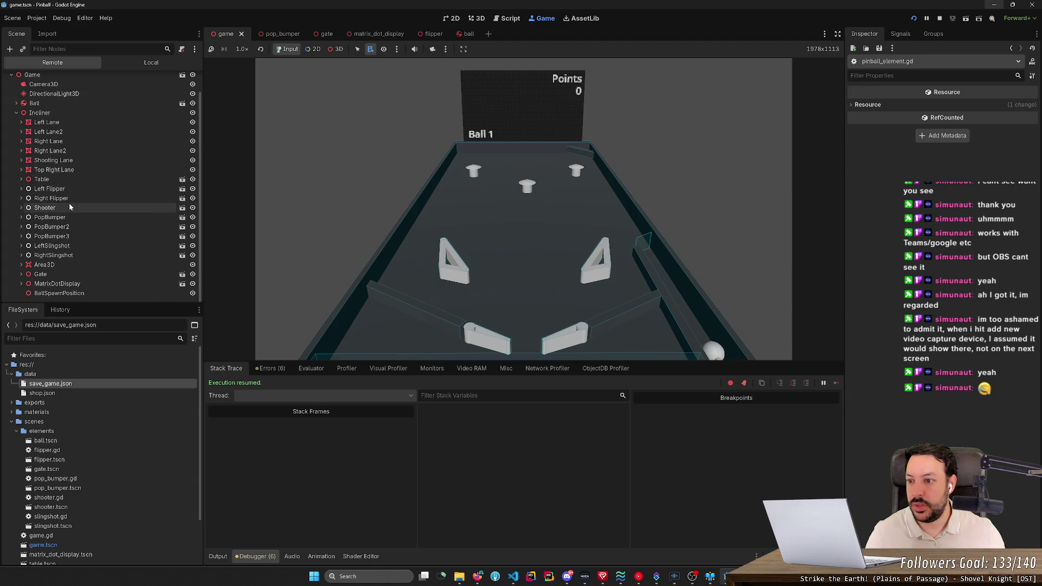
left_click(71, 189)
left_click(21, 189)
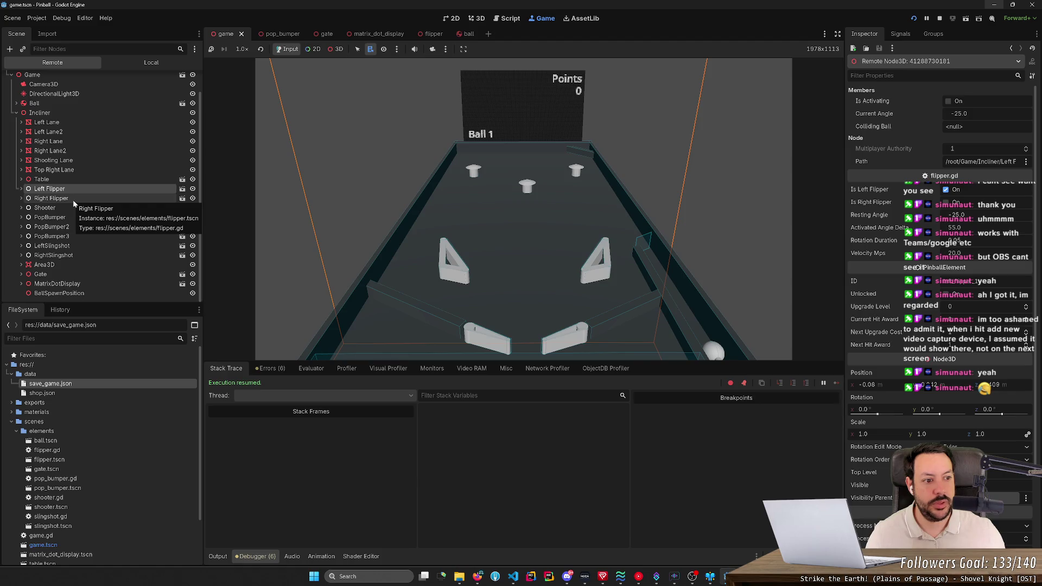
left_click(73, 200)
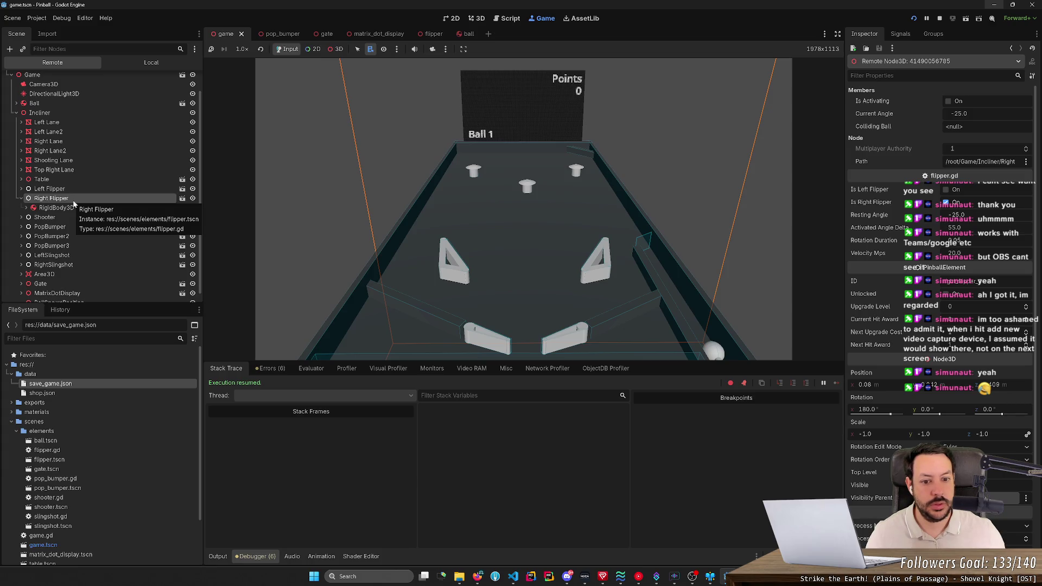
left_click(21, 198)
Step: Confirm PopBumper upgrade levels are 3, 0 and 0, return to the Local tree, and restart
left_click(70, 219)
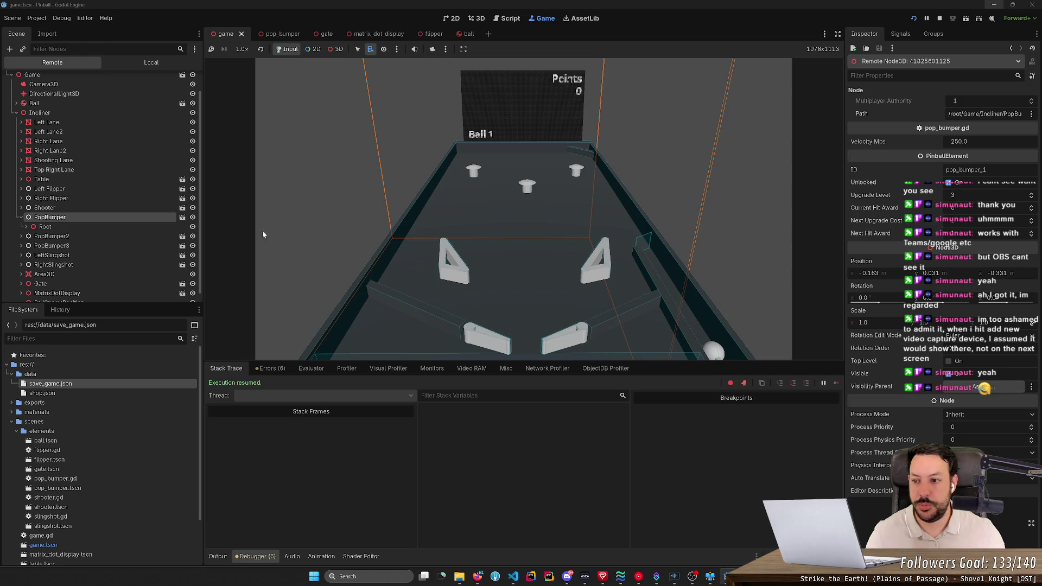
left_click(83, 237)
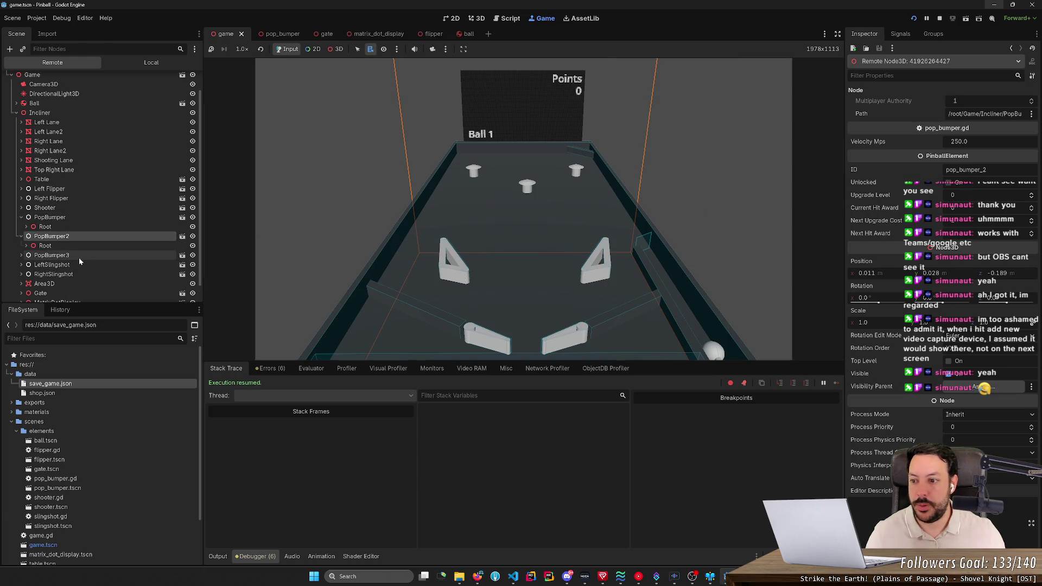
left_click(80, 256)
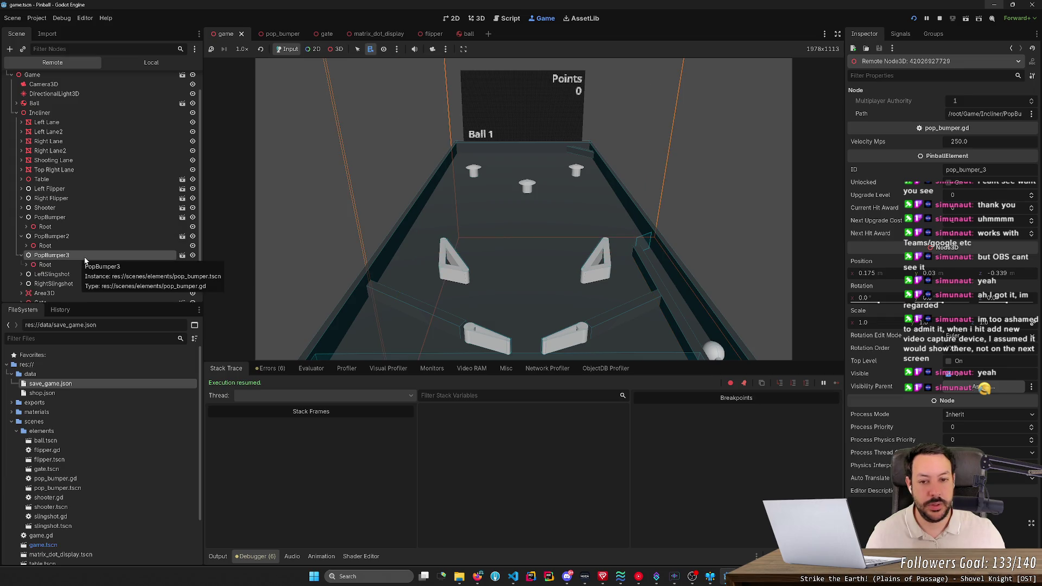
left_click(122, 62)
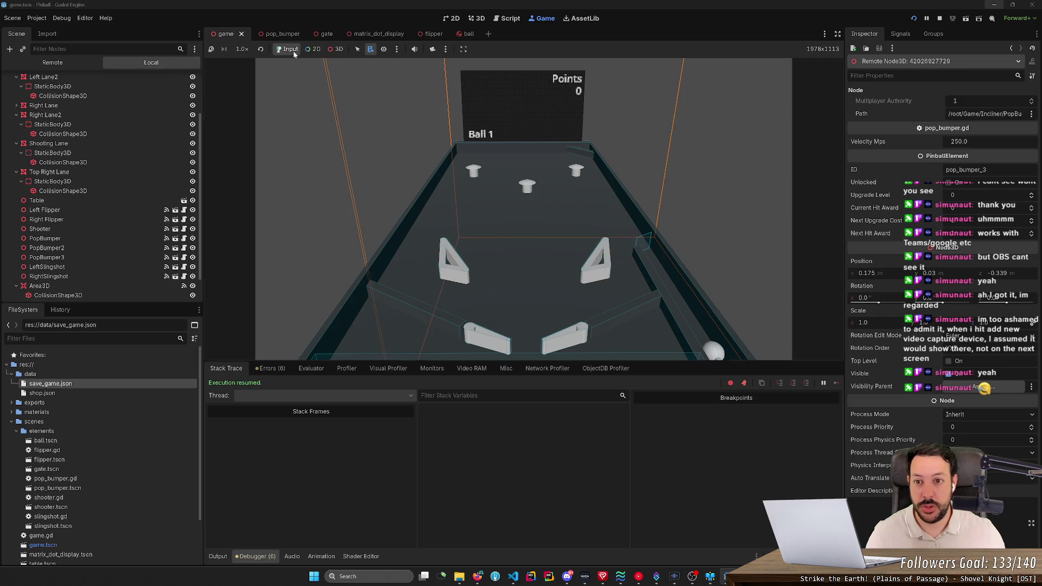
left_click(370, 50)
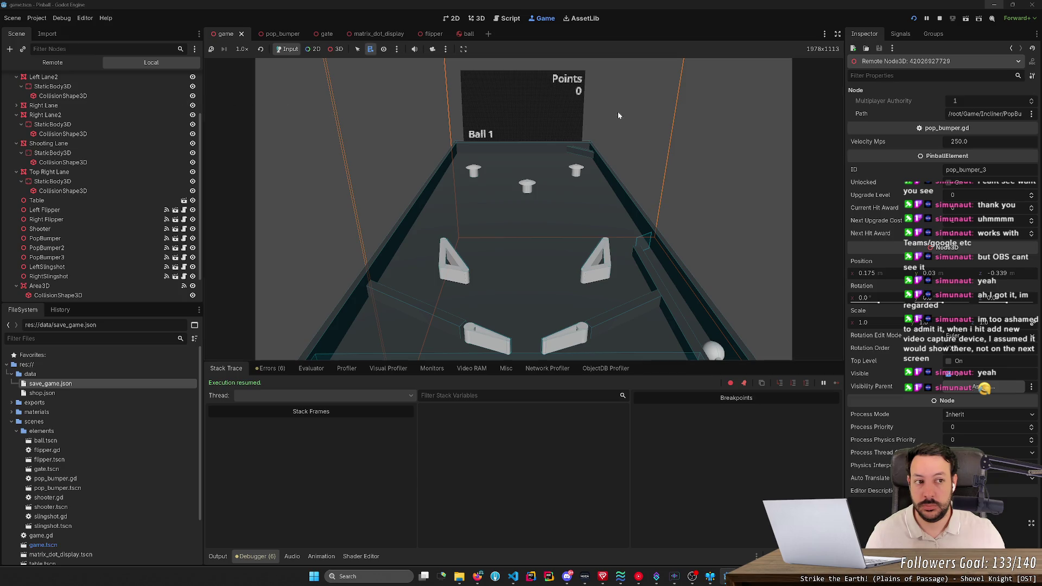
left_click(915, 18)
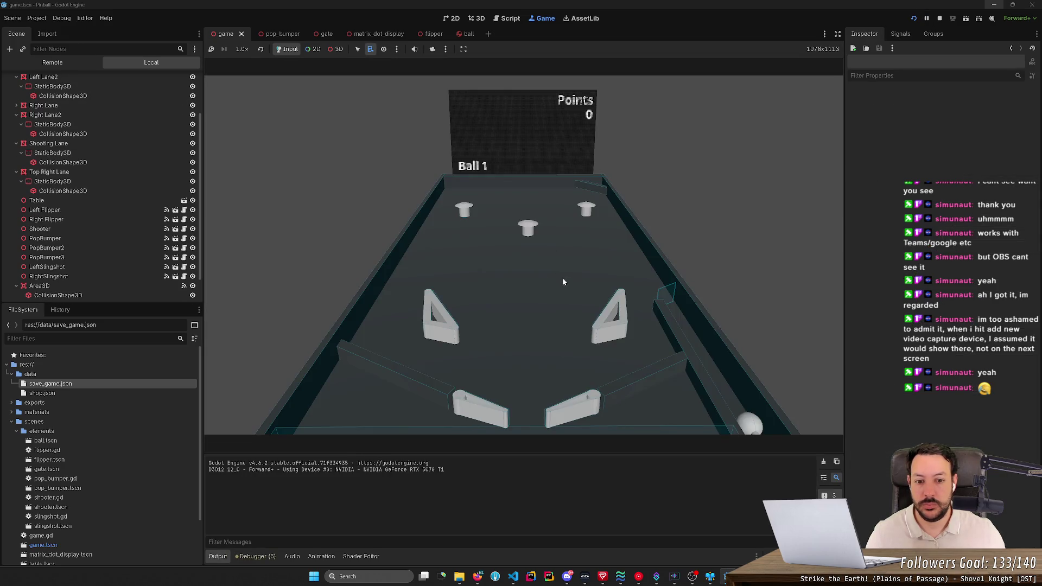
Step: Drop five test balls onto the table, flick the left flipper, then stop the game
left_click(463, 265)
left_click(459, 282)
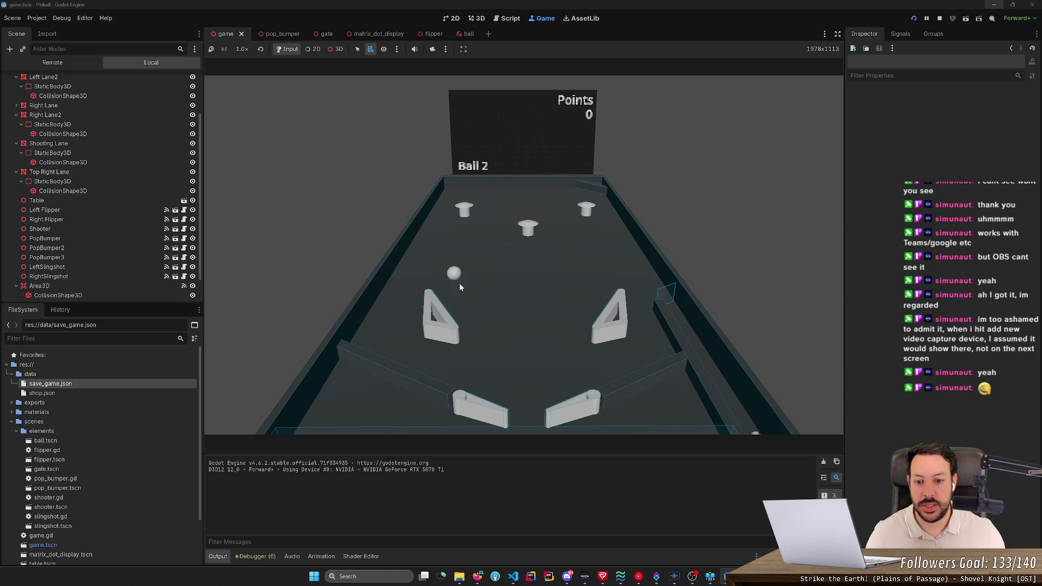
left_click(525, 220)
left_click(570, 193)
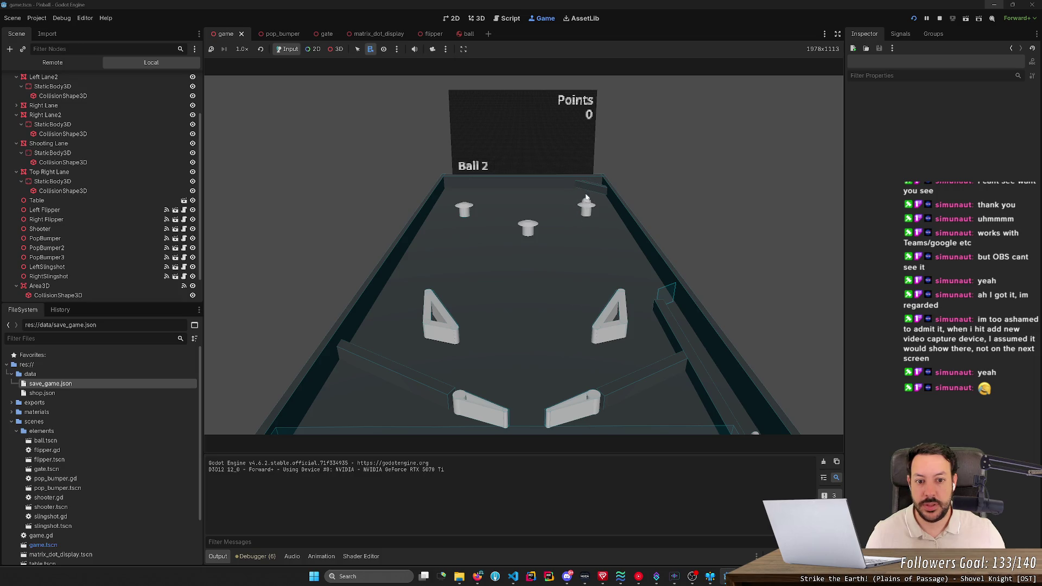
left_click(471, 183)
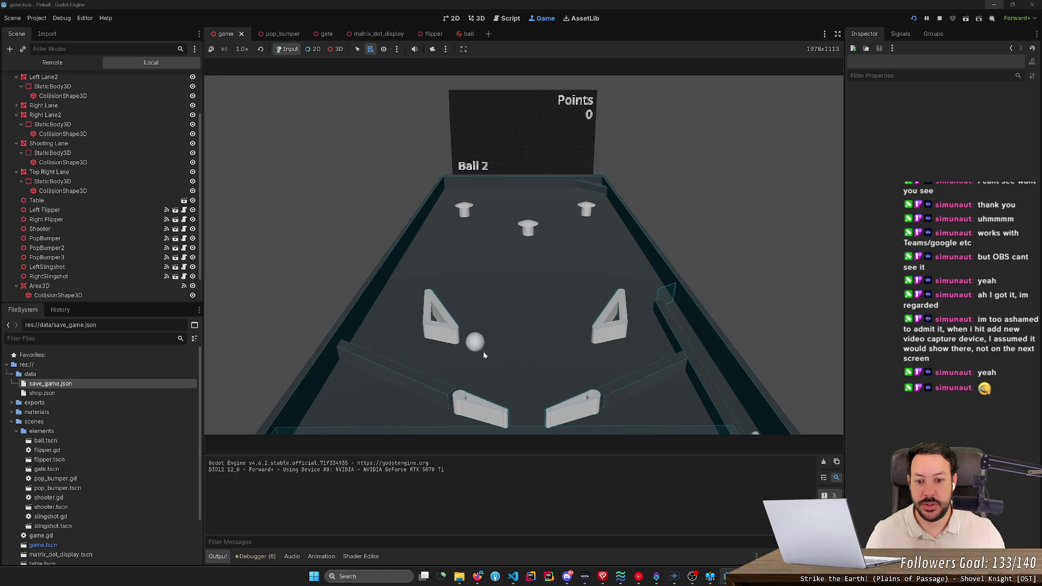
key("Left")
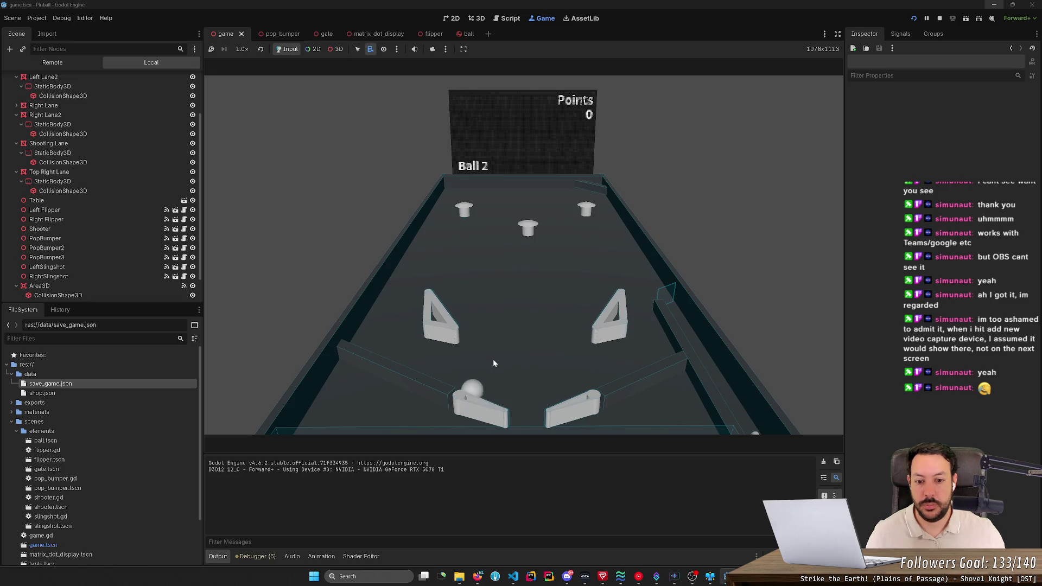
left_click(939, 20)
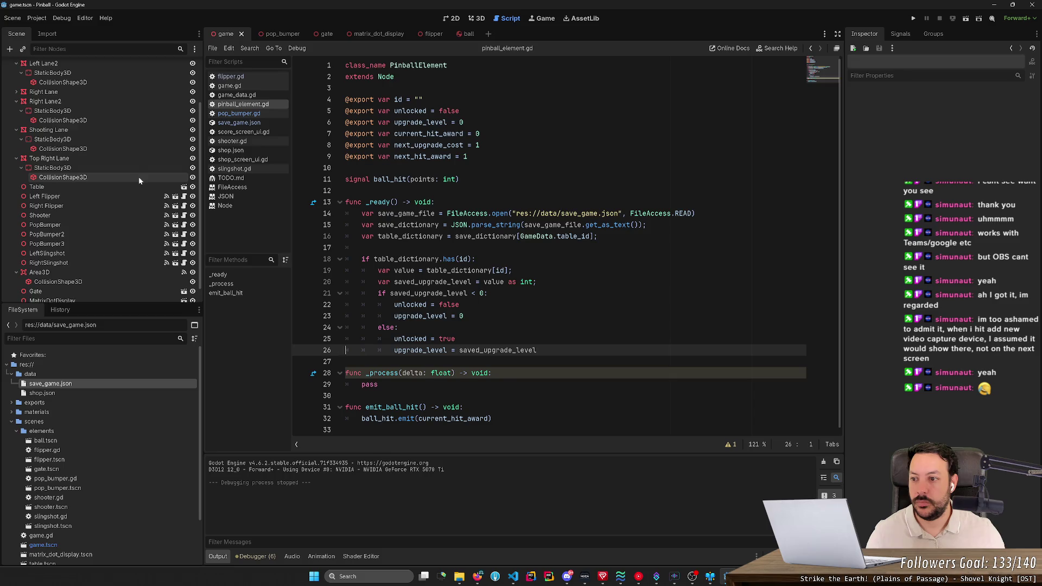
scroll(139, 178, "down", 1)
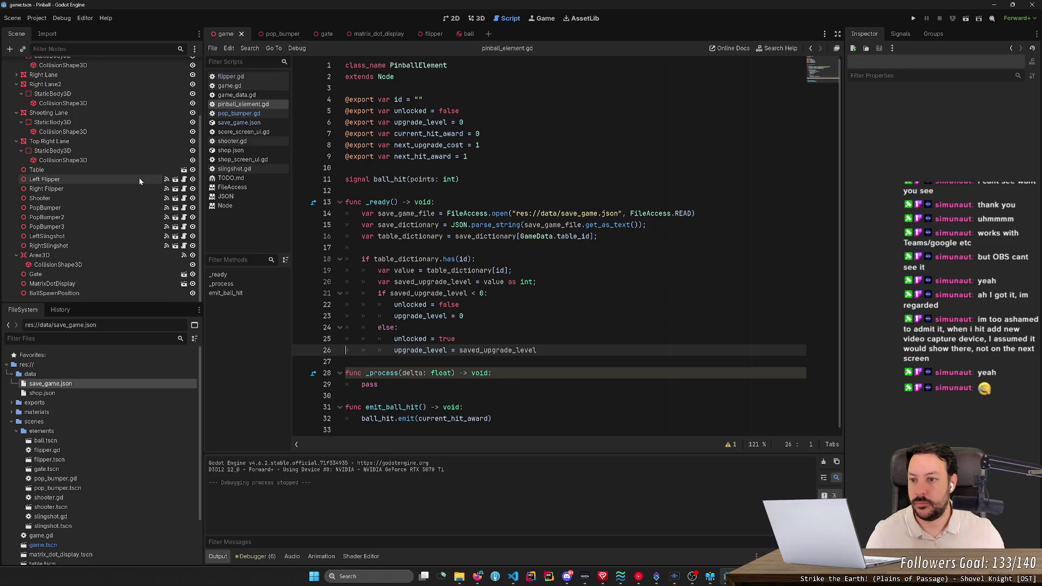
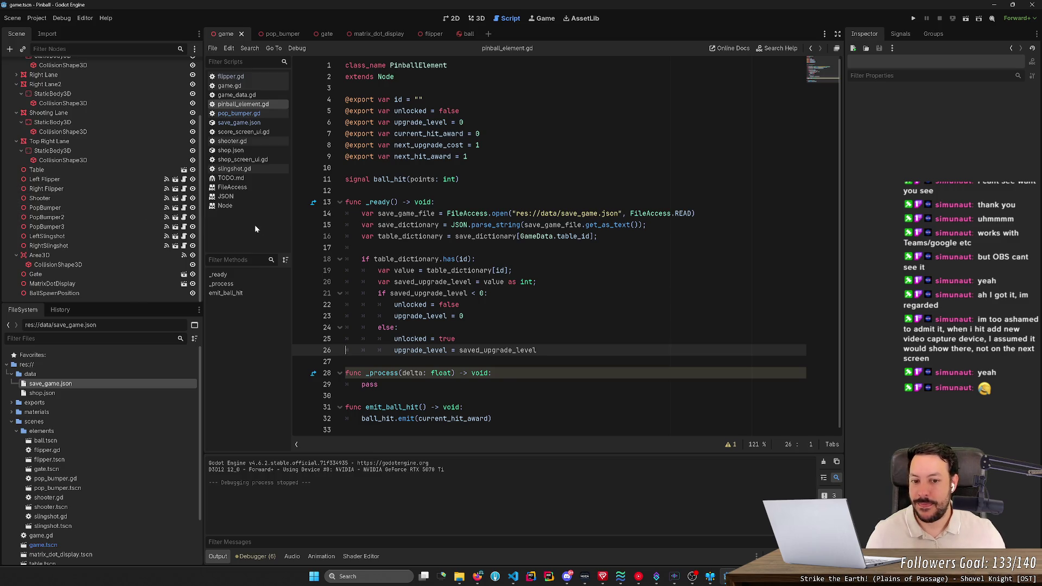
Step: Select the save-game FileAccess.open line on line 14 for copying
left_click_drag(695, 213, 436, 202)
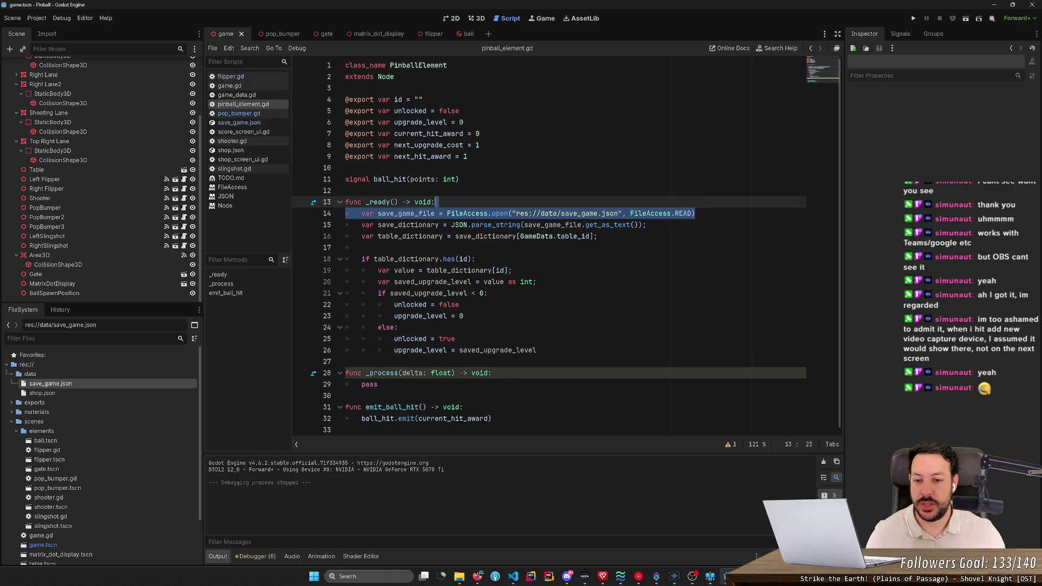
double_click(466, 214)
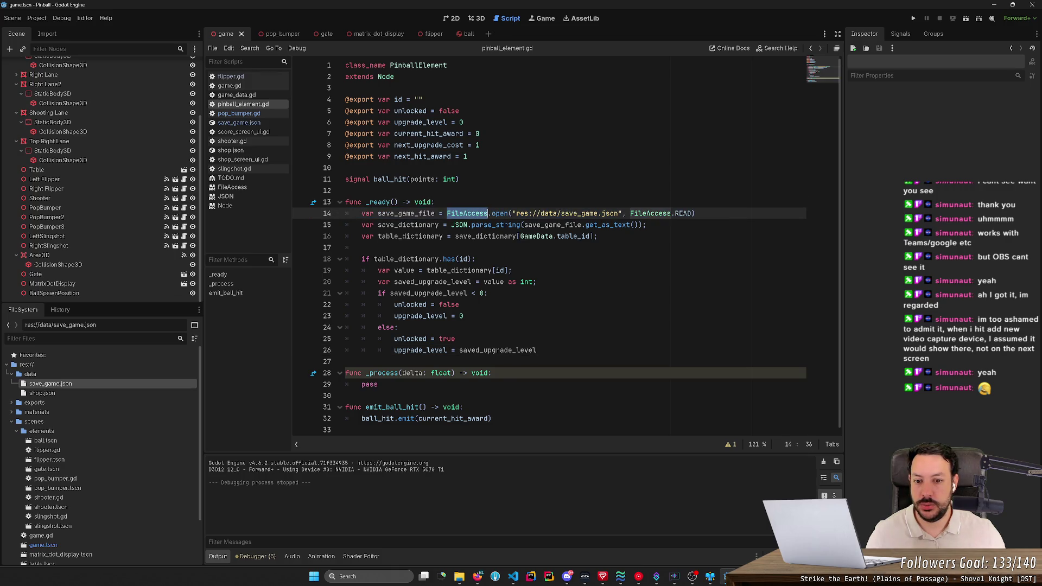
left_click(695, 213)
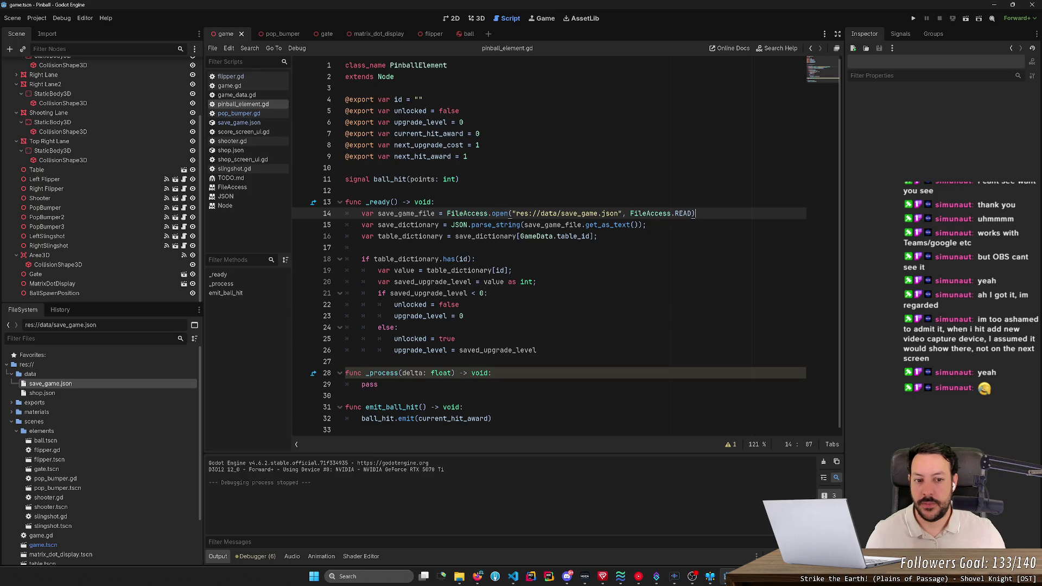
left_click_drag(696, 213, 436, 202)
key("ctrl+c")
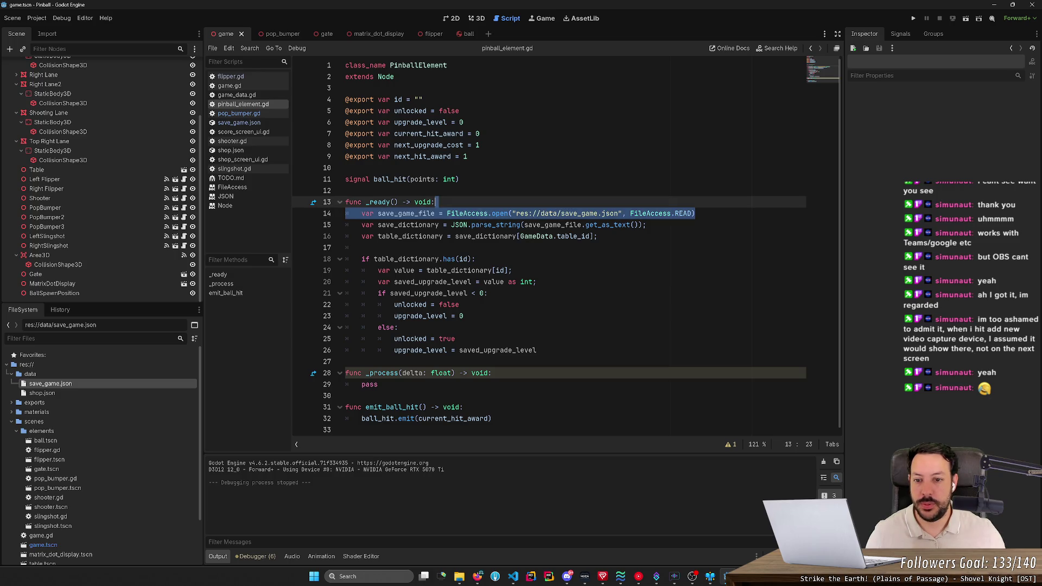
Step: Rename shop.json to upgrade_table.json in the FileSystem dock
left_click(38, 393)
left_click(38, 393)
type("upgrade_table")
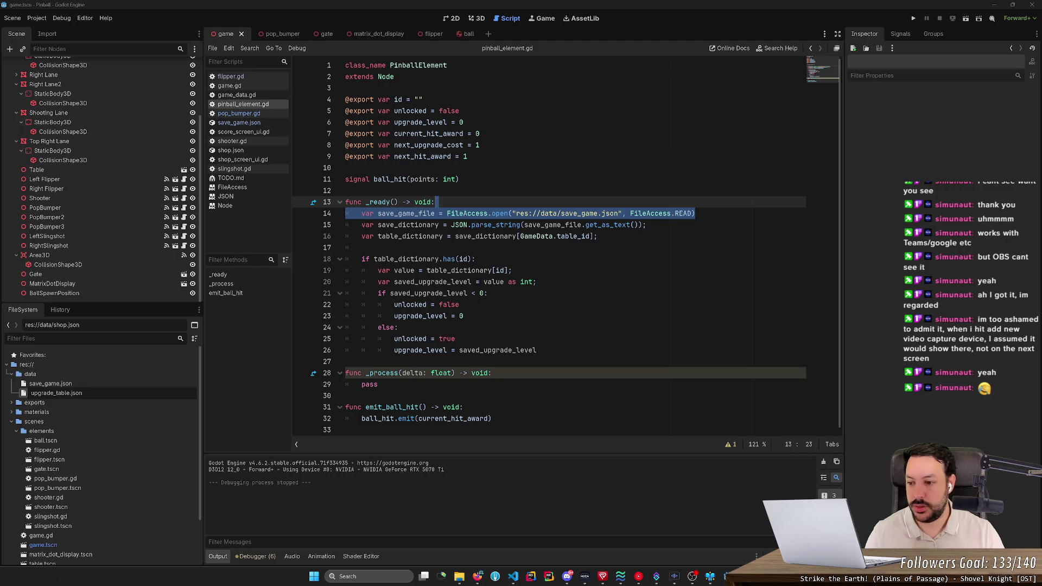
key("Return")
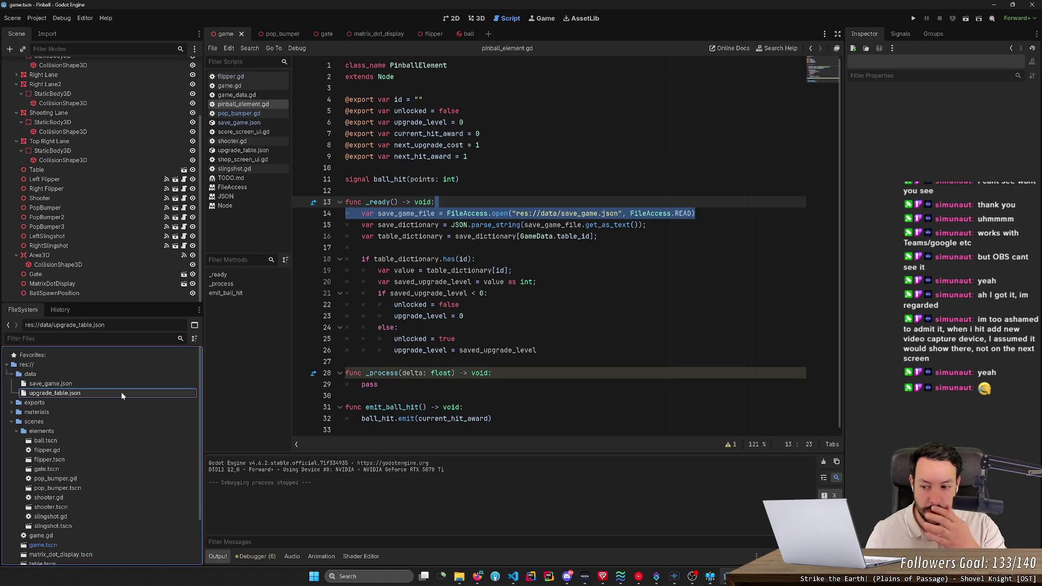
Step: Paste the file-opening line as a new line below the table lookup on line 16
left_click(695, 213)
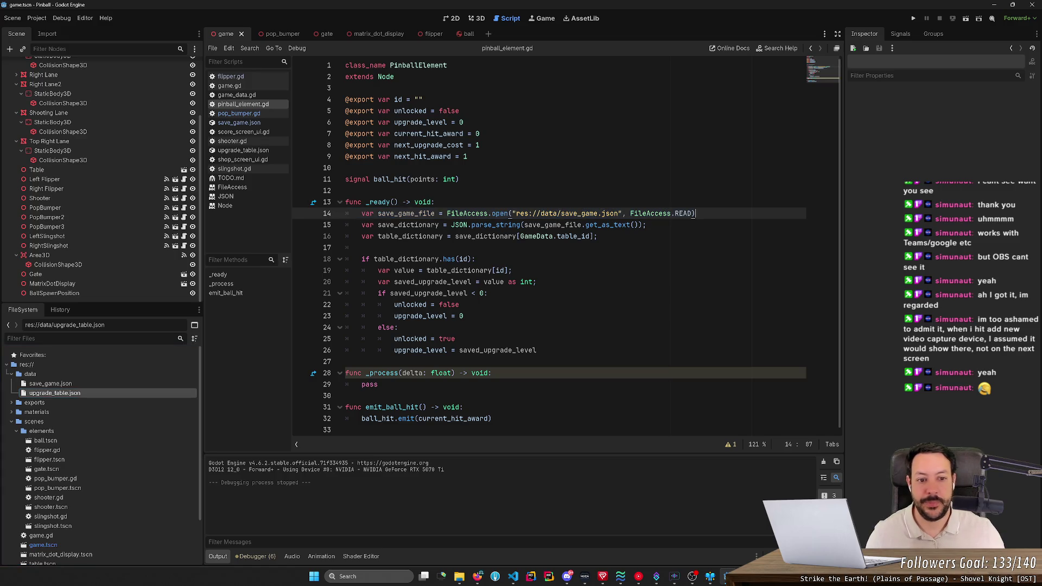
left_click(597, 236)
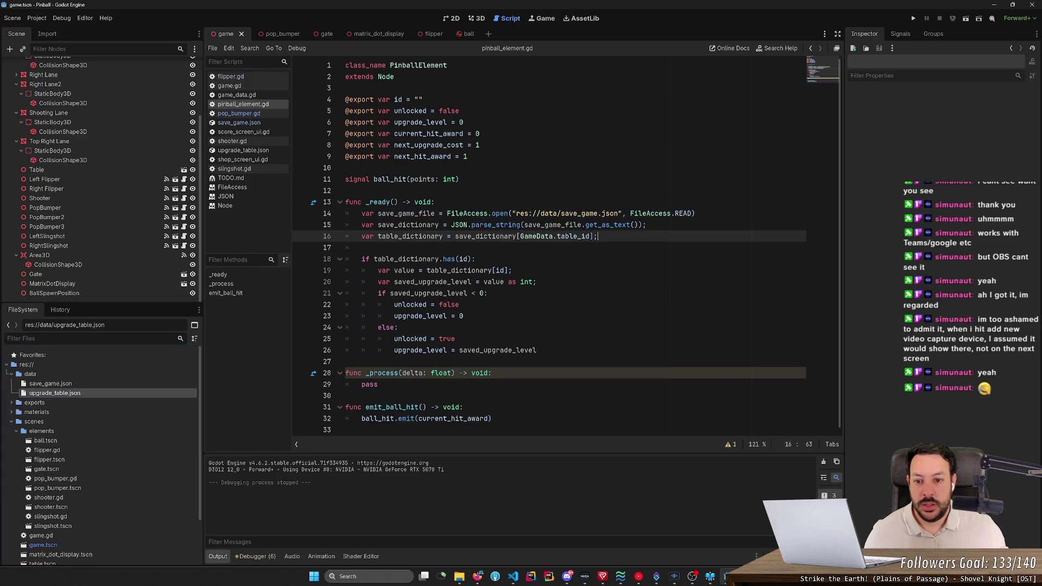
key("Return")
key("ctrl+v")
key("Return")
double_click(406, 258)
Step: Make line 18 open upgrade_table.json as upgrade_table_file, and start a 'var upgrade_dictionary =' line
type("upgrade_table_file")
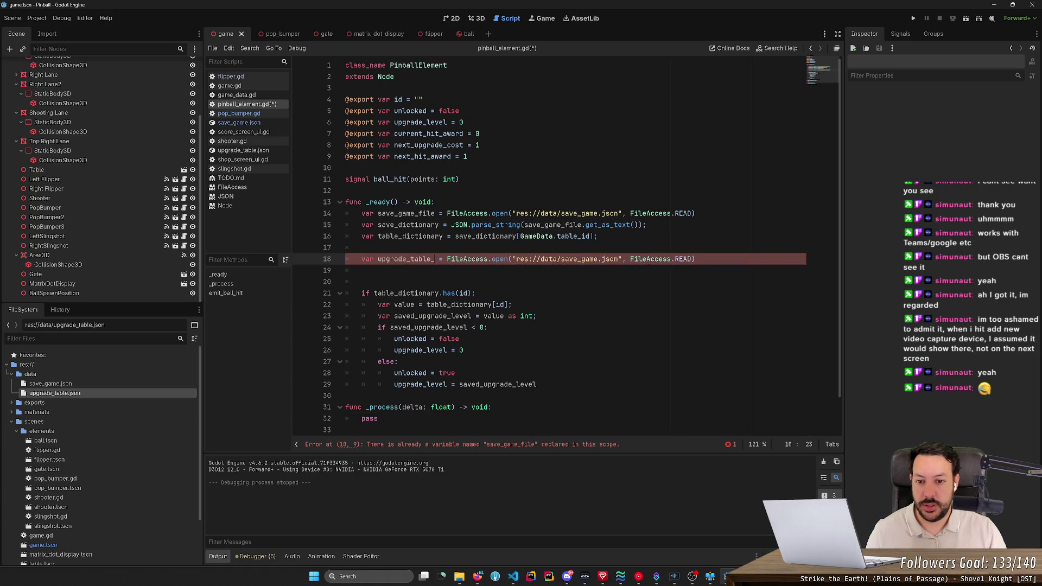
double_click(596, 259)
type("upgra")
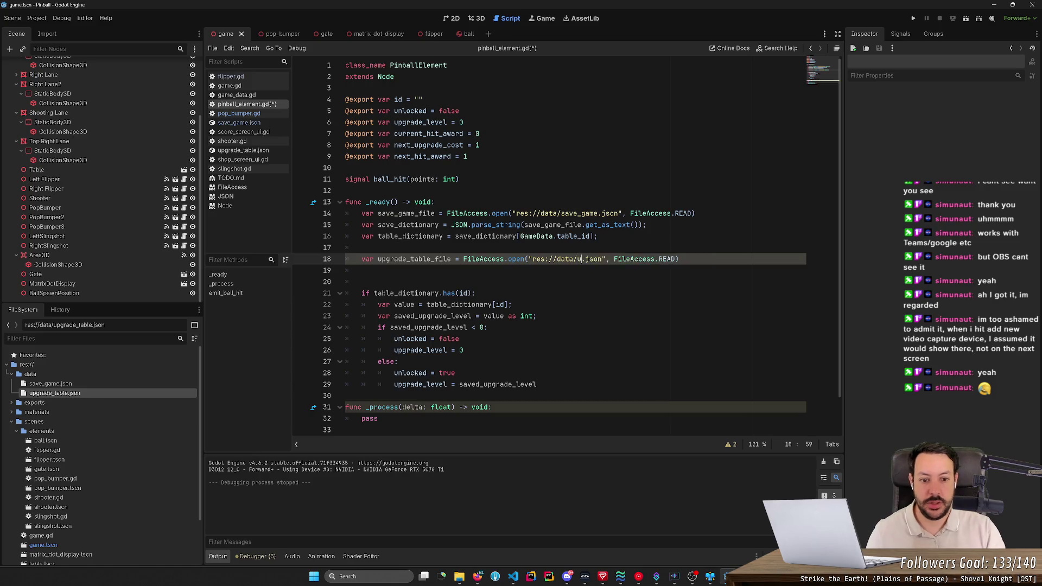
type("de_table")
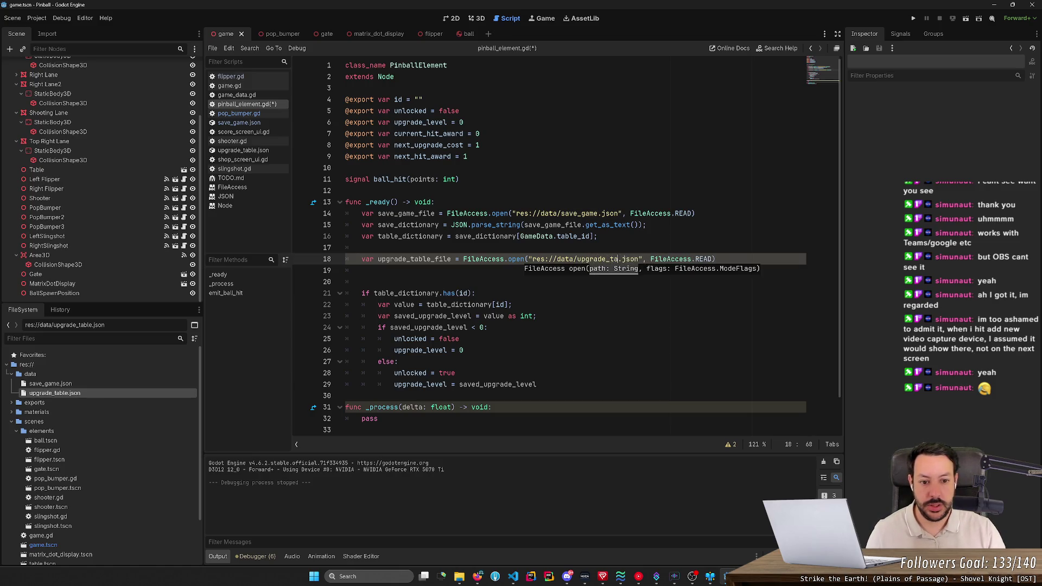
key("End")
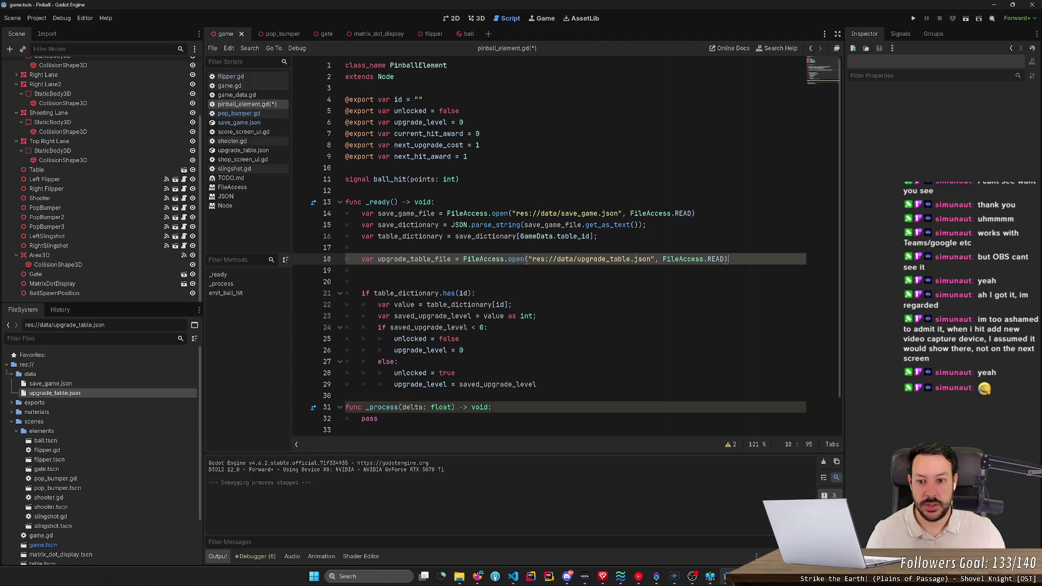
key("Return")
type("var upgrade")
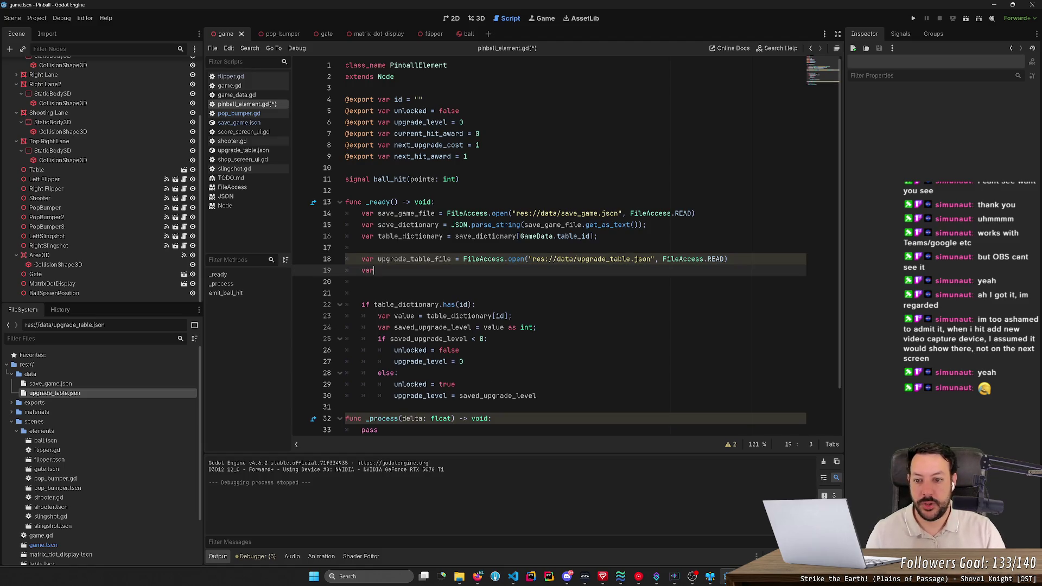
type("_dictionary =")
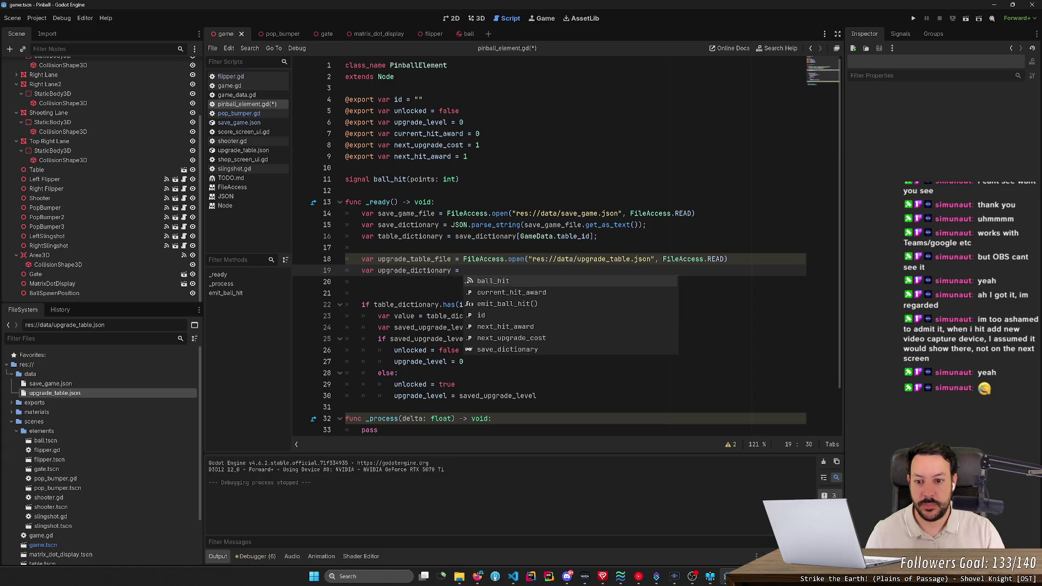
key("ctrl+BackSpace")
key("ctrl+BackSpace")
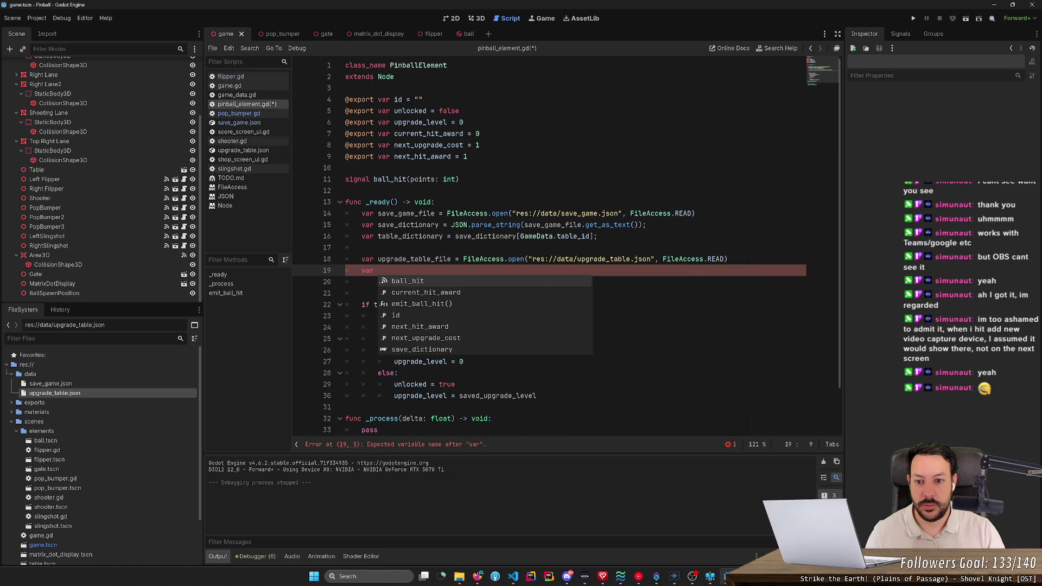
key("ctrl+z")
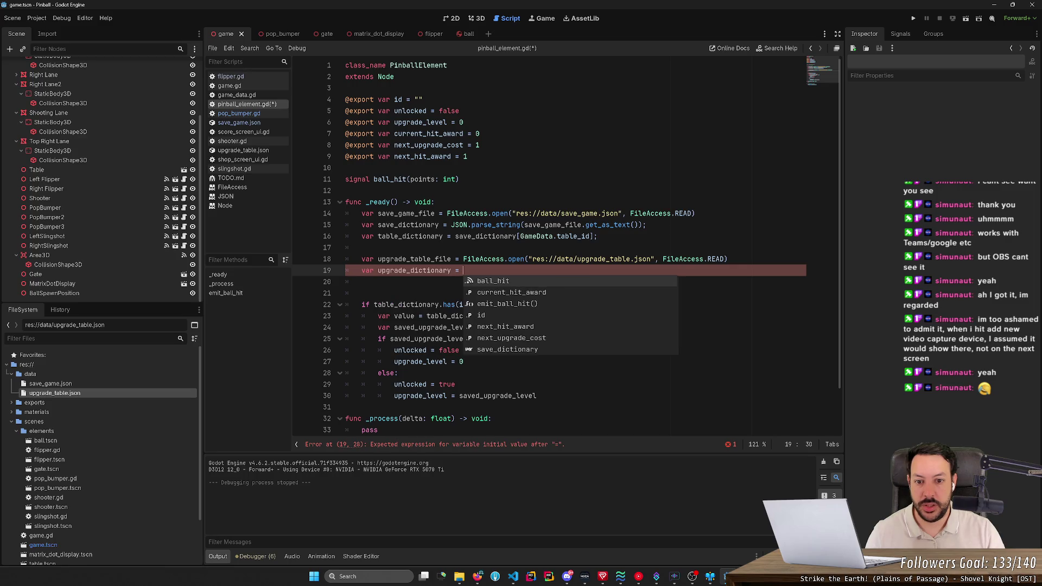
Step: Make line 19 parse upgrade_table_file's JSON into upgrade_dictionary, adapted from the copied parsing line
left_click_drag(647, 225, 697, 213)
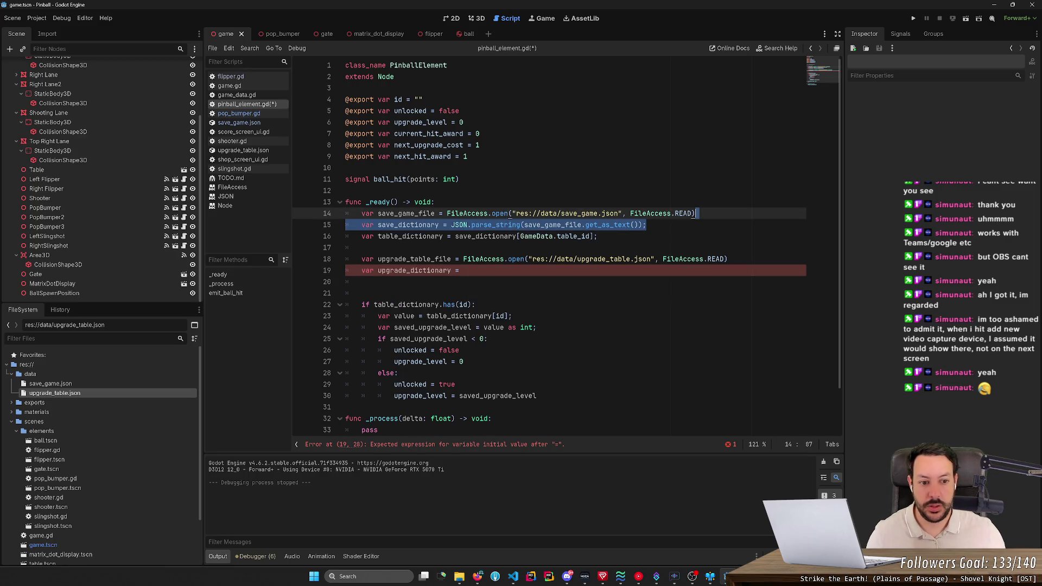
key("ctrl+c")
left_click_drag(461, 270, 728, 259)
key("ctrl+v")
left_click(396, 270)
key("BackSpace")
key("BackSpace")
key("BackSpace")
type("upgrade")
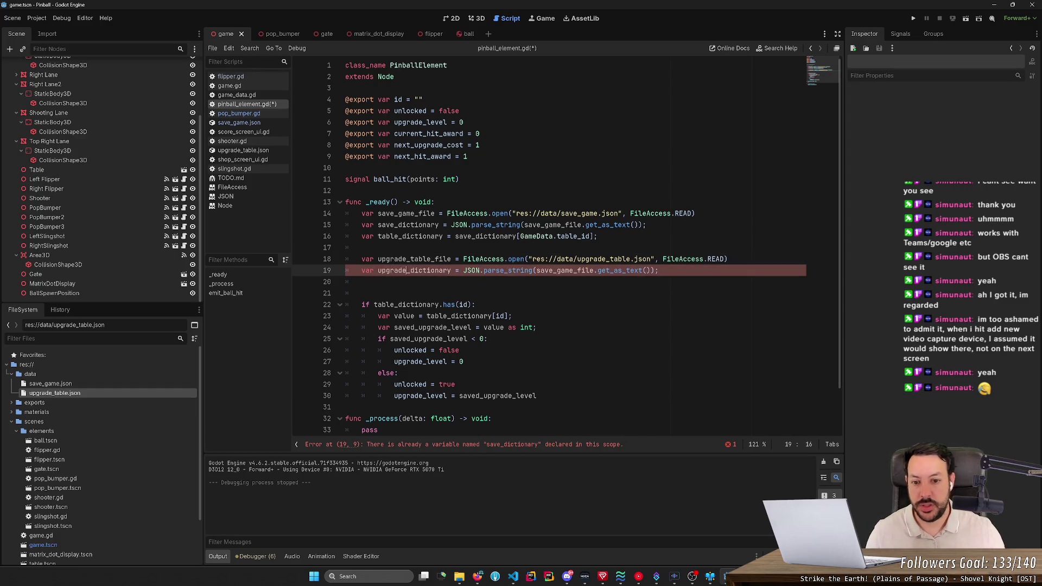
double_click(564, 270)
double_click(415, 259)
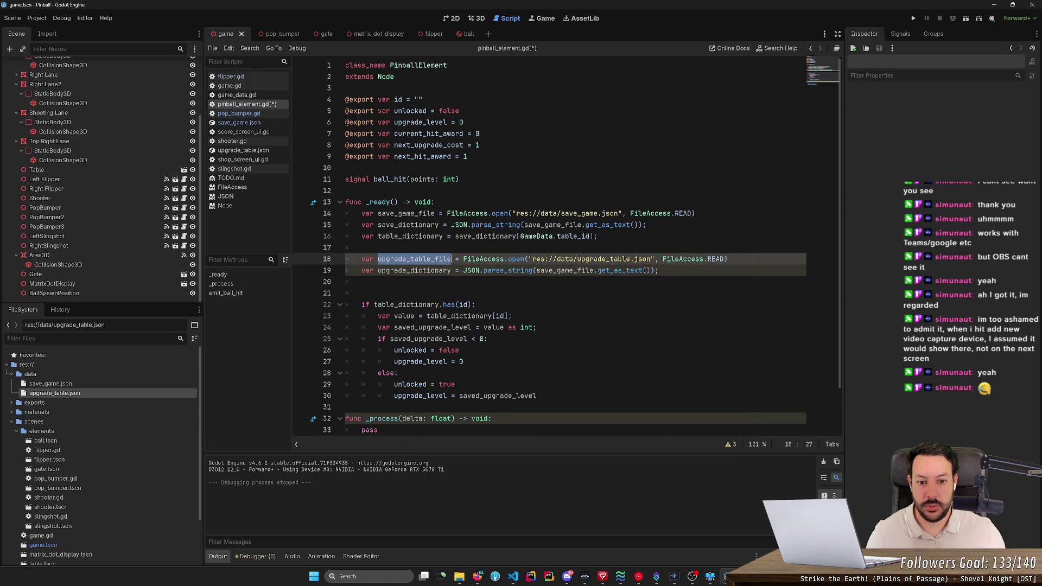
key("ctrl+c")
double_click(561, 271)
key("ctrl+v")
Step: Add line 20 looking up upgrade_dictionary into upgrade_table_dictionary, remove the blank line, and save
left_click_drag(361, 236, 597, 236)
key("ctrl+c")
left_click(675, 270)
key("Return")
key("ctrl+v")
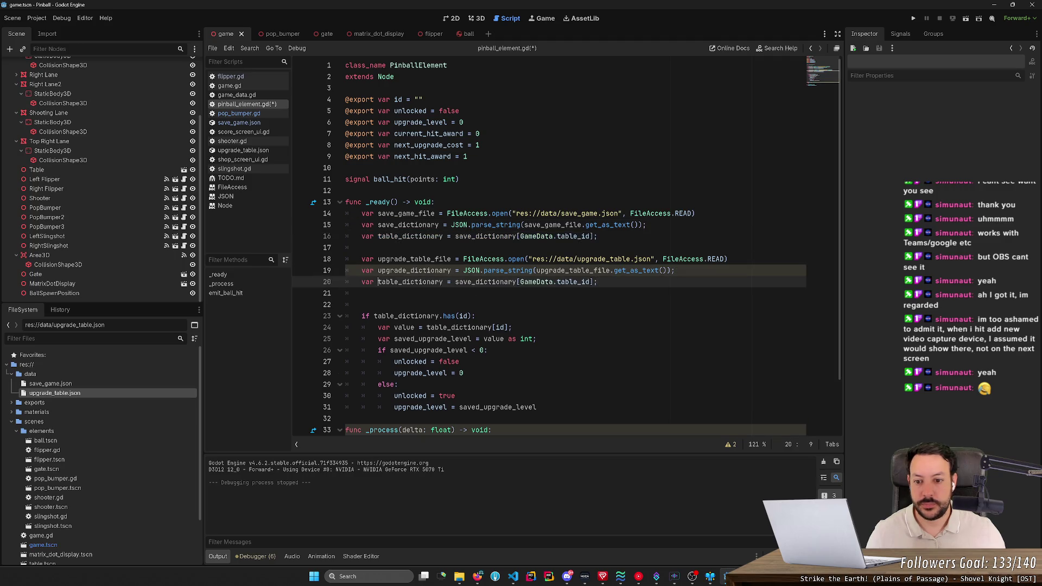
type("upgrade")
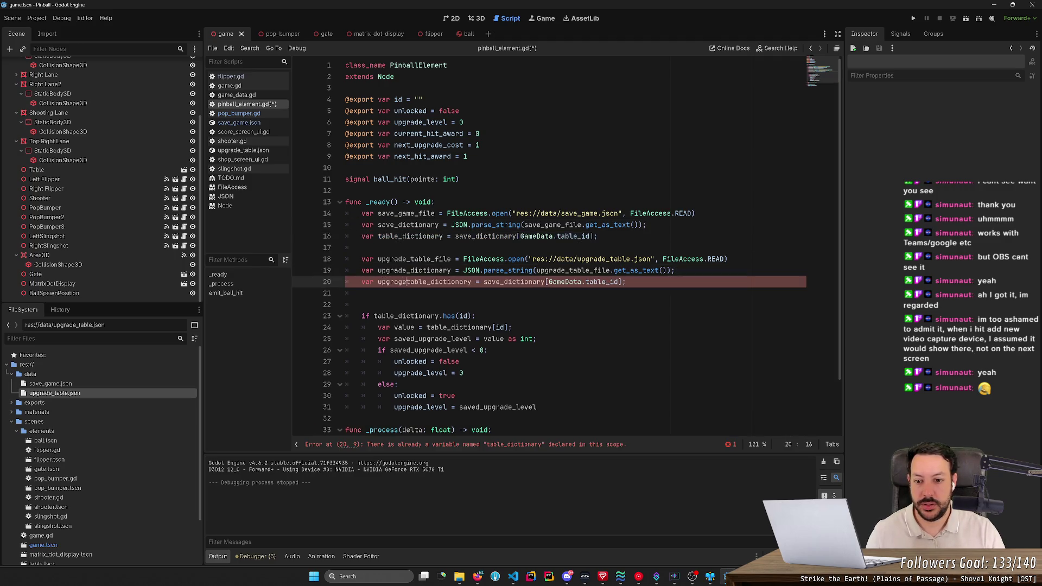
type("_")
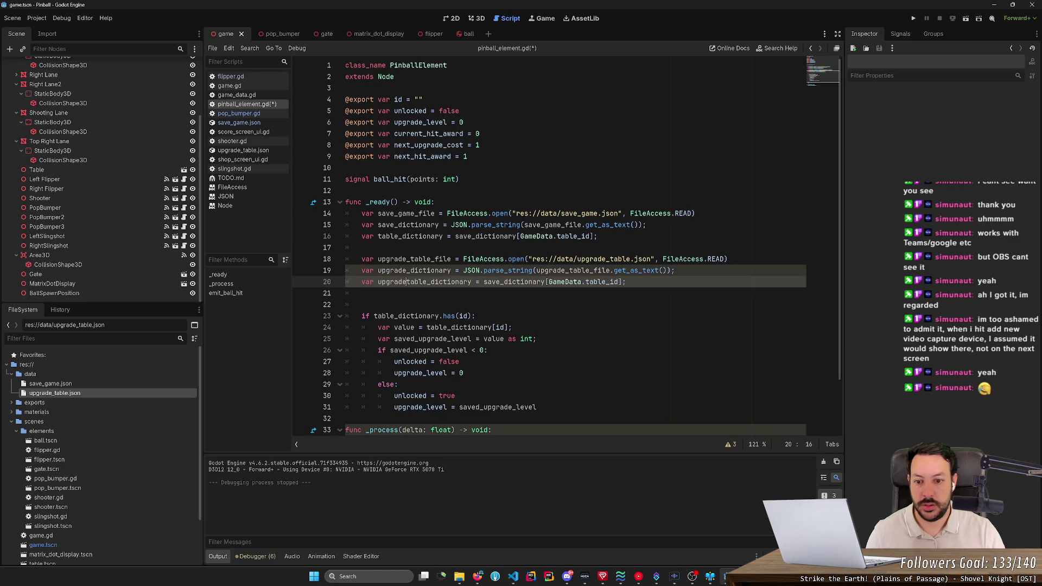
double_click(416, 271)
key("ctrl+c")
double_click(516, 282)
key("ctrl+v")
key("Down")
key("Delete")
key("ctrl+s")
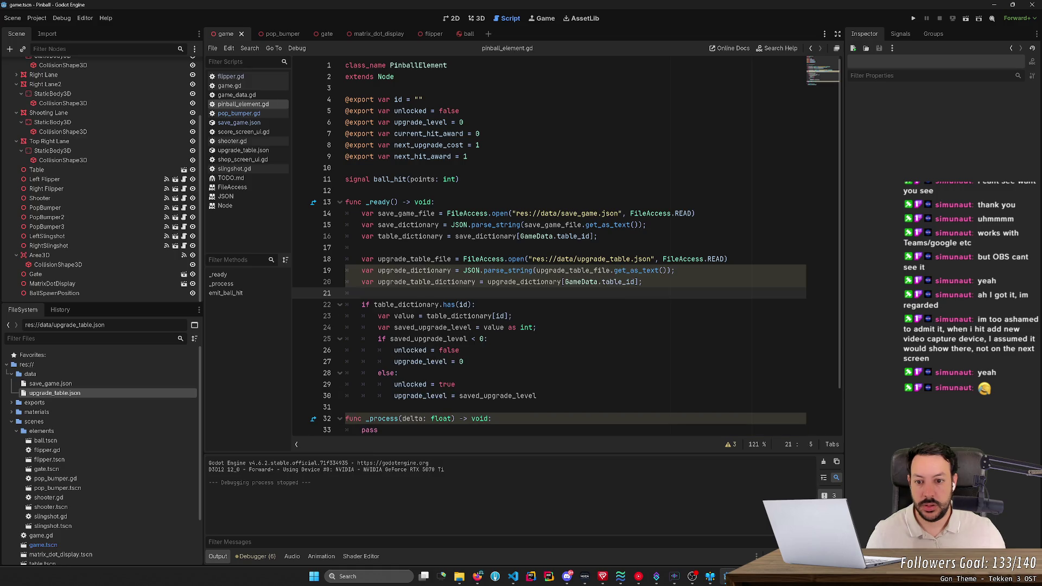
Step: Rename table_dictionary to save_table_dictionary on the save-side lines and save
left_click(378, 236)
type("save_")
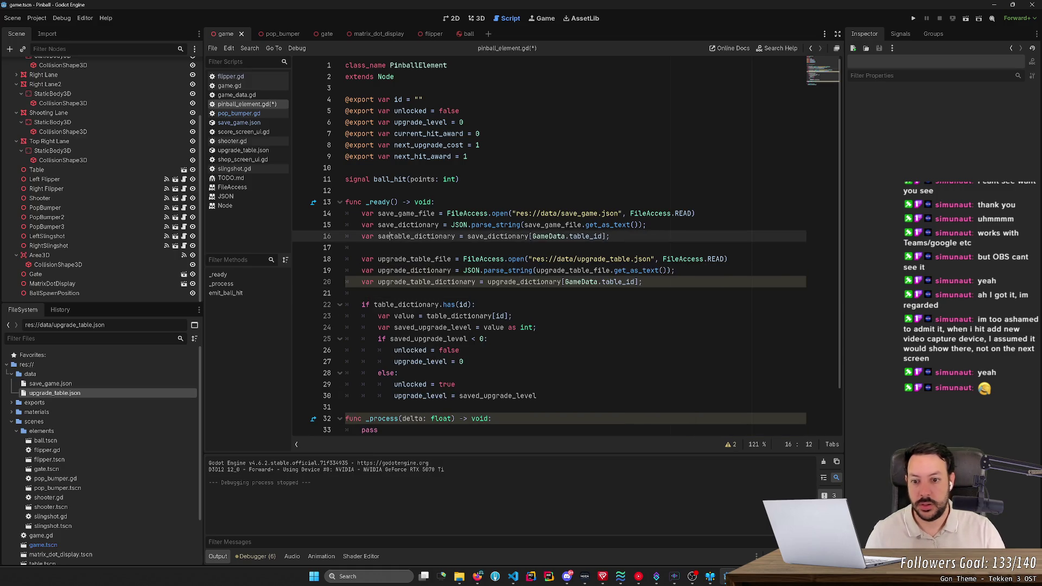
key("ctrl+s")
double_click(415, 236)
key("ctrl+c")
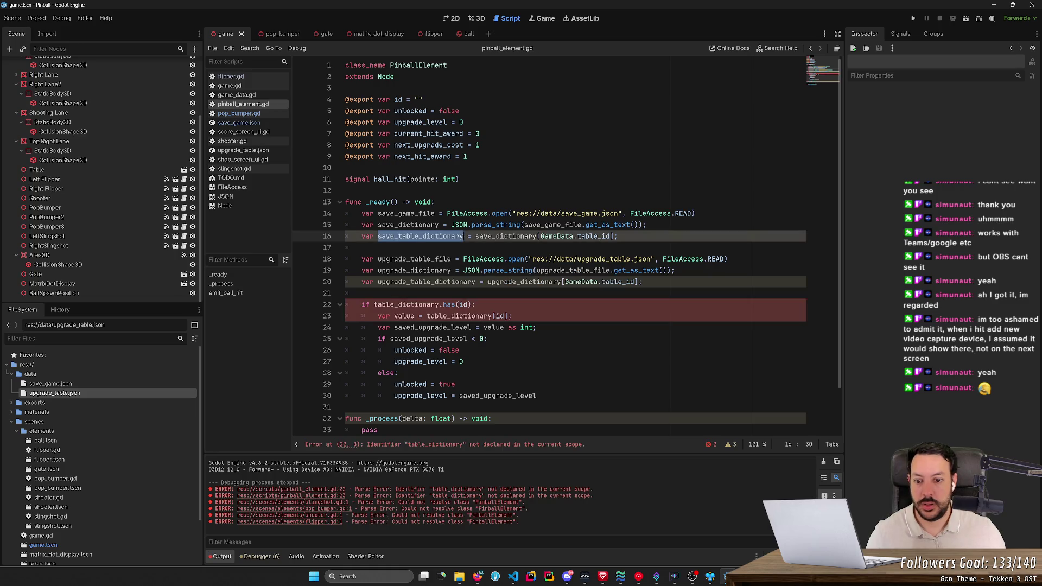
double_click(413, 304)
key("ctrl+v")
double_click(460, 316)
key("ctrl+v")
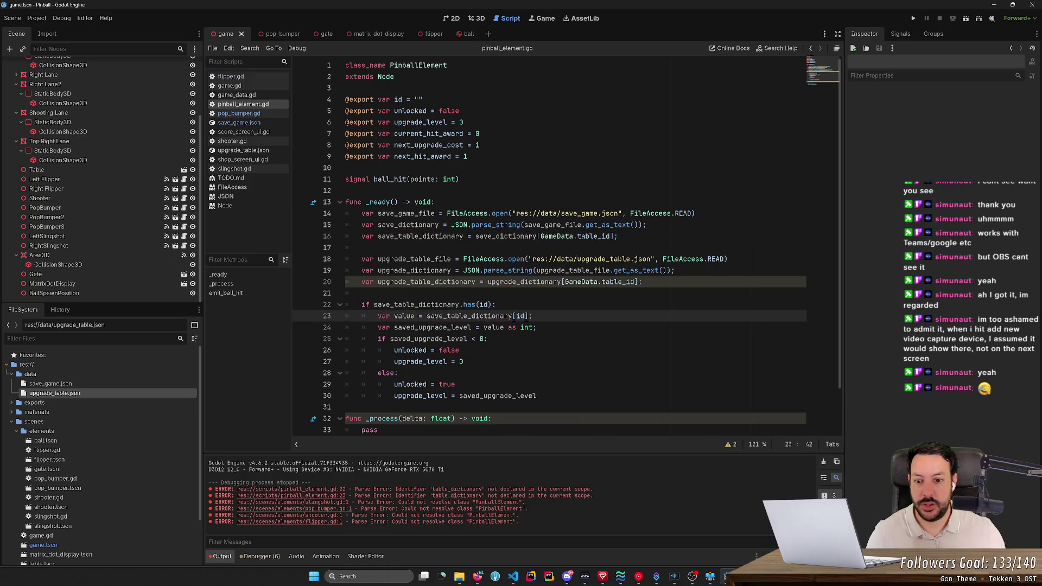
double_click(426, 282)
scroll(426, 282, "down", 2)
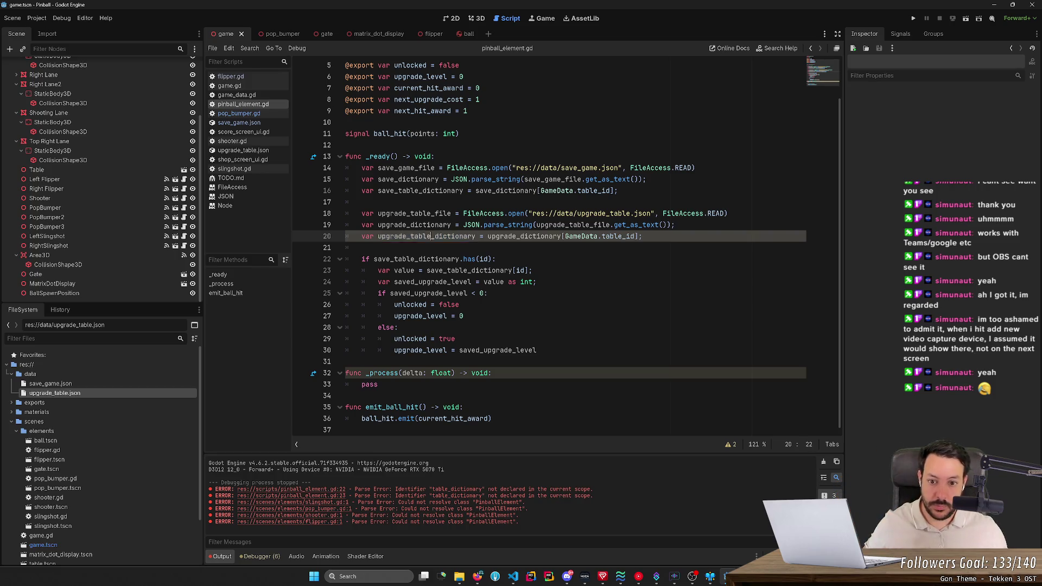
Step: Type upgrade_table_dictionary on a new line after line 30, checking upgrade_table.json for reference
left_click(537, 350)
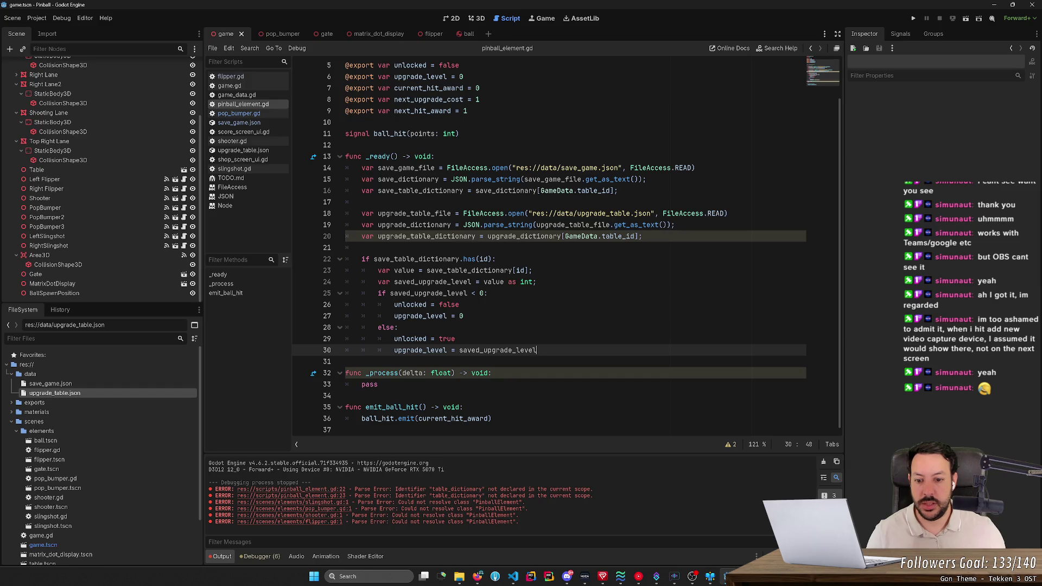
key("Return")
key("Return")
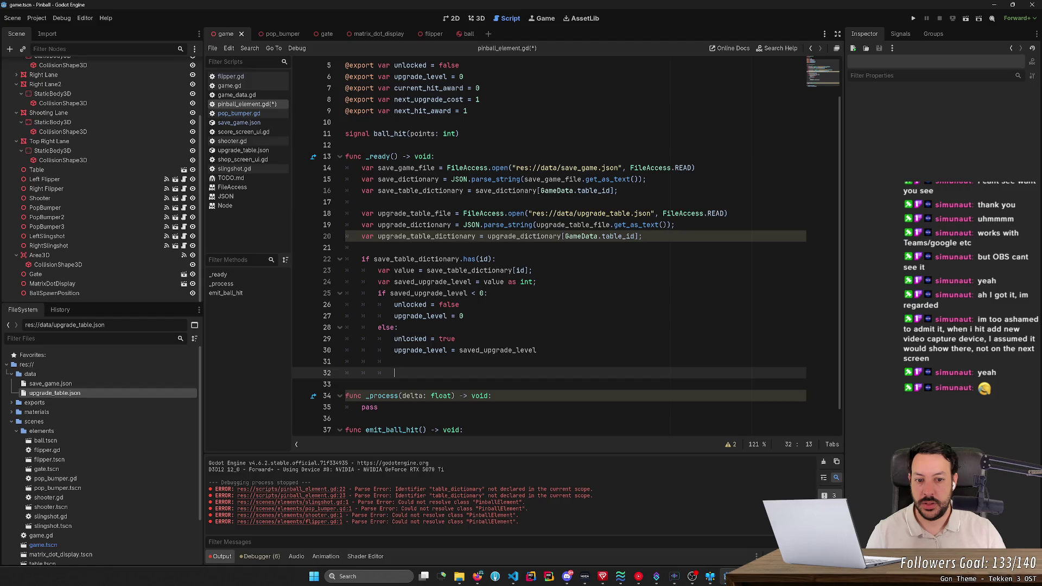
type("upgrade_table_dictionary")
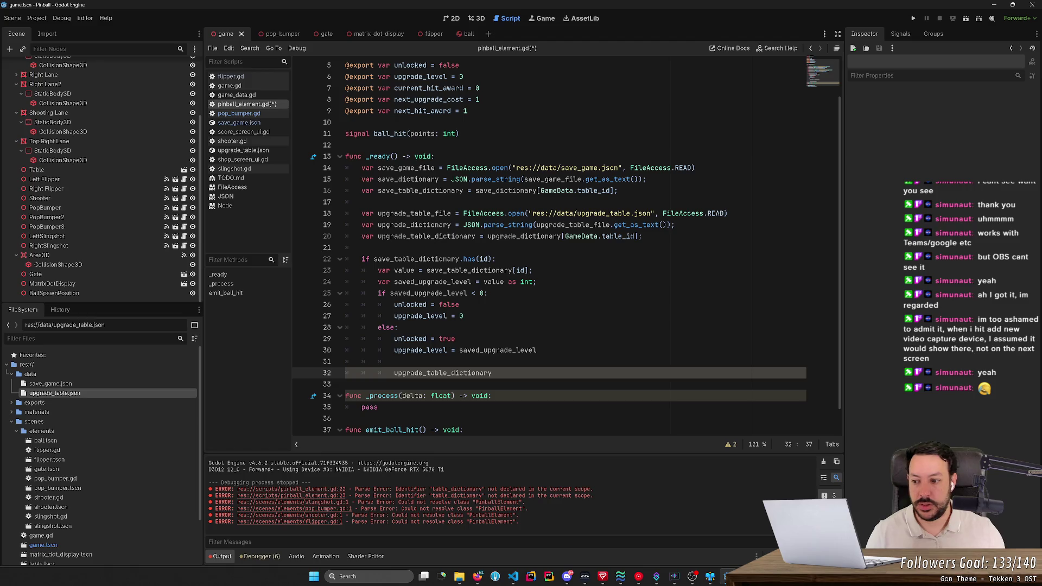
double_click(102, 391)
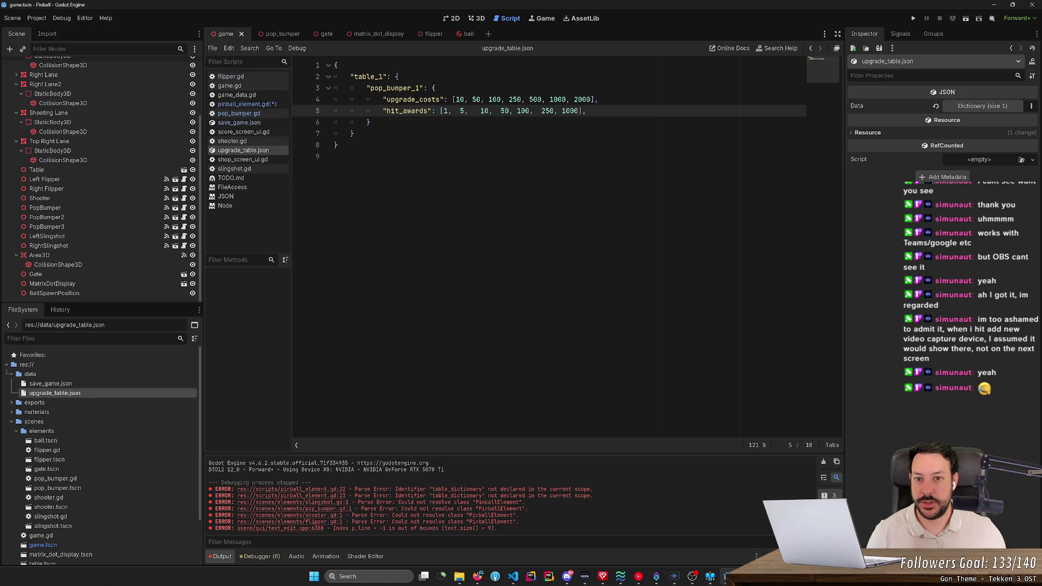
key("alt+Left")
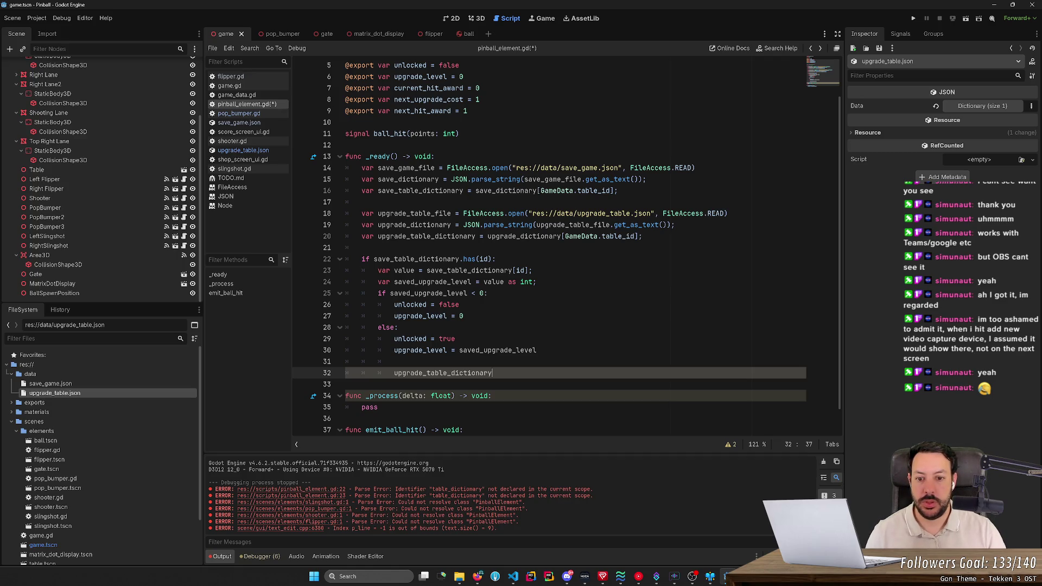
Step: Turn it into 'if upgrade_table_dictionary.has(id):' followed by an else branch
key("Up")
key("Down")
key("Home")
type("if")
key("End")
type(".has(id):")
key("Return")
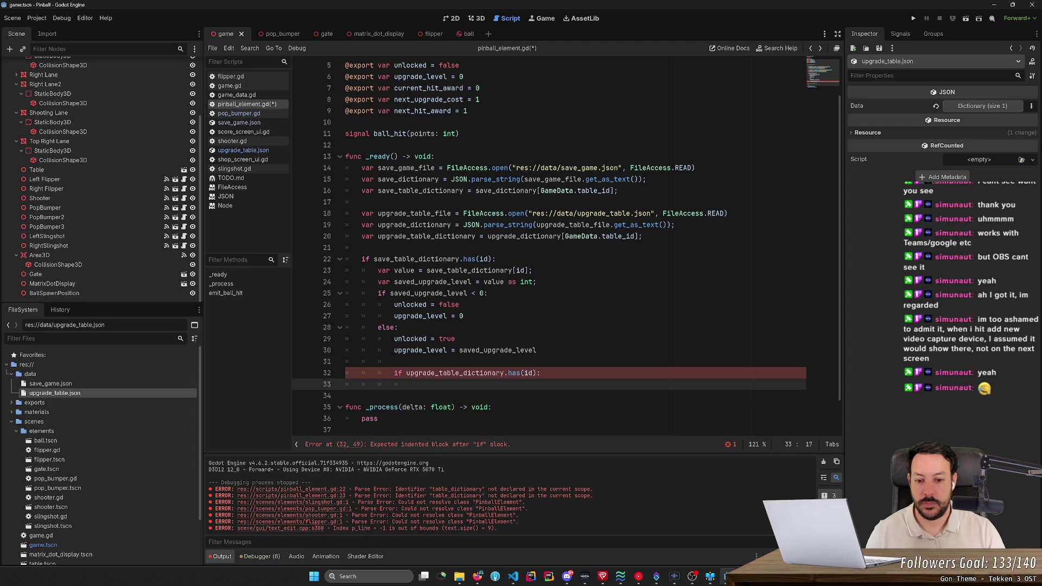
type("else:")
key("Return")
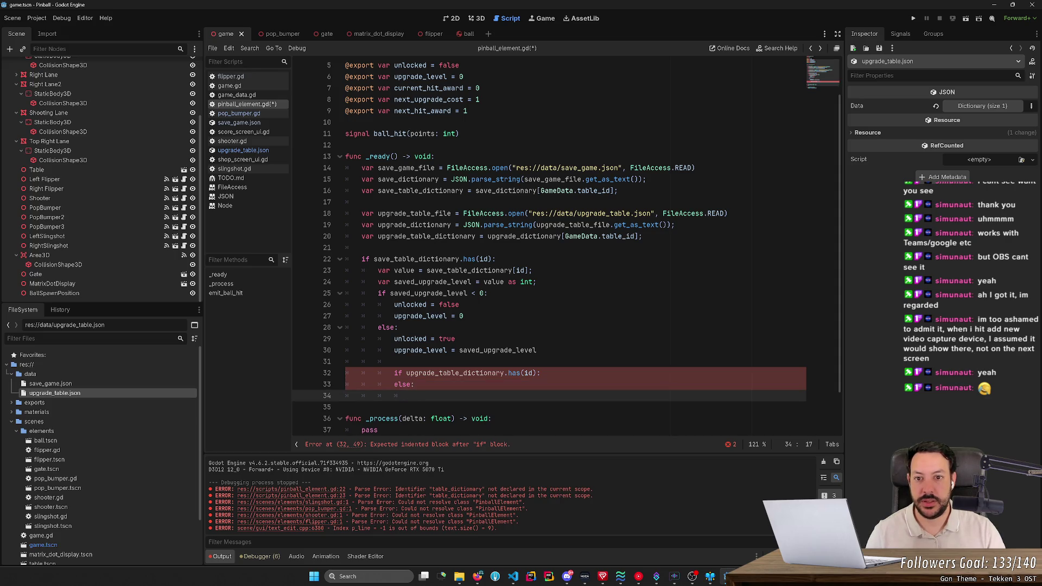
Step: In the else branch, set current_hit_award, next_upgrade_cost and next_hit_award to 0
type("current_hit_award ")
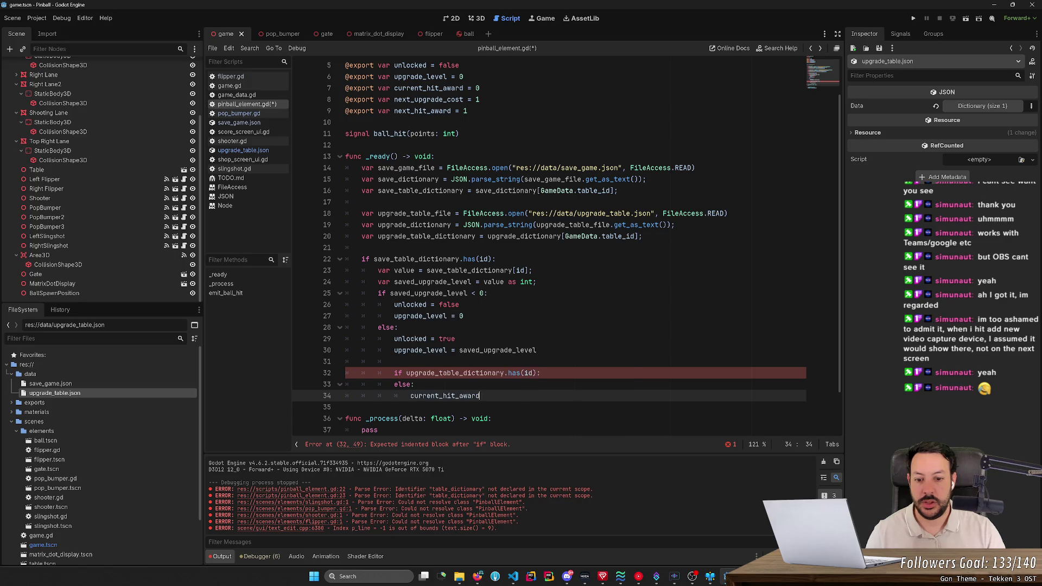
type("= 0")
key("Return")
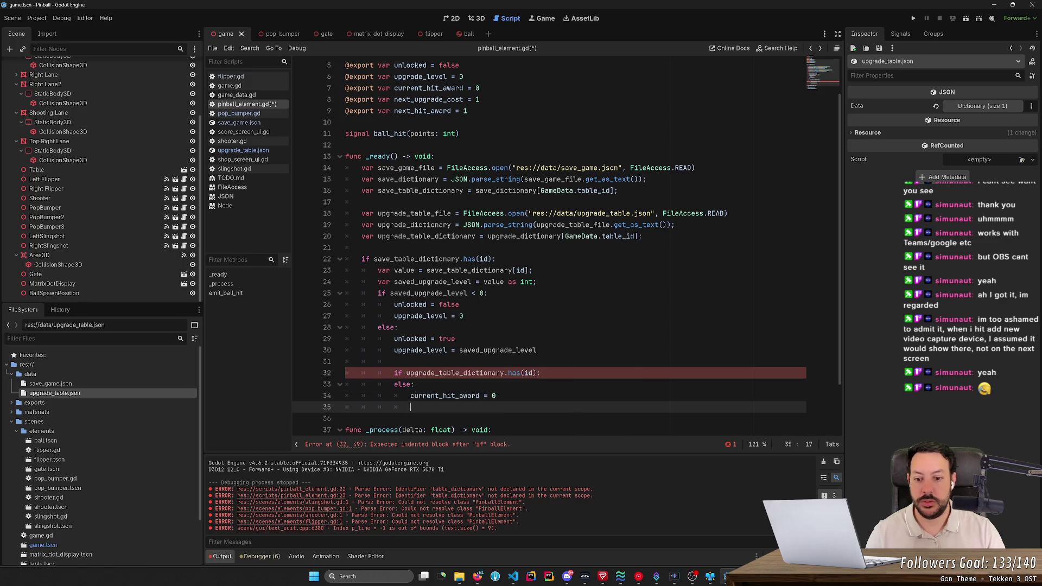
type("next")
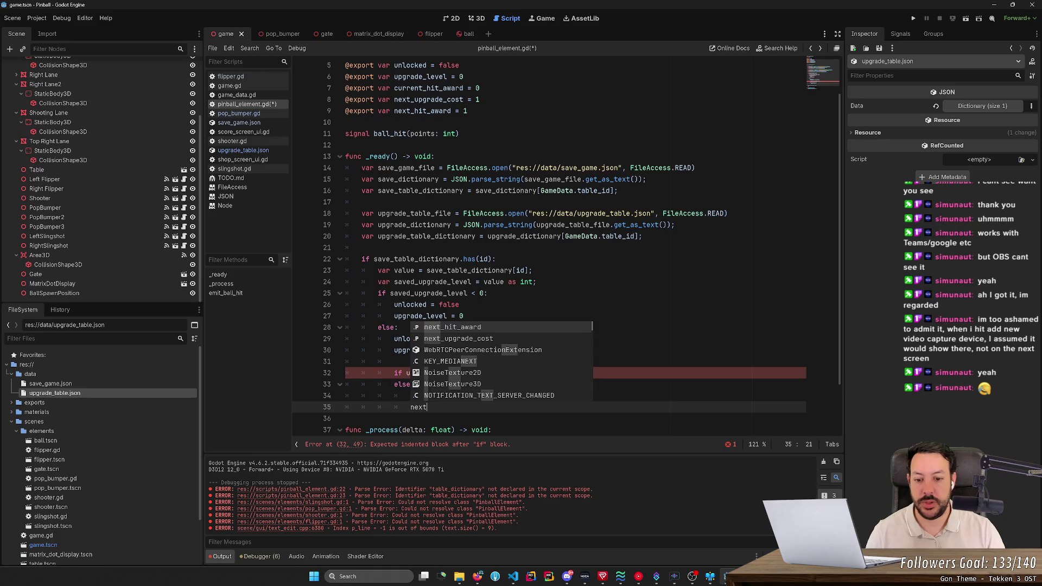
key("Return")
type("= 0")
key("Return")
type("next_")
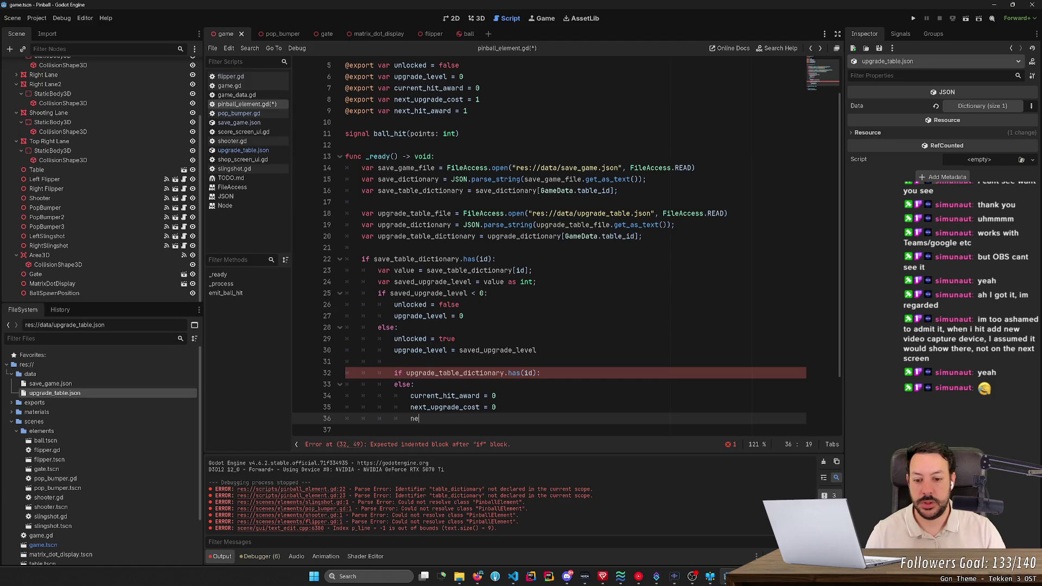
key("Return")
type("0")
Step: Change next_upgrade_cost's default value from 1 to 0
left_click(480, 100)
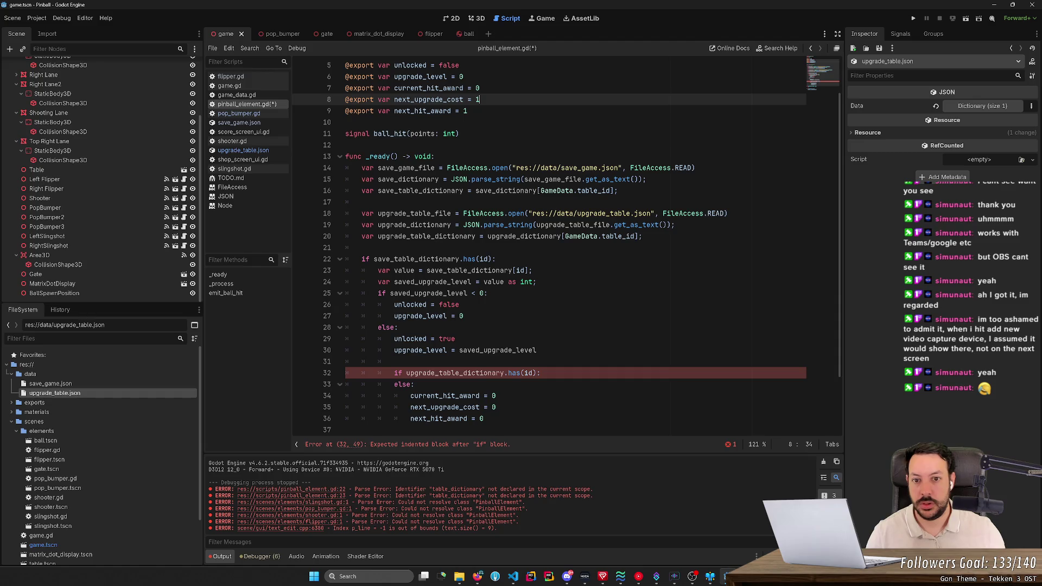
key("BackSpace")
type("0")
key("Down")
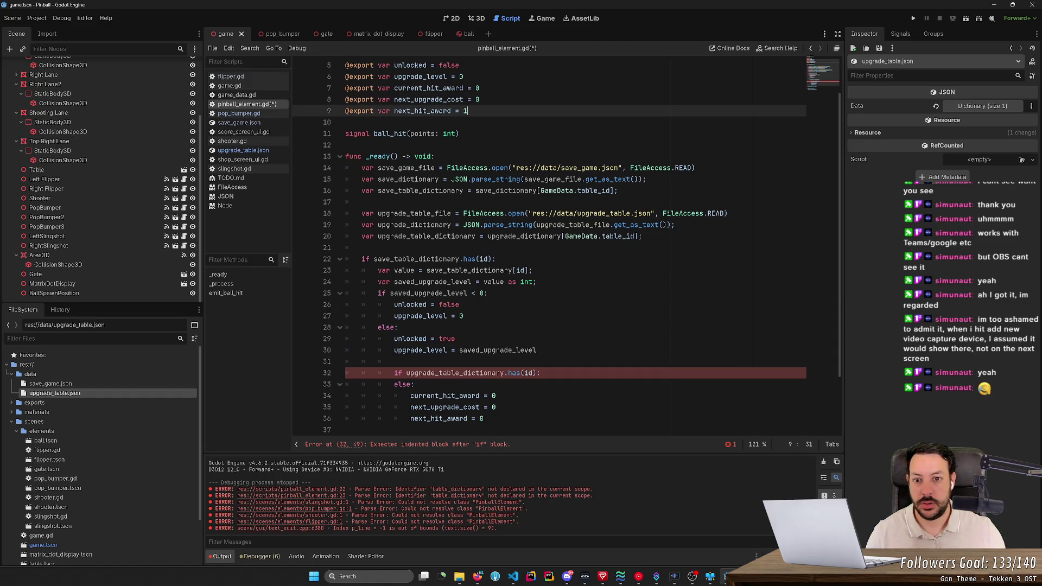
scroll(549, 244, "down", 2)
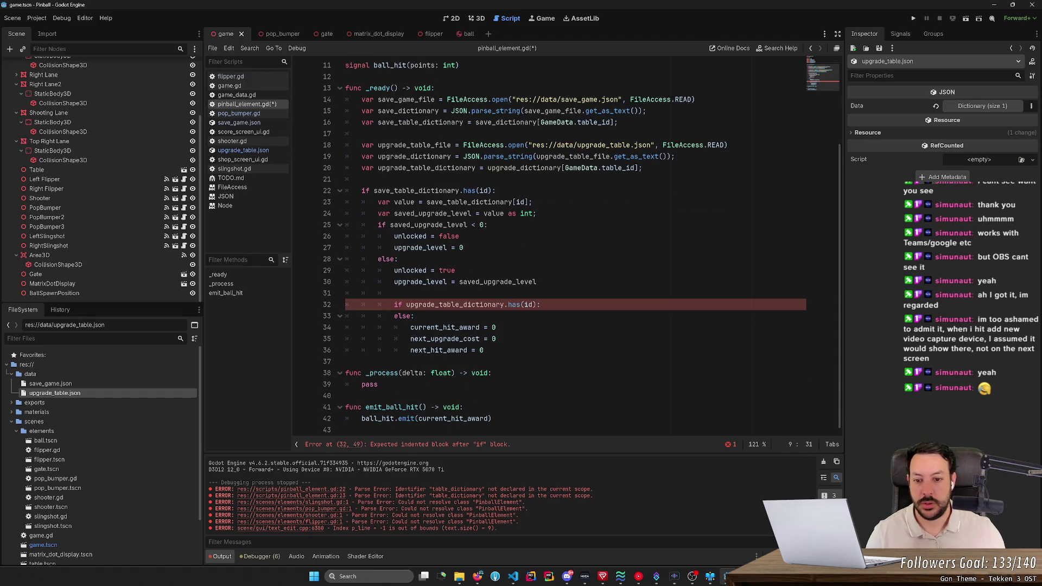
Step: Copy the three zeroing assignments into the if branch and fix their indentation
left_click(540, 305)
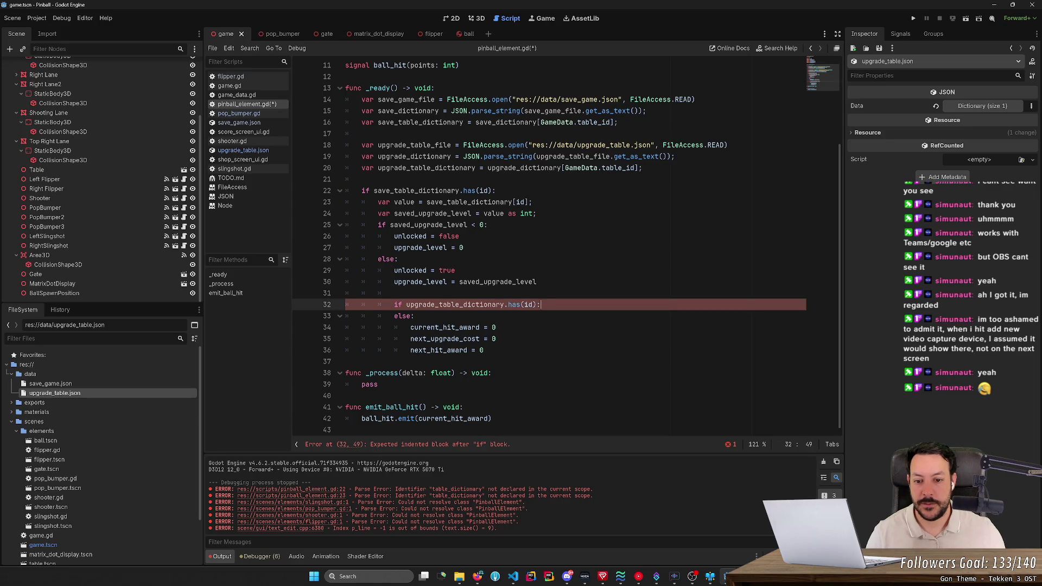
key("Return")
key("BackSpace")
left_click_drag(484, 361, 345, 338)
key("ctrl+c")
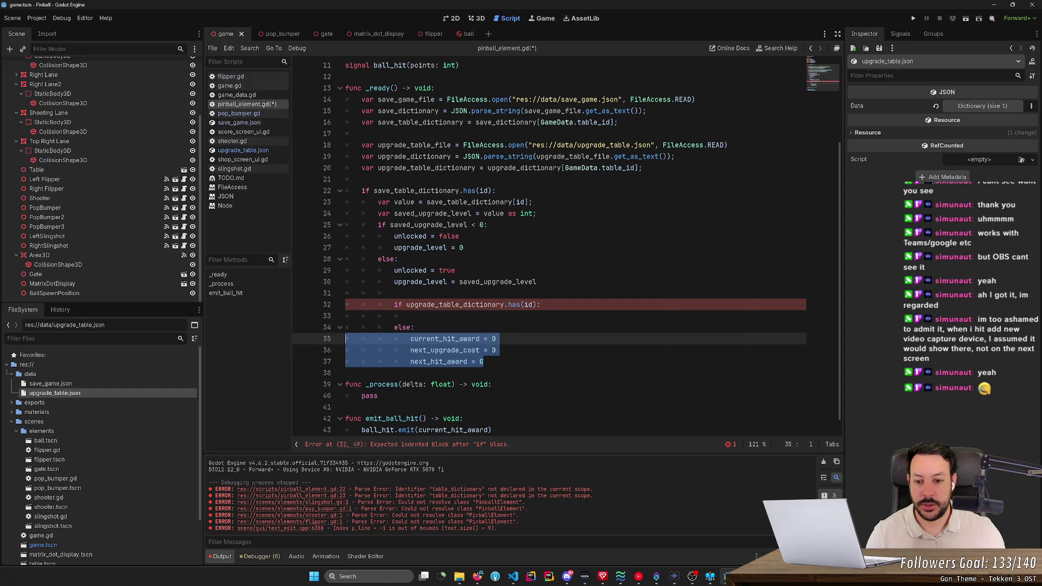
left_click(411, 316)
key("ctrl+v")
left_click(475, 316)
key("BackSpace")
key("BackSpace")
key("BackSpace")
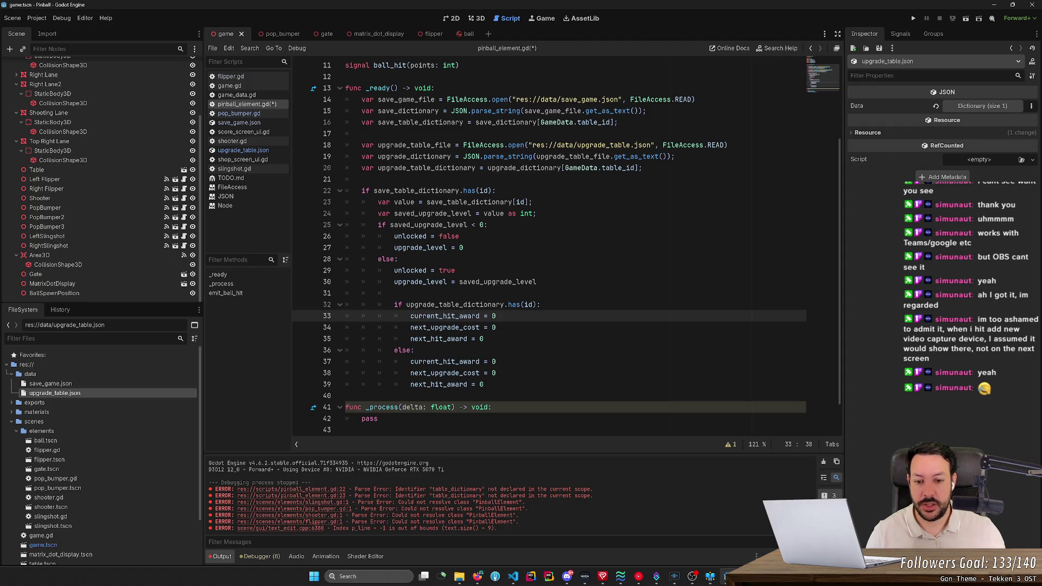
left_click(484, 304)
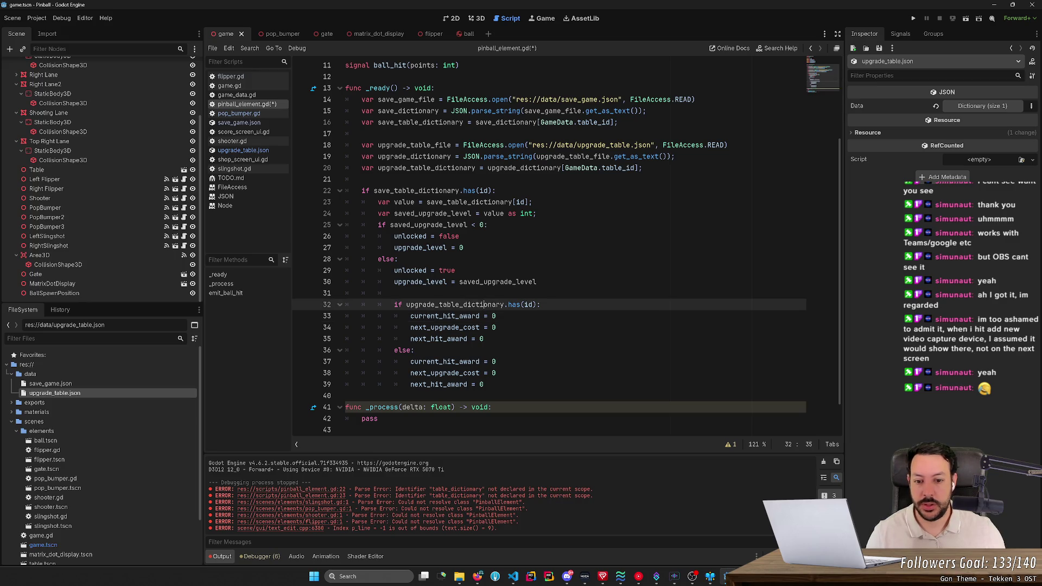
double_click(487, 305)
mouse_move(534, 202)
left_mouse_down()
mouse_move(380, 199)
mouse_move(497, 190)
left_mouse_up()
Step: Paste a copy of the line 23 value lookup under the if and indent it
key("ctrl+c")
left_click(542, 304)
key("Return")
key("ctrl+v")
key("Return")
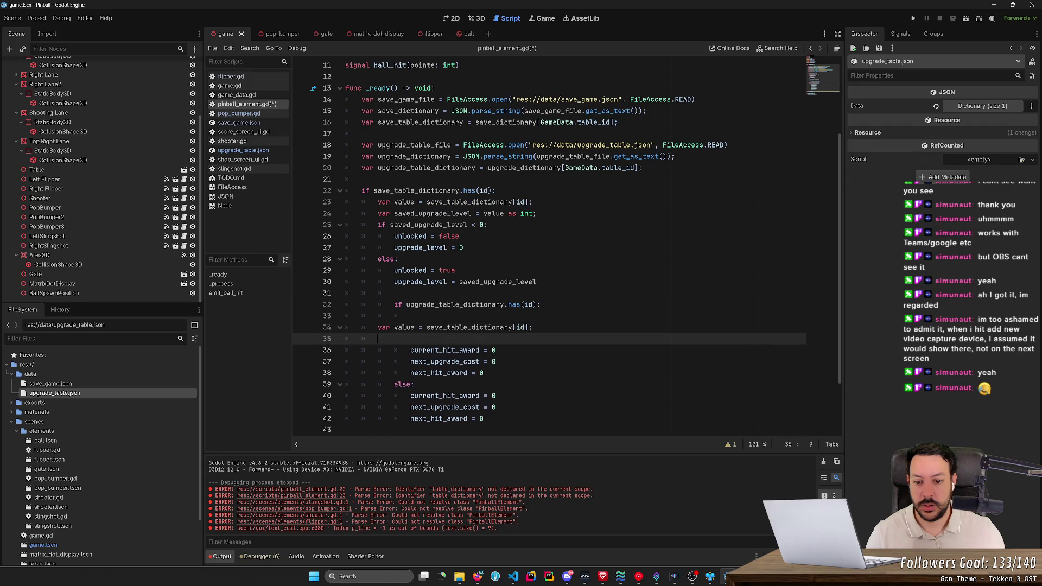
key("Up")
key("Tab")
key("Tab")
key("Up")
key("ctrl+shift+k")
Step: Make the pasted line read from upgrade_table_dictionary and save the script
double_click(455, 304)
key("ctrl+c")
double_click(515, 316)
key("ctrl+v")
key("ctrl+s")
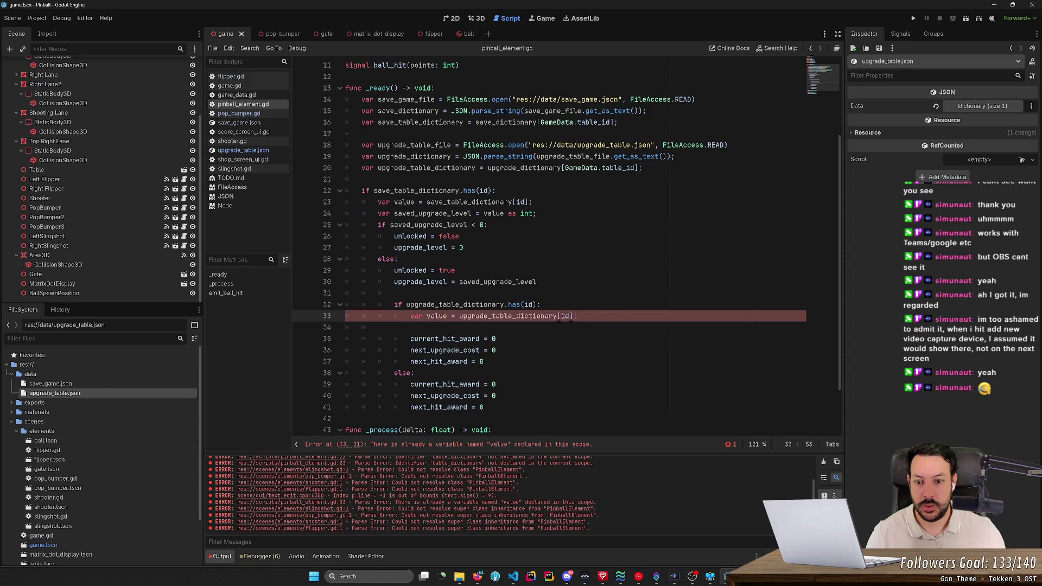
Step: Rename value to saved_value on lines 23 and 24 and save
double_click(404, 202)
key("Left")
type("save")
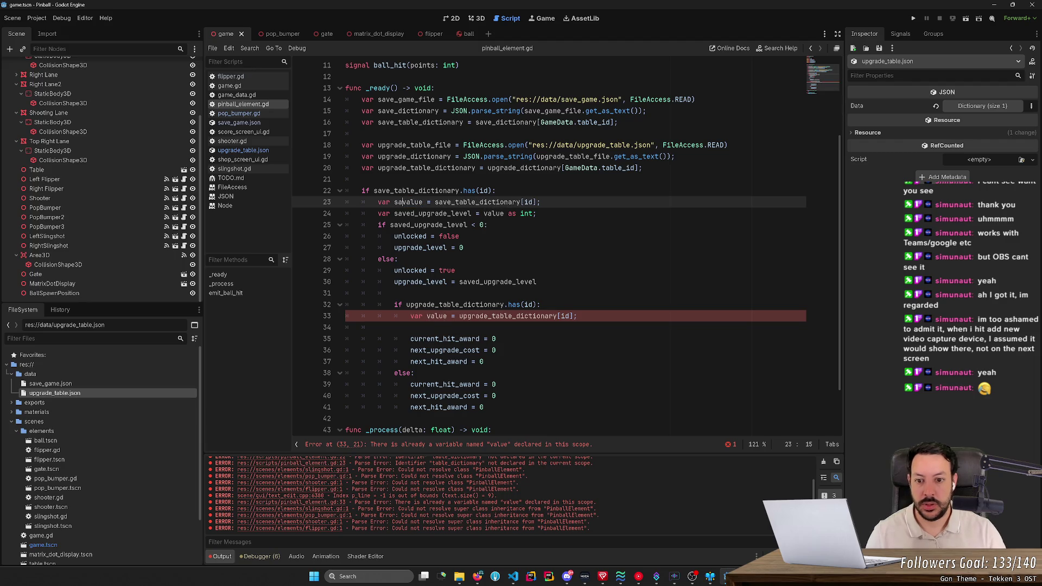
type("d_")
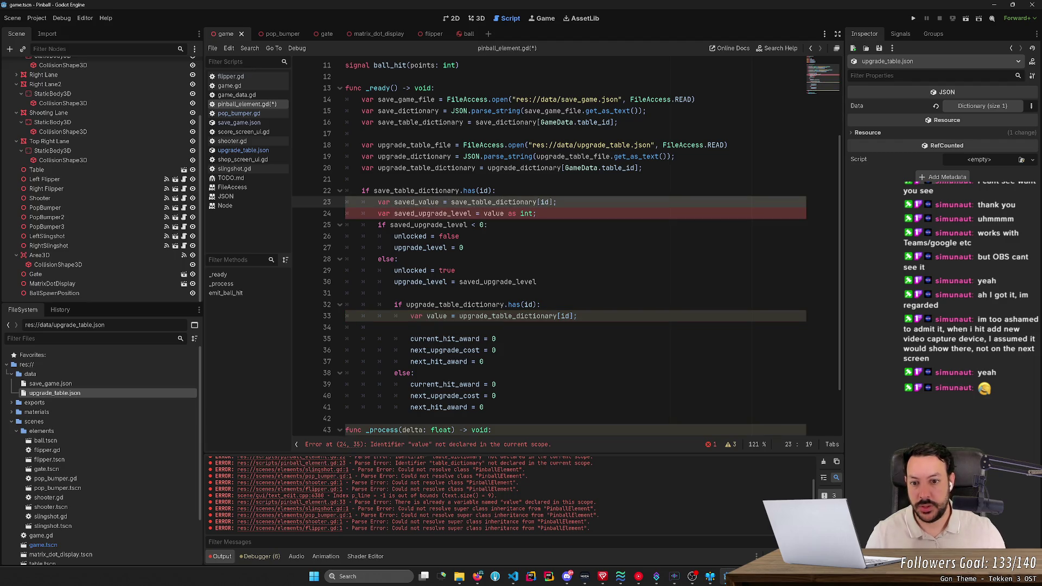
key("ctrl+d")
key("ctrl+c")
double_click(494, 213)
key("ctrl+v")
key("ctrl+s")
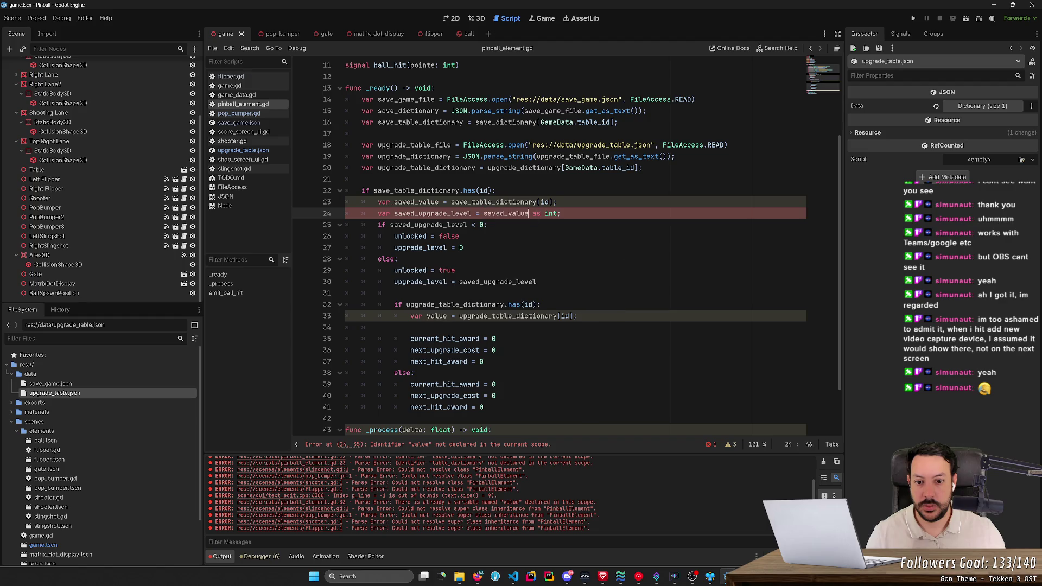
Step: Rename the pasted variable to upgrade_value, indent the line below, then view upgrade_table.json
left_click(426, 316)
type("upgrade_")
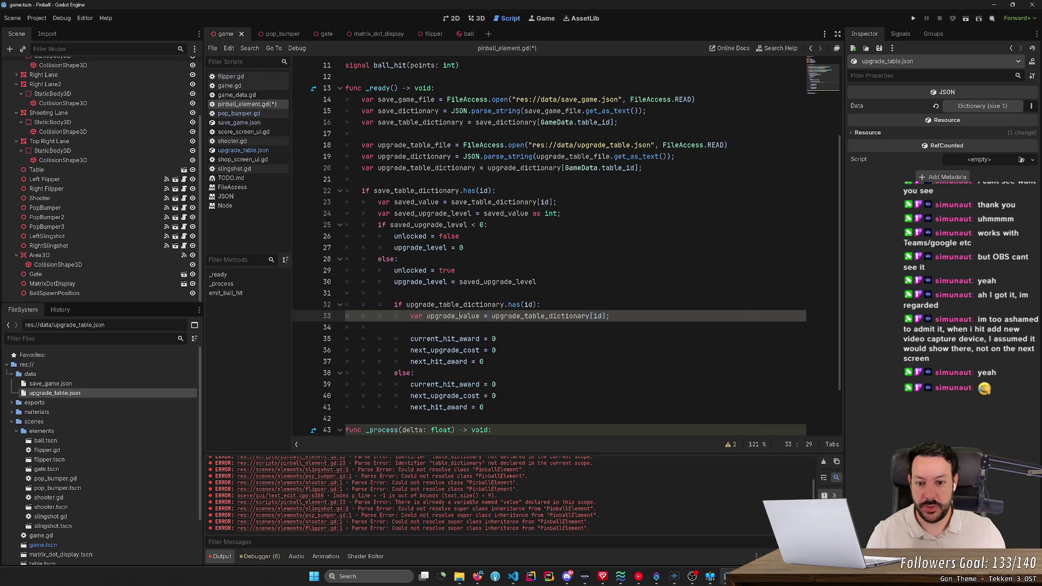
left_click(379, 327)
key("Tab")
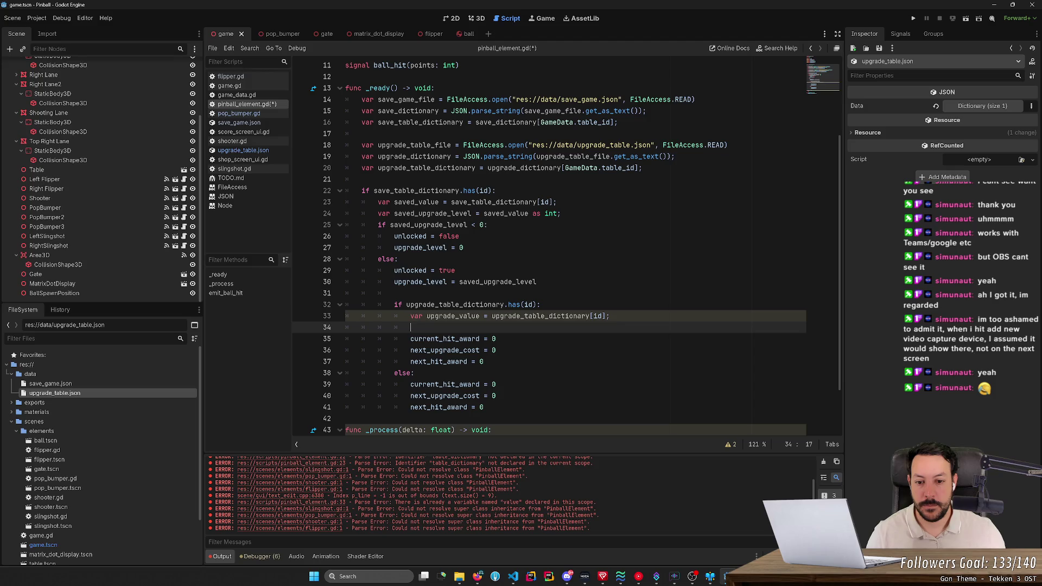
scroll(548, 244, "down", 2)
left_click(426, 257)
scroll(548, 244, "up", 2)
left_click(413, 327)
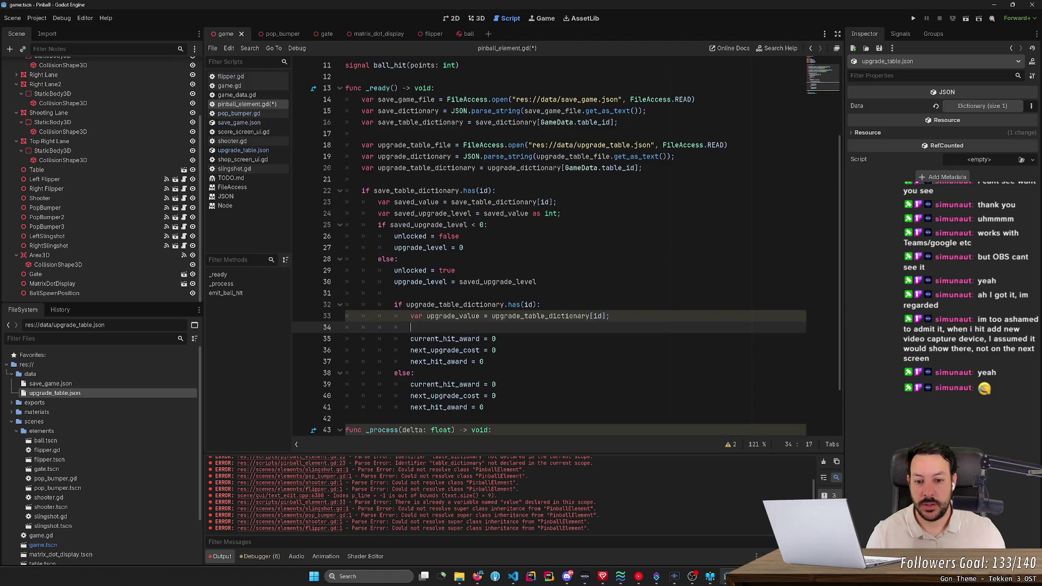
scroll(548, 244, "down", 2)
left_click(426, 257)
scroll(548, 244, "up", 2)
left_click(412, 327)
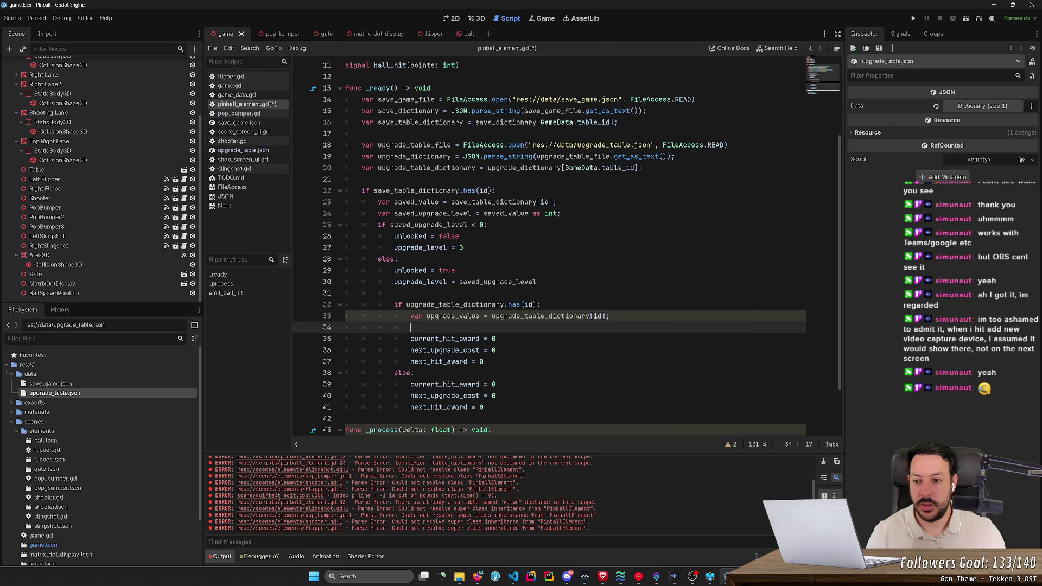
double_click(101, 391)
left_click(409, 100)
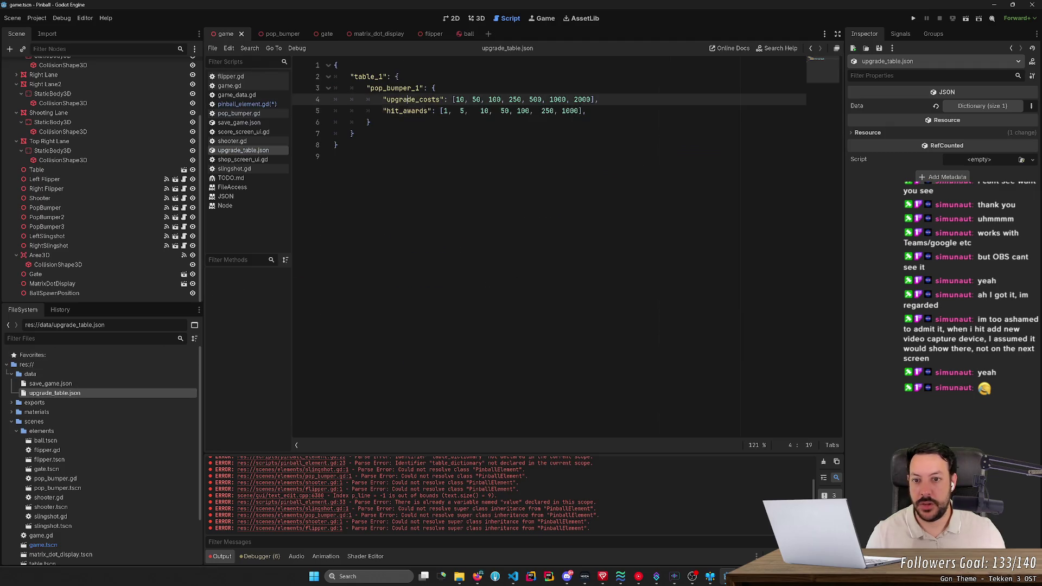
Step: Add a line 34 lookup of upgrade_value["upgrade_costs"] into a costs variable, then duplicate it
double_click(412, 99)
left_click(247, 103)
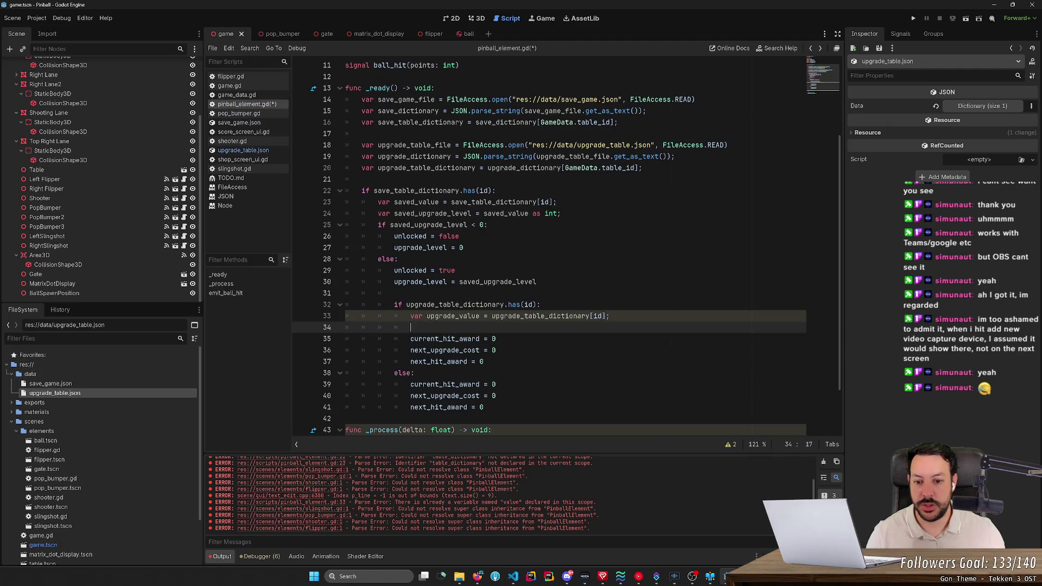
type("ar upgrad")
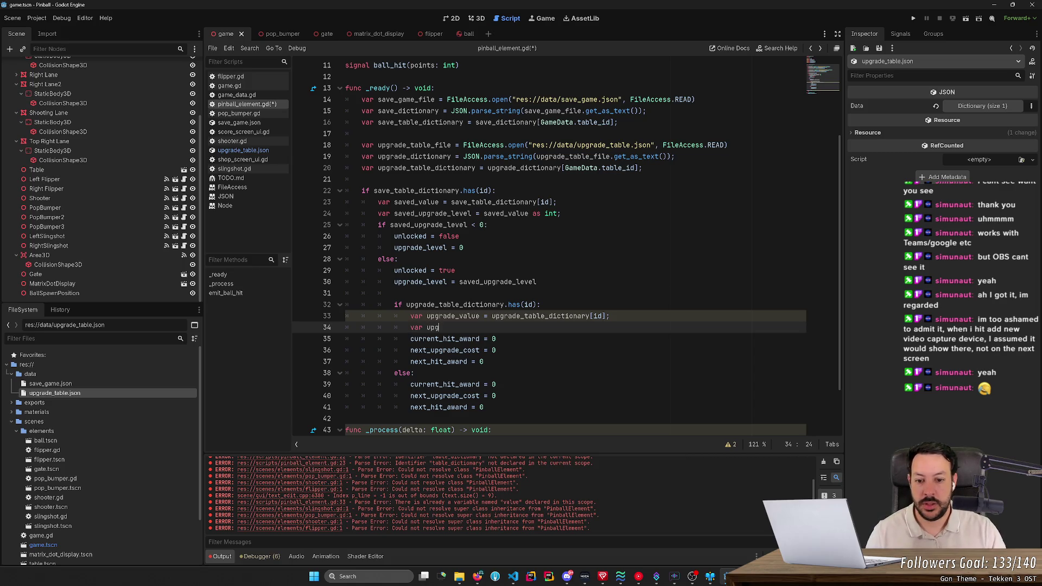
key("BackSpace")
key("BackSpace")
key("BackSpace")
key("BackSpace")
key("BackSpace")
key("BackSpace")
type("cost_value = ")
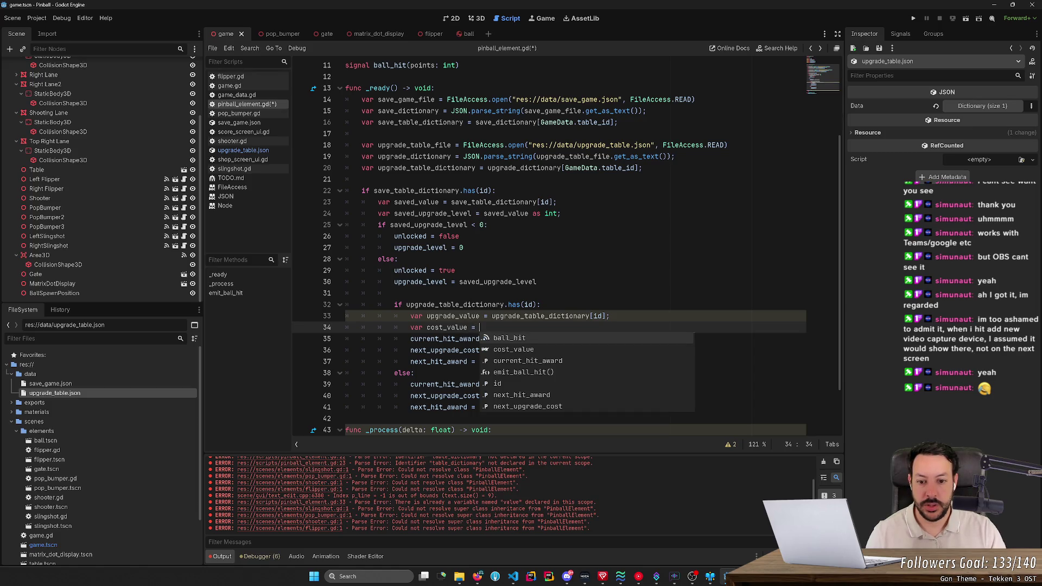
type("upgrade")
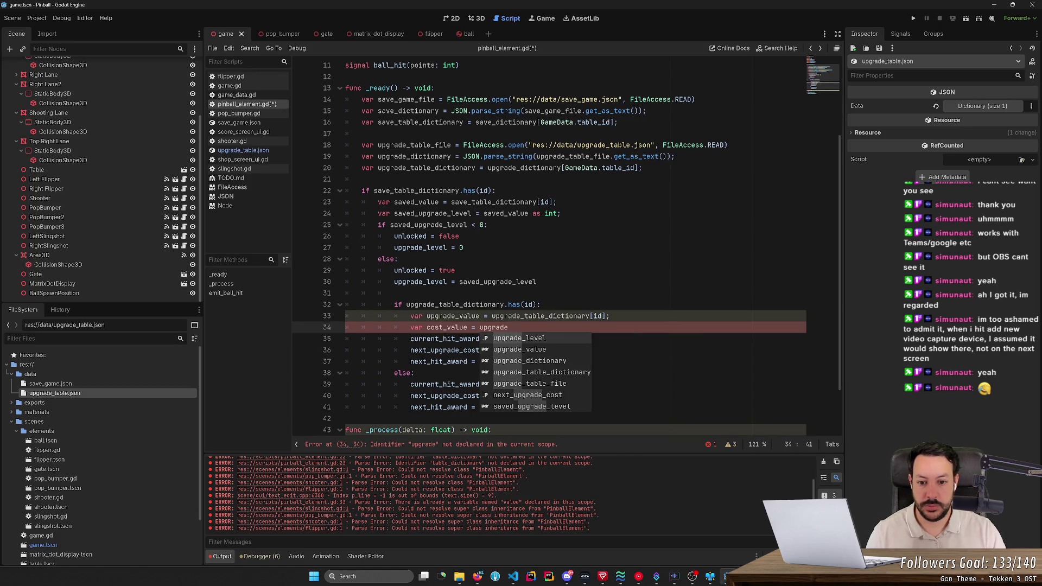
type("_value[\"upgrade_costs")
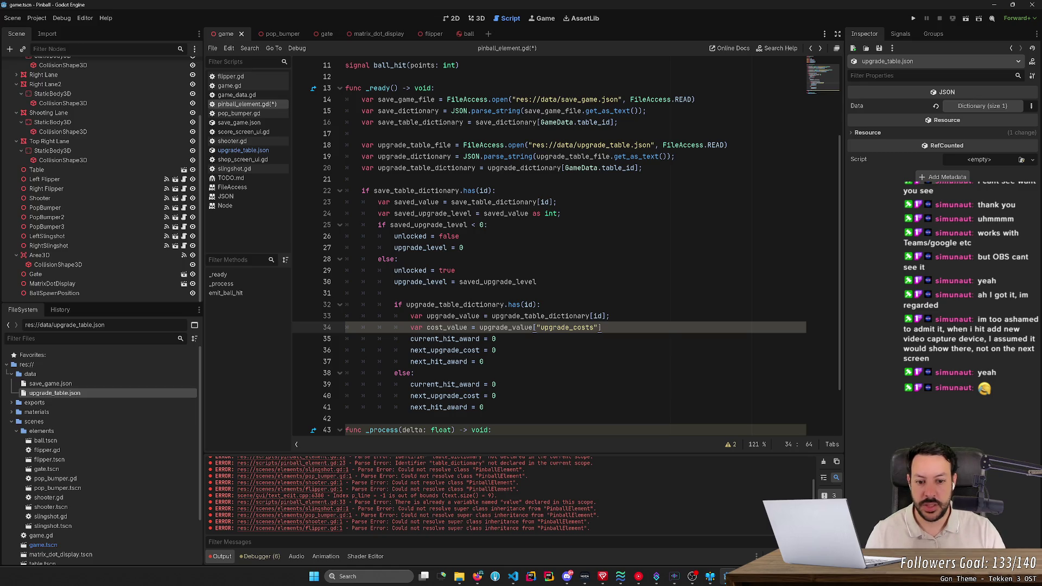
double_click(451, 327)
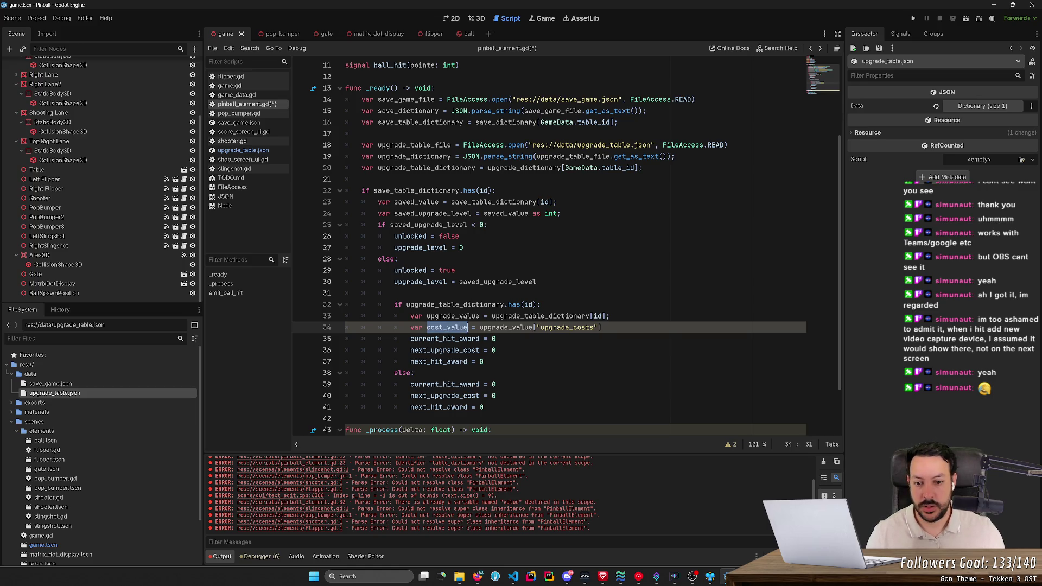
type("costs_va")
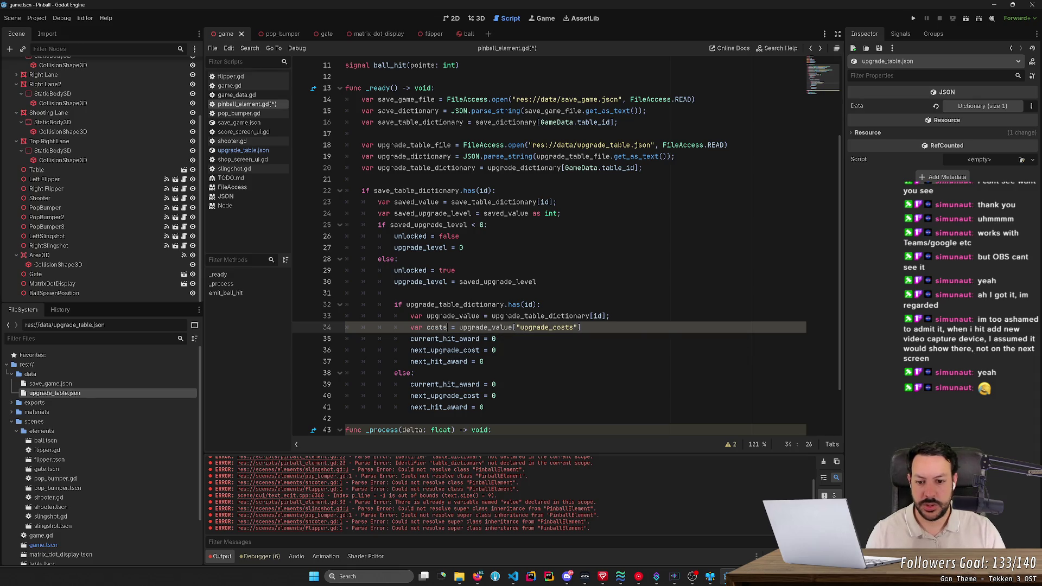
type("lue")
key("End")
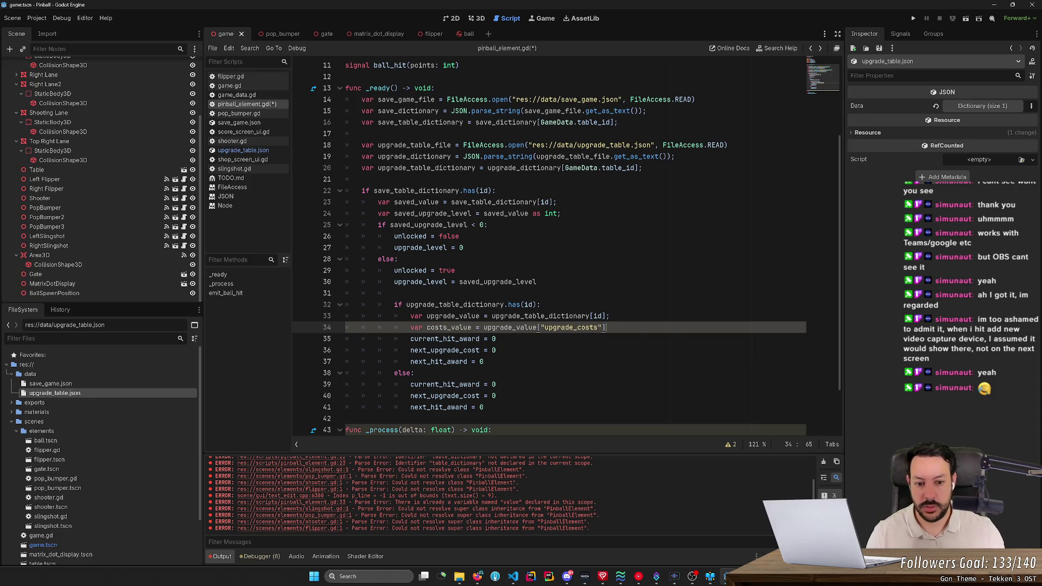
key("ctrl+shift+d")
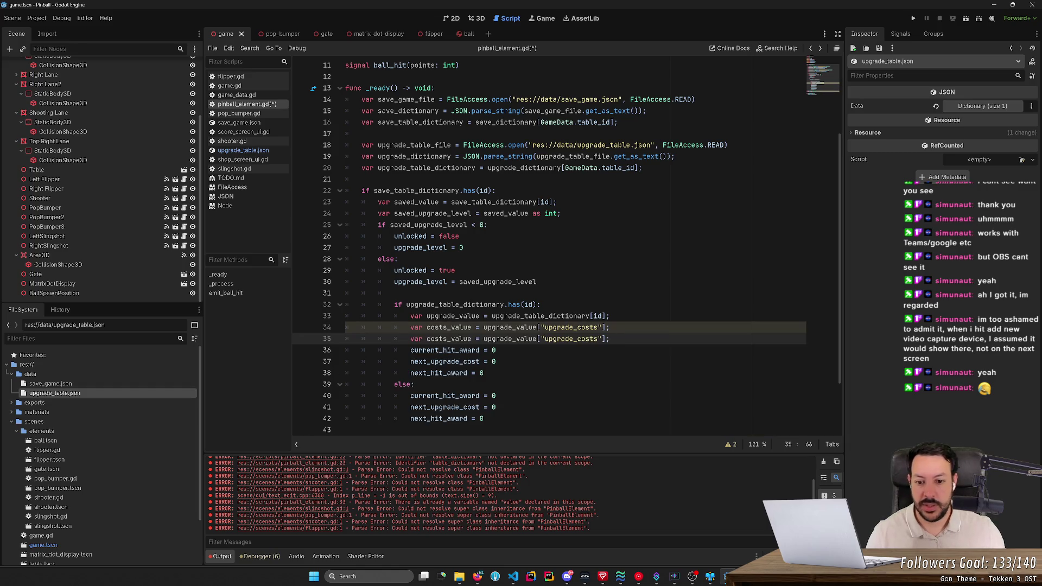
Step: Rename the duplicated variable to award_values and tidy the cost_values name on line 34
scroll(484, 257, "down", 2)
left_click(484, 257)
double_click(78, 394)
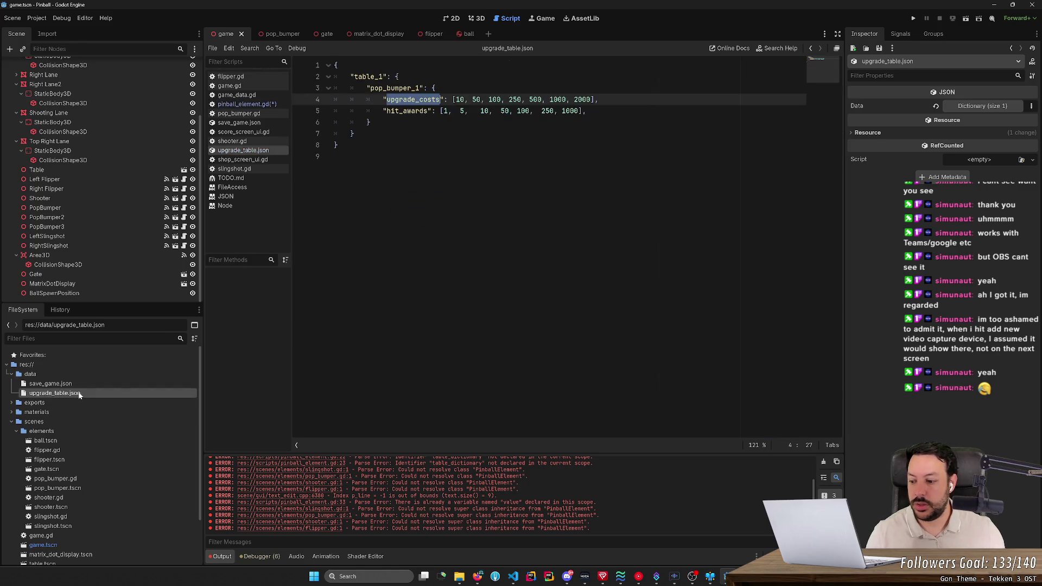
key("alt+Left")
left_click(451, 281)
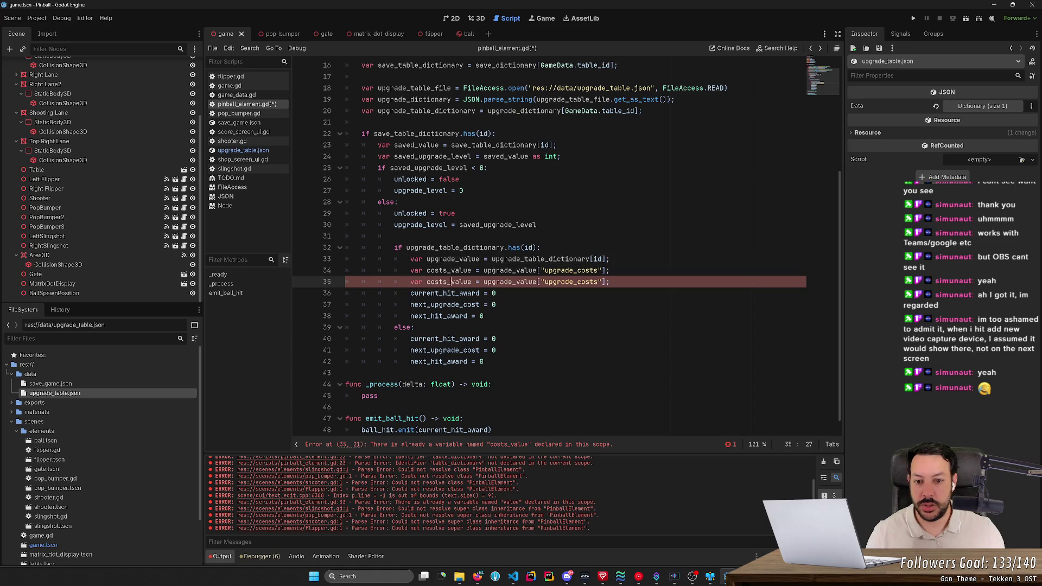
key("BackSpace")
key("BackSpace")
key("BackSpace")
type("awards")
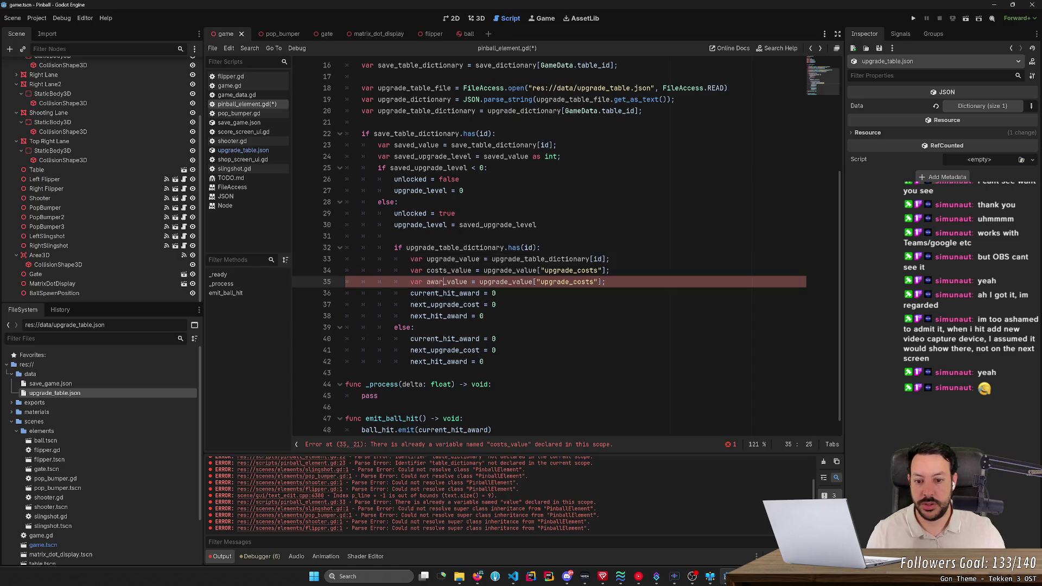
left_click(471, 270)
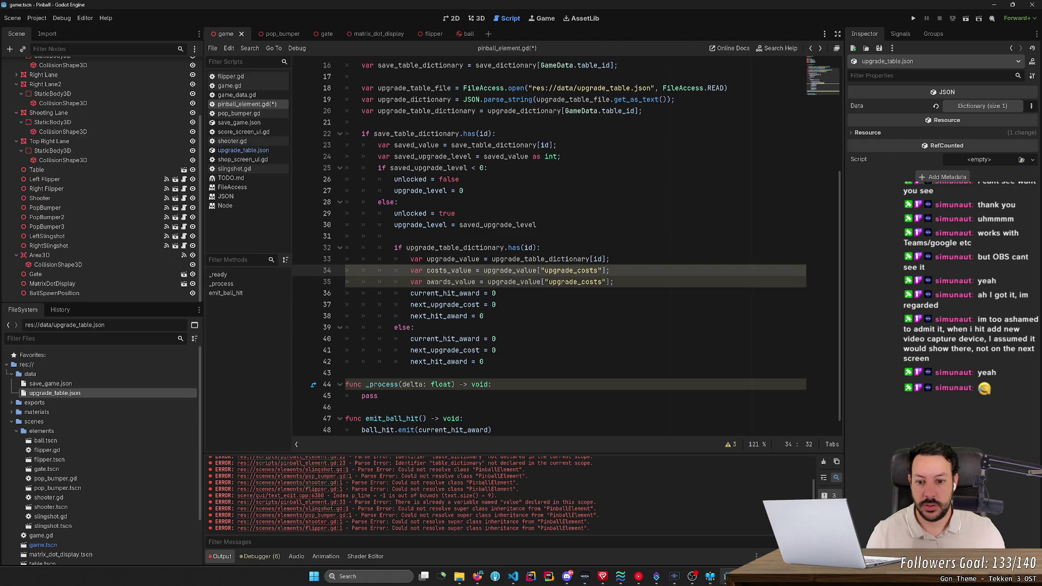
left_click(447, 270)
key("BackSpace")
left_click(467, 270)
type("s")
left_click(475, 281)
type("s")
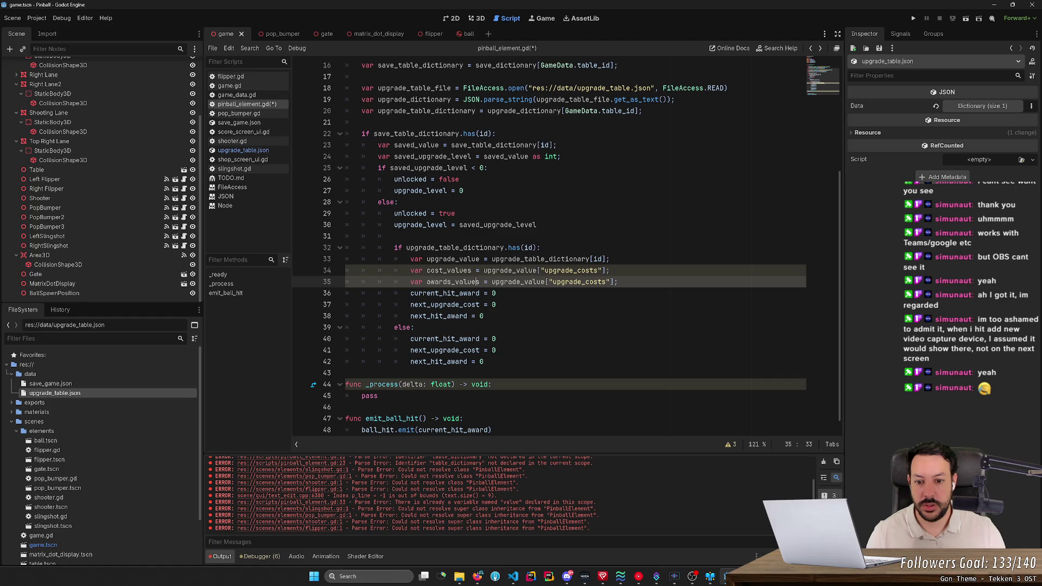
key("BackSpace")
Step: Point the award_values lookup at the 'hit_awards' key copied from upgrade_table.json
scroll(543, 244, "up", 3)
left_click(495, 248)
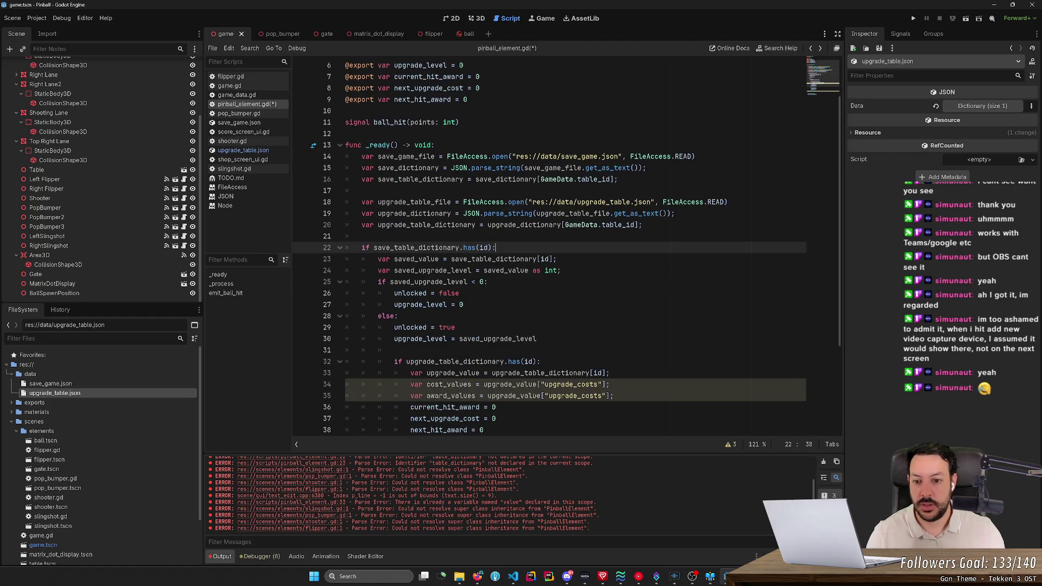
left_click(243, 150)
double_click(407, 111)
key("ctrl+c")
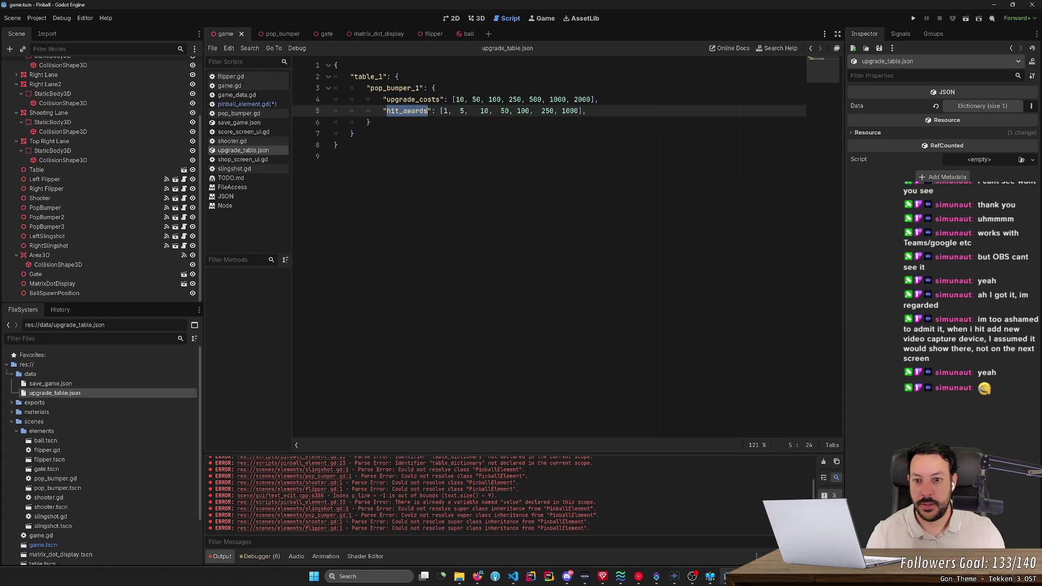
left_click(247, 104)
double_click(569, 281)
key("ctrl+v")
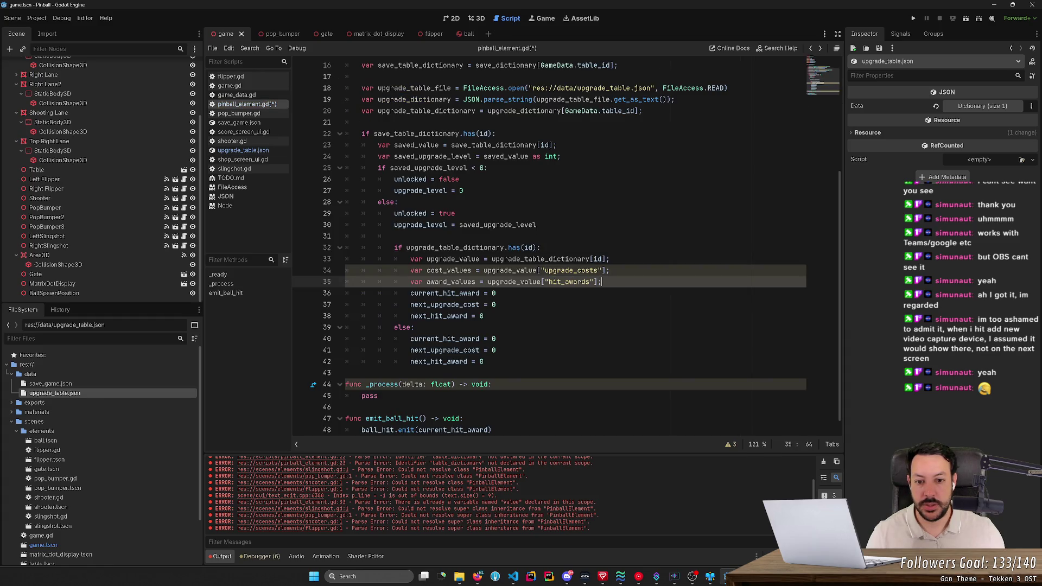
key("Return")
Step: Set current_hit_award to award_values[upgrade_level] instead of the placeholder 0
left_click(495, 304)
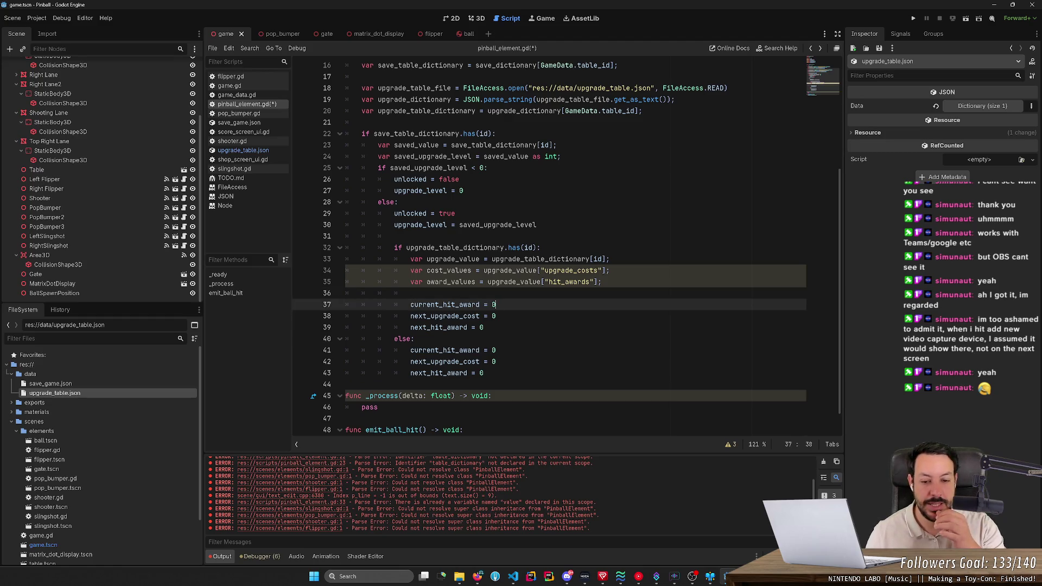
key("BackSpace")
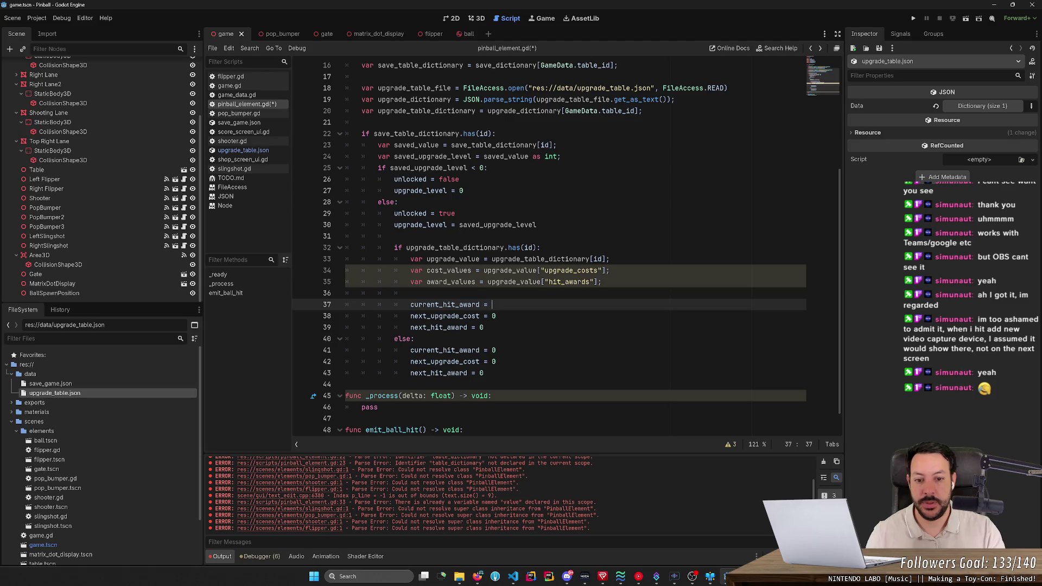
type("costs_val")
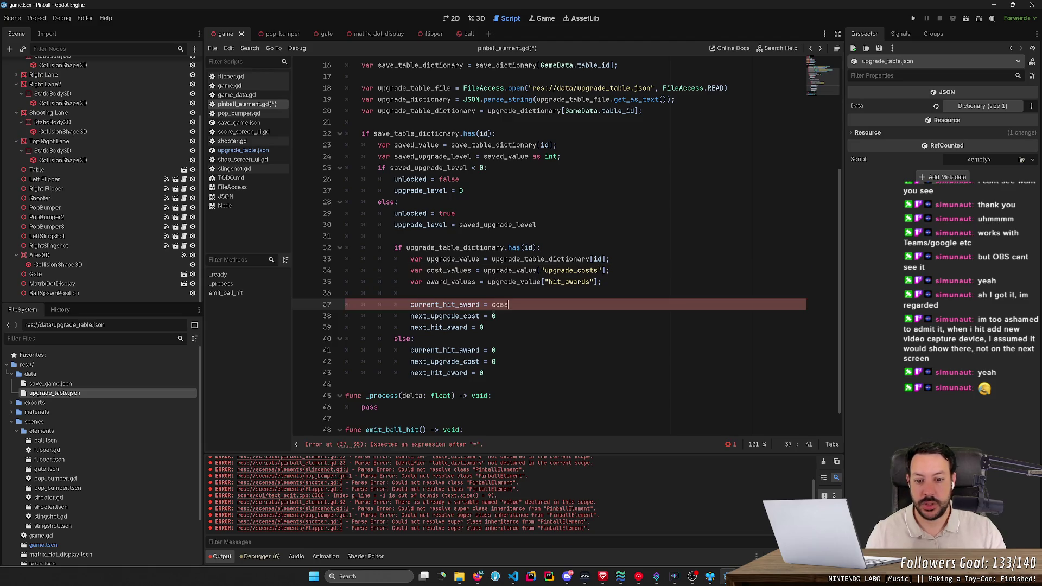
type("ues[")
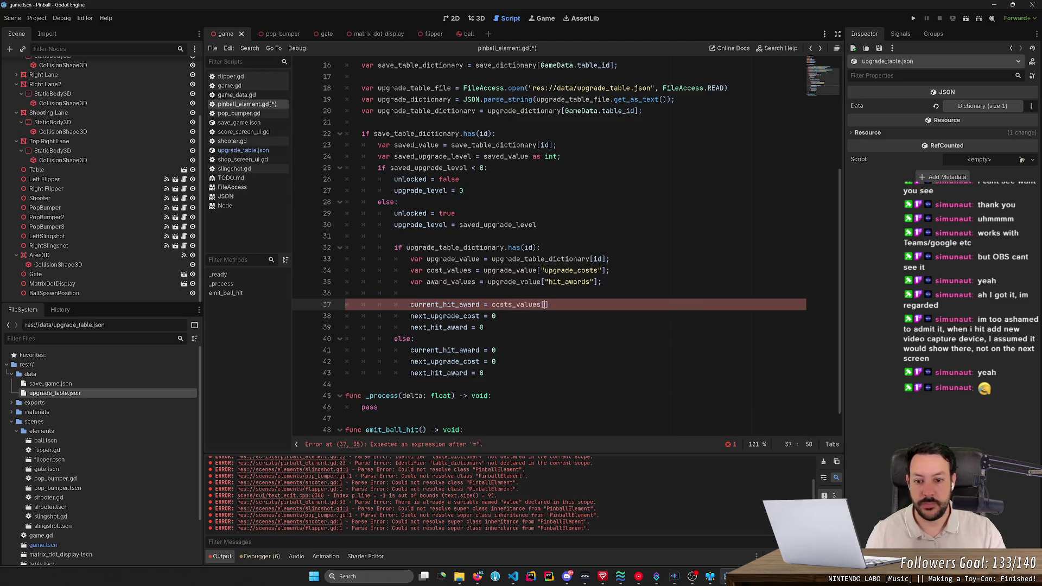
type("upgrade_leve")
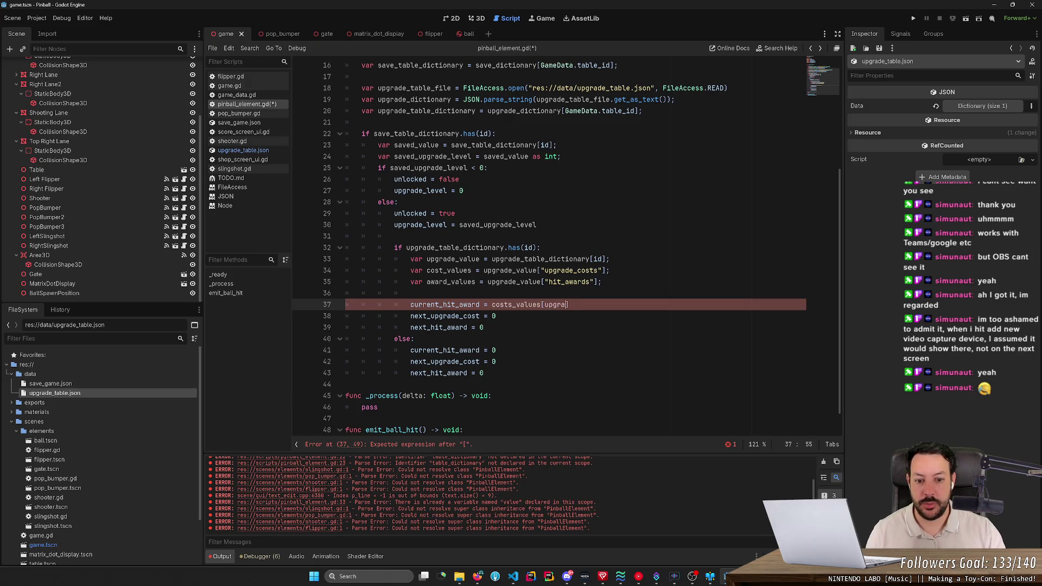
type("l")
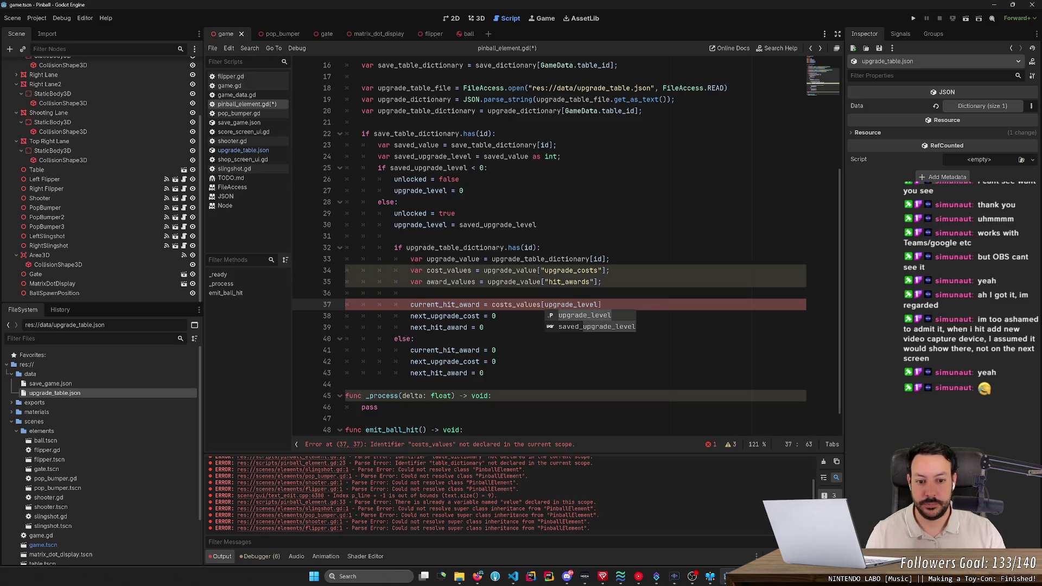
type("]")
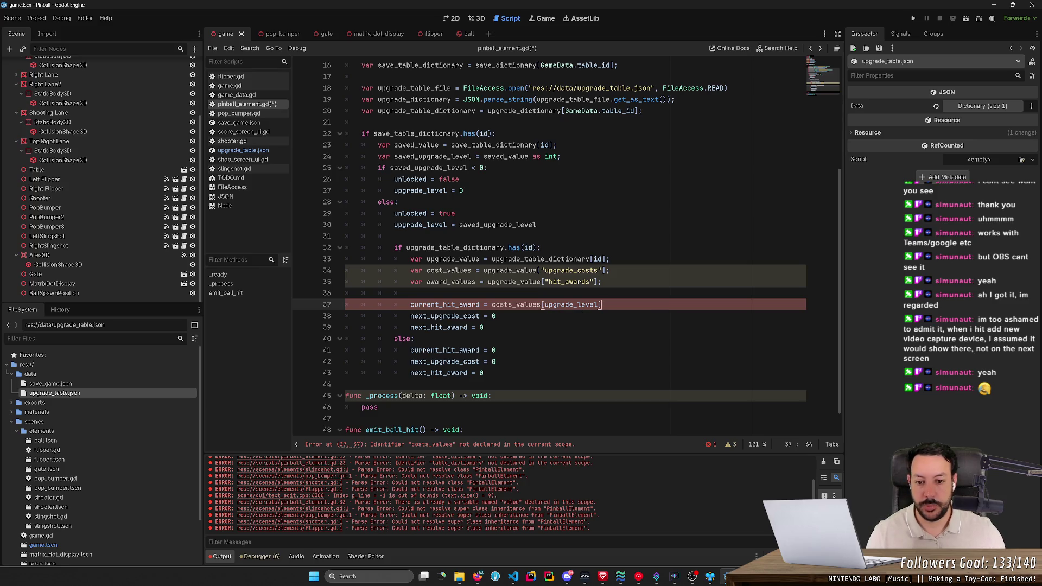
left_click_drag(492, 304, 601, 304)
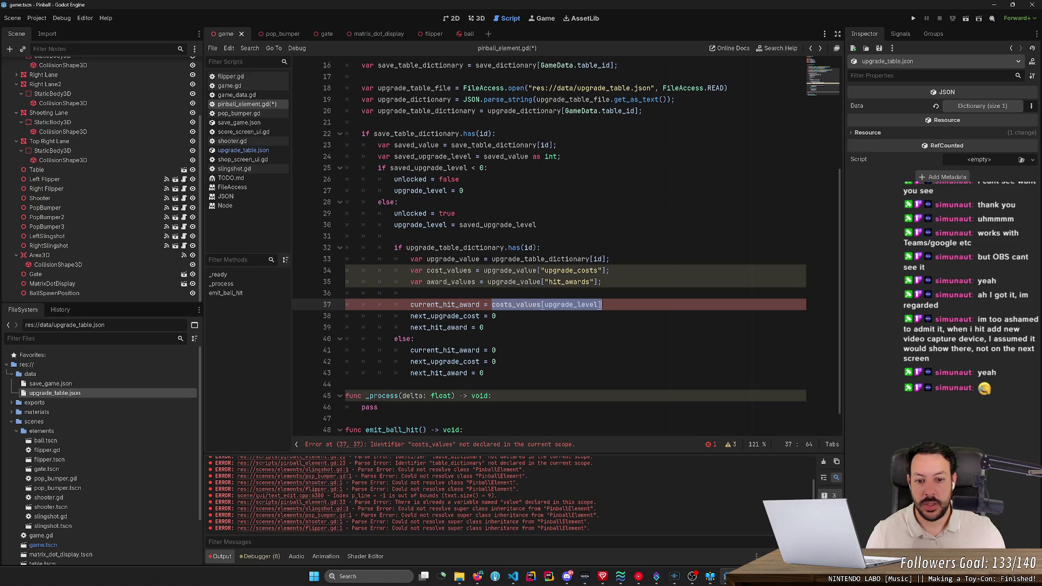
left_click(496, 316)
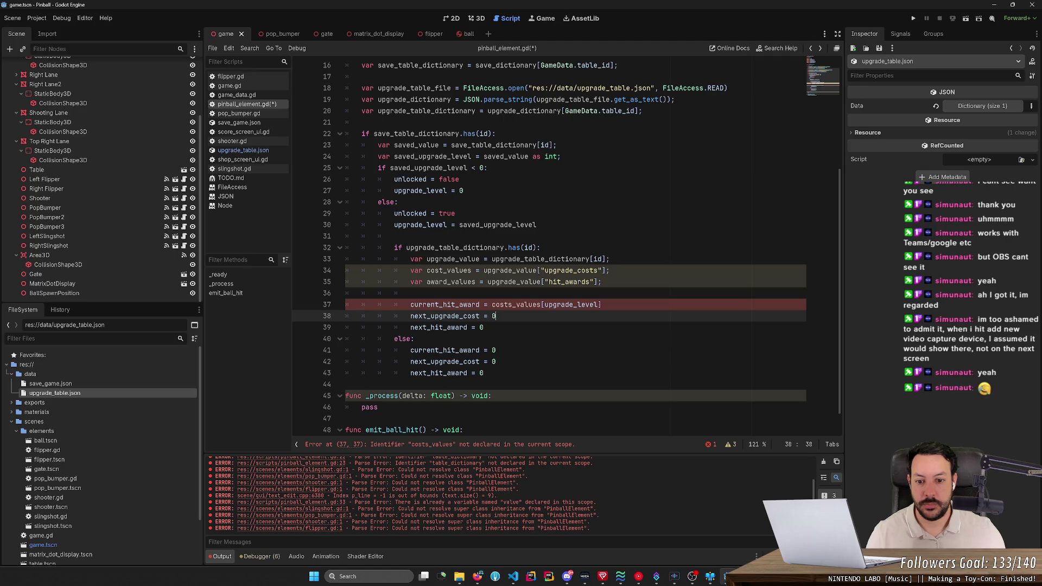
left_click(528, 305)
double_click(451, 281)
key("ctrl+c")
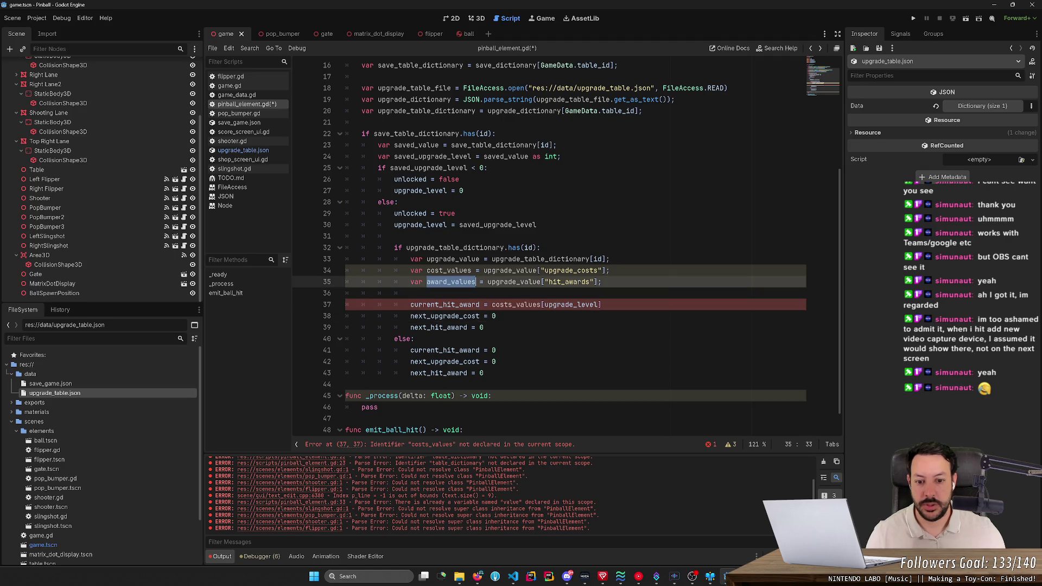
double_click(515, 304)
key("ctrl+v")
Step: Set next_upgrade_cost to cost_values[upgrade_level + 1] instead of the placeholder 0
left_click(467, 259)
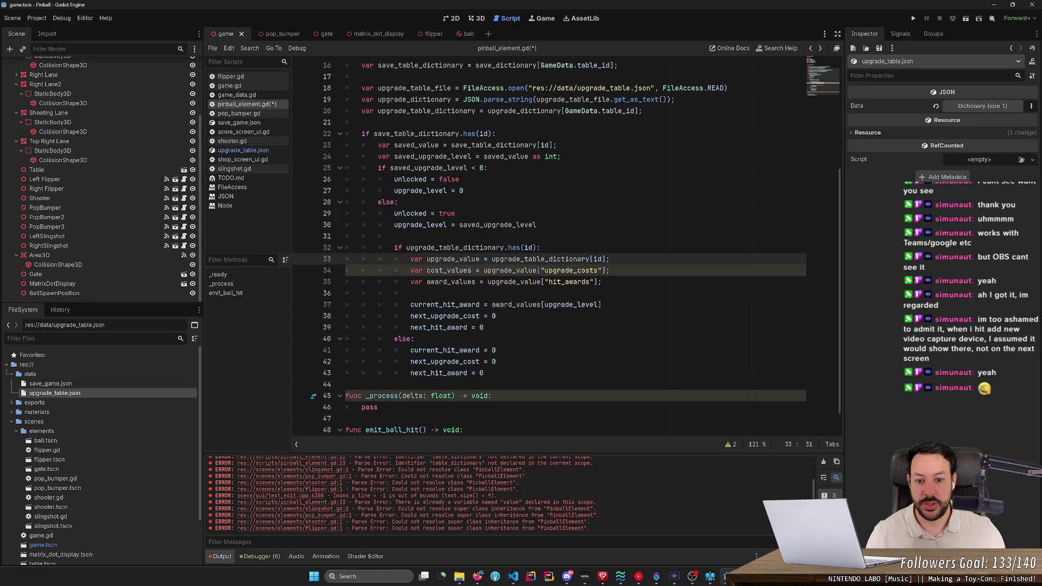
double_click(458, 259)
left_click(496, 315)
key("BackSpace")
type("cost_values[")
type("upgrade_level + ")
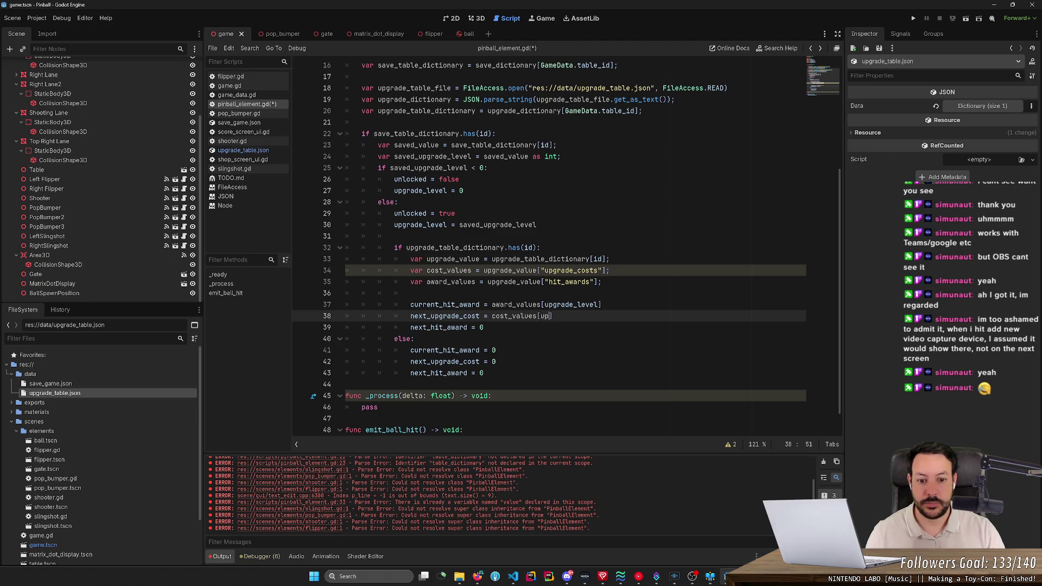
type("1")
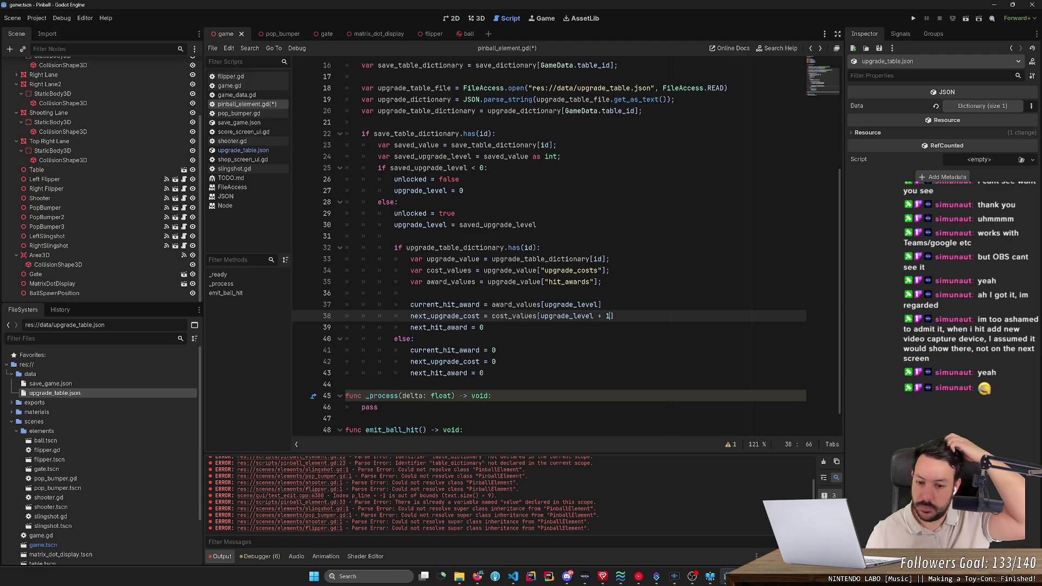
double_click(567, 316)
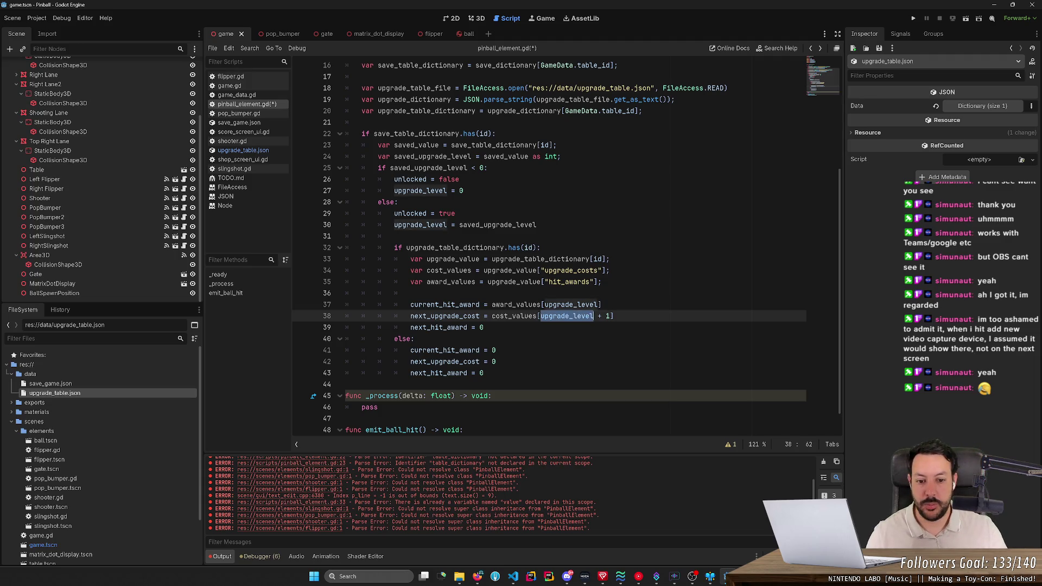
left_click_drag(567, 316, 609, 315)
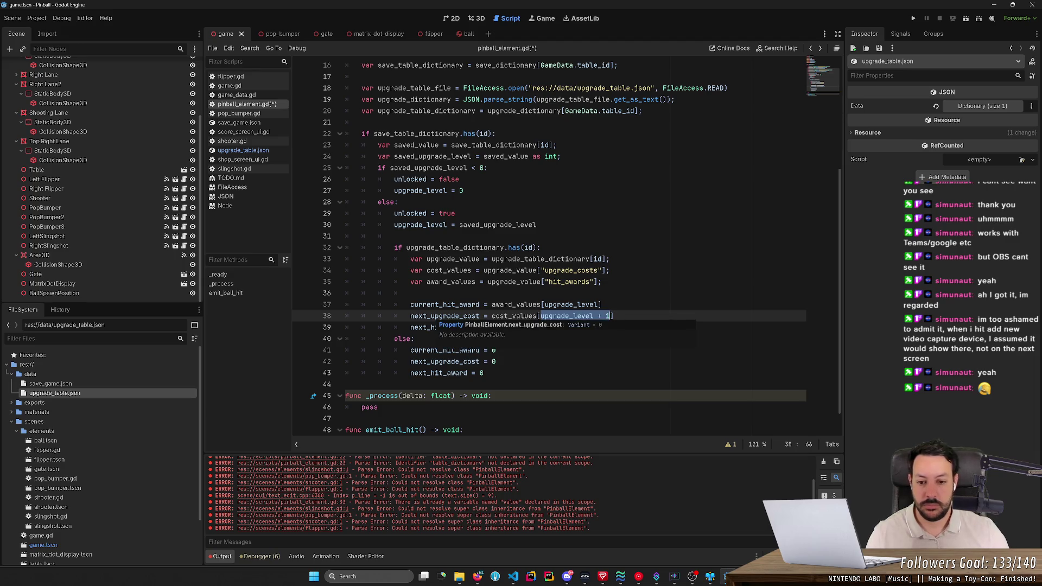
left_click(483, 327)
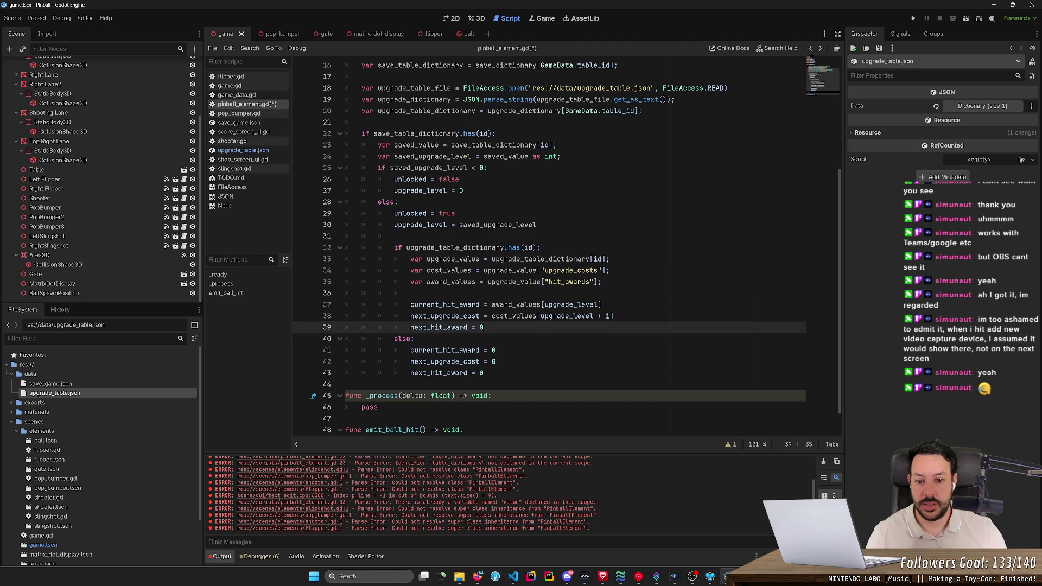
left_click(516, 316)
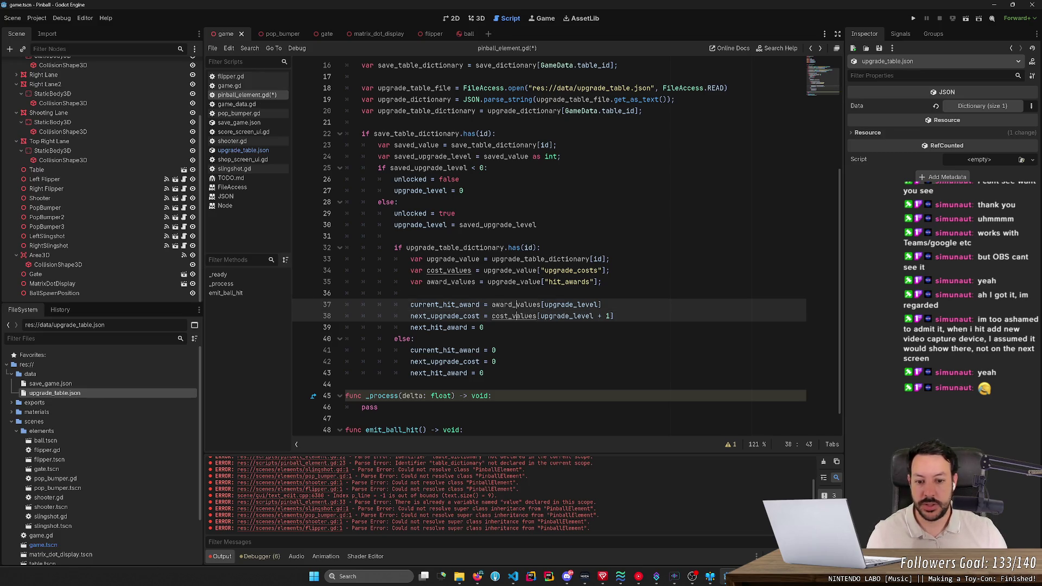
key("End")
Step: Set next_hit_award to award_values[upgrade_level + 1]
key("alt+Up")
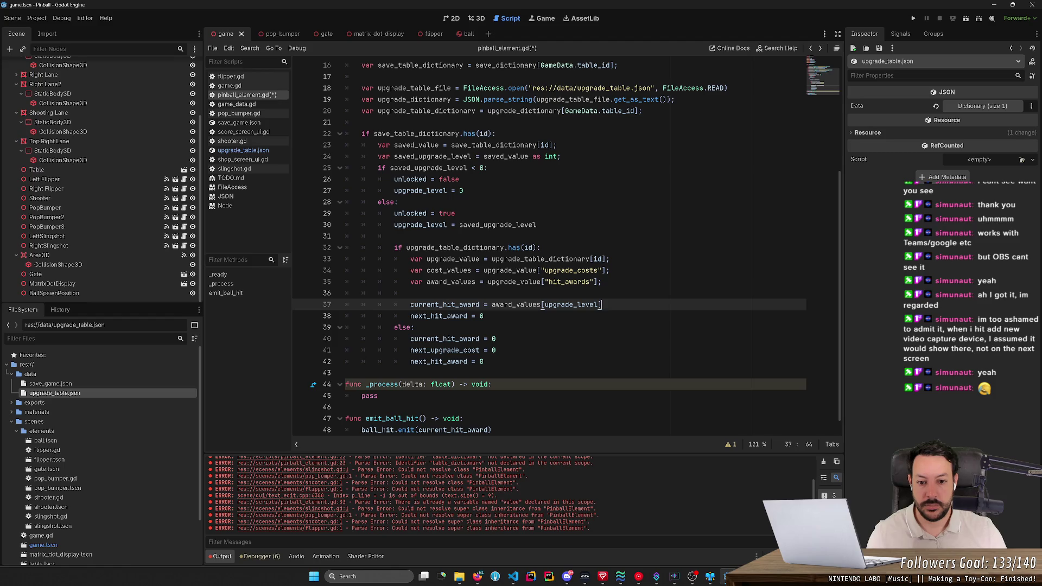
double_click(567, 304)
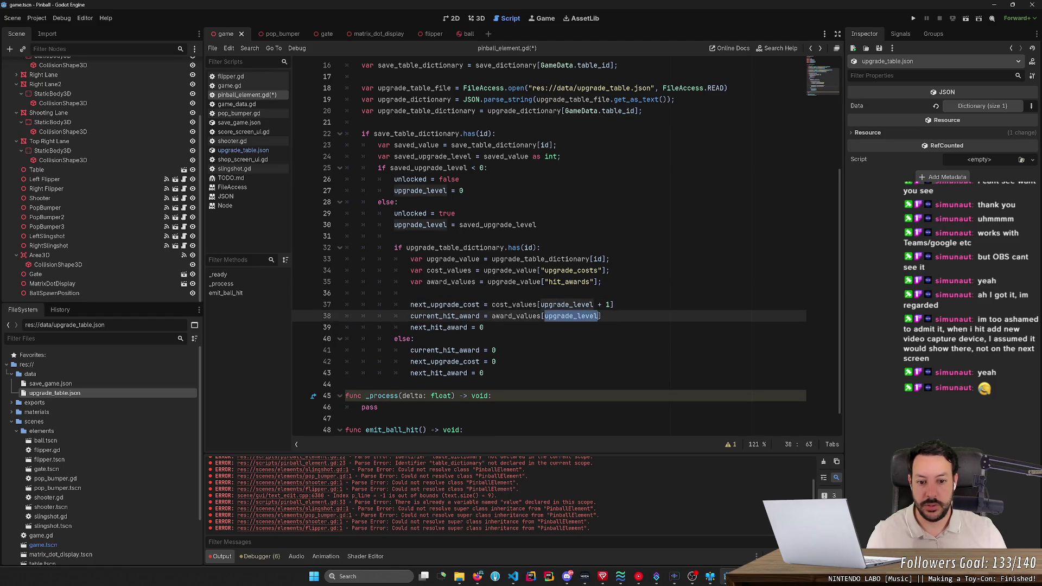
key("Down")
key("Down")
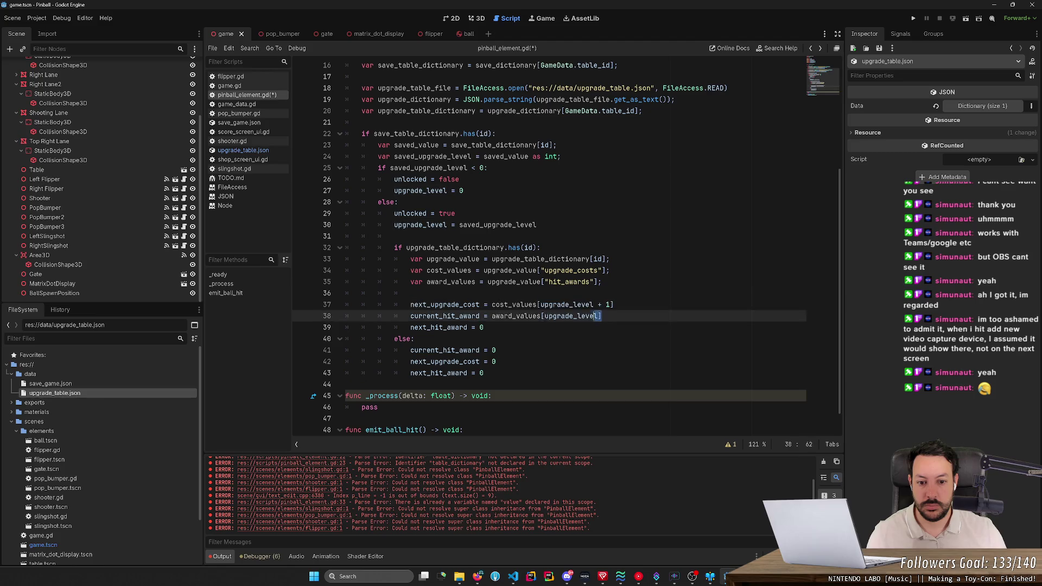
key("BackSpace")
key("ctrl+v")
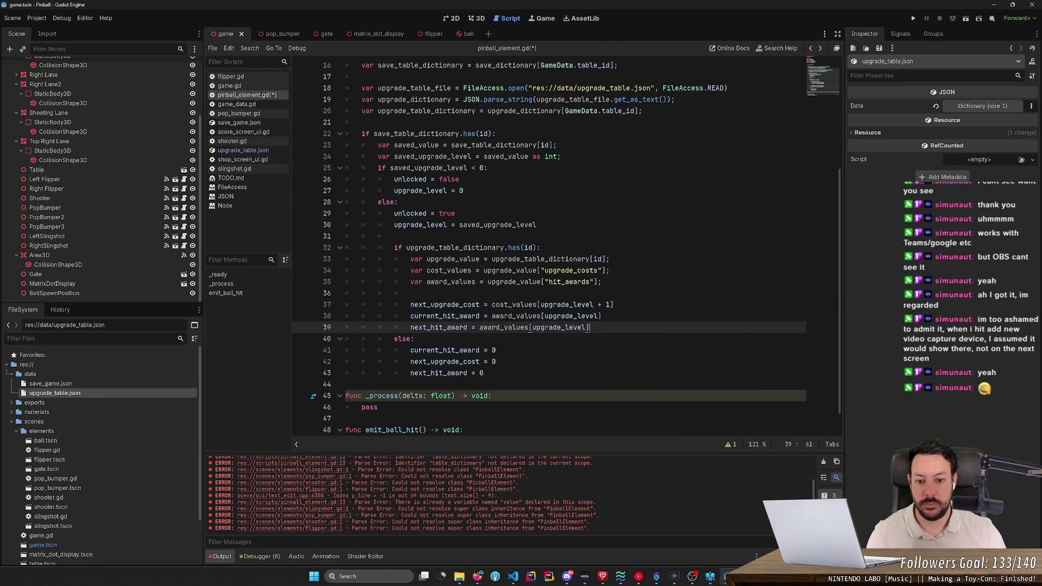
type("+ 1")
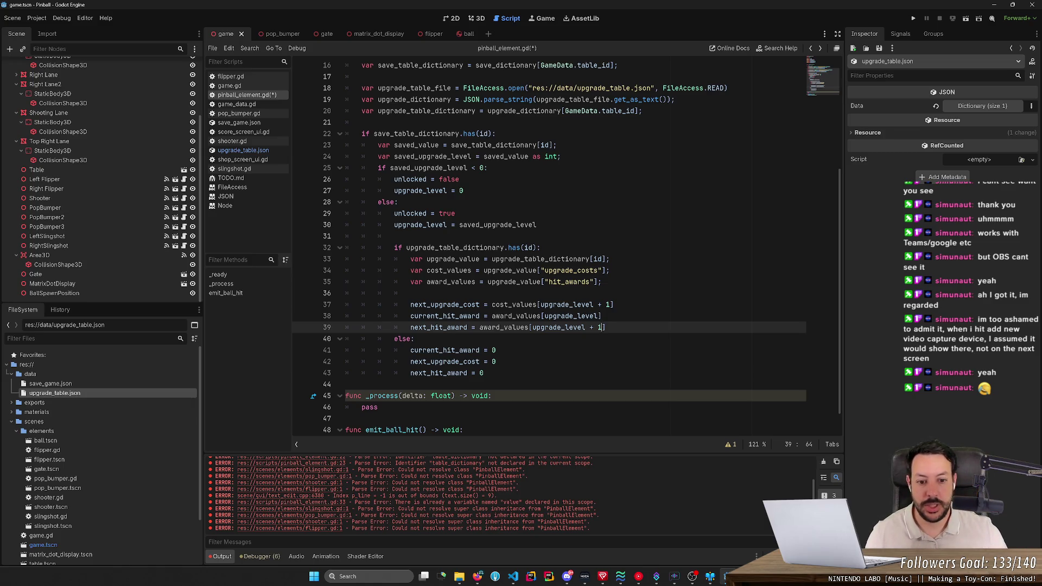
Step: Move the current_hit_award line back above the next-value lines and add blank lines after it
key("Up")
key("ctrl+x")
key("Up")
key("ctrl+v")
key("Down")
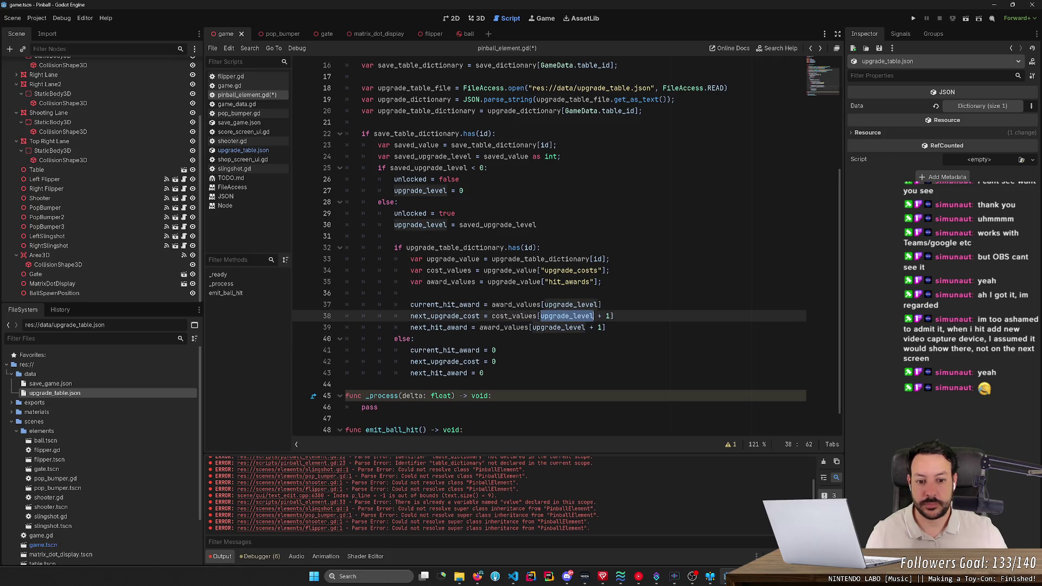
key("Up")
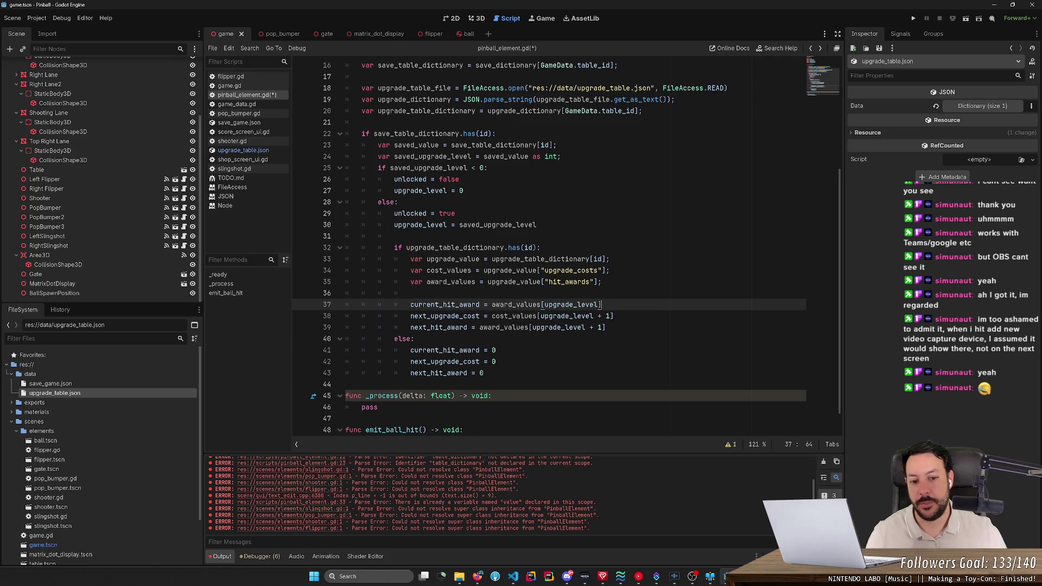
key("Return")
key("Return")
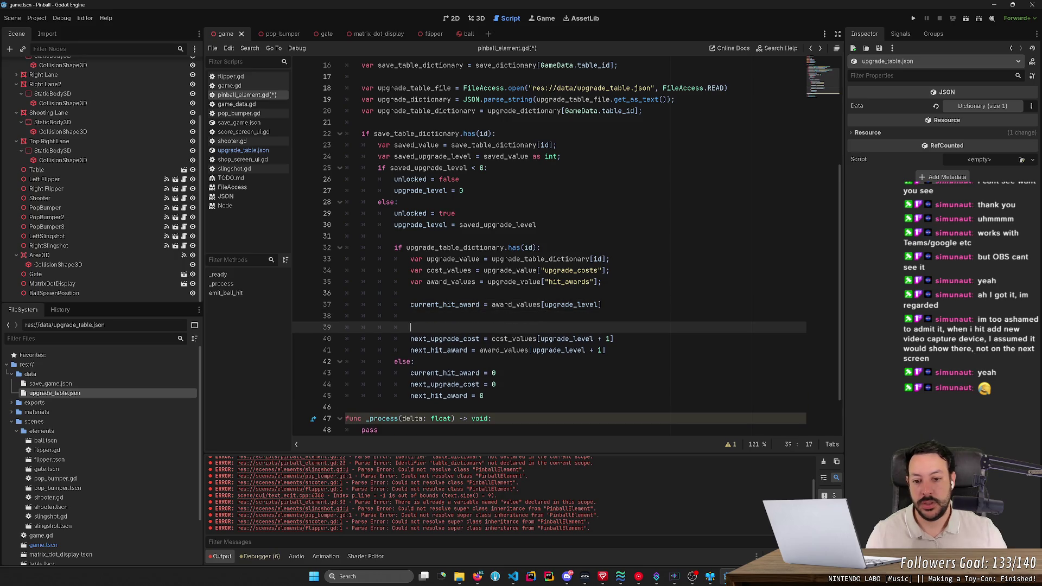
Step: Wrap the next-value lines in 'if upgrade_level < cost_values.len():' and save the script
type("if up")
key("Return")
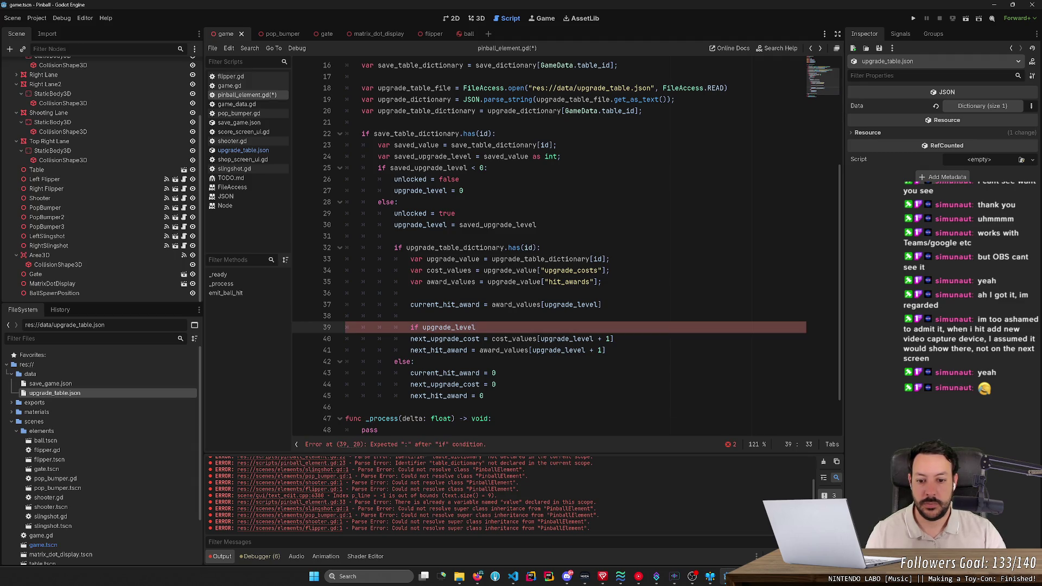
type(">= ")
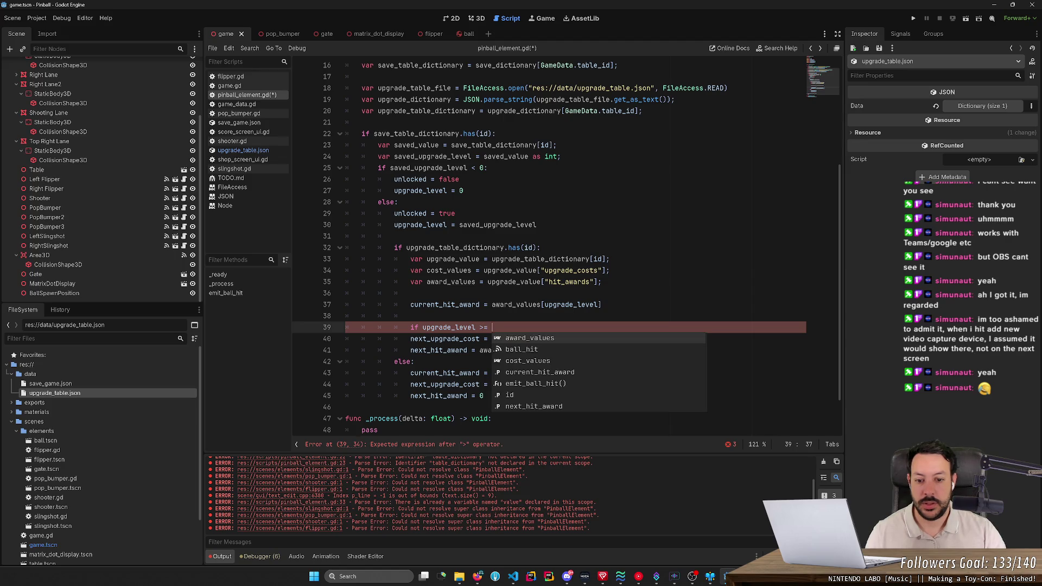
type("cost_values.l")
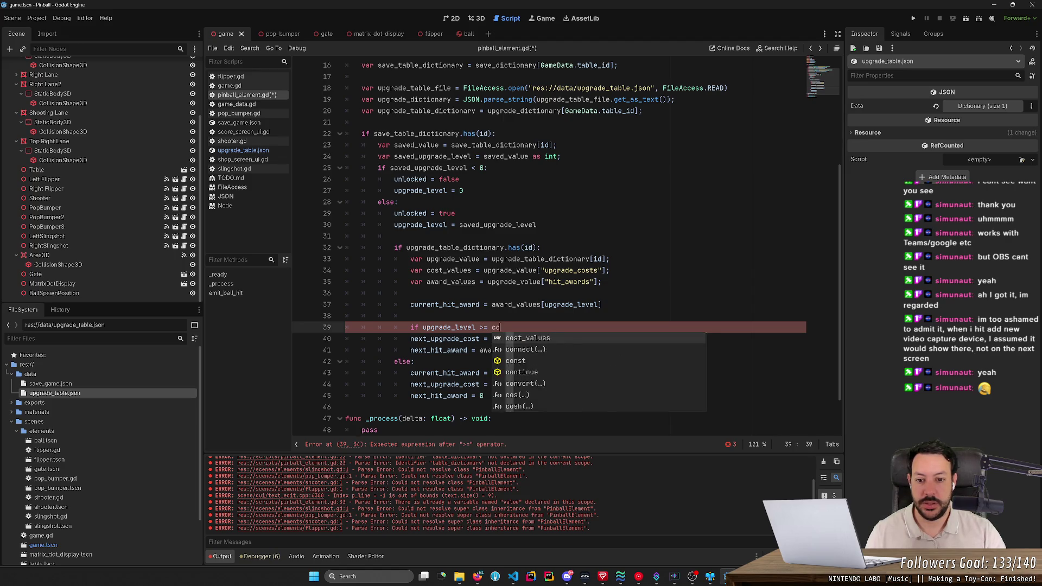
type("en()")
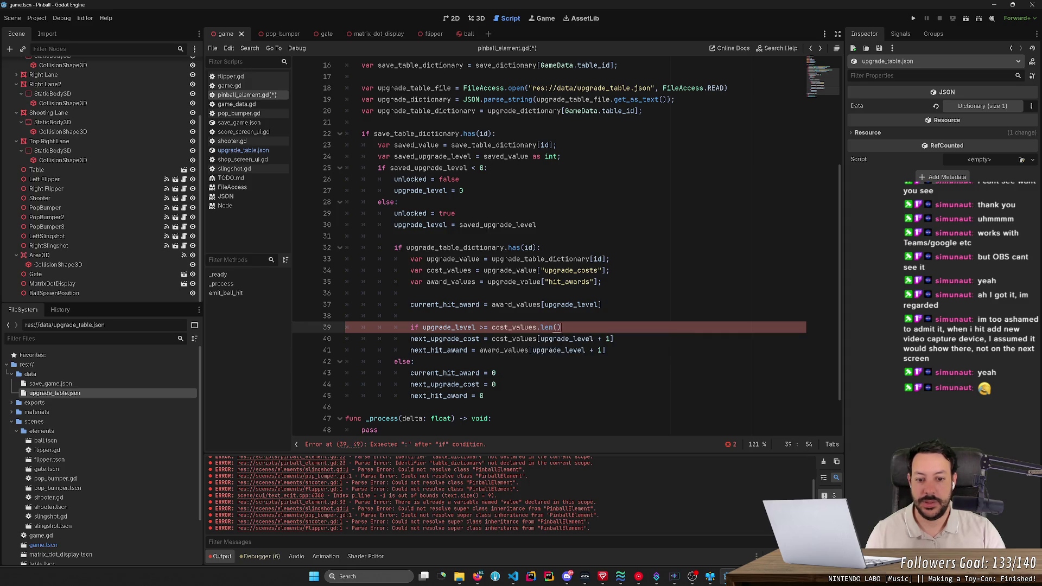
type(":")
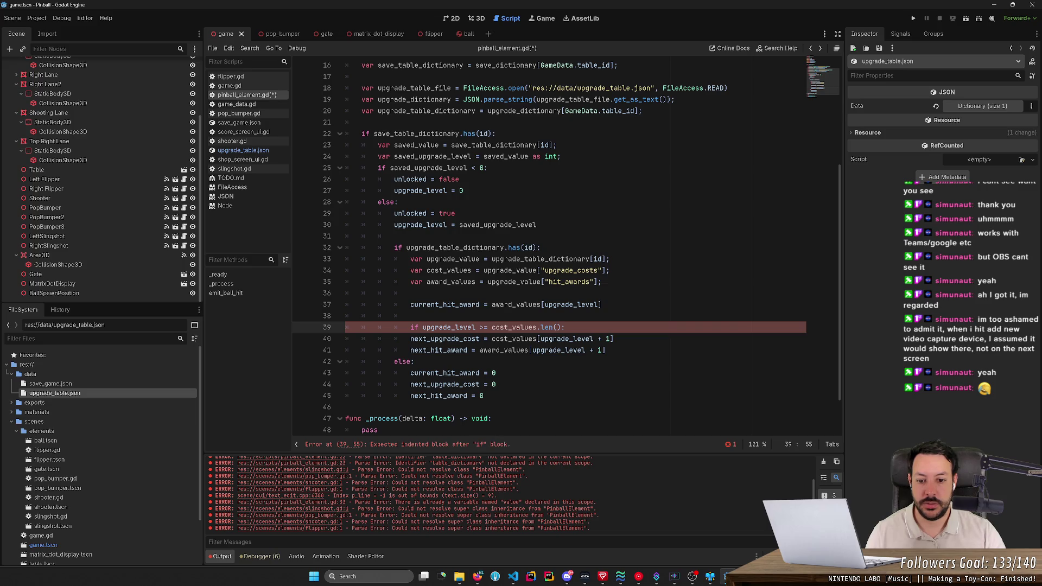
key("ctrl+shift+Left")
key("ctrl+shift+Left")
key("ctrl+shift+Left")
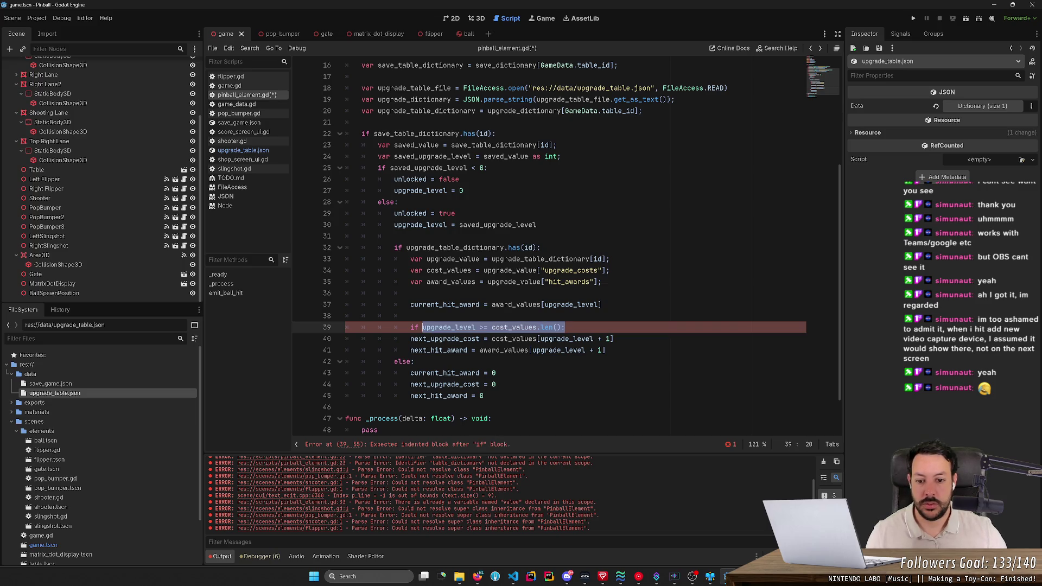
key("Right")
key("Left")
left_click(537, 328)
key("ctrl+shift+Left")
type("<")
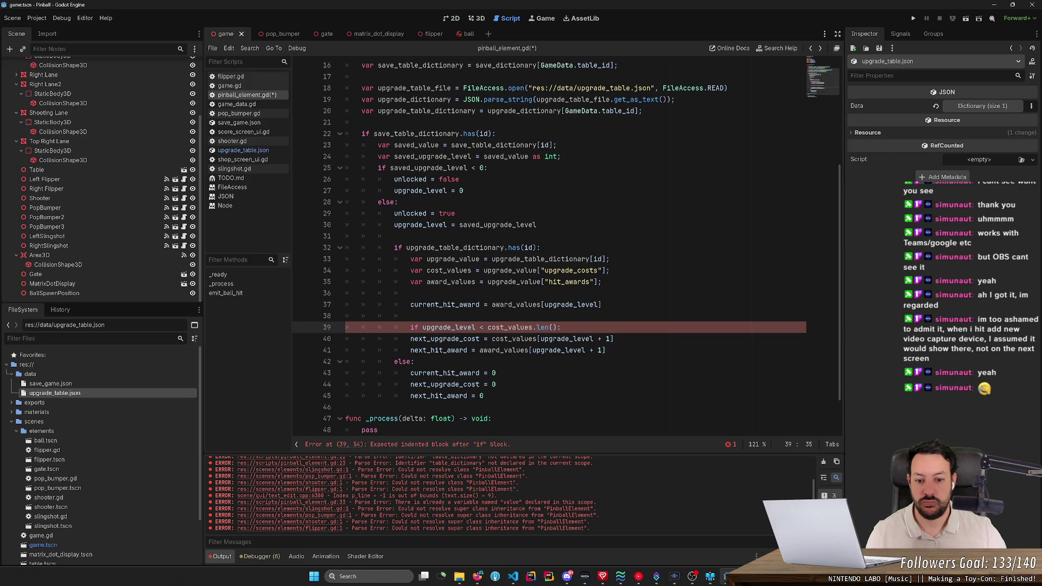
key("Down")
key("shift+Down")
key("Tab")
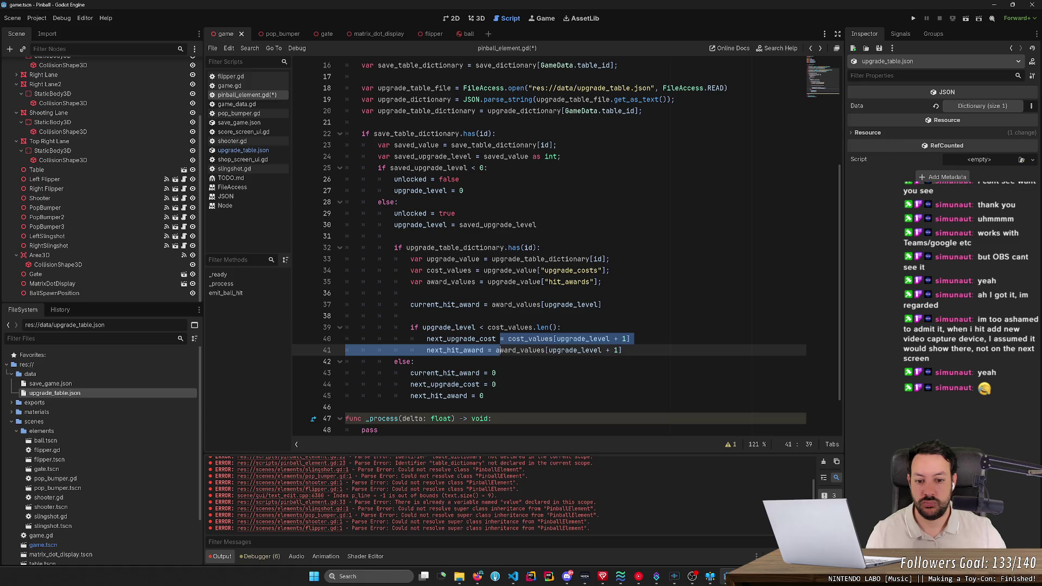
left_click(601, 305)
key("ctrl+s")
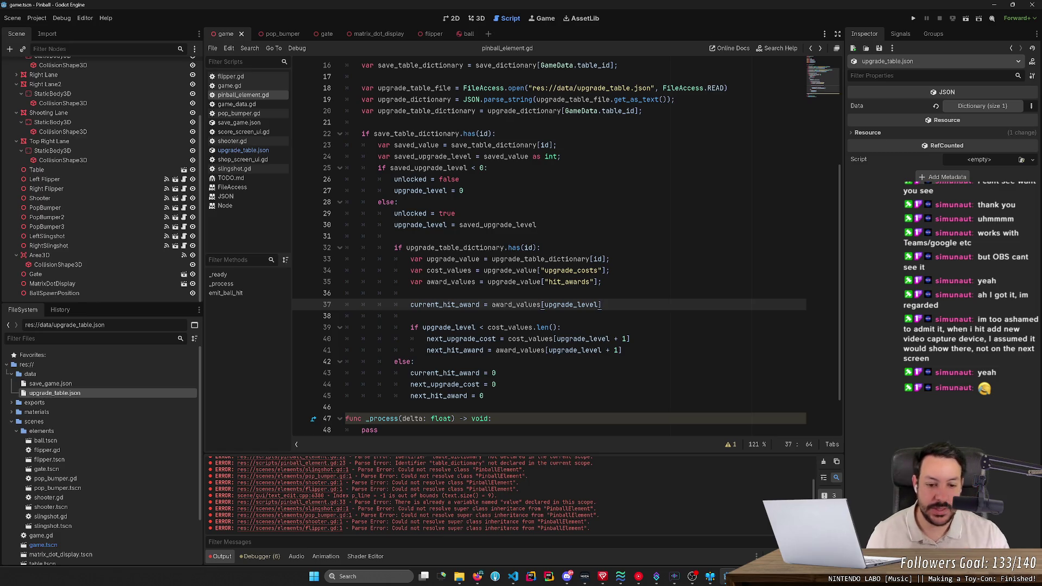
Step: Add an 'else:' line after the if block with an empty body
left_click_drag(622, 350, 346, 339)
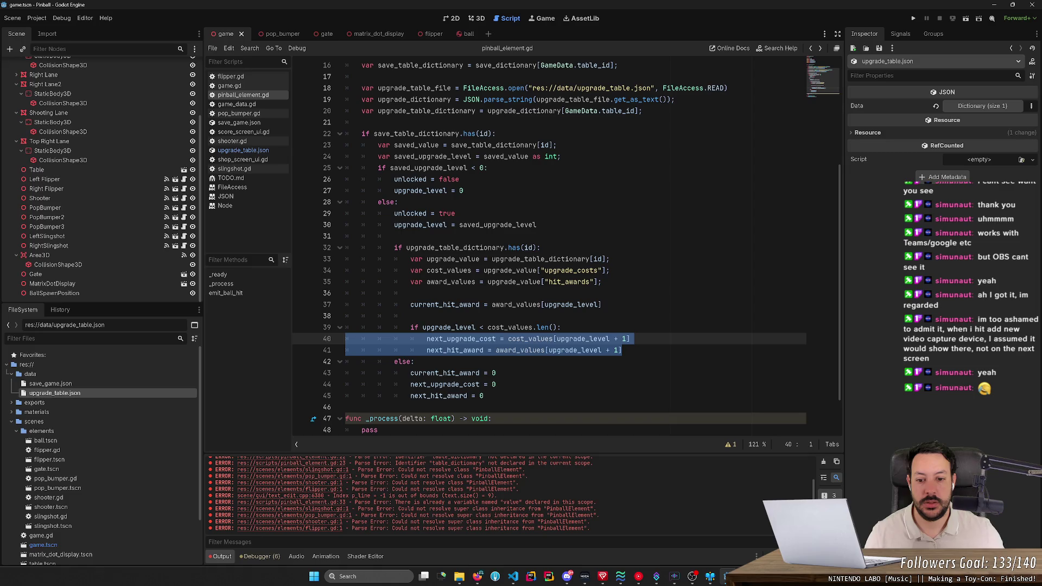
left_click_drag(430, 327, 561, 327)
left_click(623, 350)
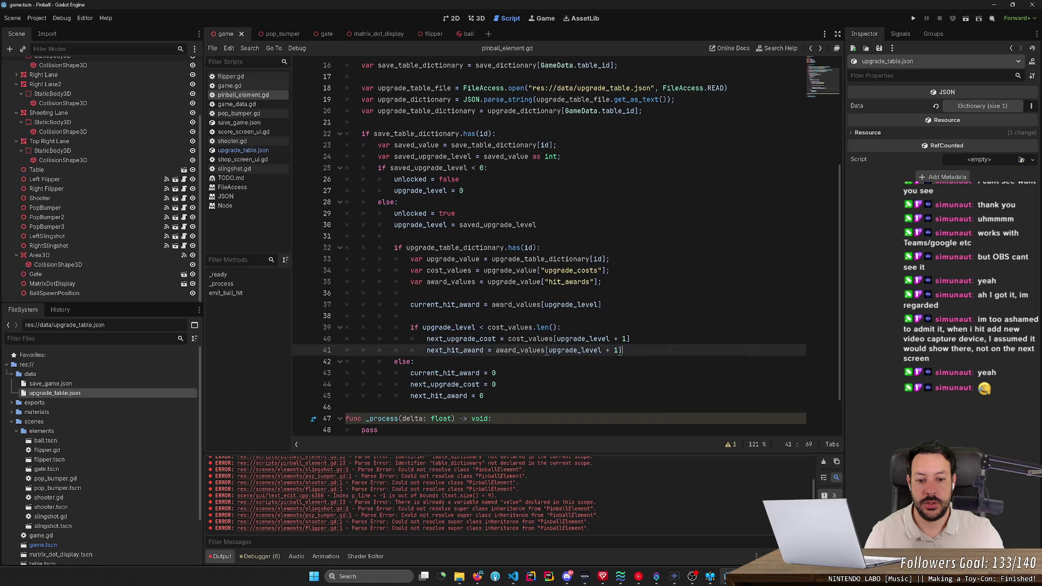
key("Return")
key("BackSpace")
type("else.ball_hit")
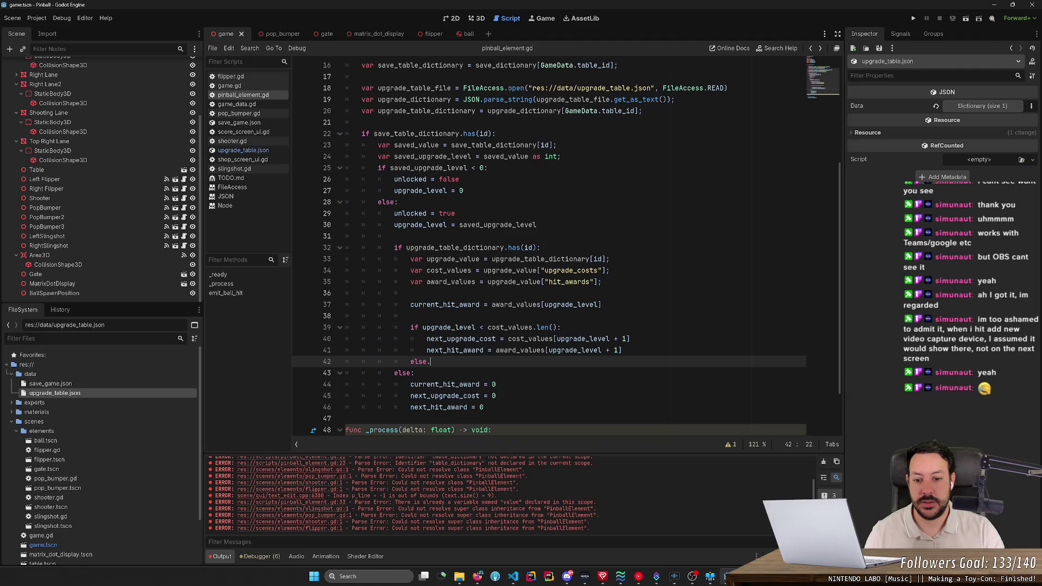
key("BackSpace")
key("BackSpace")
key("BackSpace")
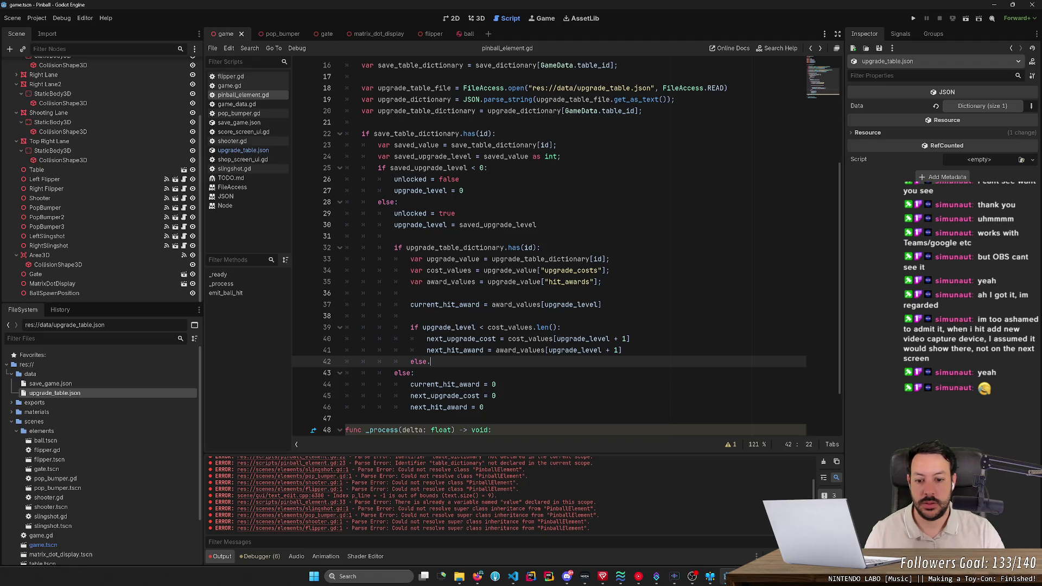
type(":")
key("Return")
scroll(460, 258, "down", 2)
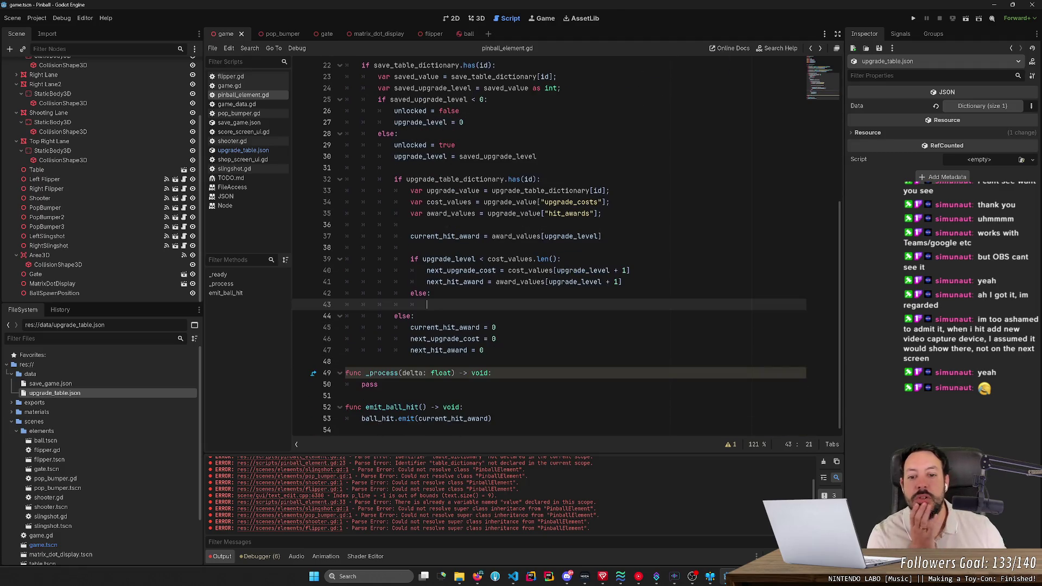
Step: Under else, set next_upgrade_cost to -1
left_click(459, 258)
left_click(427, 304)
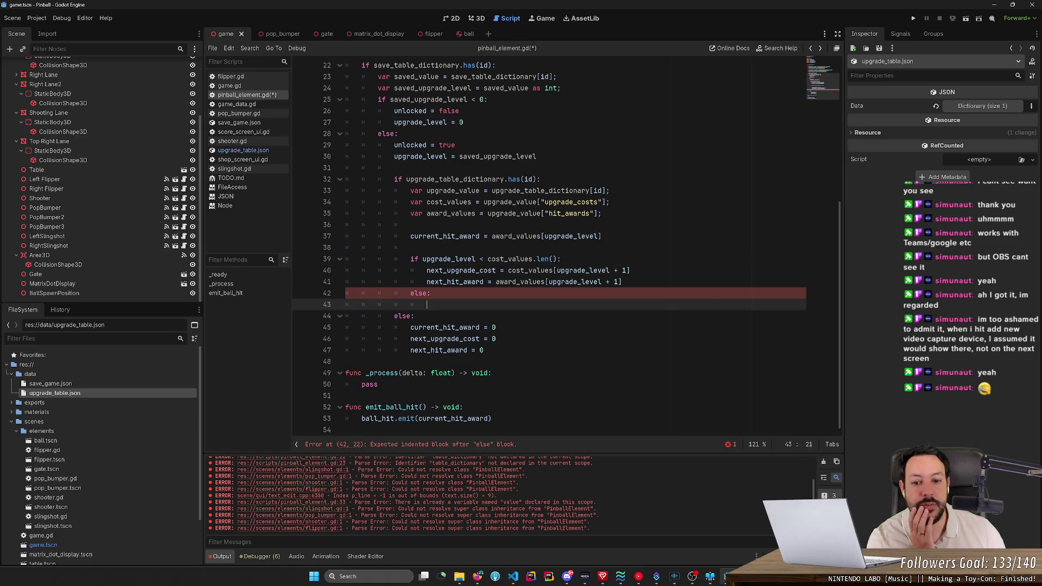
scroll(567, 244, "up", 7)
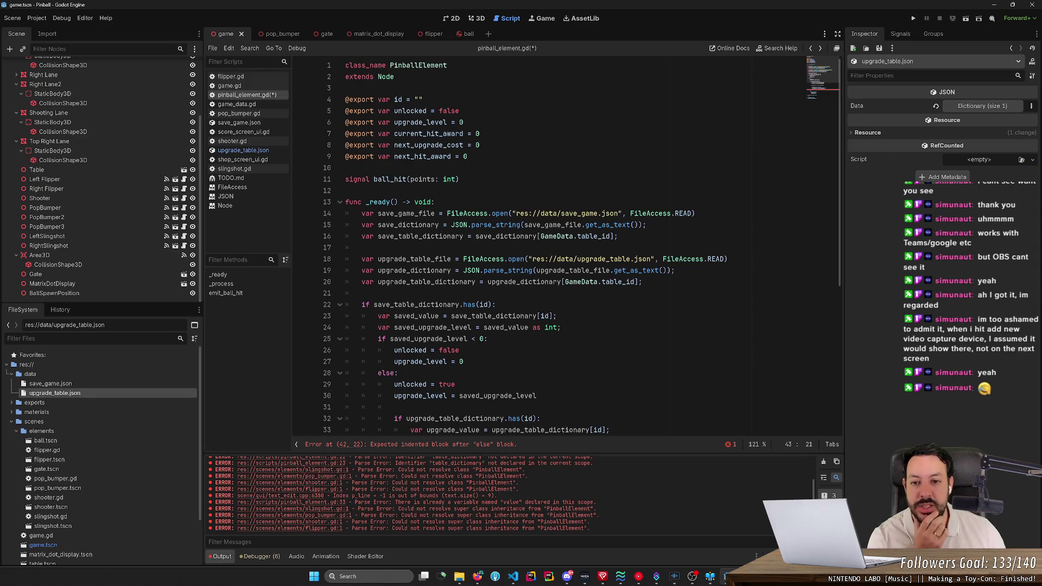
mouse_move(500, 213)
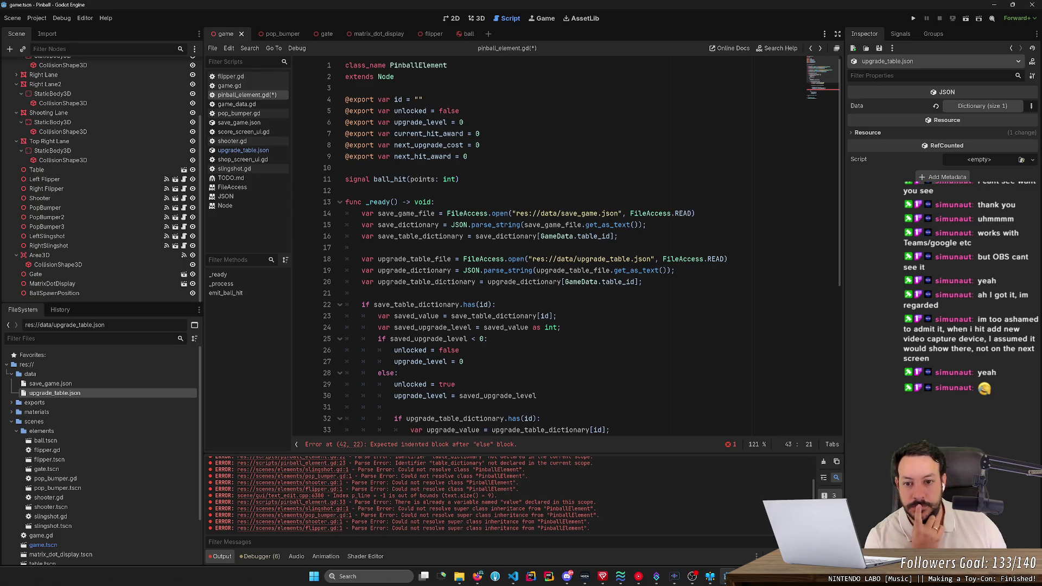
scroll(564, 245, "down", 6)
mouse_move(526, 191)
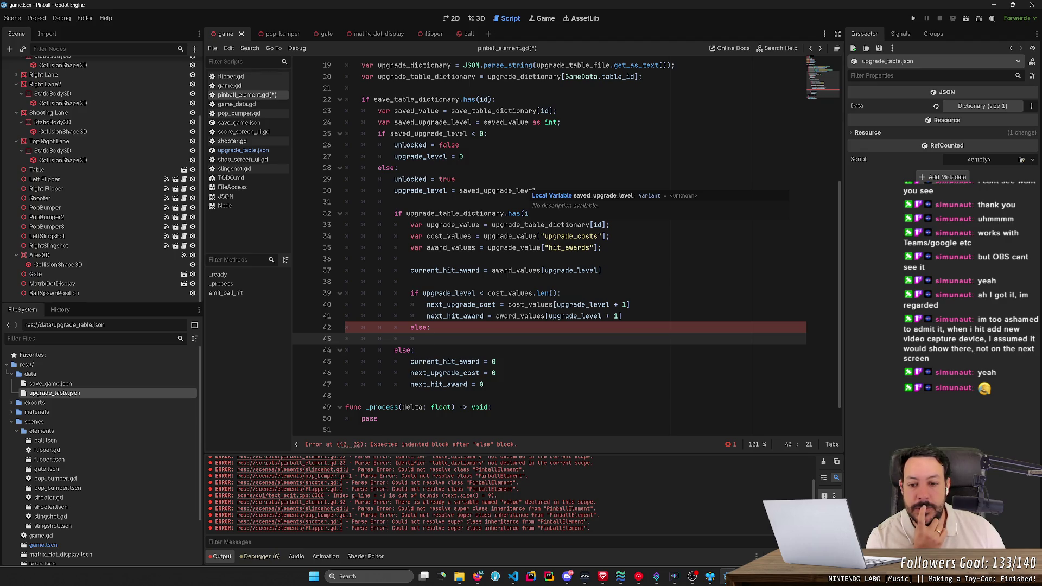
scroll(527, 190, "up", 6)
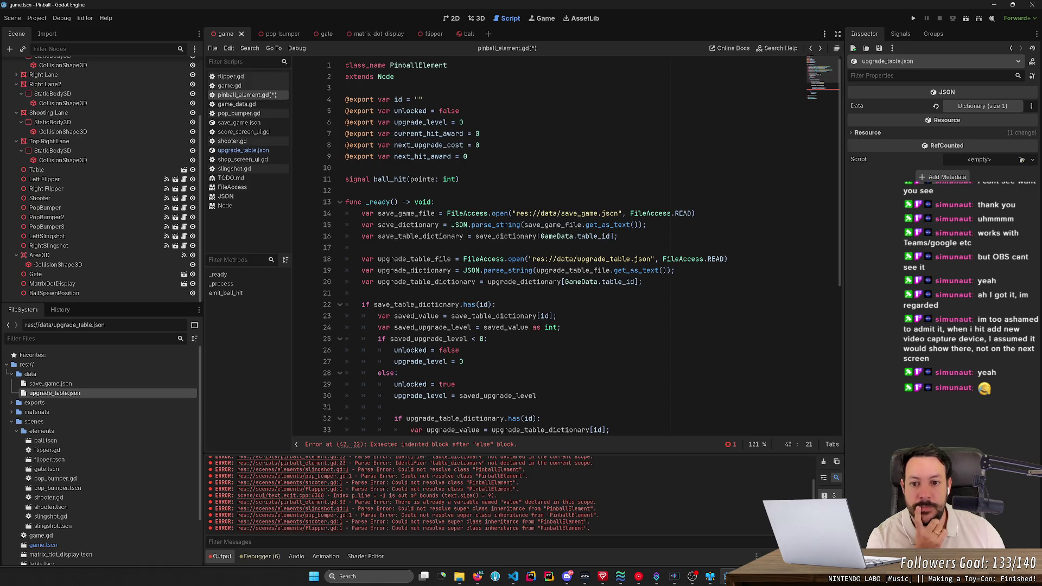
scroll(567, 244, "down", 4)
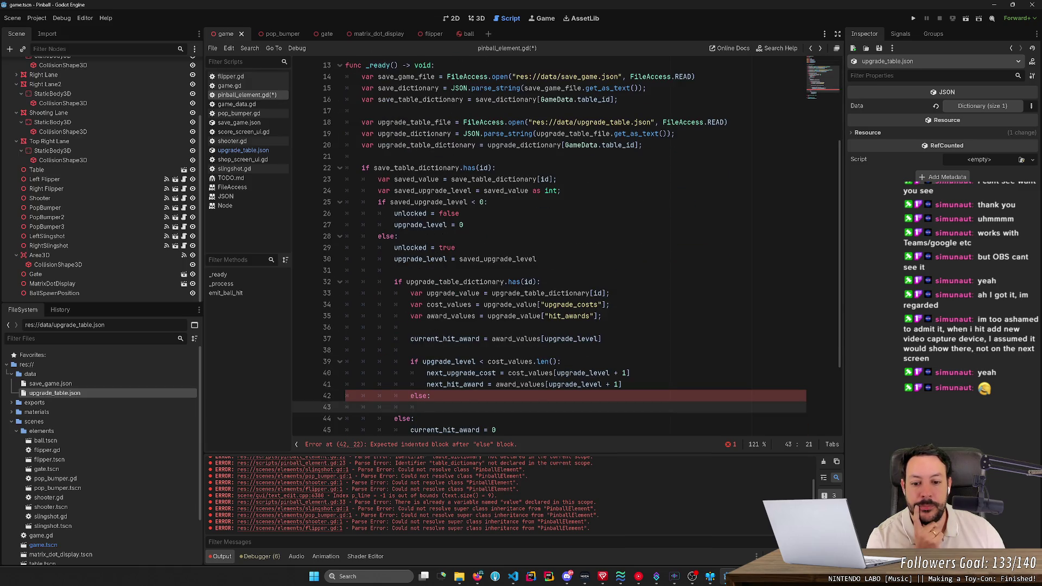
key("Up")
key("Up")
key("Up")
key("ctrl+shift+Right")
key("ctrl+c")
key("Down")
key("Down")
key("Down")
key("ctrl+v")
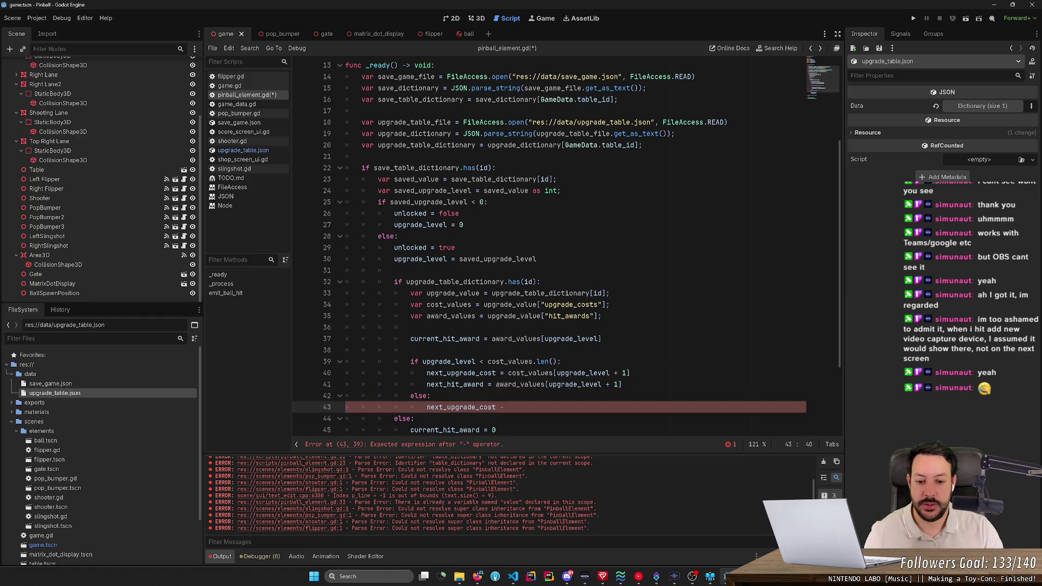
type("1")
key("Return")
Step: Add next_hit_award = -1 under else, save the script, and run the game with F5
type("next_")
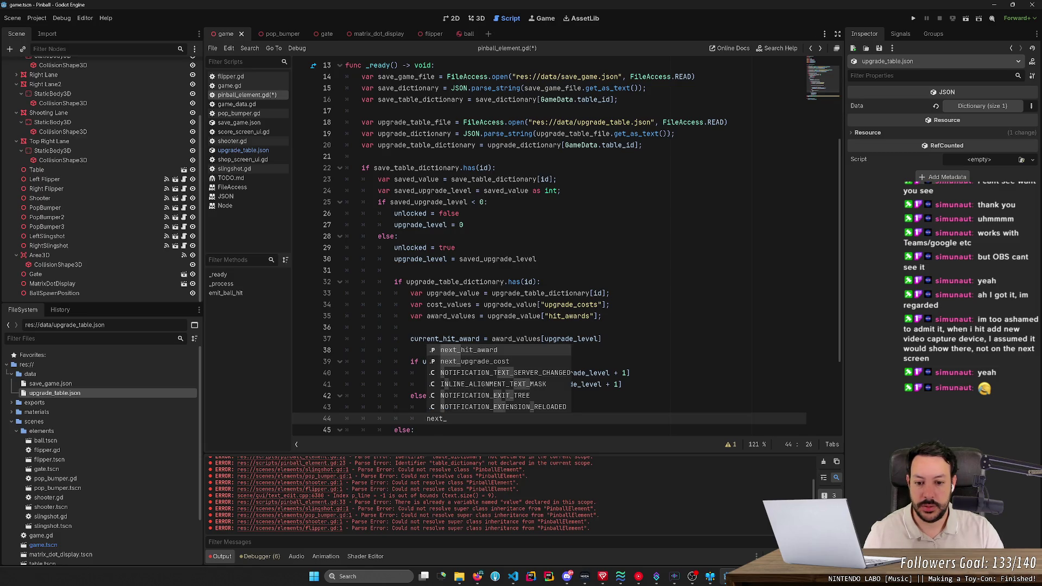
key("Return")
type("= -1")
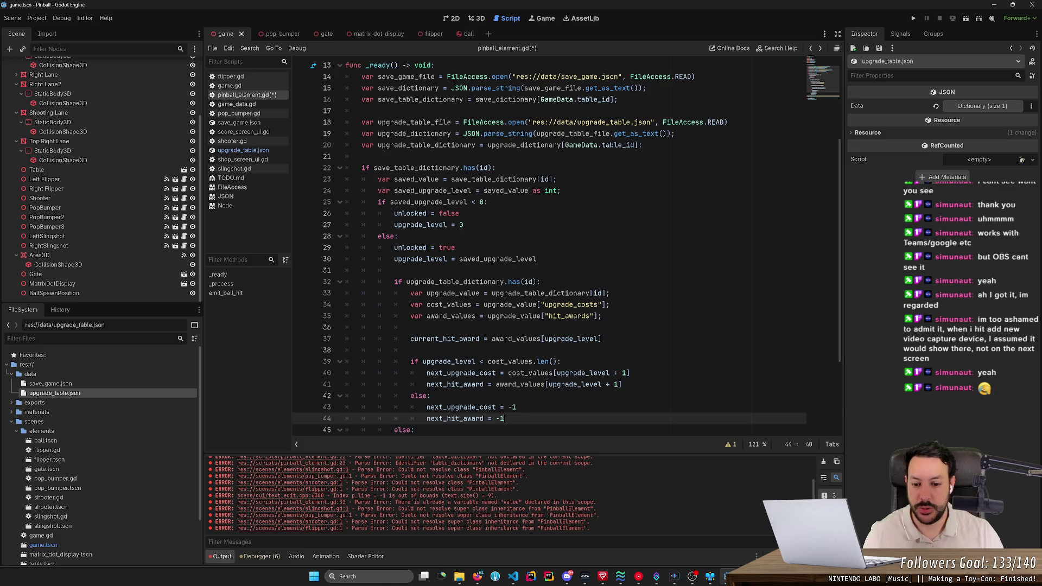
scroll(548, 245, "down", 2)
key("ctrl+s")
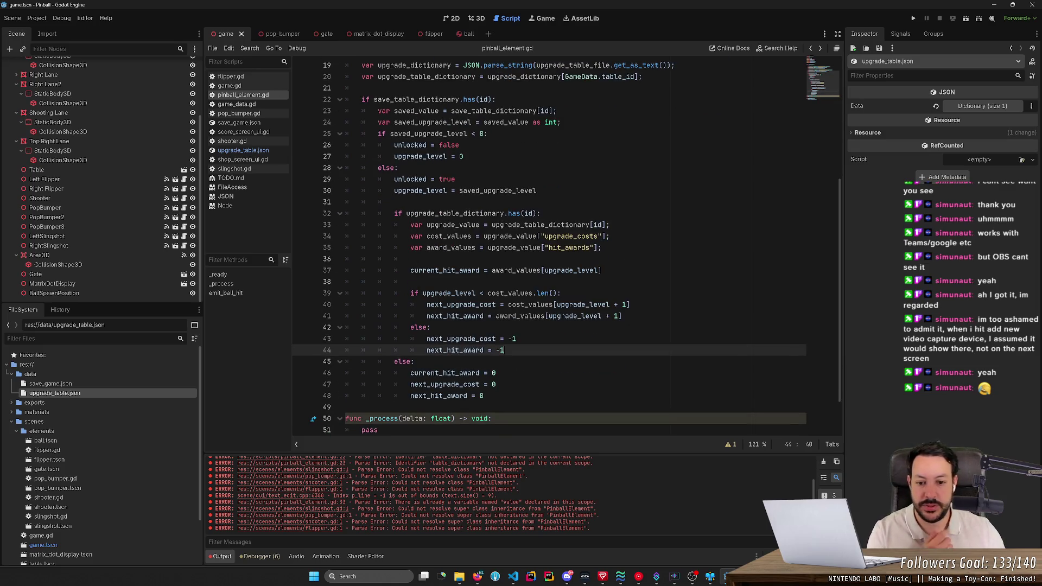
key("F5")
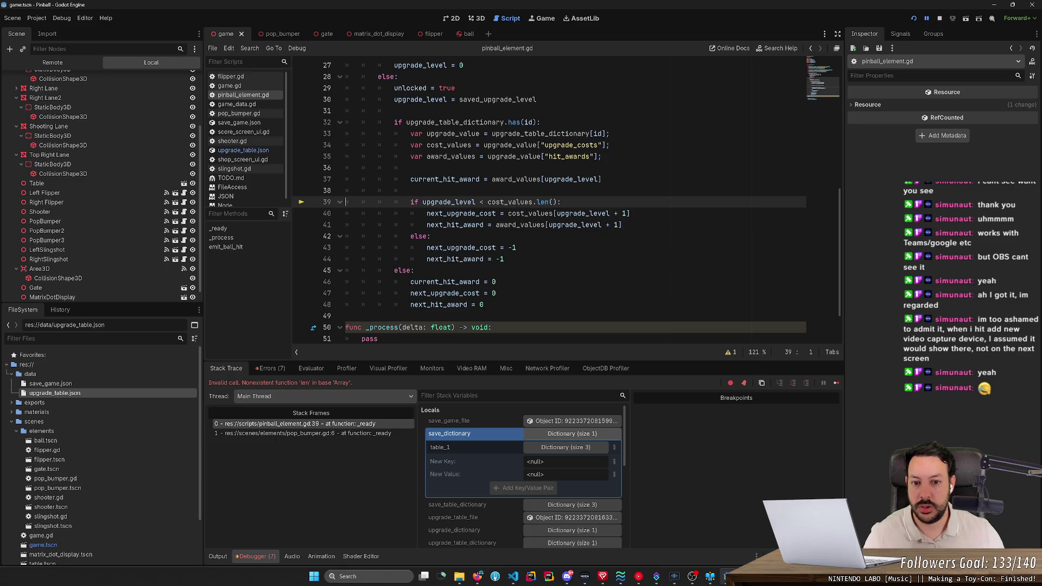
Step: Inspect cost_values in the Debugger's Locals, change line 39's len() to length(), and rerun
scroll(461, 471, "down", 2)
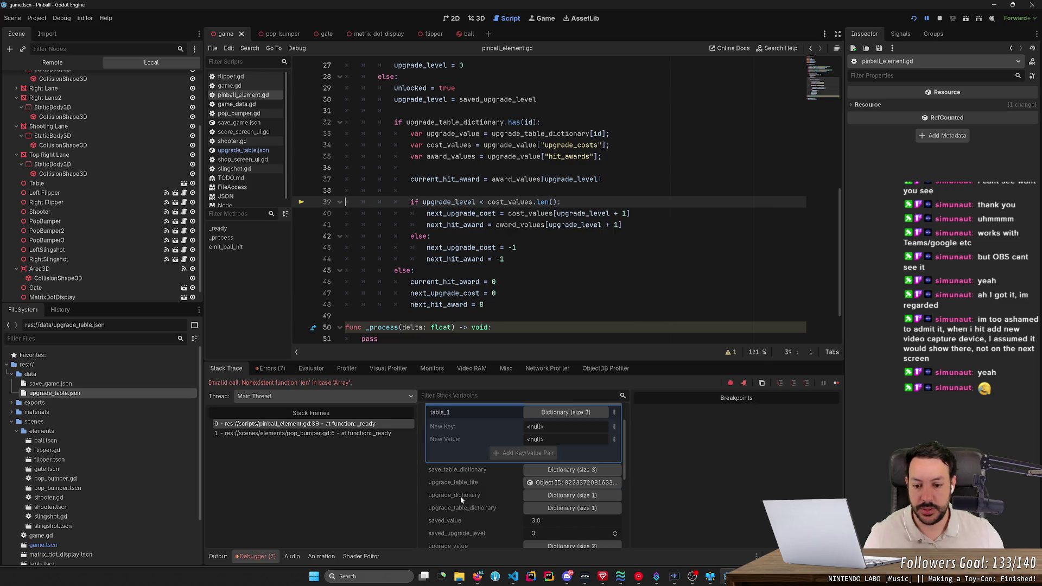
scroll(471, 502, "down", 3)
left_click(548, 505)
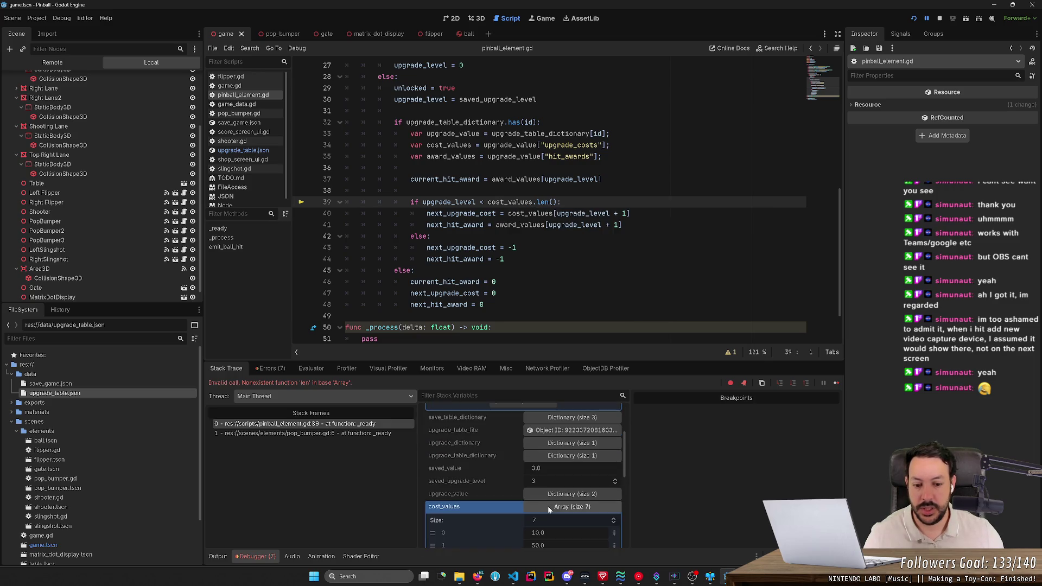
left_click(549, 202)
type("gth")
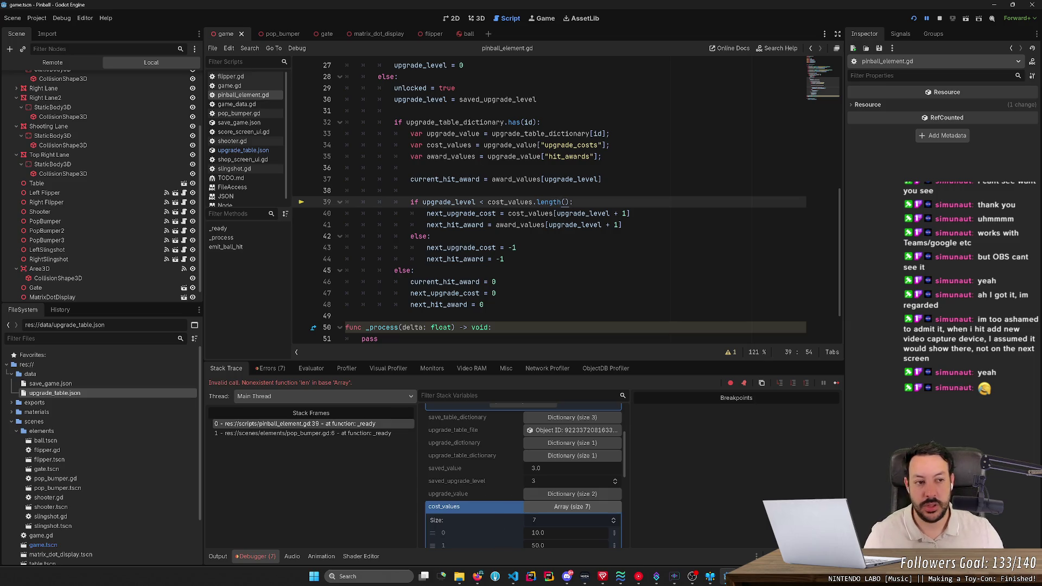
left_click(908, 18)
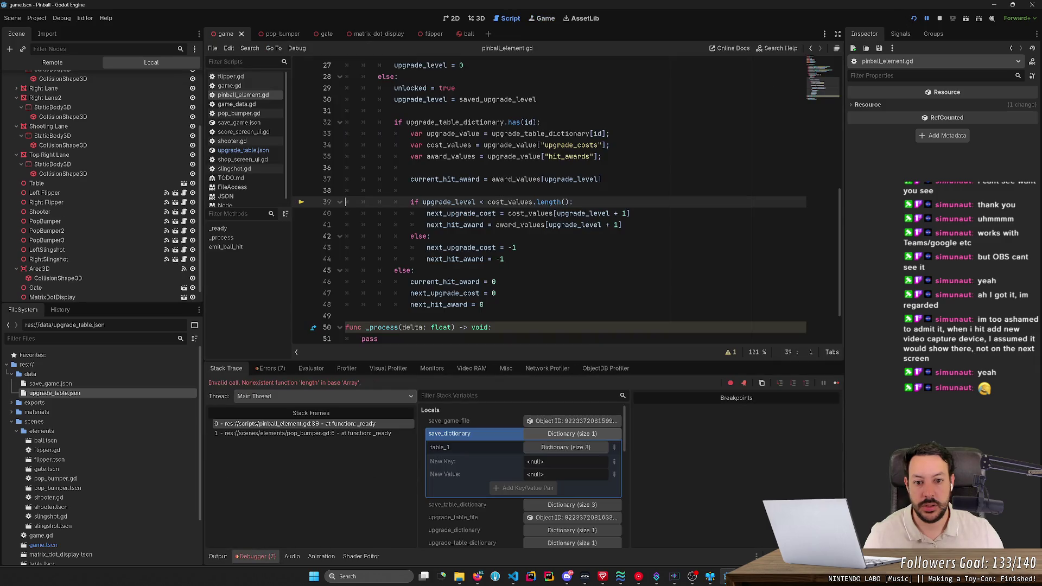
Step: Replace length() with size() on line 39 and relaunch the game
double_click(549, 202)
type("size")
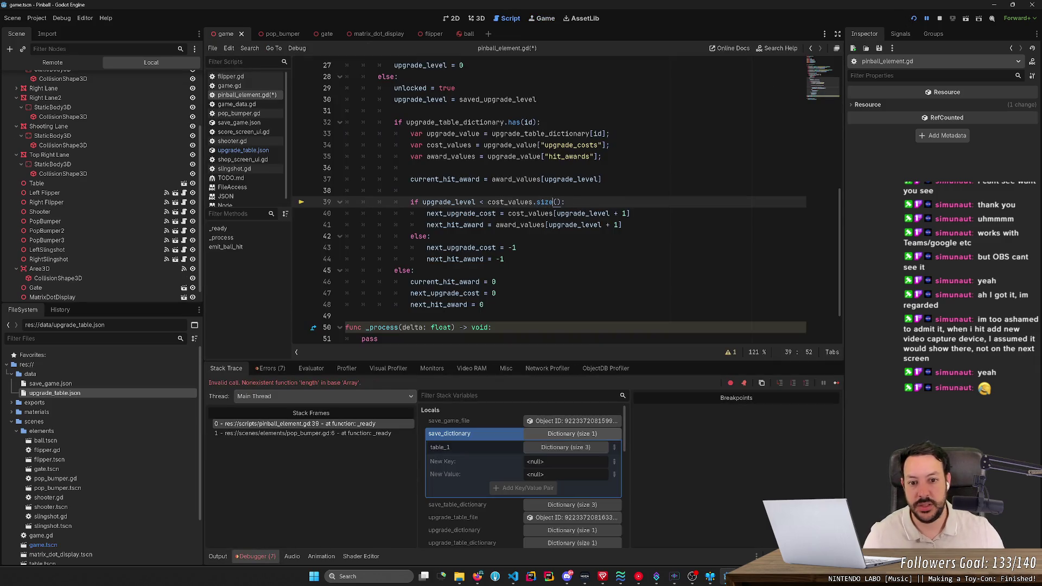
left_click(914, 18)
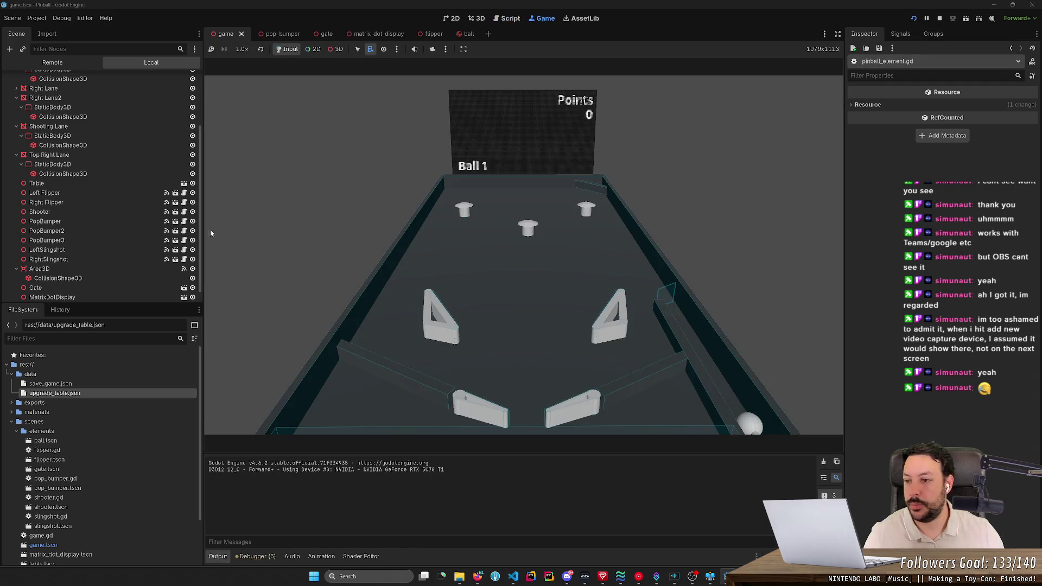
Step: In the Remote scene tree, expand Game > Incliner and inspect the running PopBumper
left_click(54, 63)
left_click(11, 98)
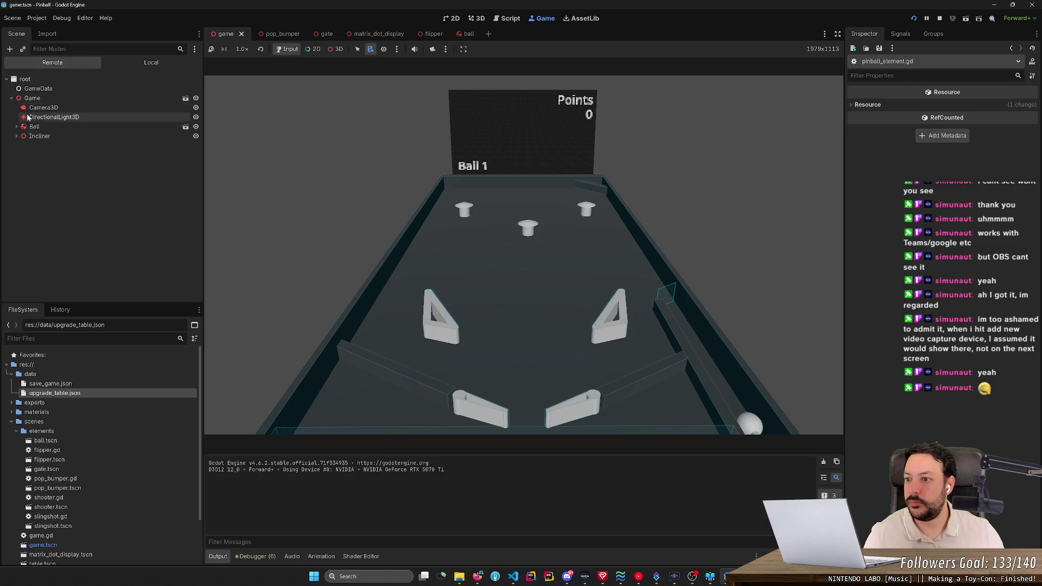
left_click(16, 136)
scroll(63, 214, "down", 1)
left_click(63, 217)
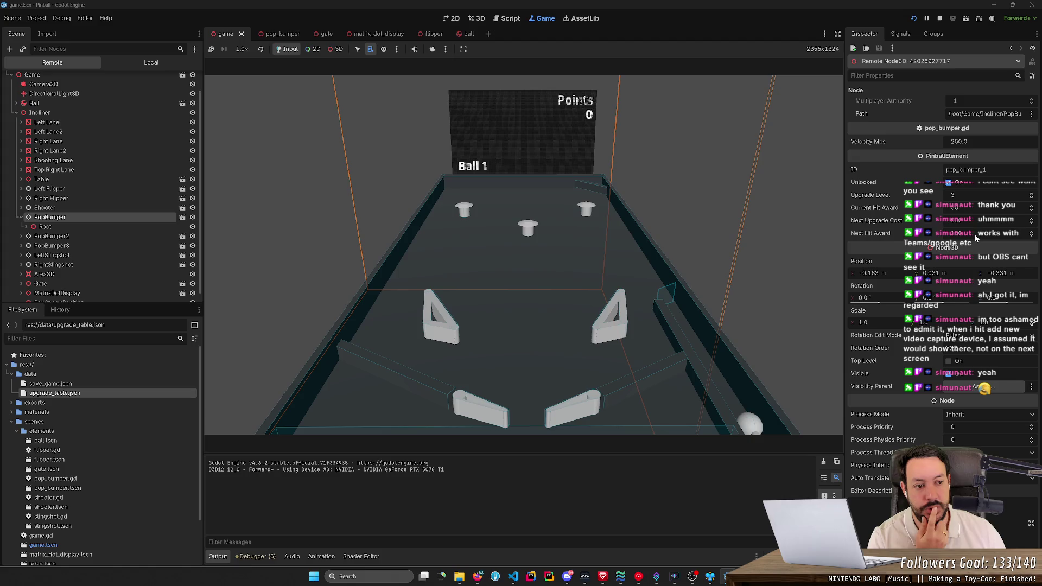
Step: Launch the ball onto the table to score points, then stop the game
mouse_move(963, 245)
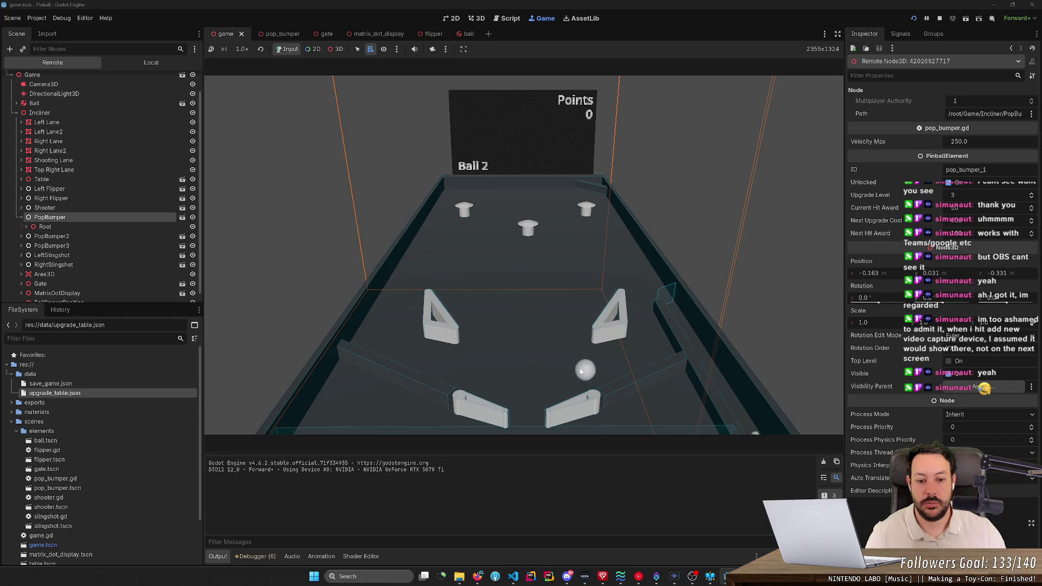
key("Right")
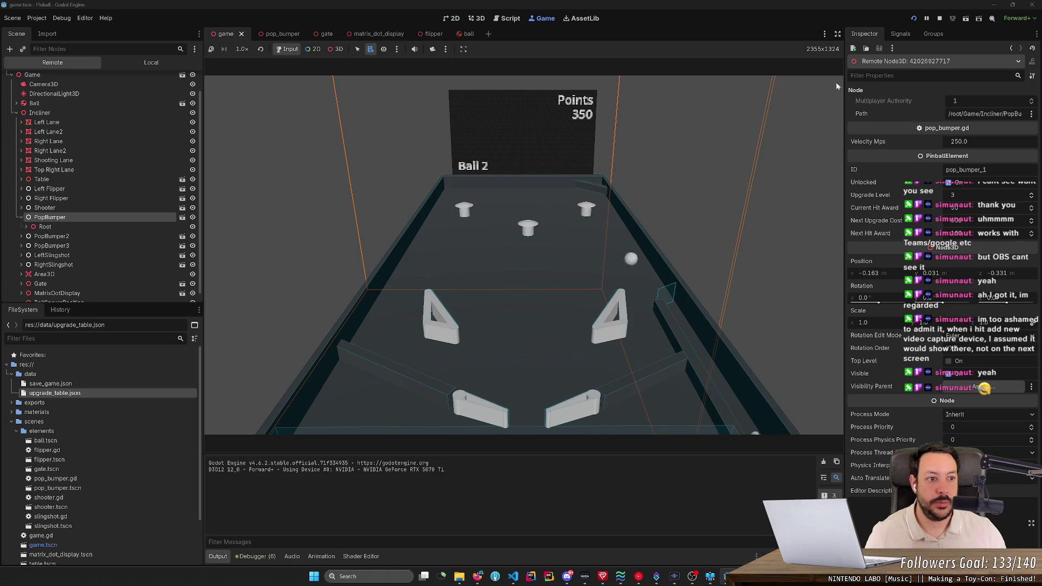
left_click(940, 19)
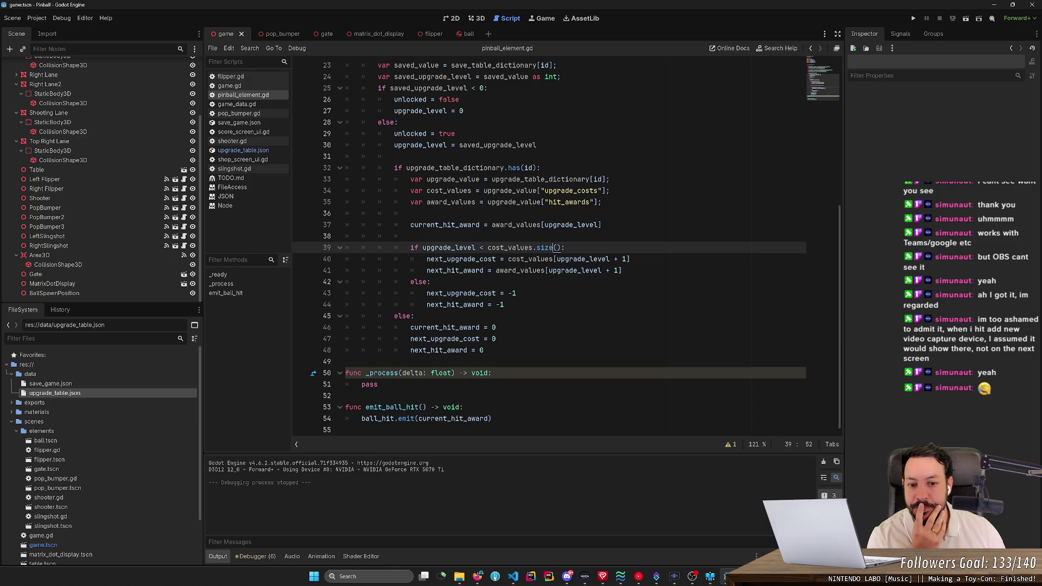
Step: Open upgrade_table.json from the script list to view pop_bumper_1's upgrade_costs and hit_awards
scroll(548, 247, "up", 7)
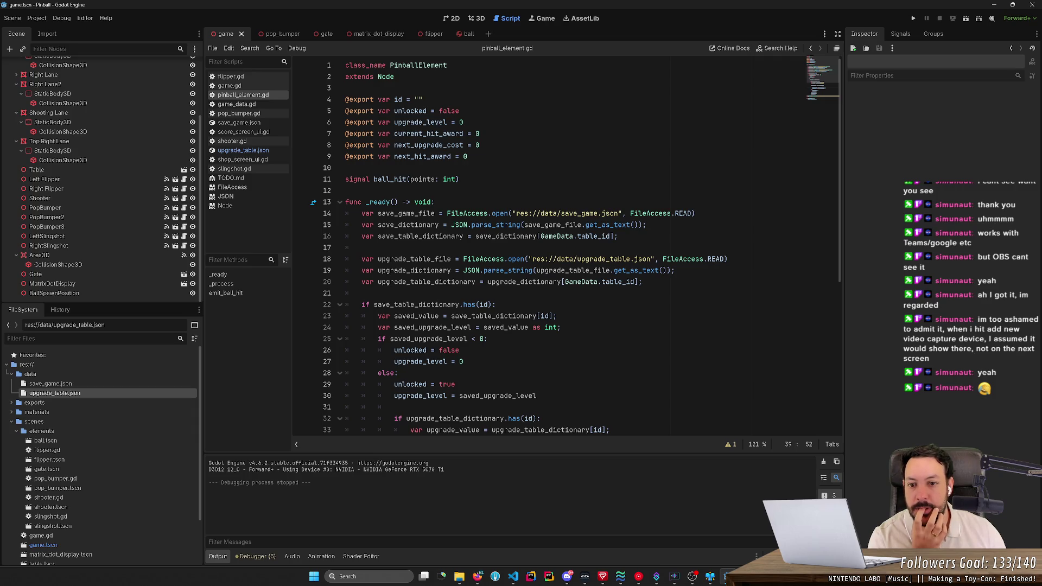
mouse_move(608, 236)
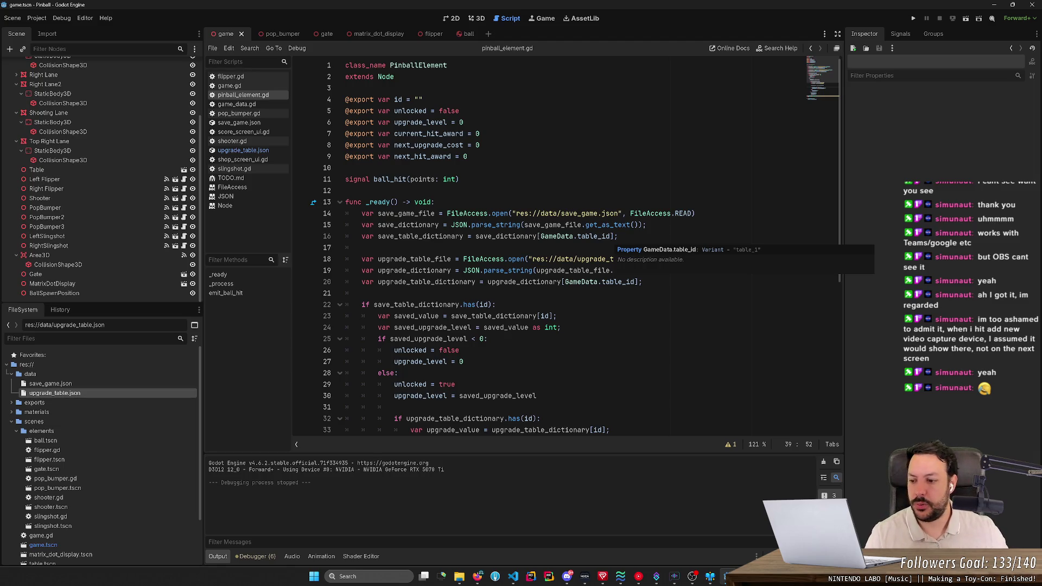
double_click(76, 394)
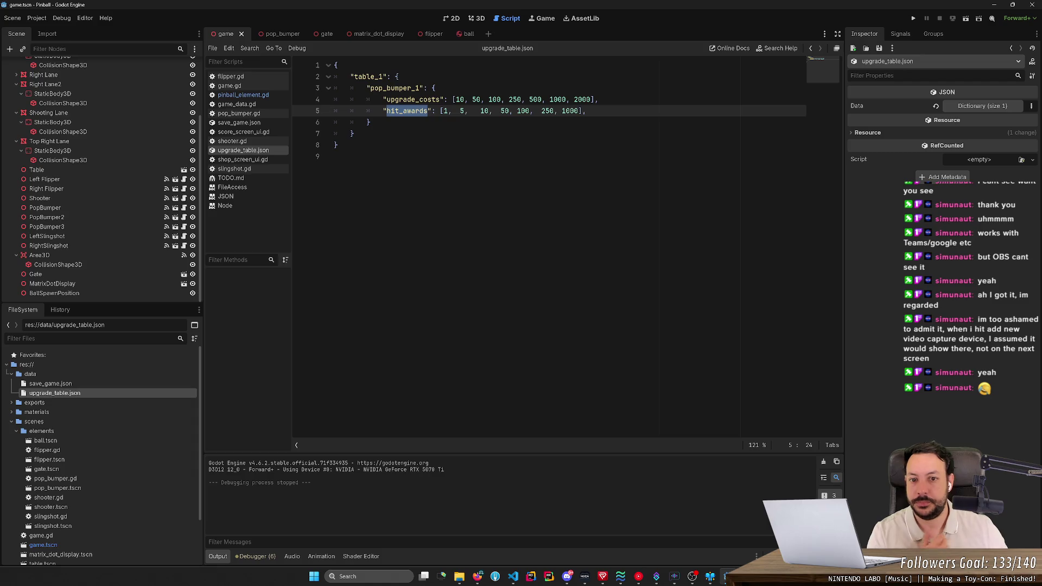
Step: Delete pop_bumper_1's base_cost line and add "base_award": 1 in its place
left_click(335, 156)
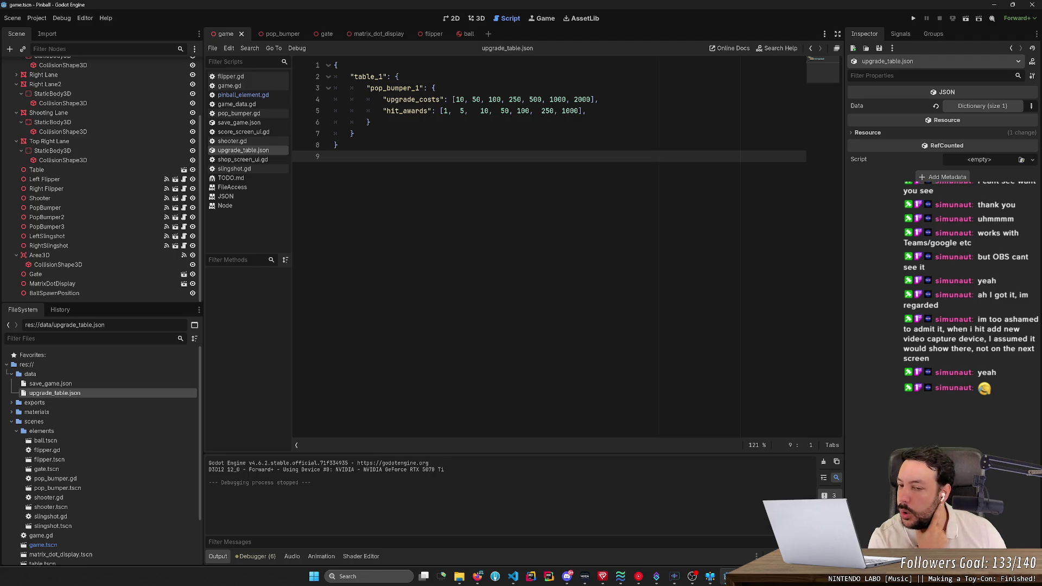
left_click(435, 87)
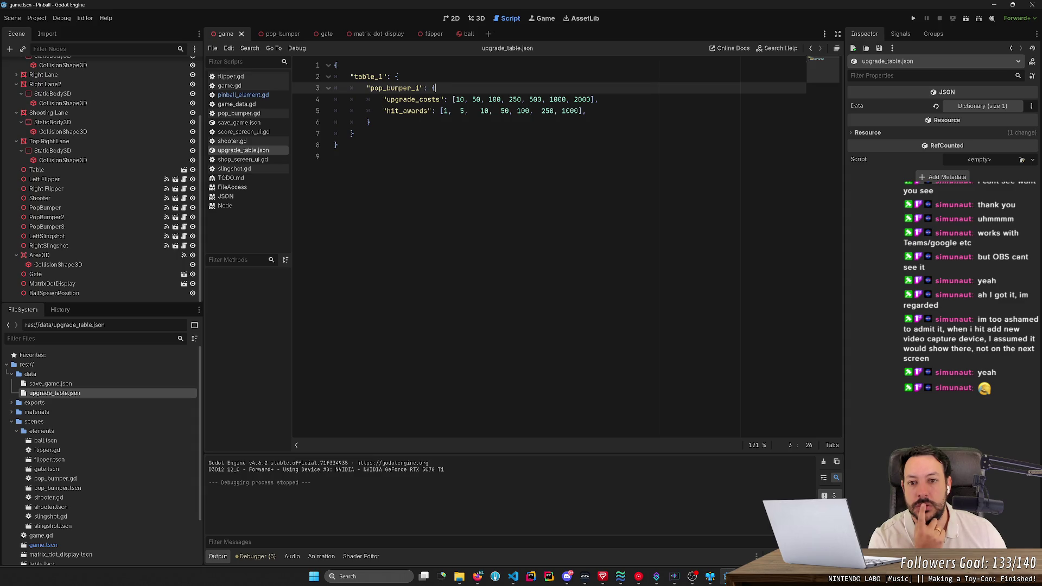
key("Return")
type("\"base")
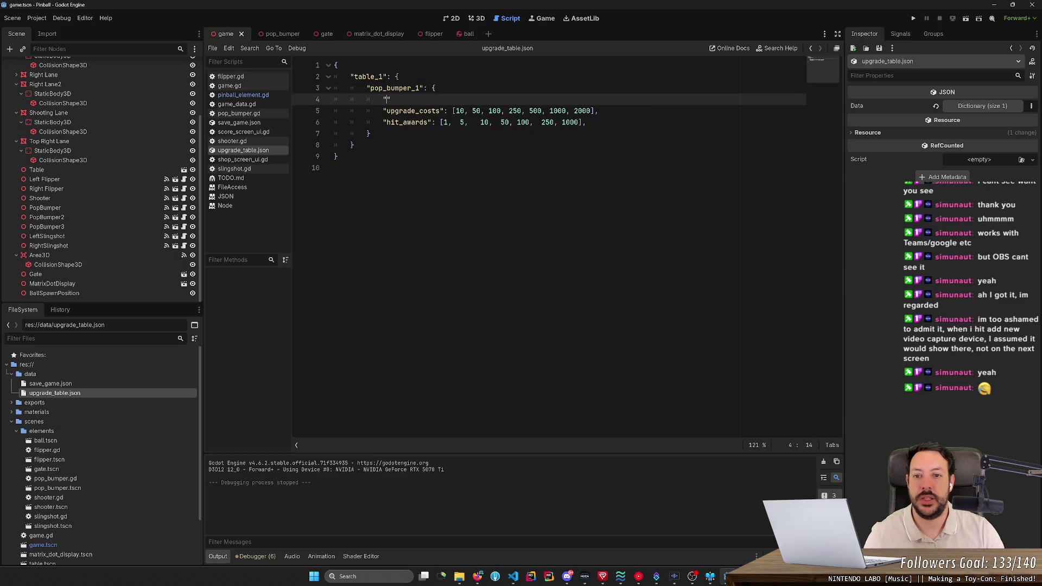
type("_cost")
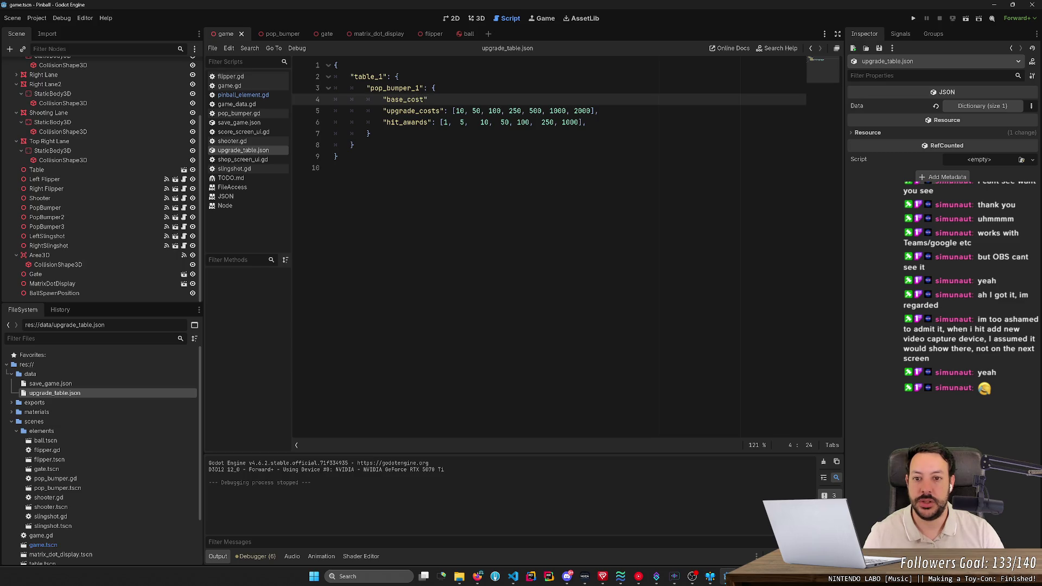
key("ctrl+shift+k")
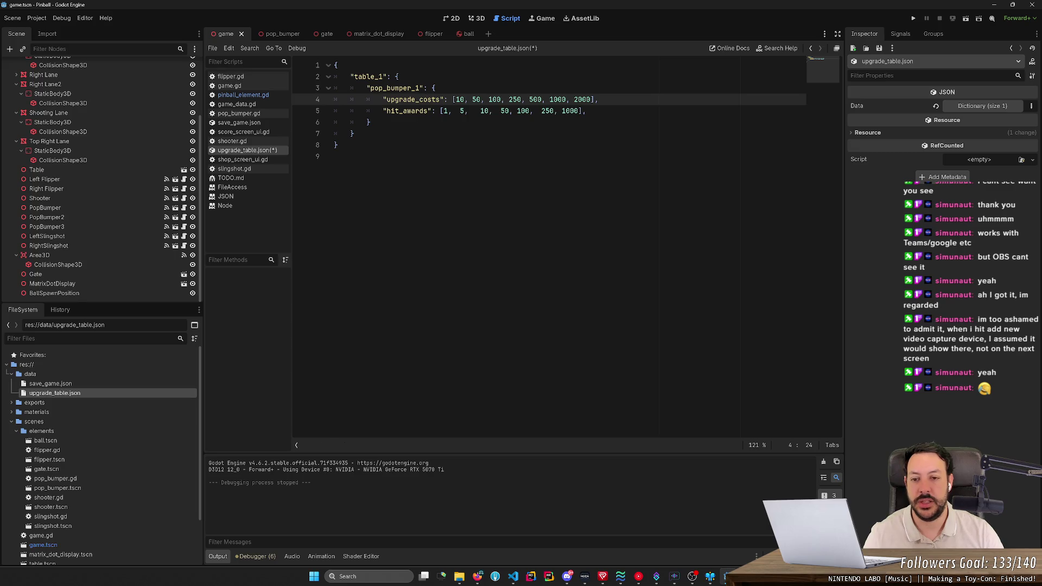
key("Up")
key("End")
key("Return")
type("\"base_award\": 1,")
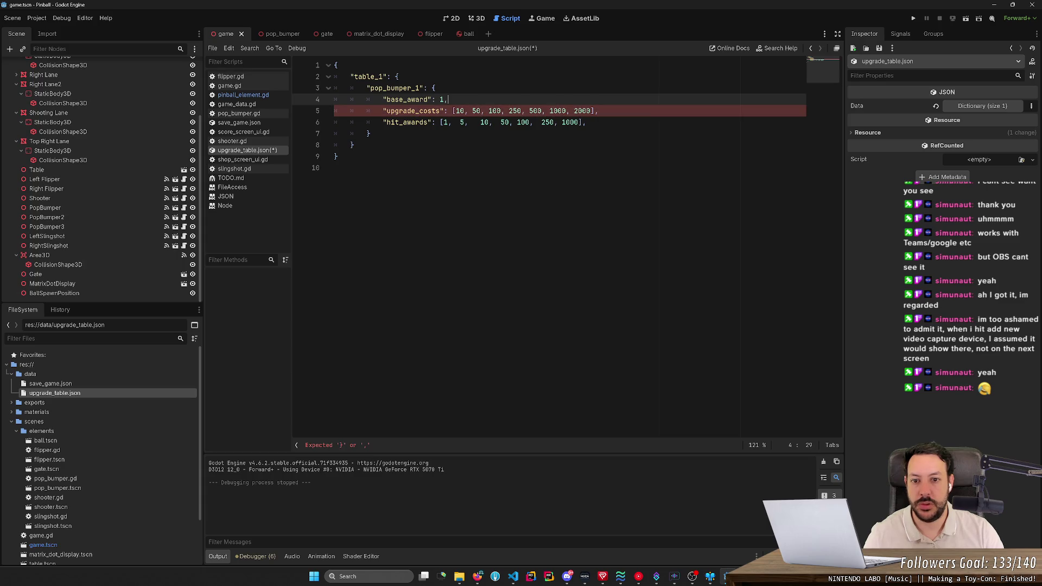
Step: Rename the hit_awards key to hit_award_mults in the pop_bumper_1 entry
left_click_drag(428, 122, 387, 122)
left_click(428, 122)
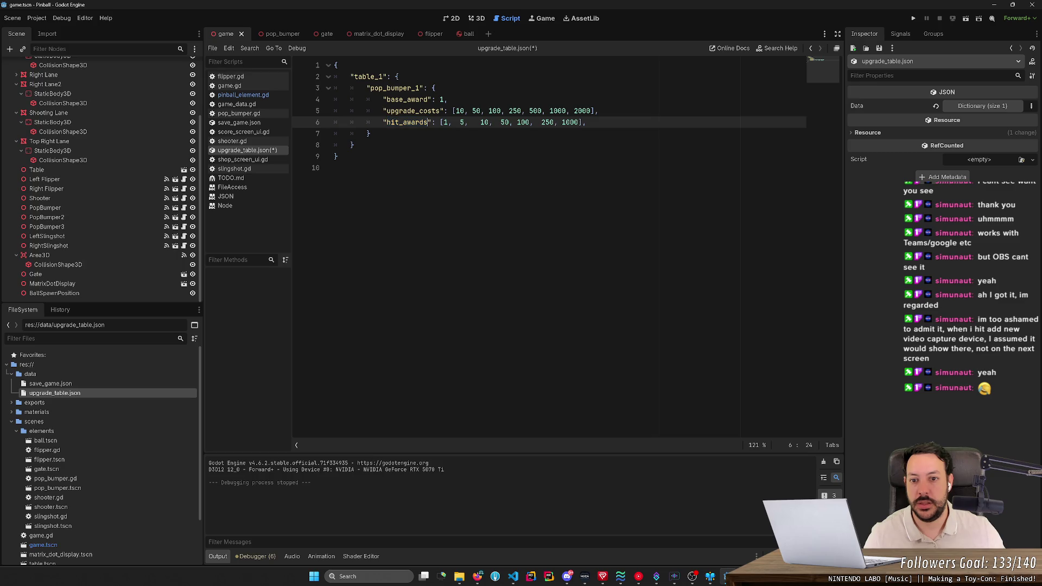
key("BackSpace")
type("_mults")
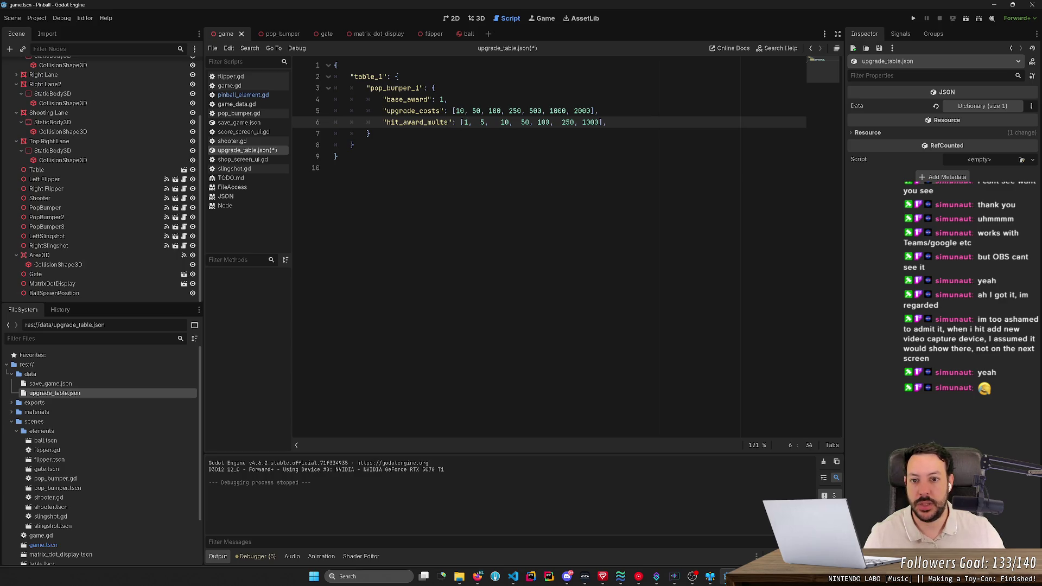
left_click(481, 122)
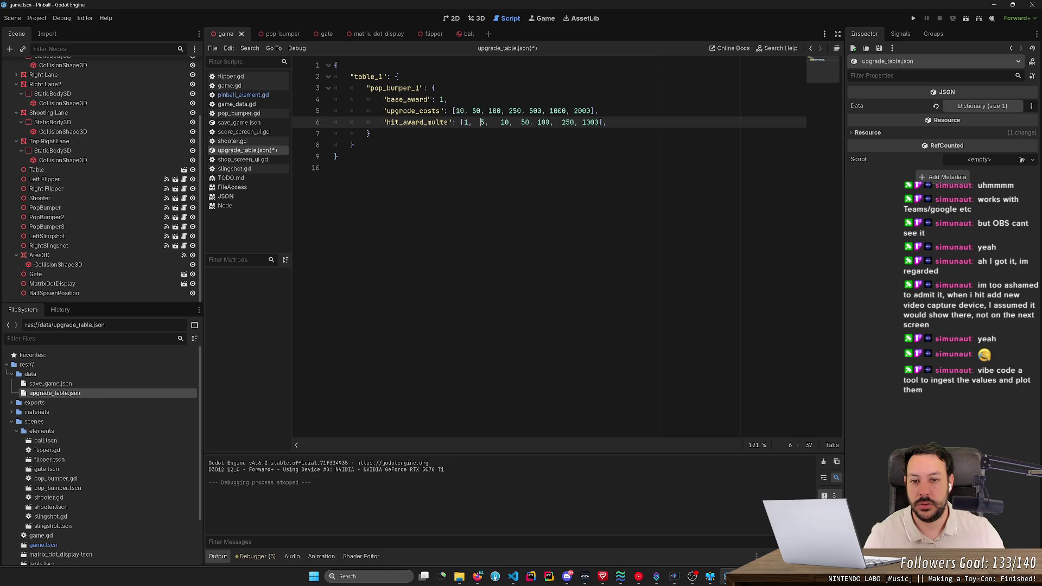
left_click_drag(395, 99, 444, 99)
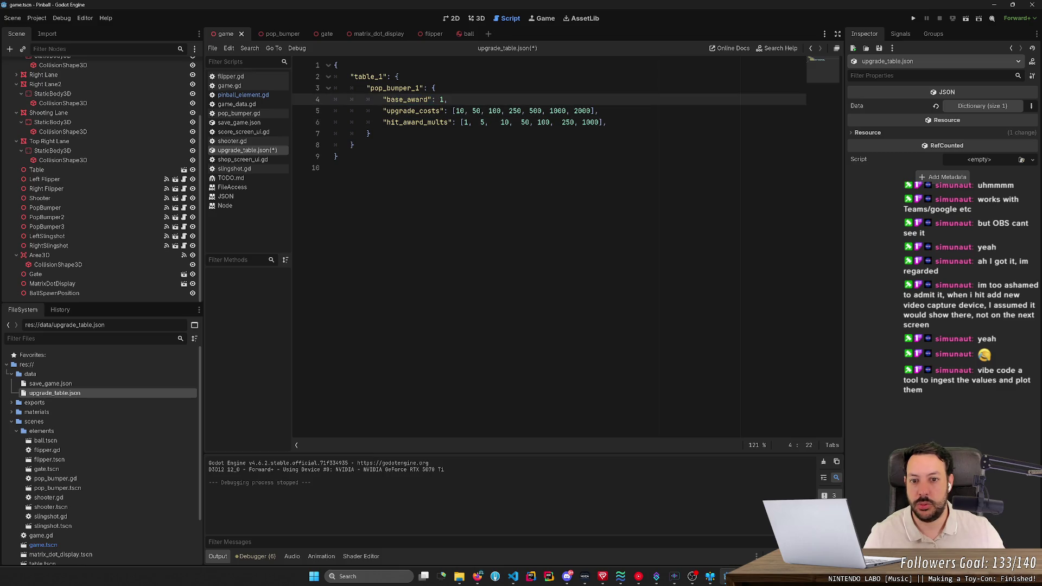
left_click_drag(480, 122, 492, 122)
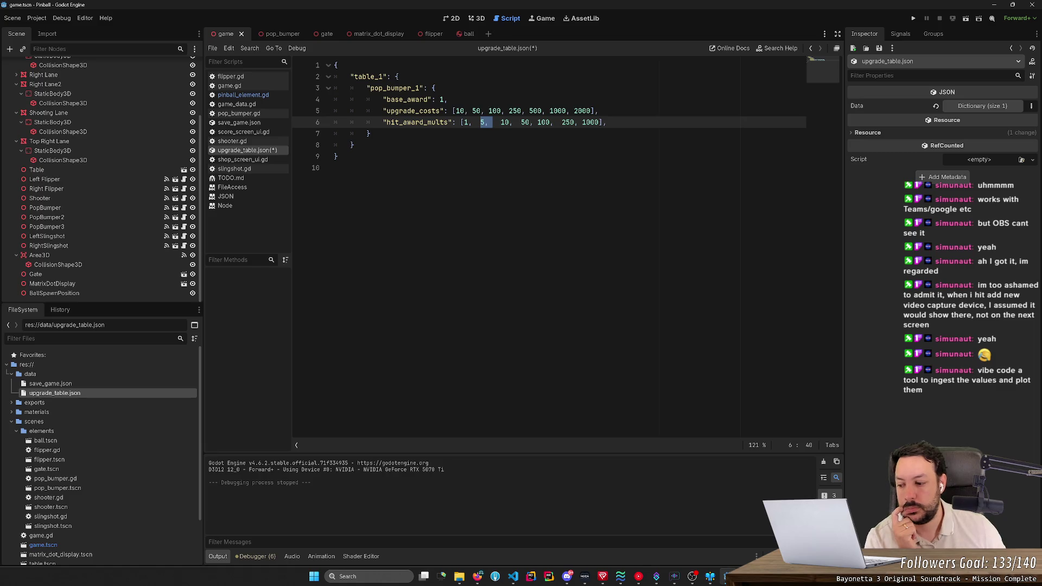
left_click(335, 167)
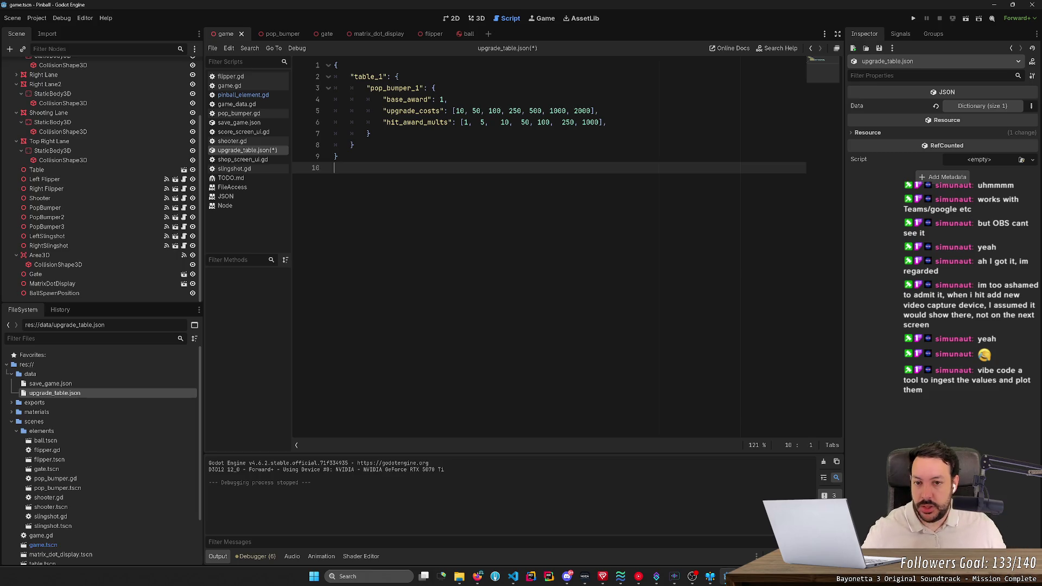
Step: Try and delete test notes 10%, 2x and +50 after pop_bumper_1's brace, then save upgrade_table.json
left_click(399, 77)
left_click(435, 88)
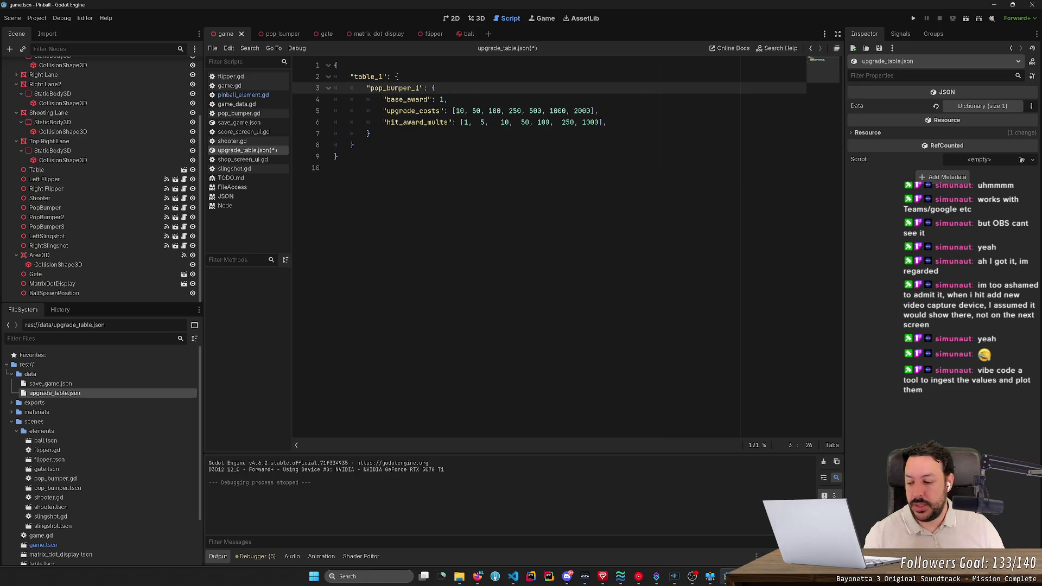
type("10%")
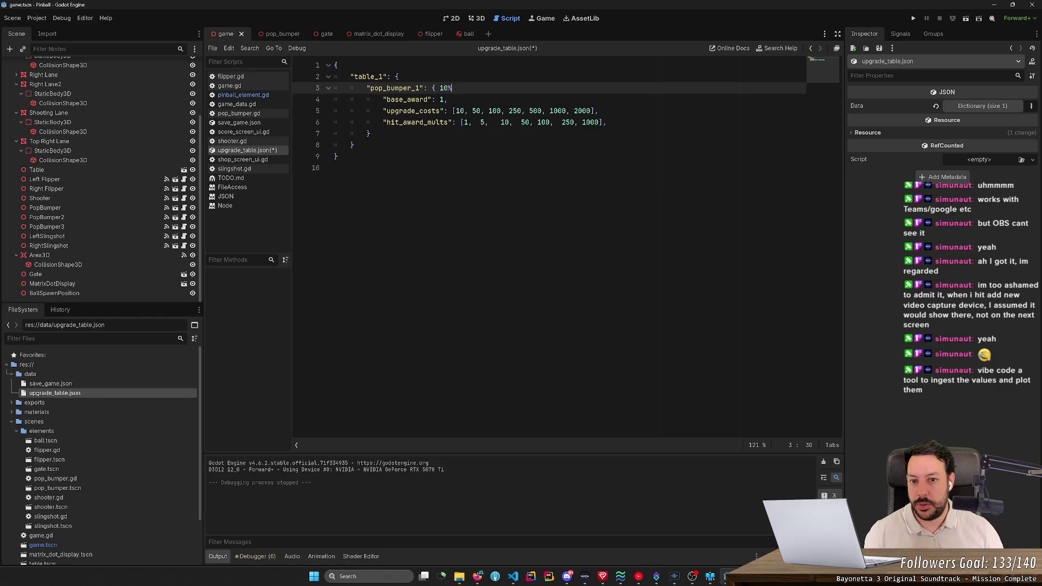
key("shift+Left")
key("Right")
key("shift+Left")
key("shift+Left")
key("shift+Left")
type("2x")
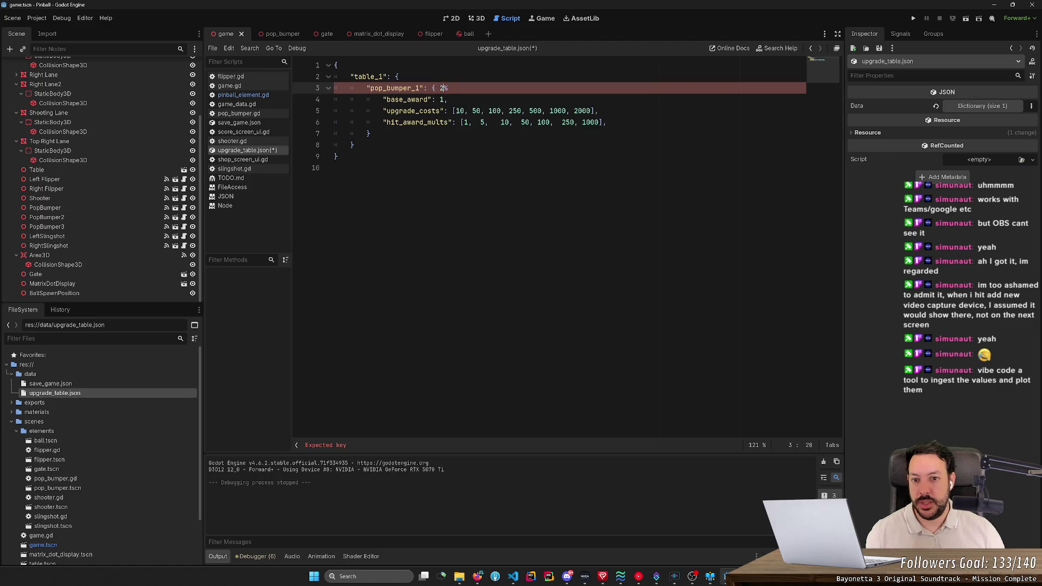
key("BackSpace")
key("BackSpace")
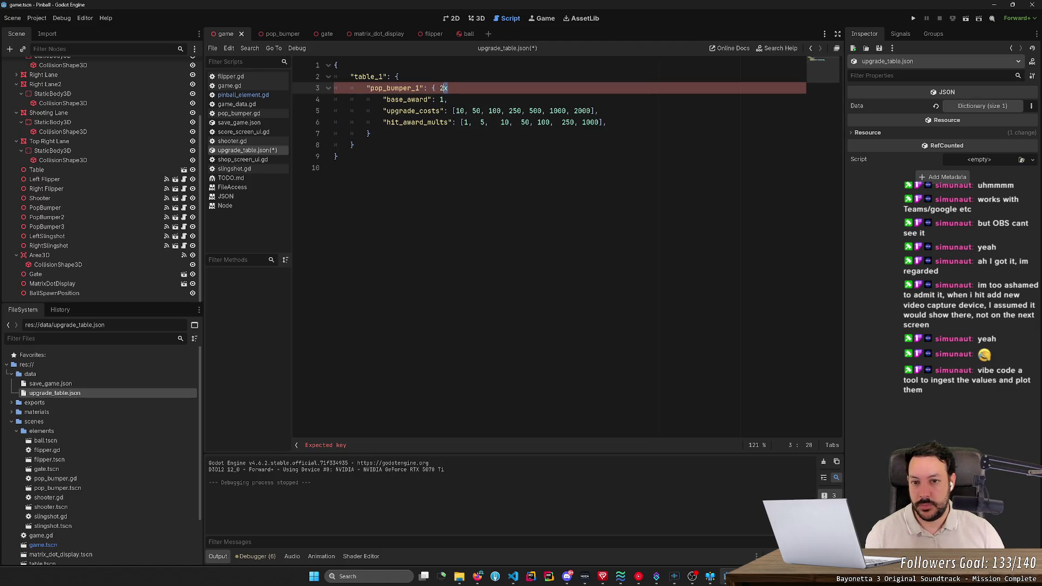
type("+50")
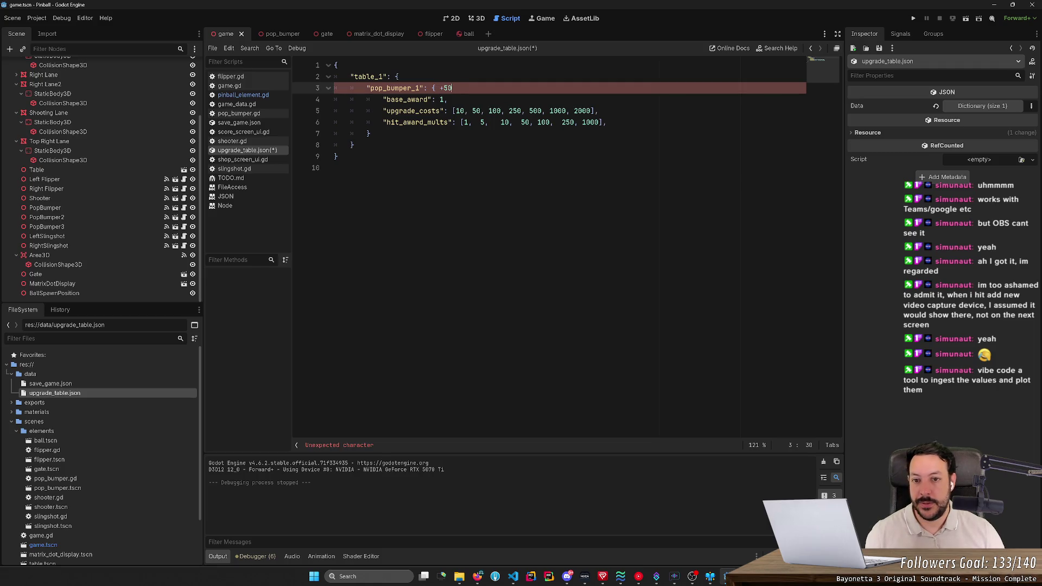
key("BackSpace")
key("BackSpace")
key("BackSpace")
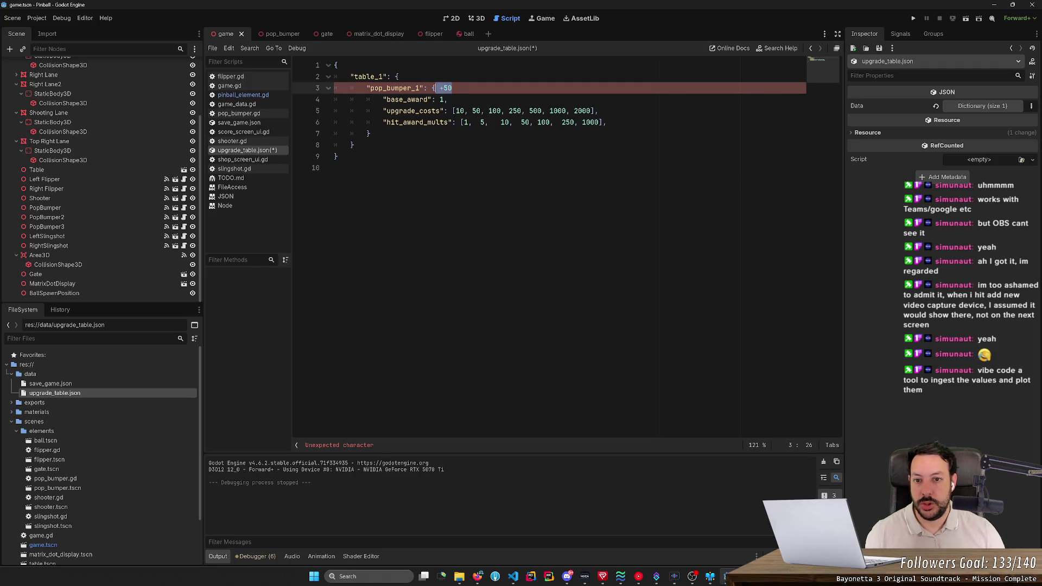
key("ctrl+s")
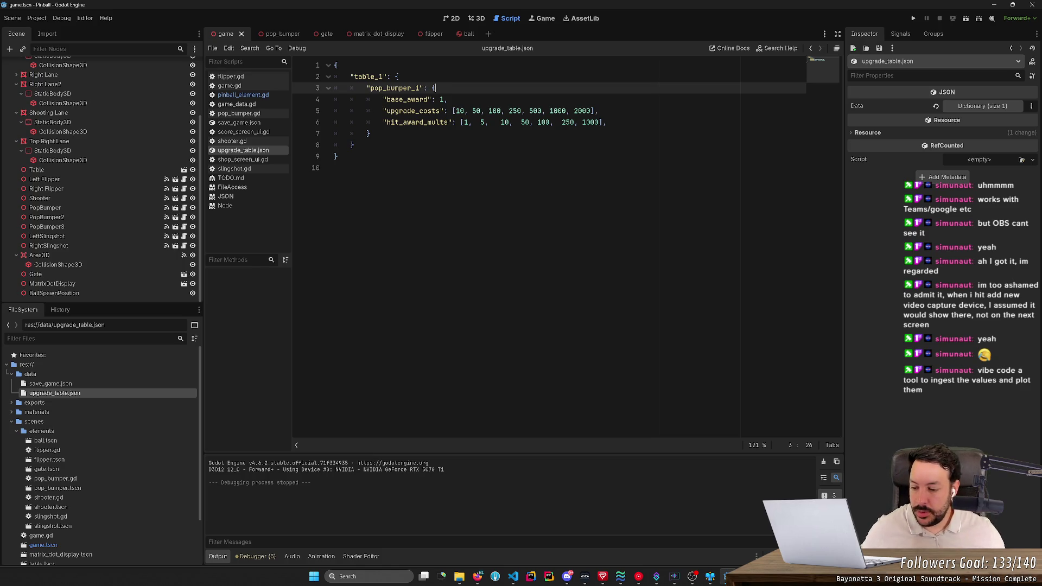
Step: Add blank lines at the end of the file and launch Paint from system search
left_click(336, 168)
key("Return")
key("Return")
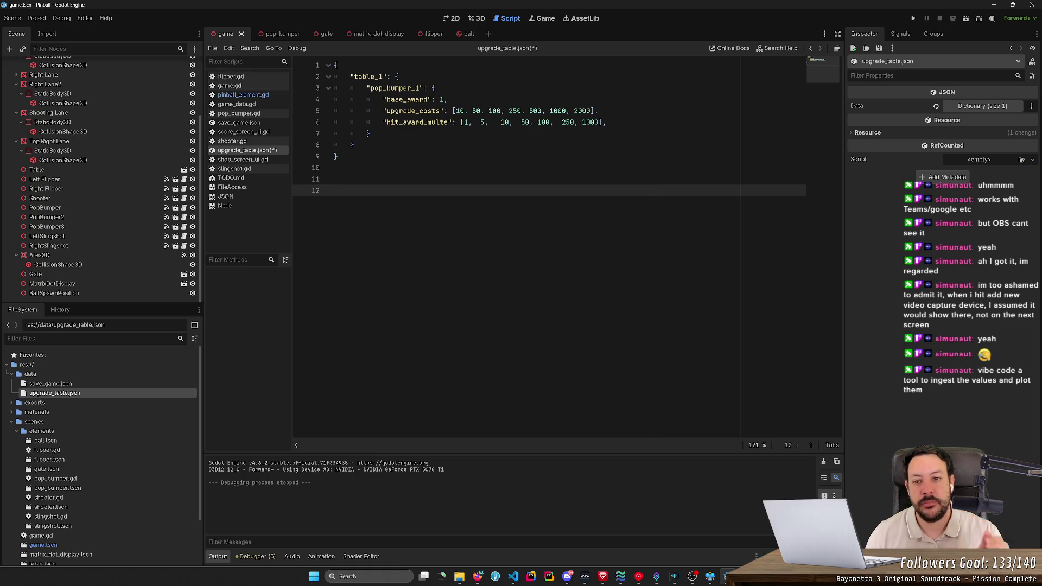
key("super")
type("paint")
key("Return")
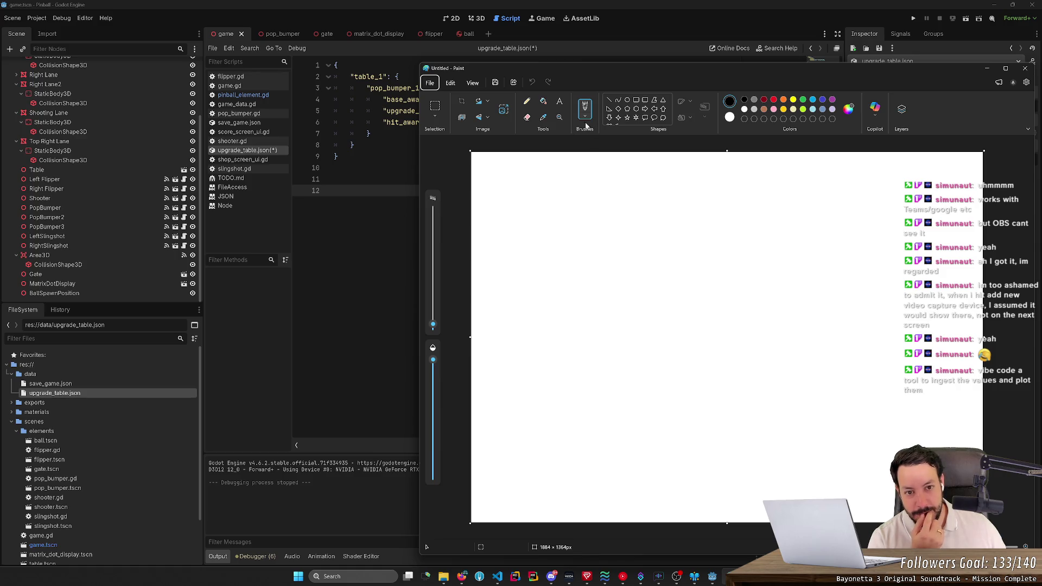
Step: Draw a rounded rectangle across the Paint canvas, remove it, and switch Godot to the 3D view
left_click(645, 100)
mouse_move(530, 216)
left_mouse_down()
mouse_move(758, 408)
mouse_move(790, 390)
left_mouse_up()
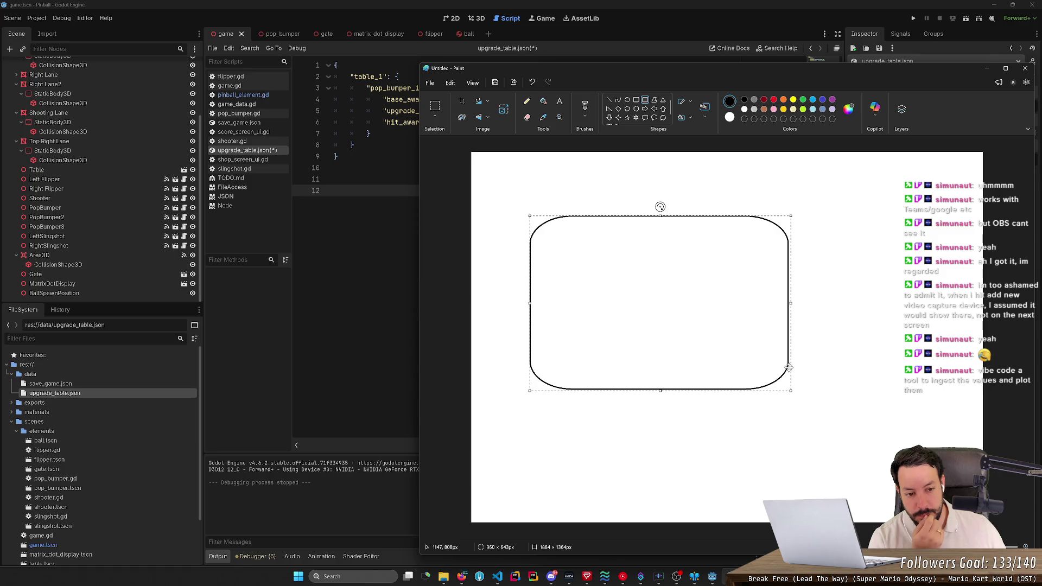
left_click(834, 328)
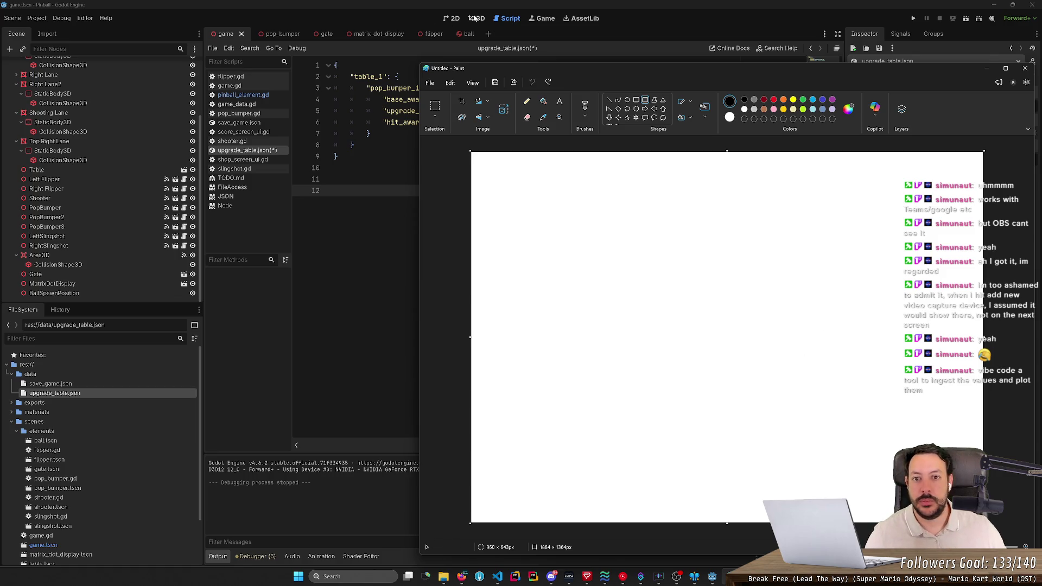
left_click(475, 18)
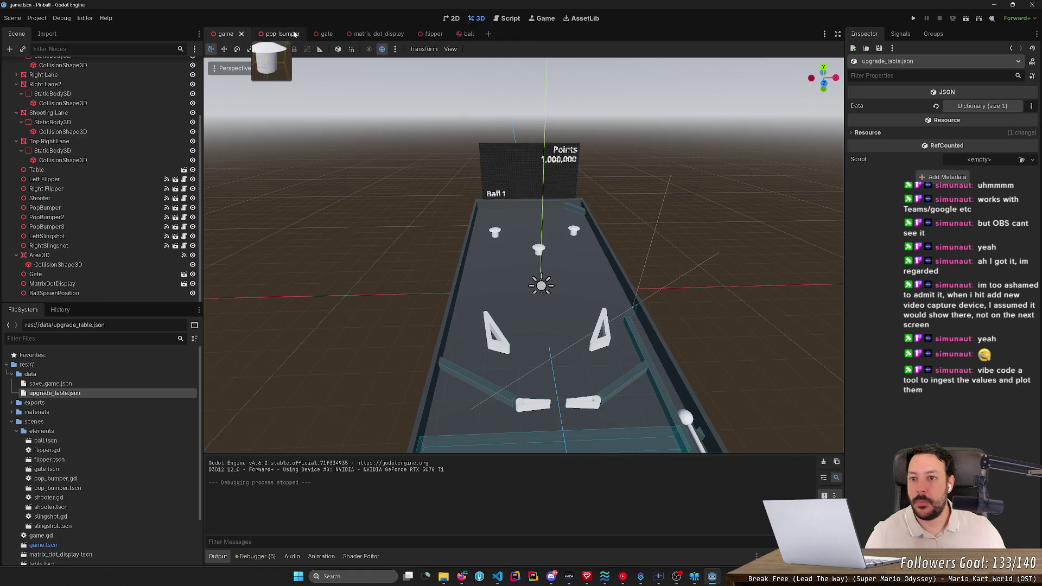
Step: Open matrix_dot_display, toggle ShopScreen and ScoreScreen visibility back to the score screen, then return to Paint's rectangle tool
left_click(380, 34)
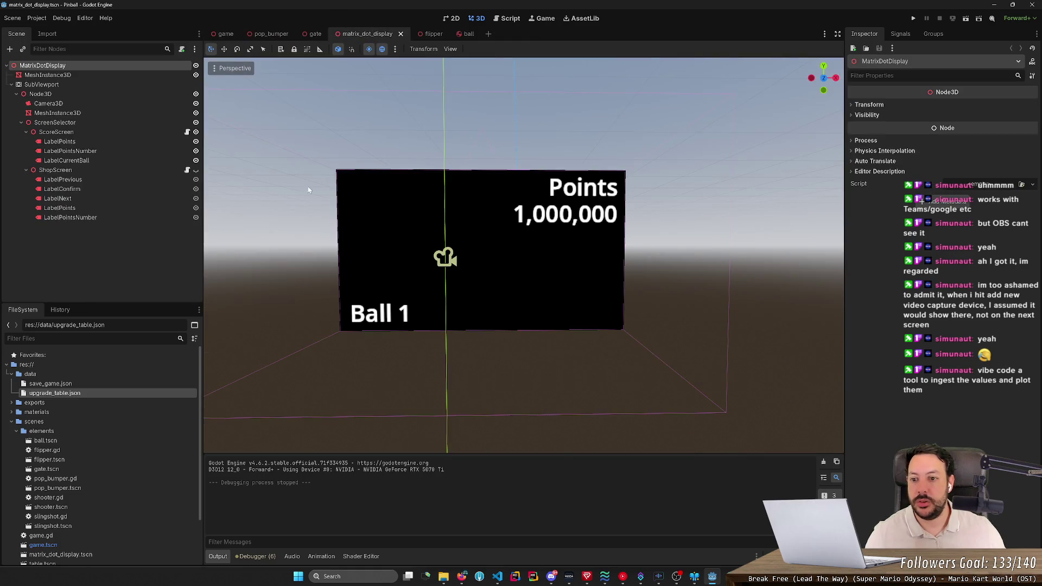
left_click(196, 169)
left_click(196, 132)
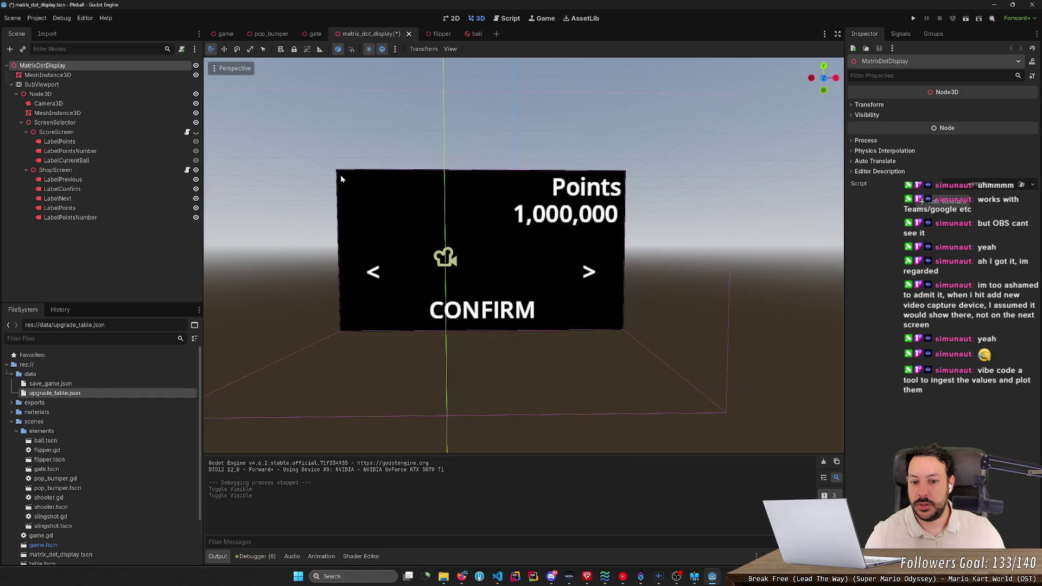
left_click(196, 132)
left_click(196, 169)
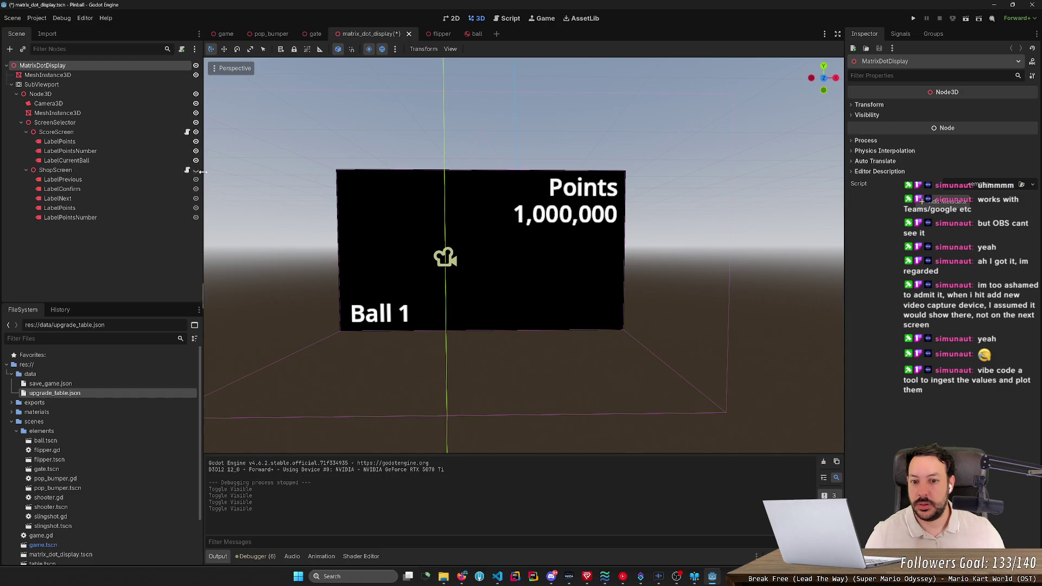
key("alt+Tab")
left_click(636, 100)
Step: Draw the display outline rectangle with thickened freehand < and > arrows on its sides
mouse_move(530, 218)
left_mouse_down()
mouse_move(855, 433)
mouse_move(880, 438)
left_mouse_up()
left_click(723, 260)
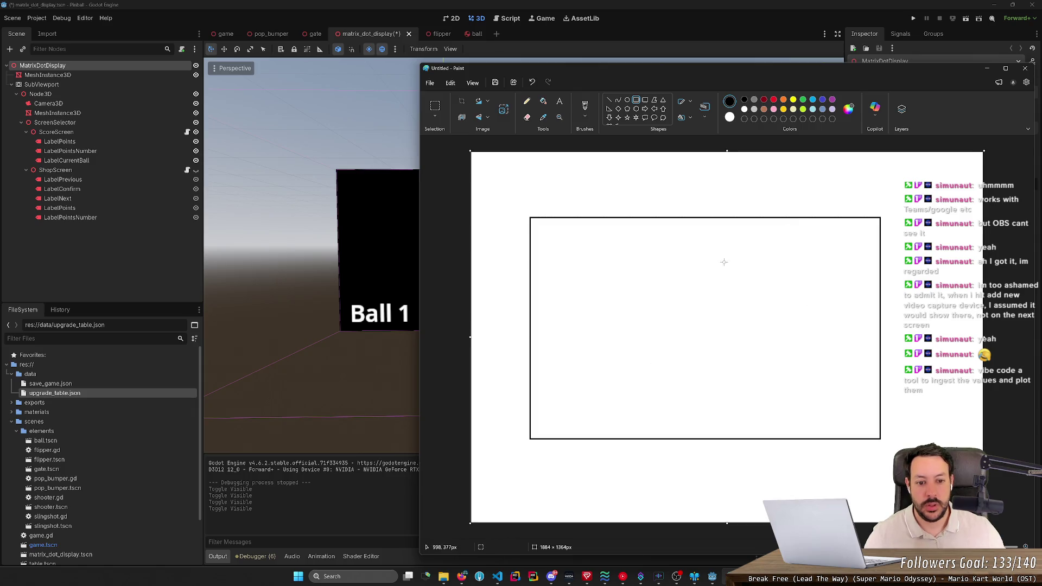
left_click(586, 111)
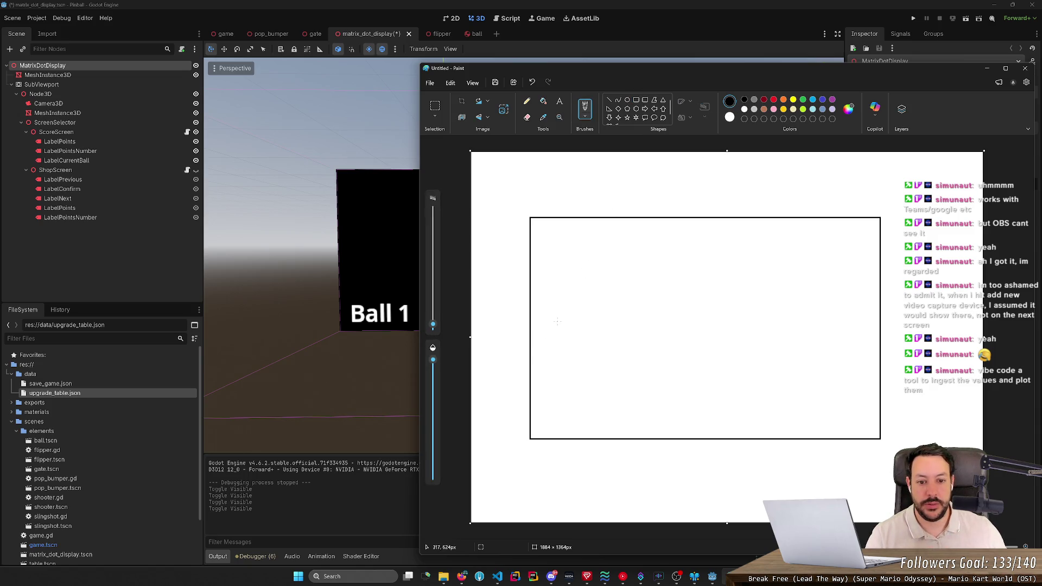
left_click_drag(563, 313, 565, 343)
mouse_move(836, 306)
left_mouse_down()
mouse_move(845, 334)
mouse_move(830, 344)
left_mouse_up()
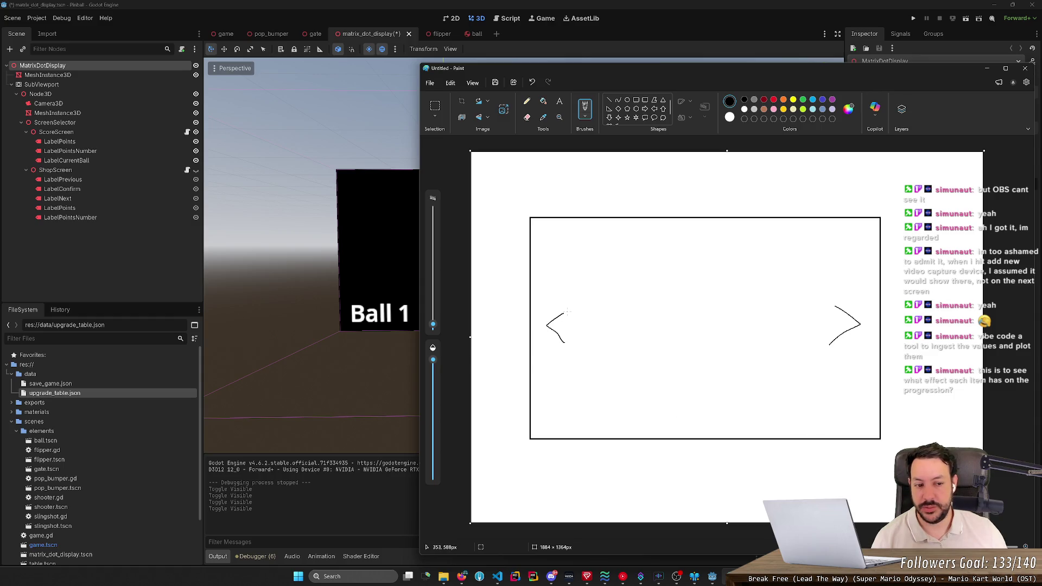
mouse_move(561, 311)
left_mouse_down()
mouse_move(548, 325)
mouse_move(561, 337)
mouse_move(547, 326)
mouse_move(572, 308)
mouse_move(568, 343)
left_mouse_up()
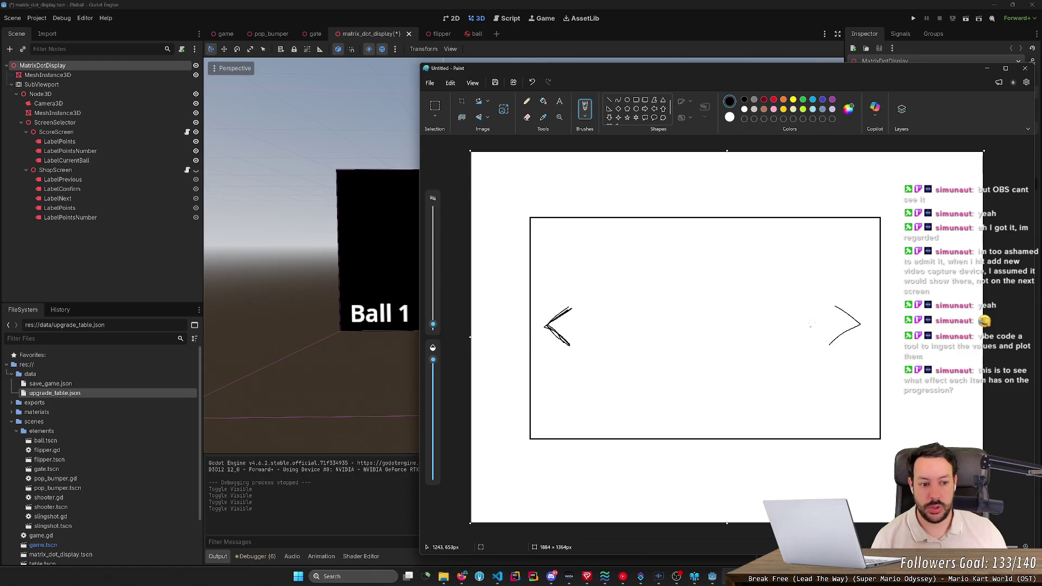
left_click_drag(836, 306, 865, 318)
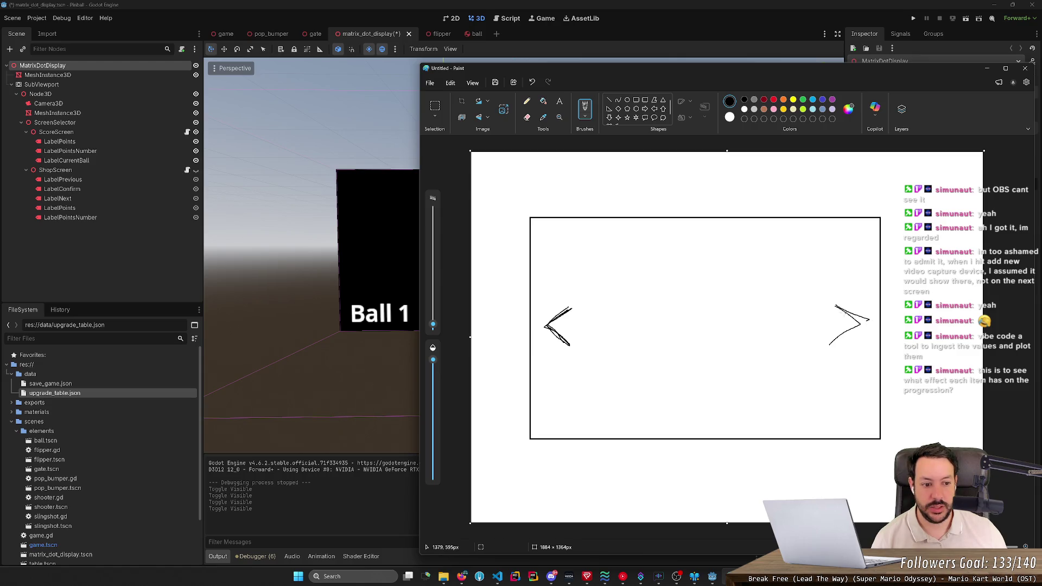
key("ctrl+z")
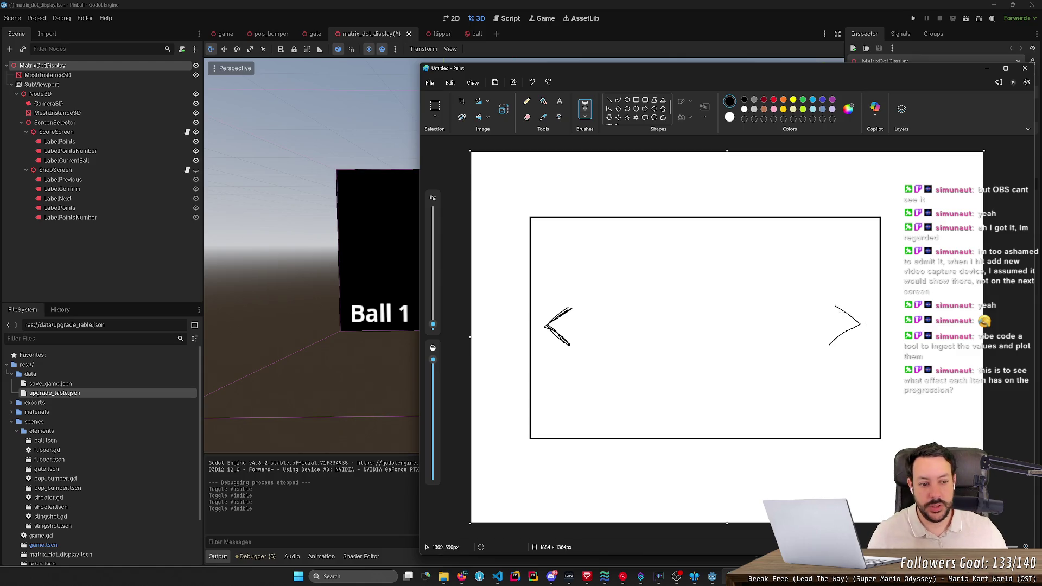
mouse_move(838, 306)
left_mouse_down()
mouse_move(862, 324)
mouse_move(831, 344)
mouse_move(830, 303)
mouse_move(831, 344)
left_mouse_up()
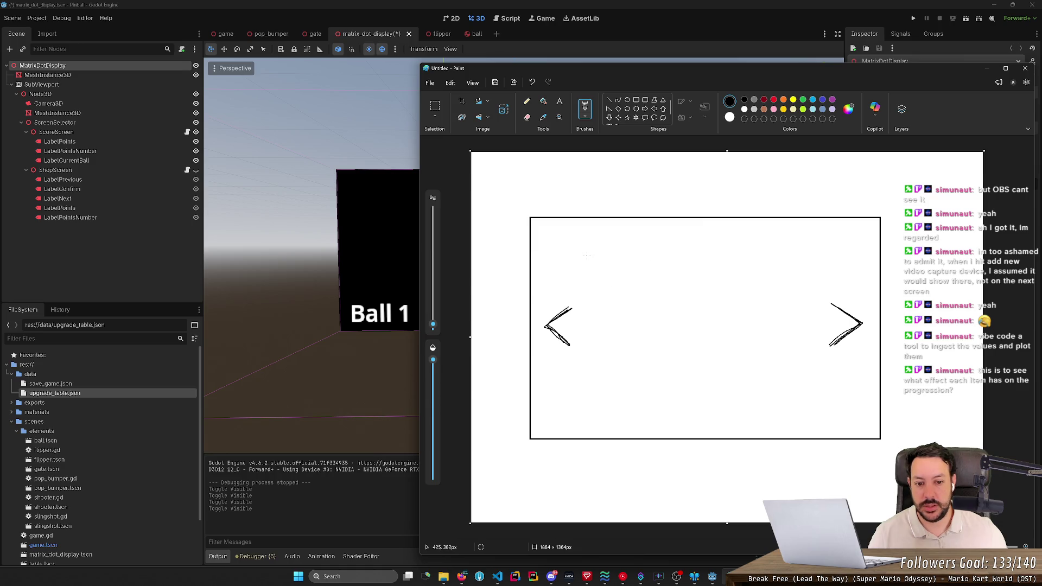
Step: Handwrite 'Ball lvl 1' across the top and 10 between the arrows, dropping the stray underline
mouse_move(614, 262)
left_mouse_down()
mouse_move(636, 281)
mouse_move(621, 283)
mouse_move(681, 280)
left_mouse_up()
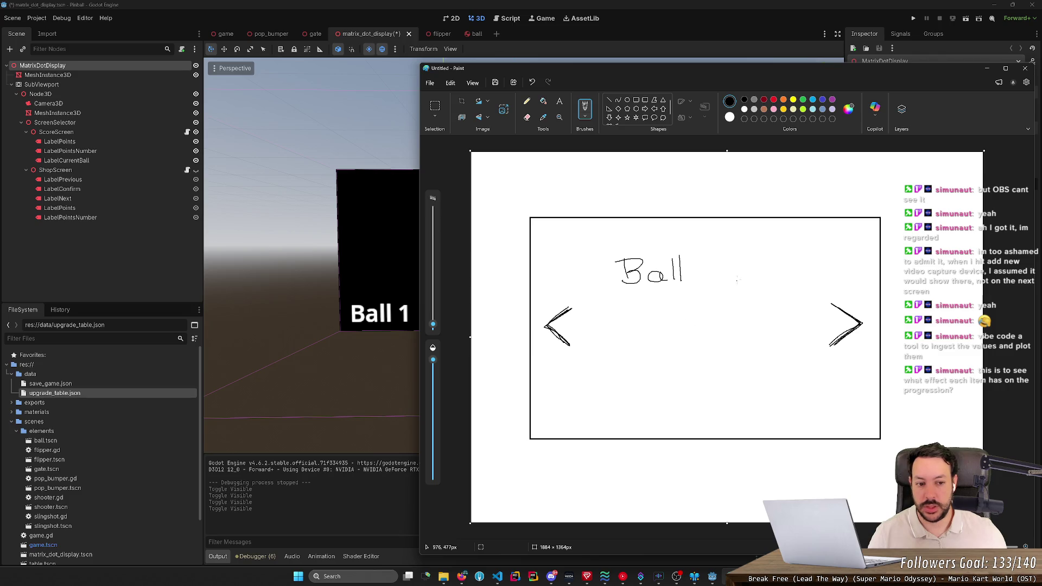
mouse_move(737, 249)
left_mouse_down()
mouse_move(739, 278)
mouse_move(759, 266)
left_mouse_up()
mouse_move(762, 249)
left_mouse_down()
mouse_move(766, 279)
mouse_move(796, 259)
mouse_move(801, 283)
left_mouse_up()
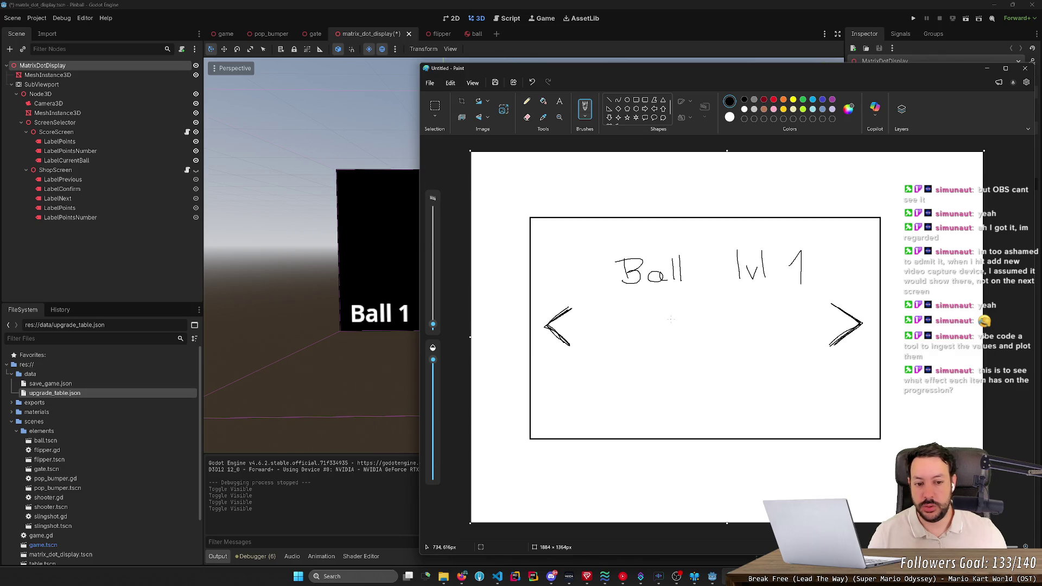
mouse_move(677, 324)
left_mouse_down()
mouse_move(688, 307)
mouse_move(689, 337)
mouse_move(706, 311)
left_mouse_up()
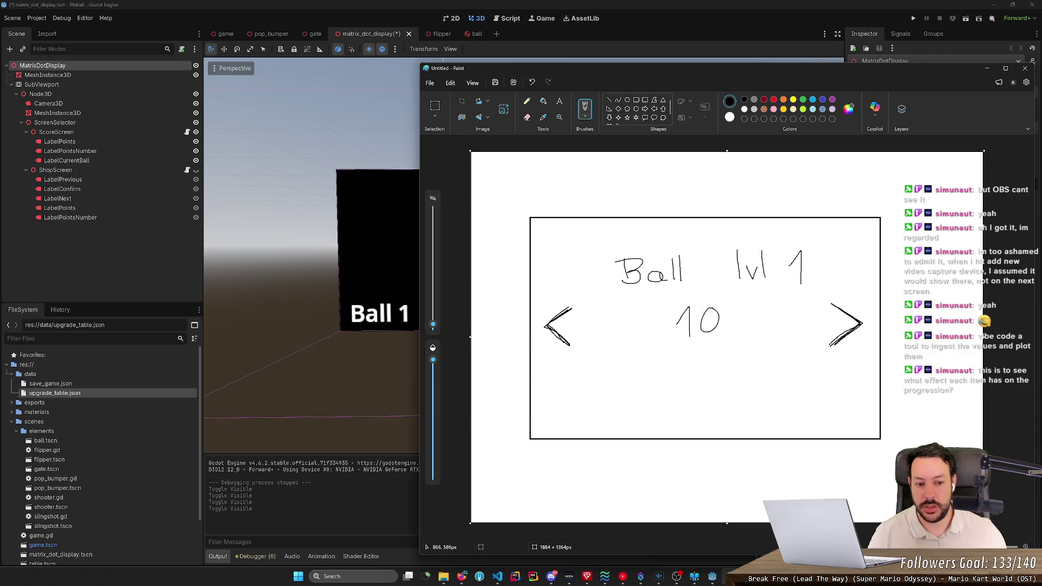
mouse_move(667, 339)
left_mouse_down()
mouse_move(729, 339)
mouse_move(663, 342)
left_mouse_up()
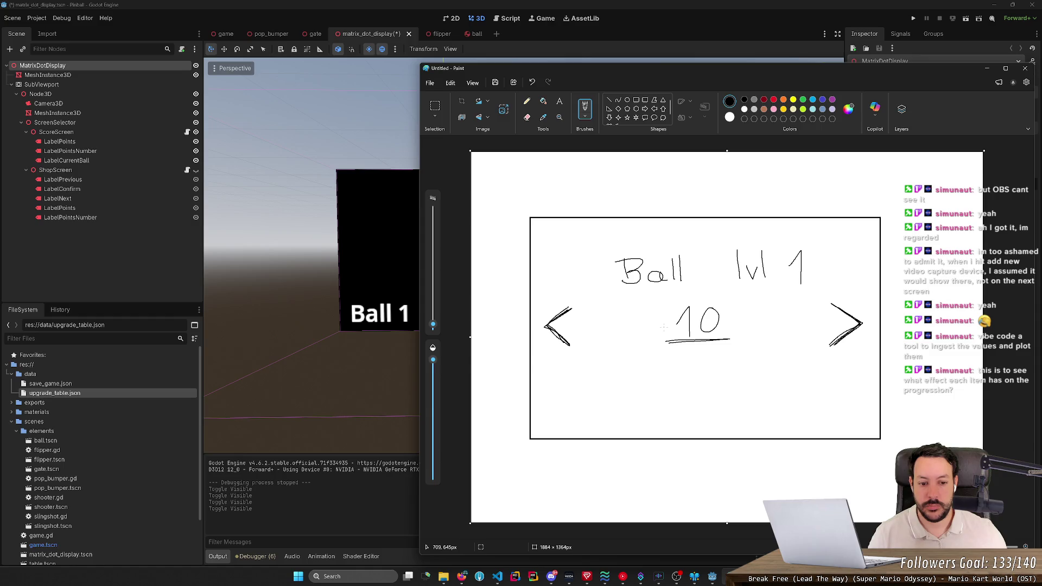
key("ctrl+z")
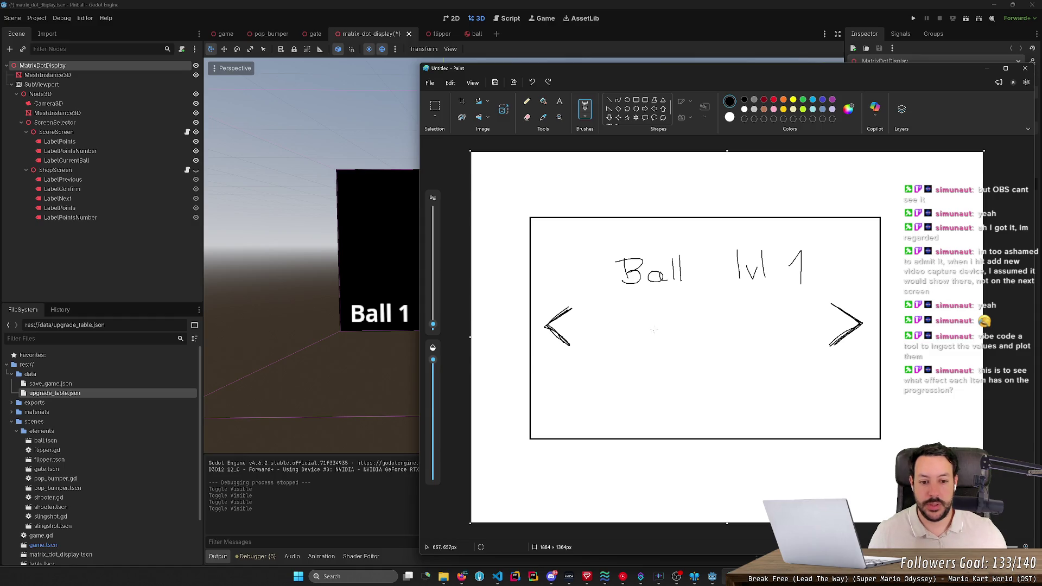
mouse_move(642, 327)
left_mouse_down()
mouse_move(652, 313)
mouse_move(651, 344)
mouse_move(677, 322)
mouse_move(729, 327)
left_mouse_up()
mouse_move(721, 323)
left_mouse_down()
mouse_move(731, 327)
mouse_move(719, 333)
mouse_move(757, 337)
mouse_move(759, 312)
left_mouse_up()
mouse_move(687, 382)
left_mouse_down()
mouse_move(695, 374)
mouse_move(688, 396)
mouse_move(703, 376)
mouse_move(728, 378)
left_mouse_up()
mouse_move(736, 372)
left_mouse_down()
mouse_move(724, 392)
mouse_move(738, 389)
left_mouse_up()
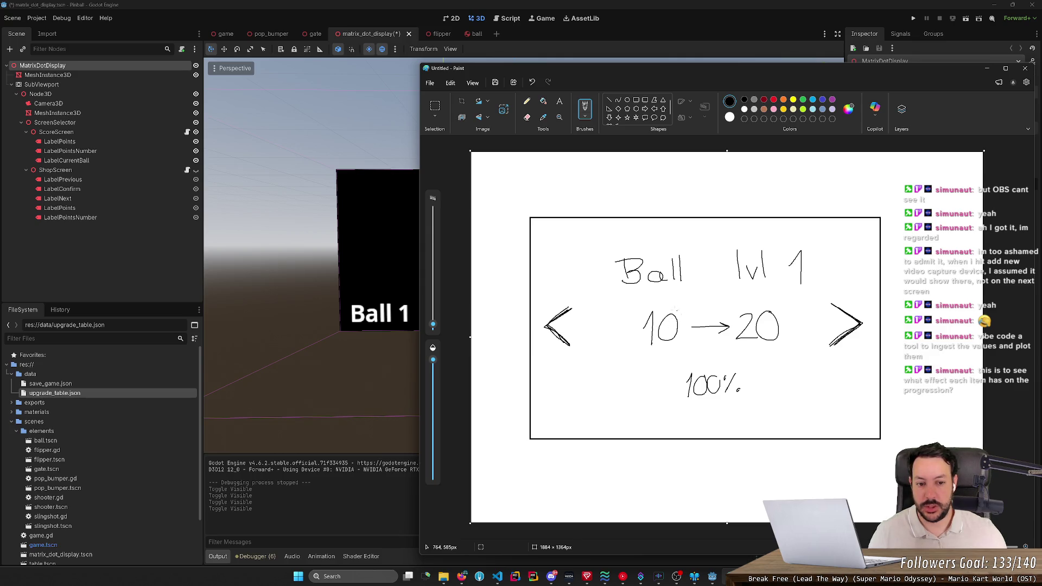
left_click_drag(685, 367, 741, 367)
key("ctrl+z")
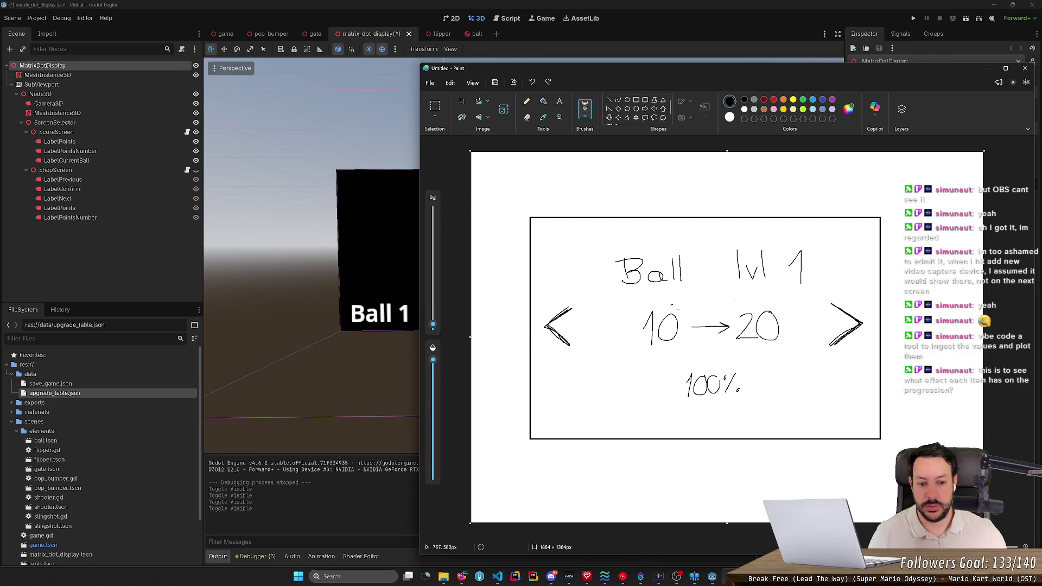
mouse_move(678, 371)
left_mouse_down()
mouse_move(754, 413)
mouse_move(679, 369)
left_mouse_up()
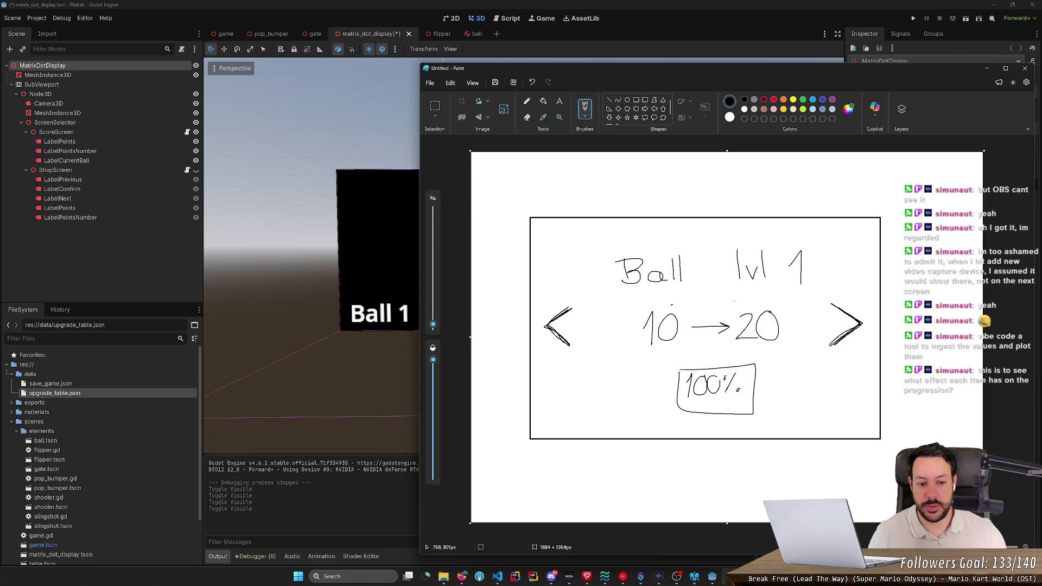
left_click_drag(672, 309, 742, 308)
key("ctrl+z")
key("ctrl+z")
left_click_drag(675, 362, 685, 371)
left_click_drag(718, 295, 742, 304)
mouse_move(736, 295)
left_mouse_down()
mouse_move(743, 305)
mouse_move(725, 308)
left_mouse_up()
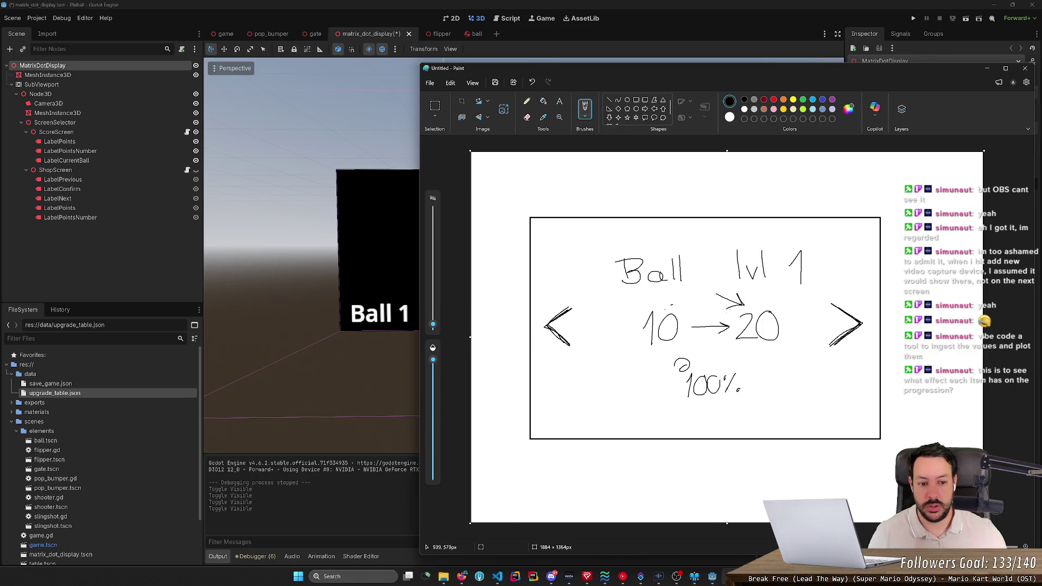
key("ctrl+z")
key("ctrl+z")
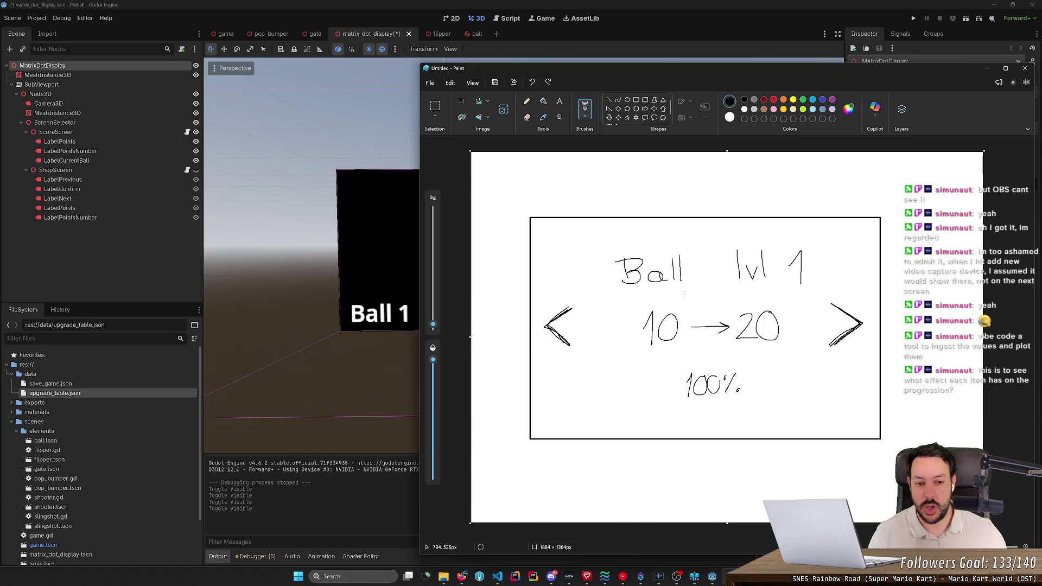
key("ctrl+z")
key("ctrl+z")
key("ctrl+z")
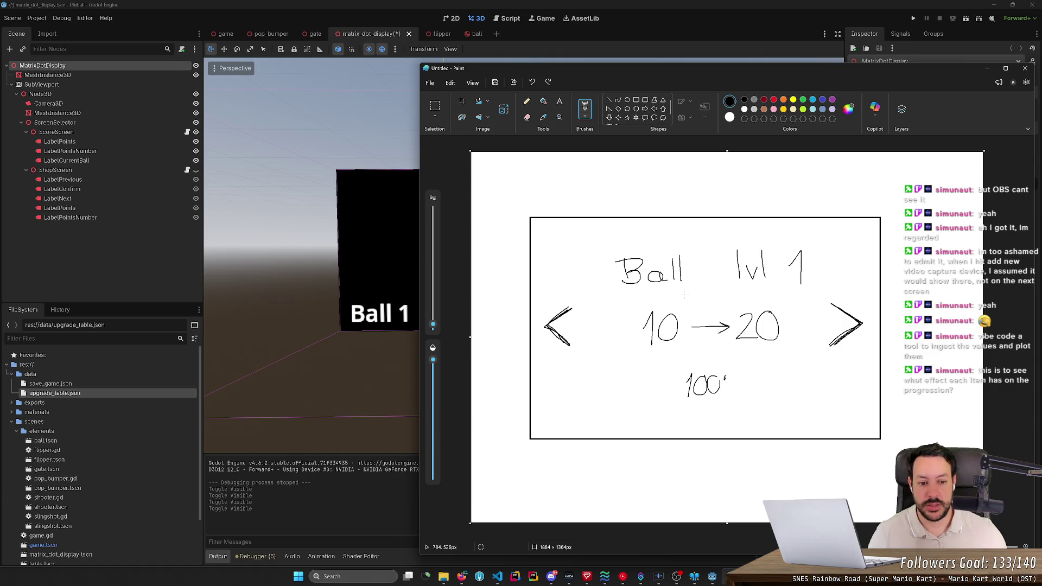
key("ctrl+z")
key("ctrl+z")
key("ctrl+z")
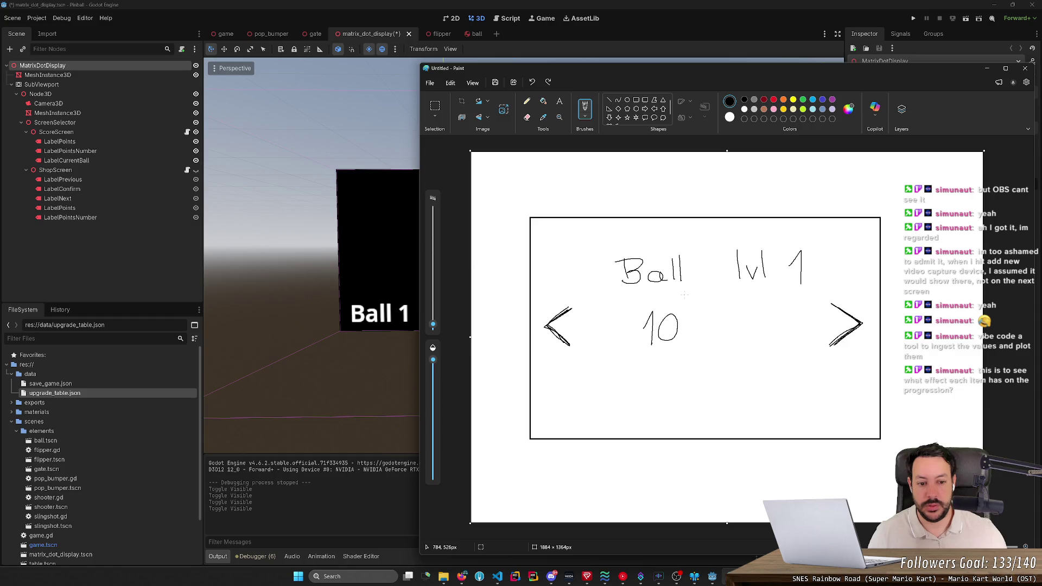
key("ctrl+z")
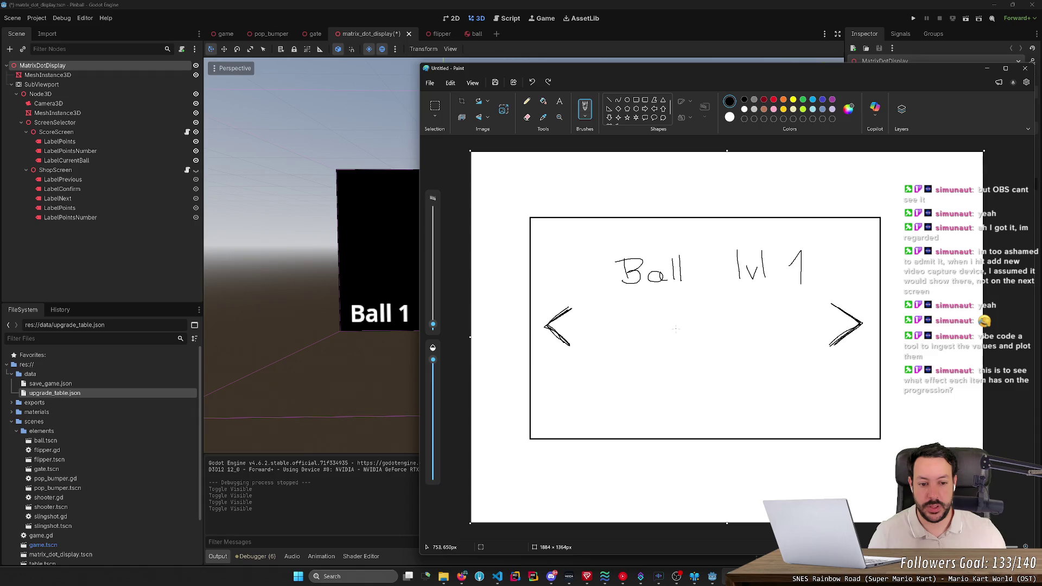
Step: Sketch 10 between the arrows, cross out Ball, and write Bumper and '1x → 3x'
mouse_move(679, 326)
left_mouse_down()
mouse_move(692, 340)
mouse_move(720, 317)
left_mouse_up()
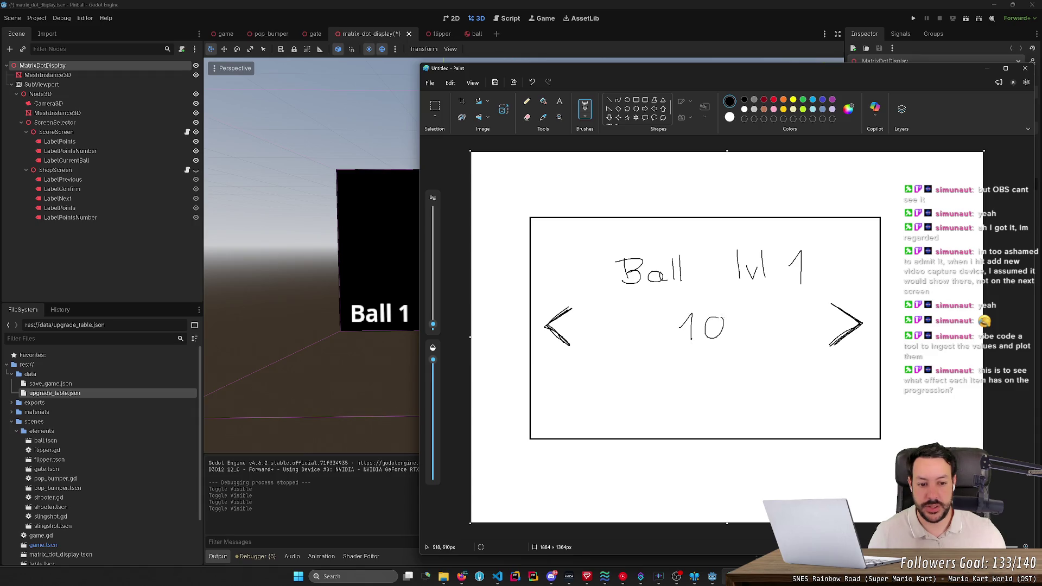
mouse_move(618, 262)
left_mouse_down()
mouse_move(669, 270)
mouse_move(624, 282)
mouse_move(678, 277)
left_mouse_up()
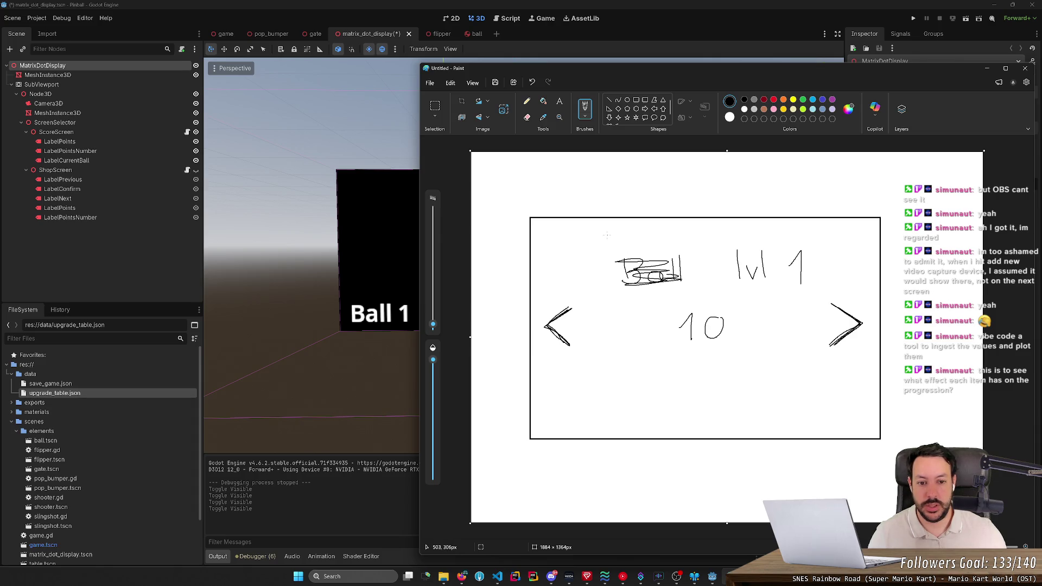
mouse_move(600, 231)
left_mouse_down()
mouse_move(601, 249)
mouse_move(658, 245)
left_mouse_up()
mouse_move(654, 237)
left_mouse_down()
mouse_move(656, 253)
mouse_move(674, 235)
mouse_move(660, 242)
mouse_move(701, 239)
left_mouse_up()
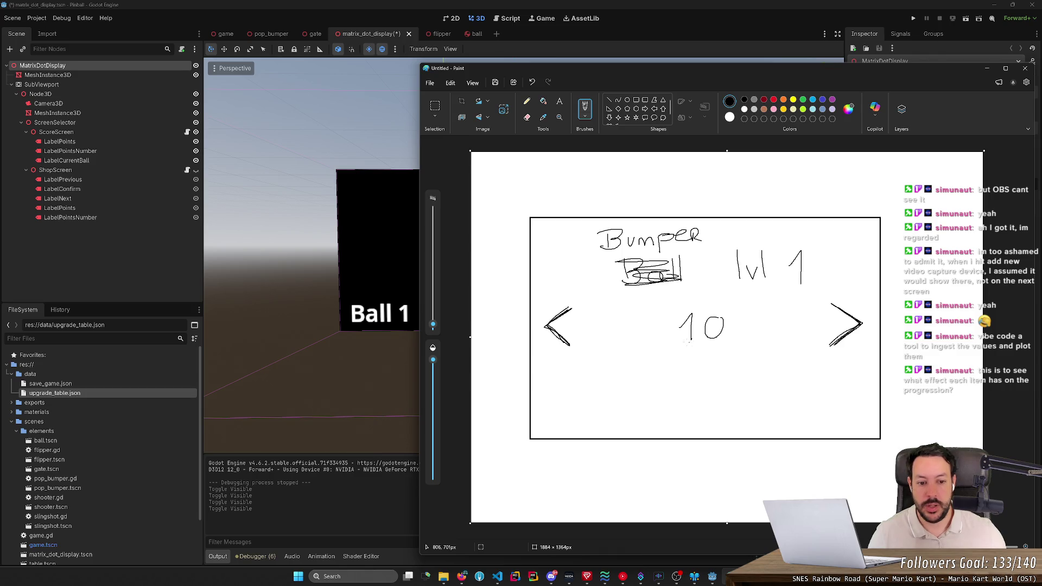
mouse_move(615, 397)
left_mouse_down()
mouse_move(628, 407)
mouse_move(765, 387)
mouse_move(755, 400)
mouse_move(809, 401)
left_mouse_up()
left_click_drag(806, 387, 792, 402)
Step: Box the 10 and the multiplier line, circle 3x, then undo everything back to the bare frame
mouse_move(598, 385)
left_mouse_down()
mouse_move(684, 363)
mouse_move(819, 367)
mouse_move(707, 416)
mouse_move(577, 408)
left_mouse_up()
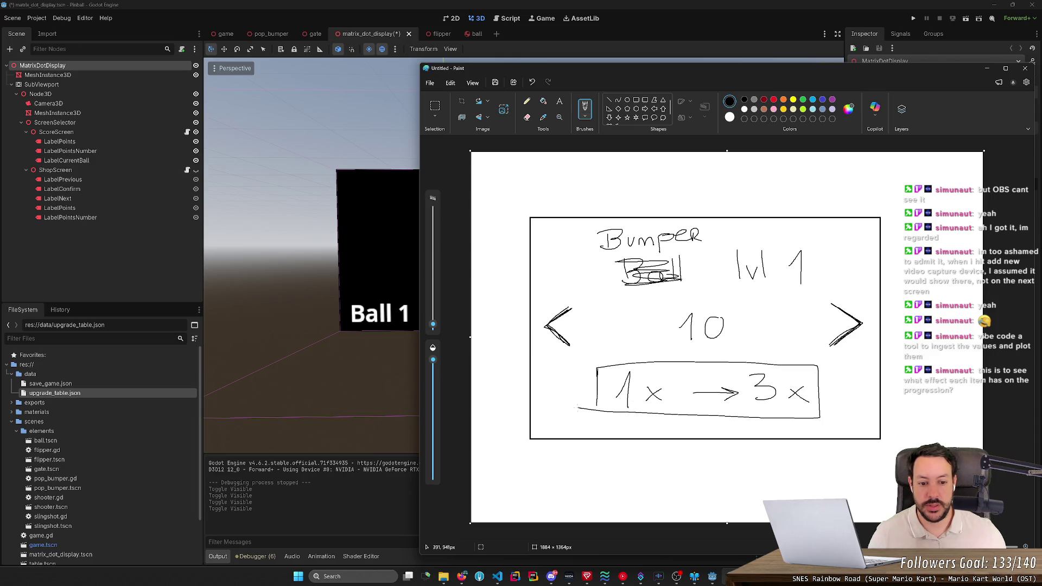
mouse_move(667, 324)
left_mouse_down()
mouse_move(716, 305)
mouse_move(668, 348)
left_mouse_up()
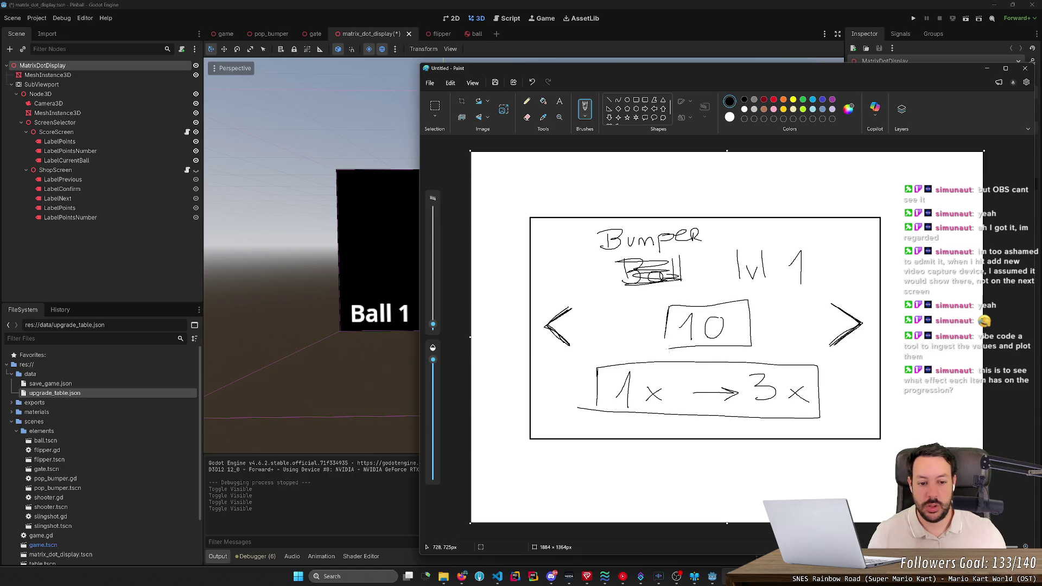
mouse_move(669, 348)
left_mouse_down()
mouse_move(669, 307)
mouse_move(743, 342)
mouse_move(671, 348)
mouse_move(608, 375)
mouse_move(669, 375)
left_mouse_up()
left_click_drag(787, 363, 718, 378)
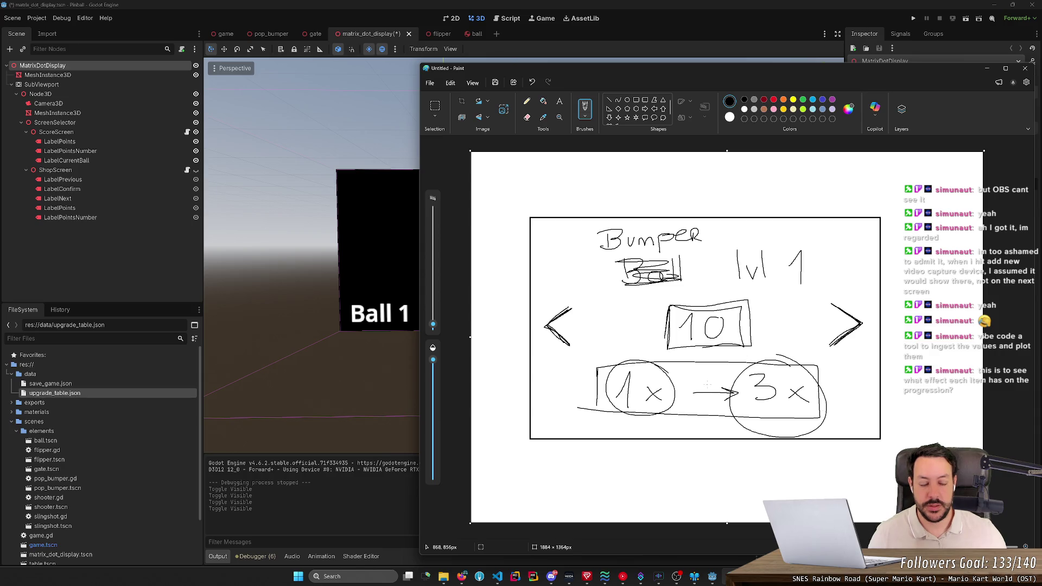
key("ctrl+z")
key("ctrl+z")
key("ctrl+z")
key("ctrl+z")
key("ctrl+z")
key("ctrl+z")
key("ctrl+z")
key("ctrl+z")
key("ctrl+z")
key("ctrl+z")
key("ctrl+z")
key("ctrl+z")
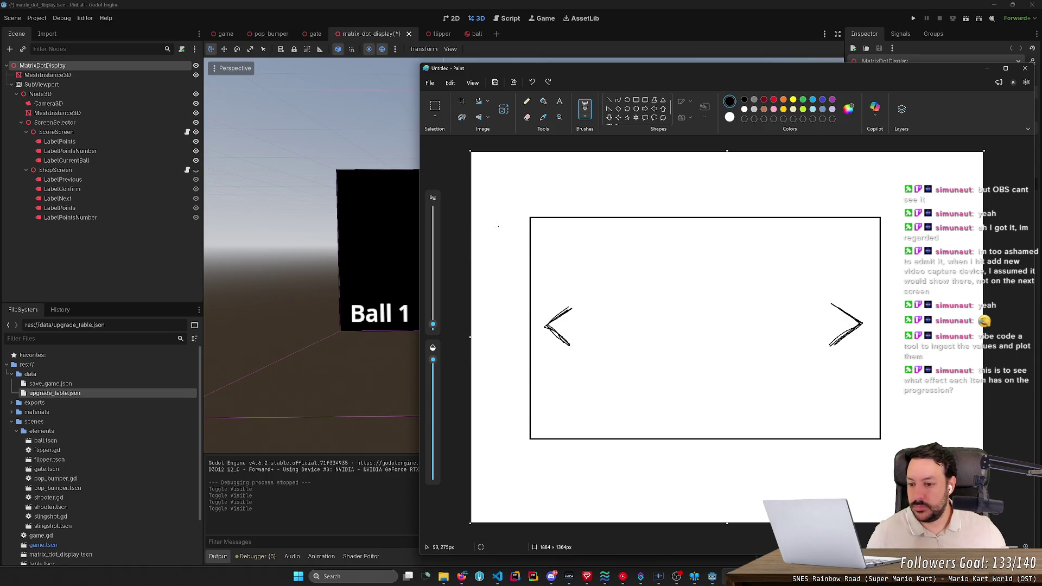
Step: Open upgrade_table.json from the FileSystem dock and space-pad upgrade_costs to line up with hit_award_mults
double_click(173, 395)
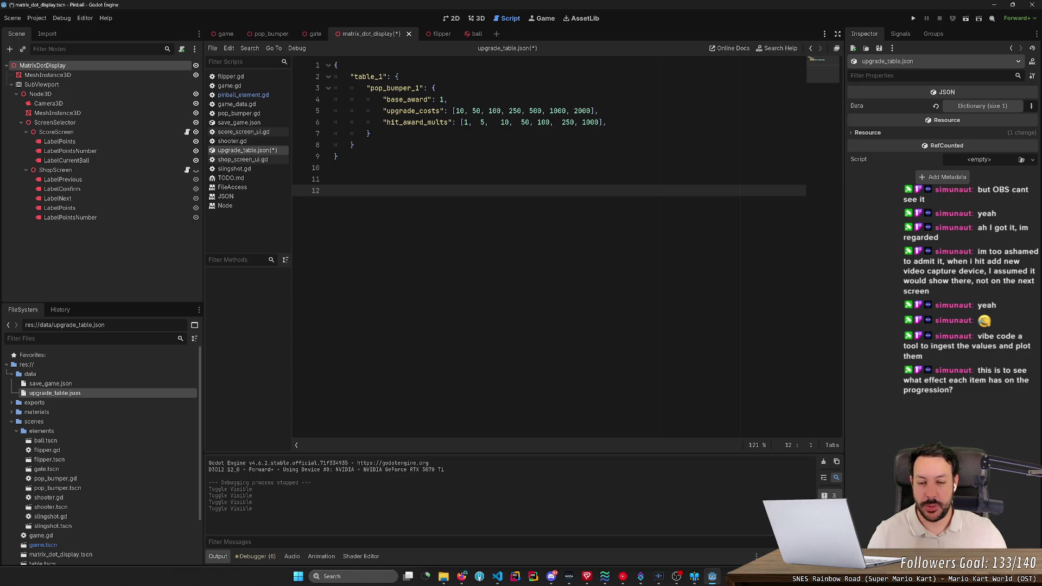
left_click(451, 110)
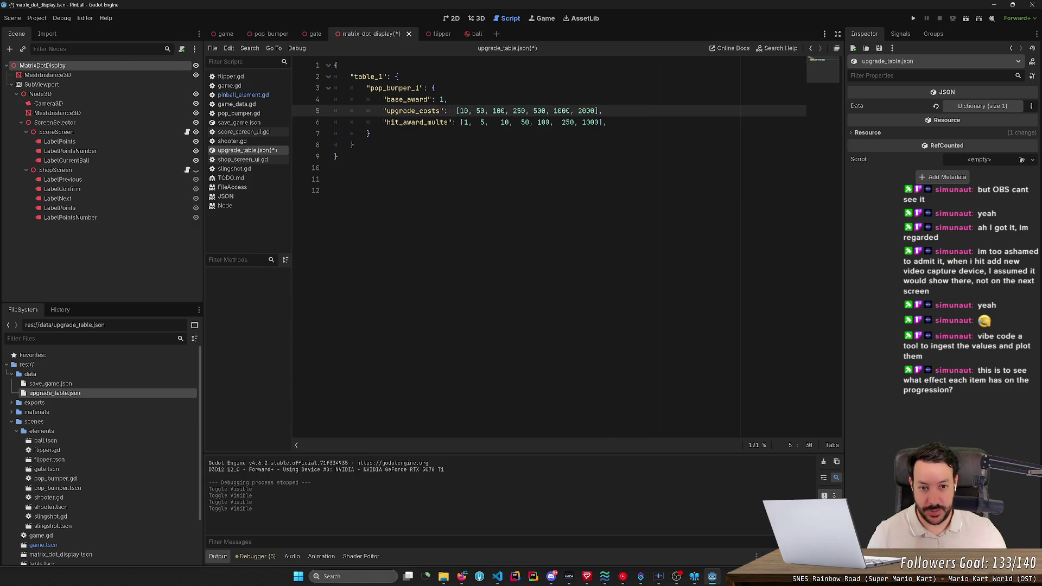
left_click(465, 123)
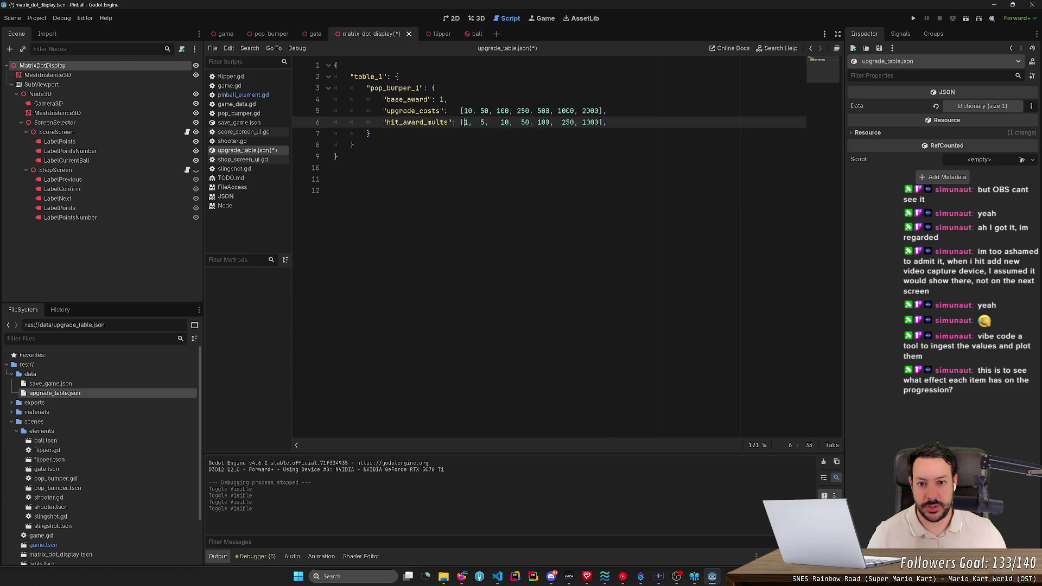